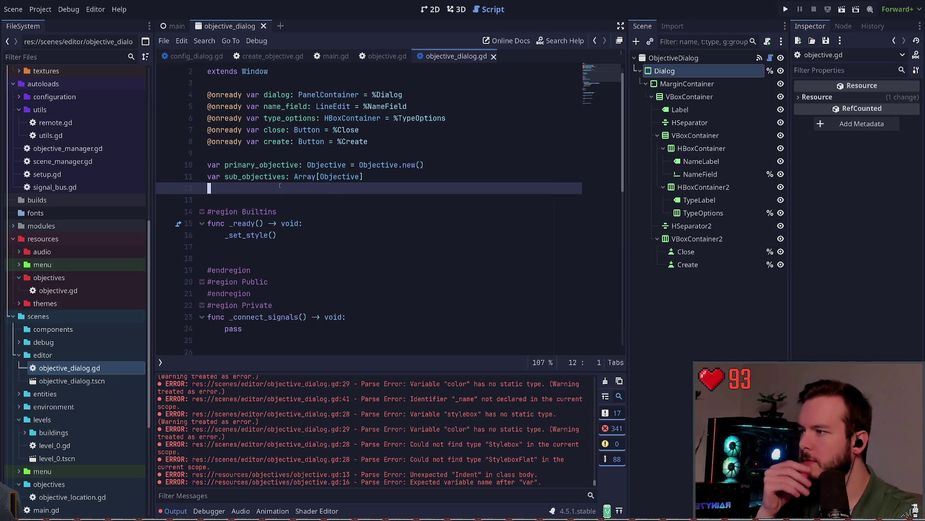
Step: Remove the empty lines above the name-changed handler in objective_dialog.gd
{"action": "double_click", "coordinate": [251, 177]}
{"action": "left_click", "coordinate": [252, 187]}
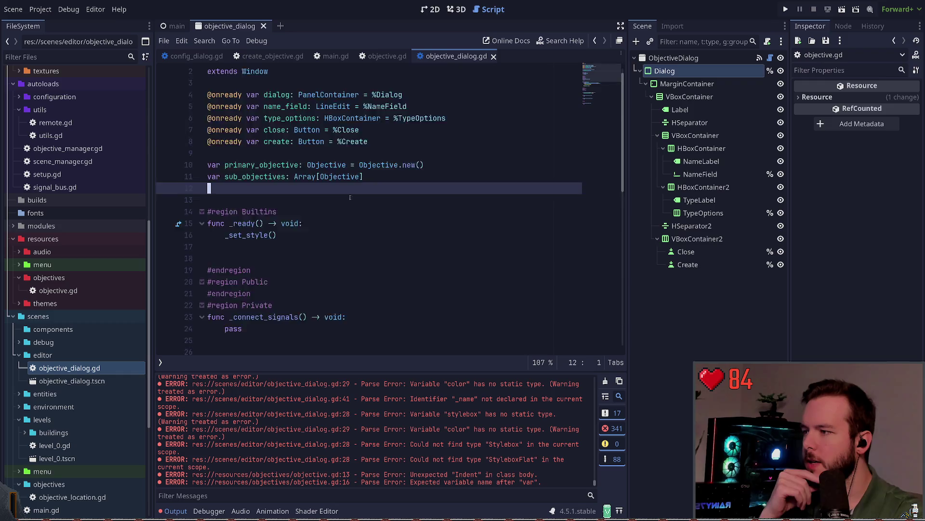
{"action": "scroll", "coordinate": [350, 198], "scroll_direction": "down", "scroll_amount": 7}
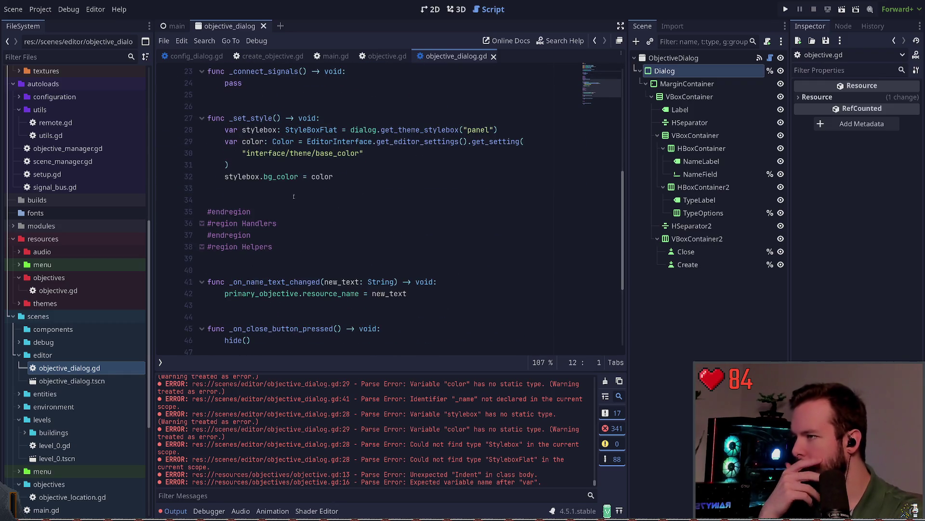
{"action": "scroll", "coordinate": [337, 206], "scroll_direction": "down", "scroll_amount": 3}
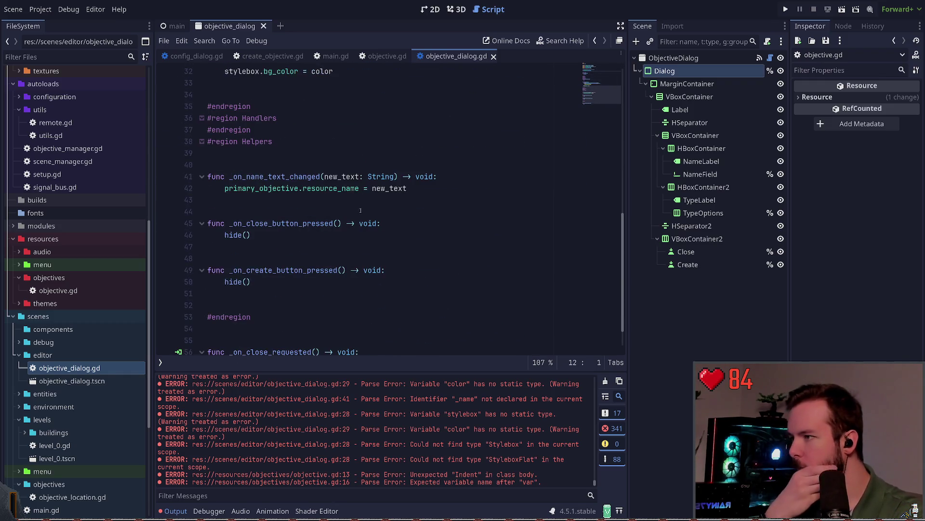
{"action": "scroll", "coordinate": [322, 191], "scroll_direction": "up", "scroll_amount": 4}
{"action": "scroll", "coordinate": [318, 193], "scroll_direction": "down", "scroll_amount": 4}
{"action": "left_click", "coordinate": [313, 189]}
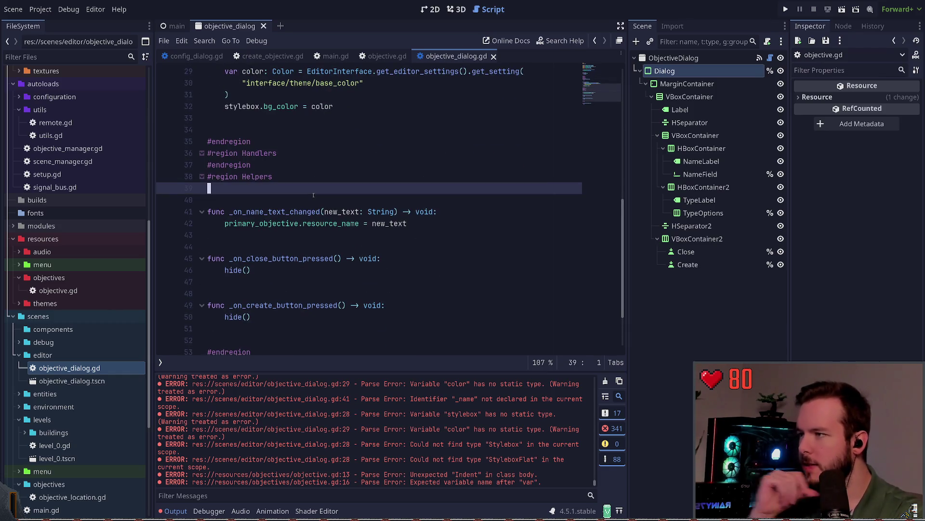
{"action": "key", "text": "Delete"}
{"action": "key", "text": "Delete"}
Step: Change primary_objective.resource_name to primary_objective.name on line 40, save, and open the Objective class
{"action": "left_click", "coordinate": [314, 197]}
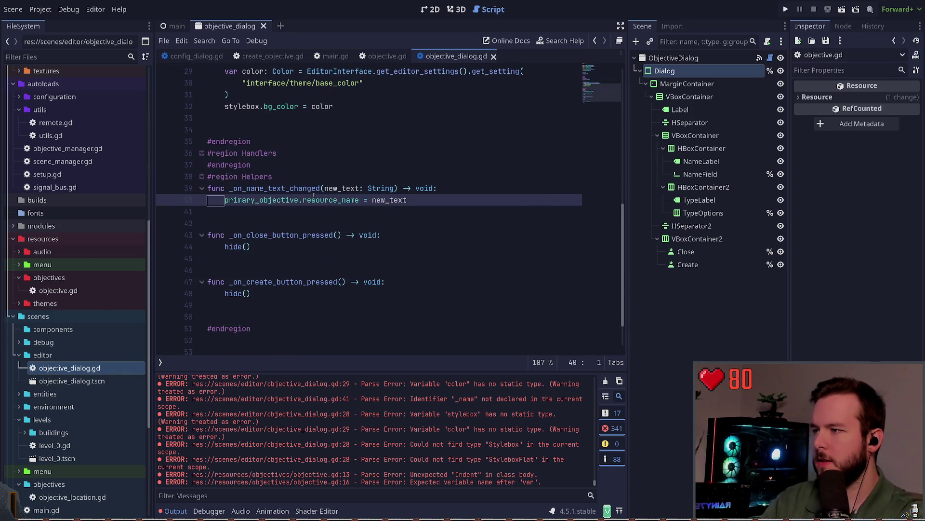
{"action": "key", "text": "ctrl+Delete"}
{"action": "key", "text": "ctrl+space"}
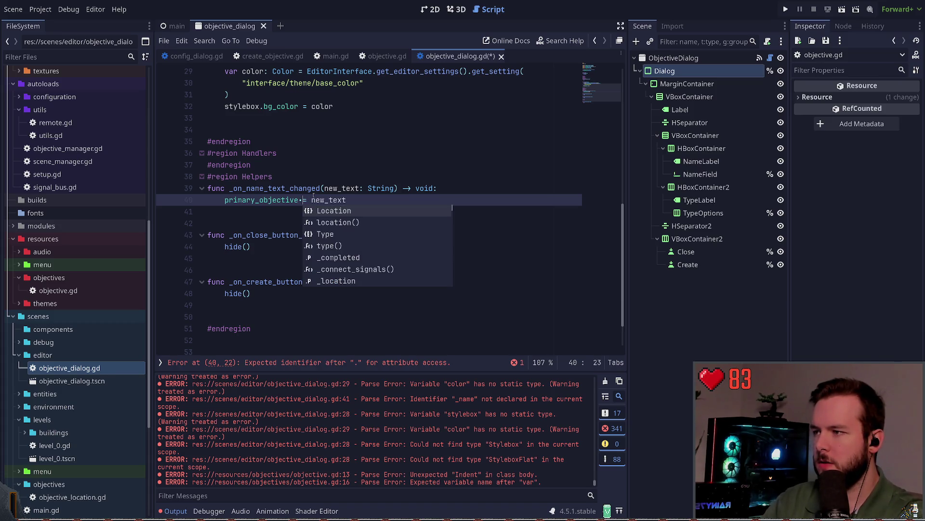
{"action": "type", "text": "name"}
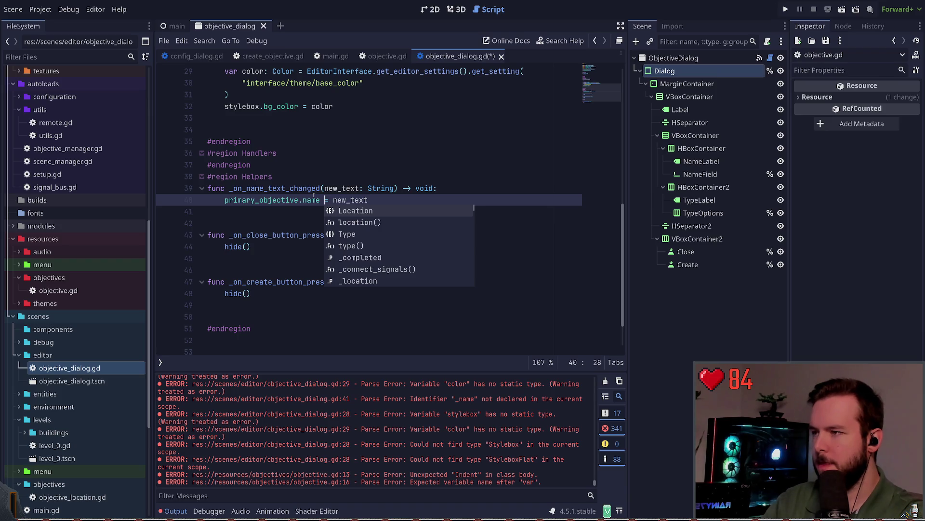
{"action": "key", "text": "Escape"}
{"action": "key", "text": "ctrl+s"}
{"action": "left_click", "coordinate": [279, 200], "text": "ctrl"}
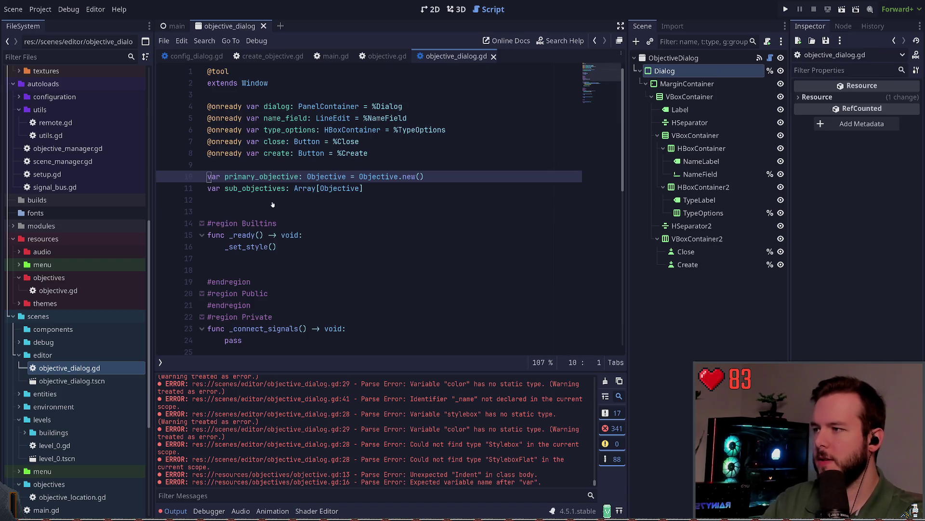
{"action": "left_click", "coordinate": [344, 177], "text": "ctrl"}
Step: Declare var _name: String on line 12 of objective.gd and save
{"action": "left_click", "coordinate": [289, 200]}
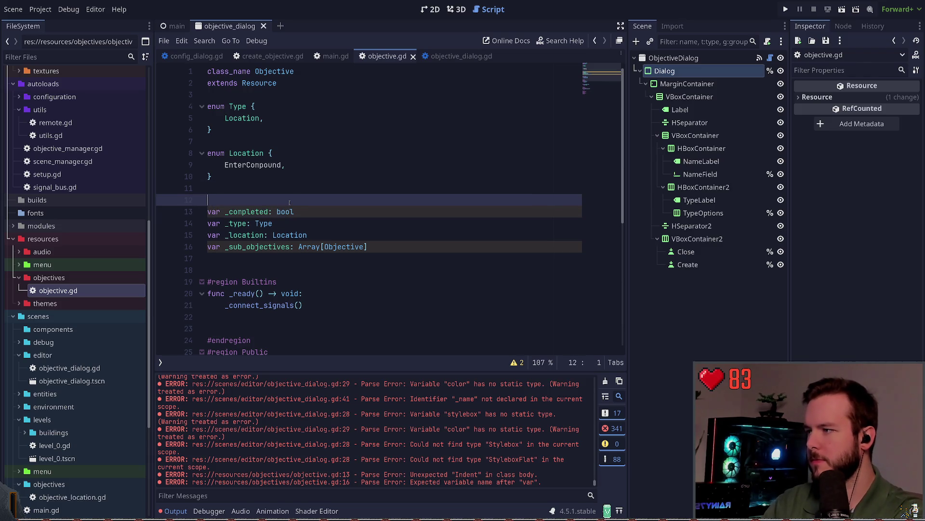
{"action": "type", "text": "_"}
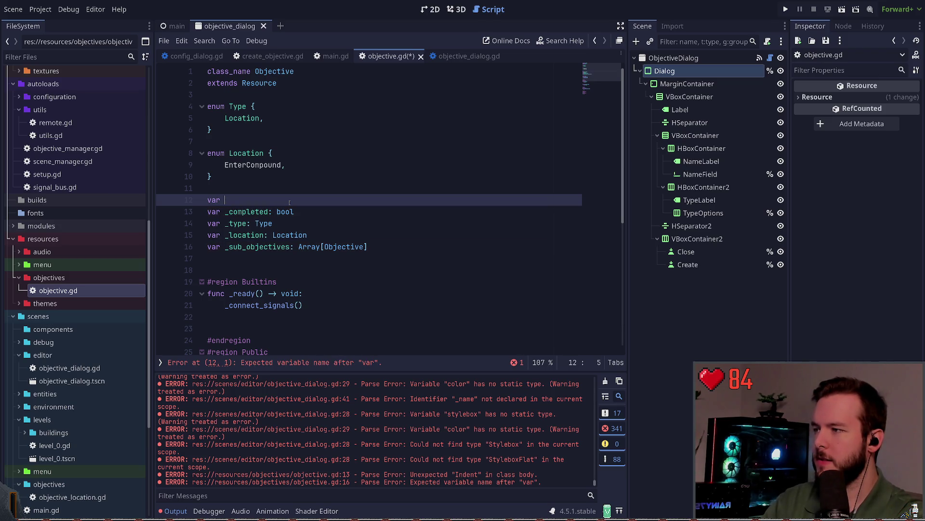
{"action": "type", "text": "_name:"}
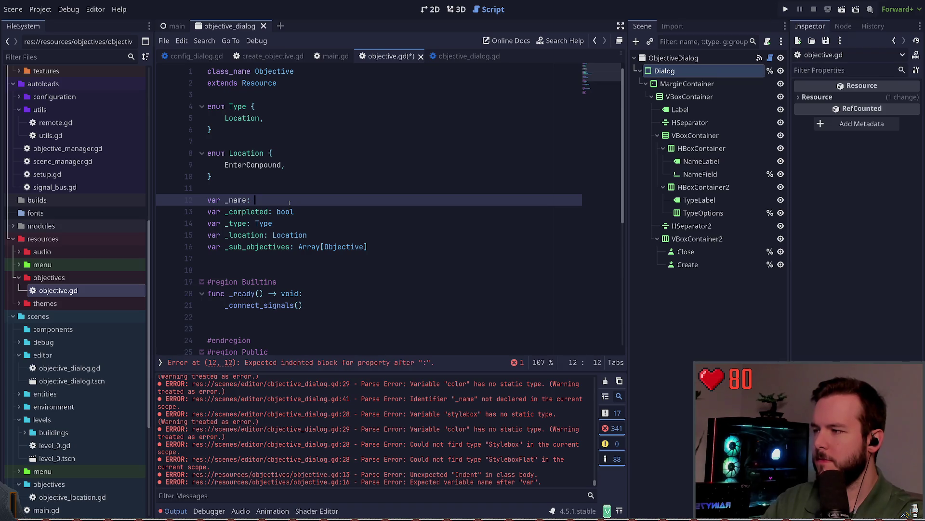
{"action": "type", "text": "String"}
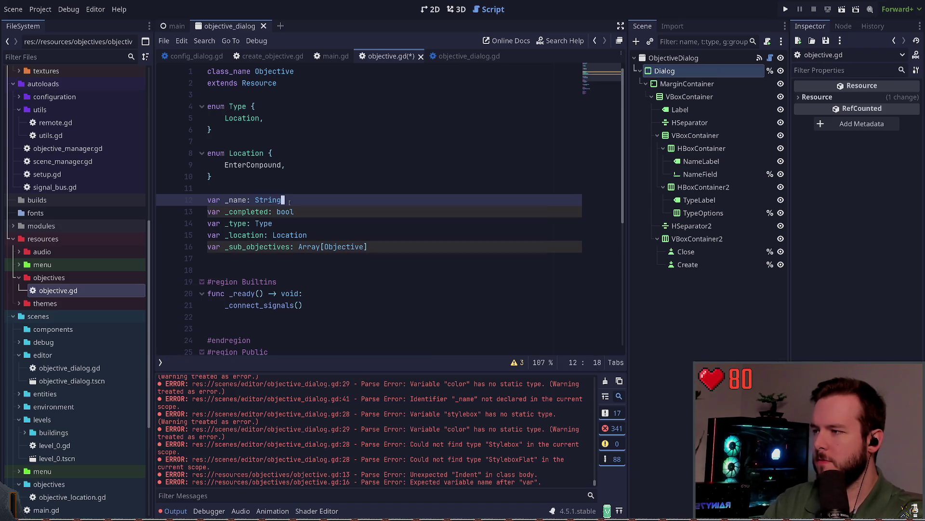
{"action": "key", "text": "ctrl+s"}
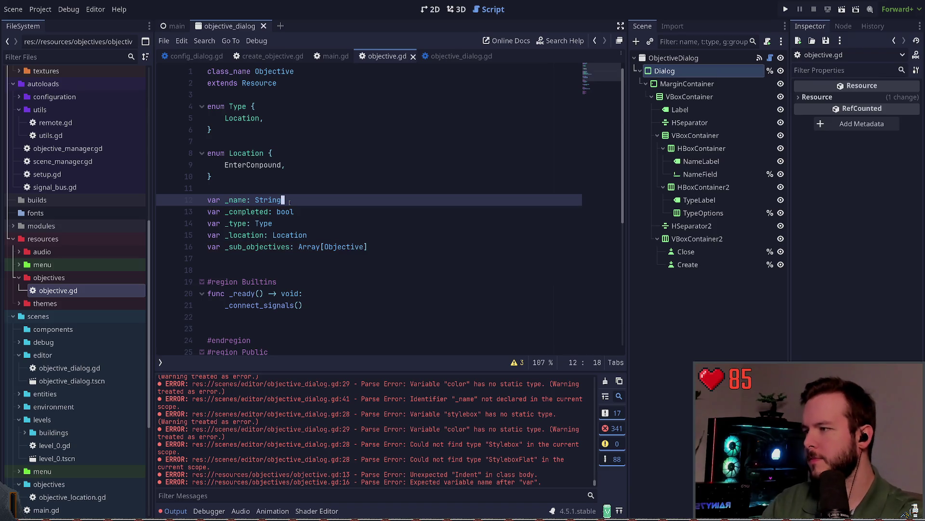
Step: Reorder the _completed declaration with Alt+arrow moves, save, and return to objective_dialog.gd
{"action": "left_click", "coordinate": [313, 206]}
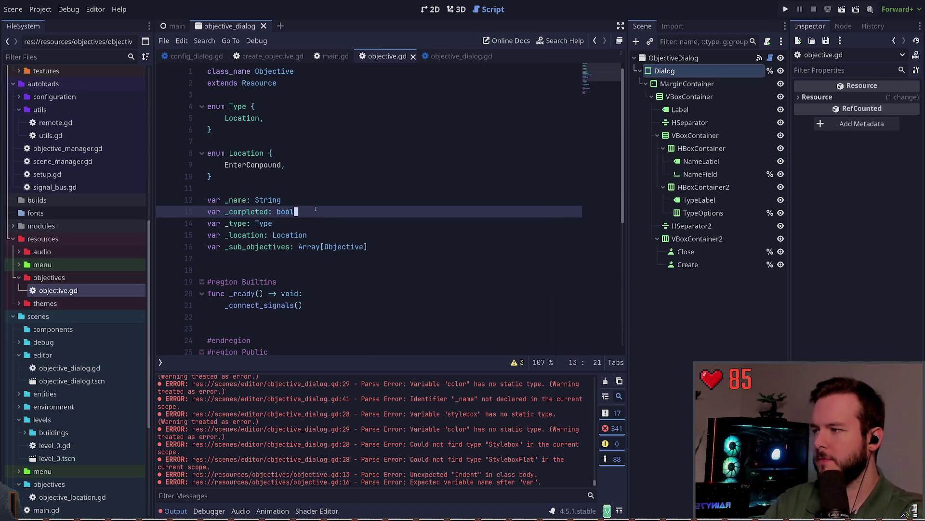
{"action": "key", "text": "alt+Down"}
{"action": "key", "text": "alt+Down"}
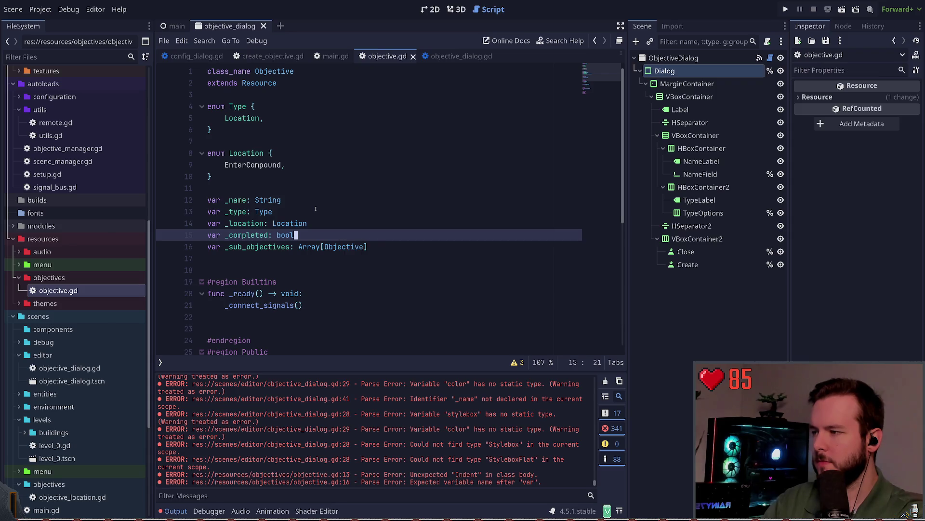
{"action": "key", "text": "alt+Down"}
{"action": "key", "text": "ctrl+s"}
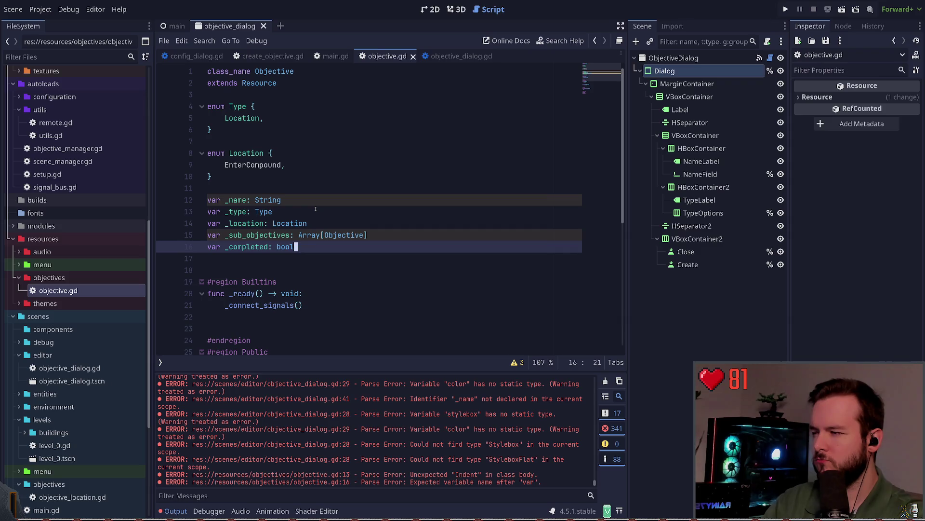
{"action": "key", "text": "alt+Up"}
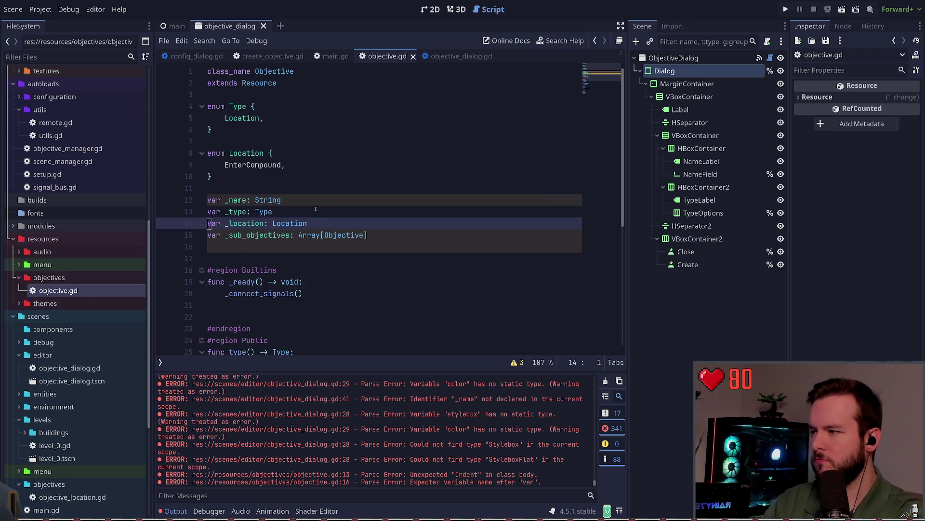
{"action": "left_click", "coordinate": [456, 56]}
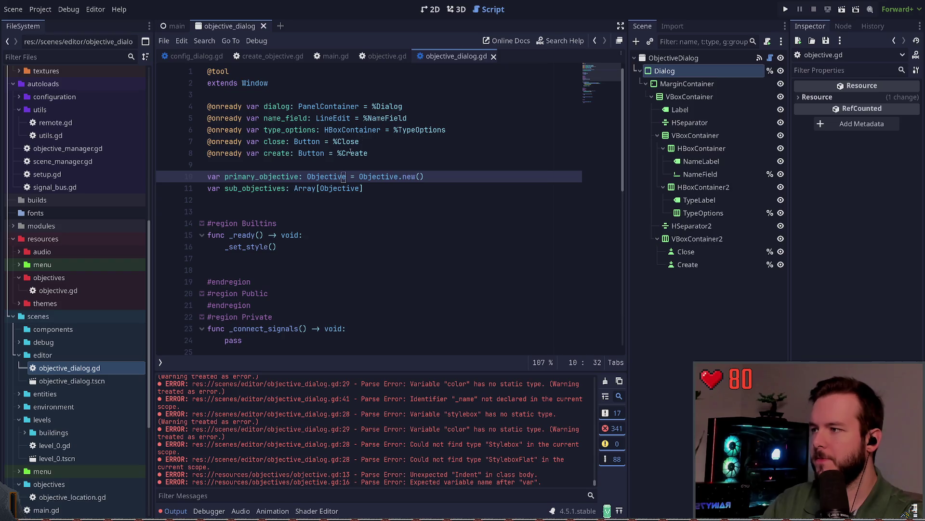
Step: Review the primary_objective.name assignment on line 40 and the empty lines below it
{"action": "scroll", "coordinate": [330, 180], "scroll_direction": "down", "scroll_amount": 6}
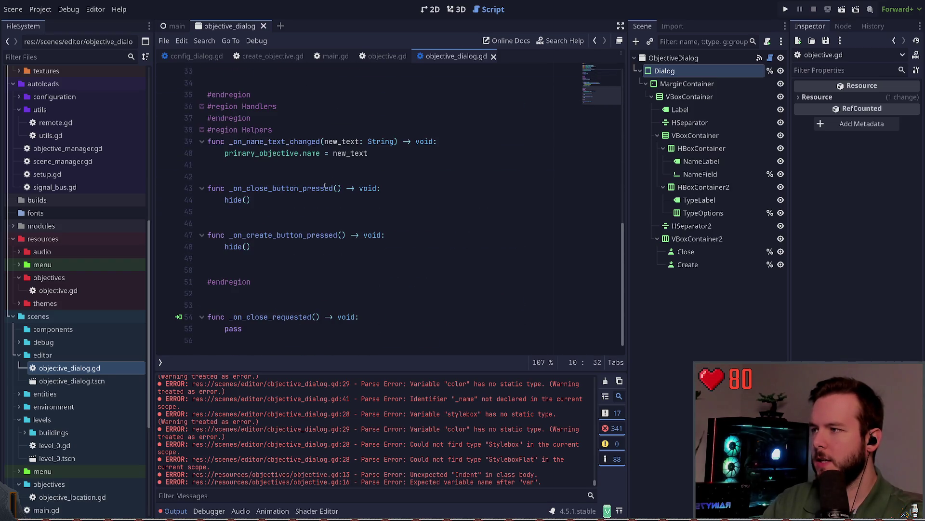
{"action": "left_click", "coordinate": [346, 153]}
{"action": "key", "text": "ctrl+Left"}
{"action": "key", "text": "ctrl+Left"}
{"action": "key", "text": "ctrl+Left"}
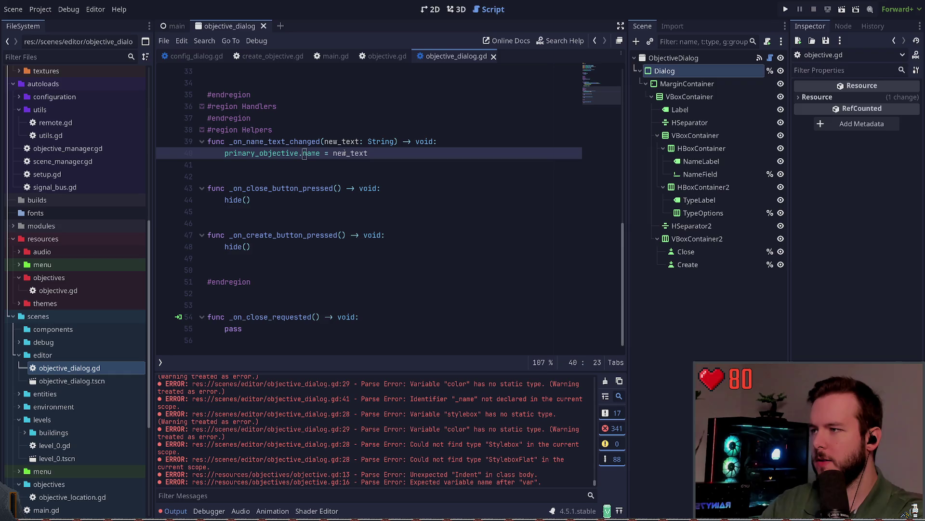
{"action": "scroll", "coordinate": [345, 152], "scroll_direction": "up", "scroll_amount": 2}
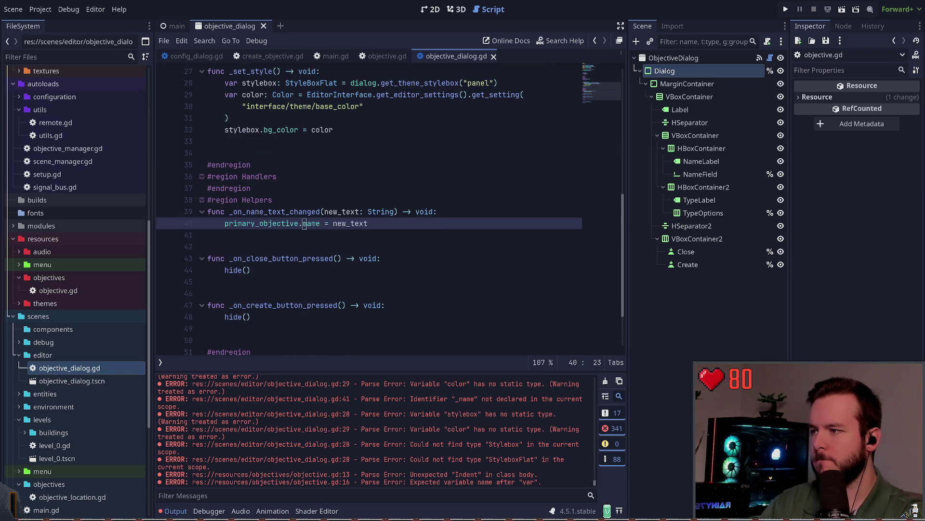
{"action": "key", "text": "Down"}
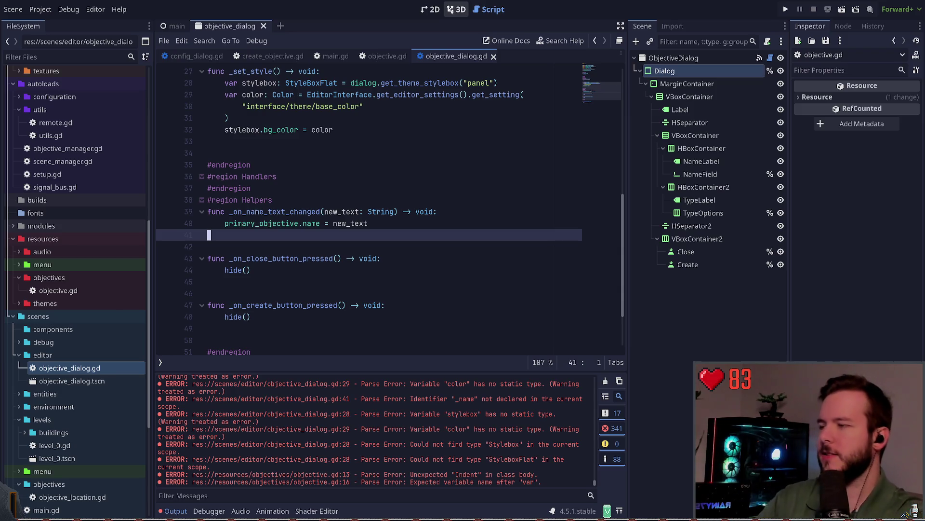
{"action": "key", "text": "Up"}
{"action": "key", "text": "Down"}
{"action": "key", "text": "Down"}
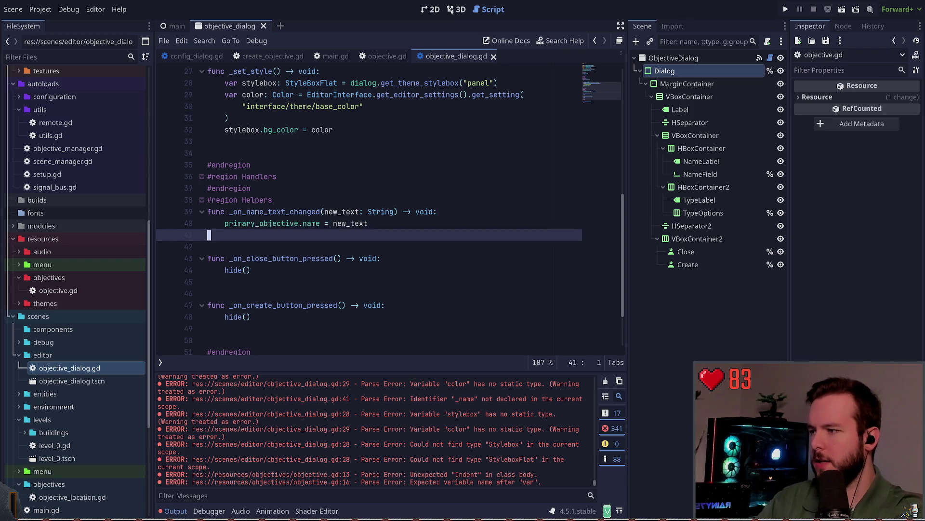
Step: Glance at the 3D and 2D views, then review objective.gd's variable declarations
{"action": "left_click", "coordinate": [457, 9]}
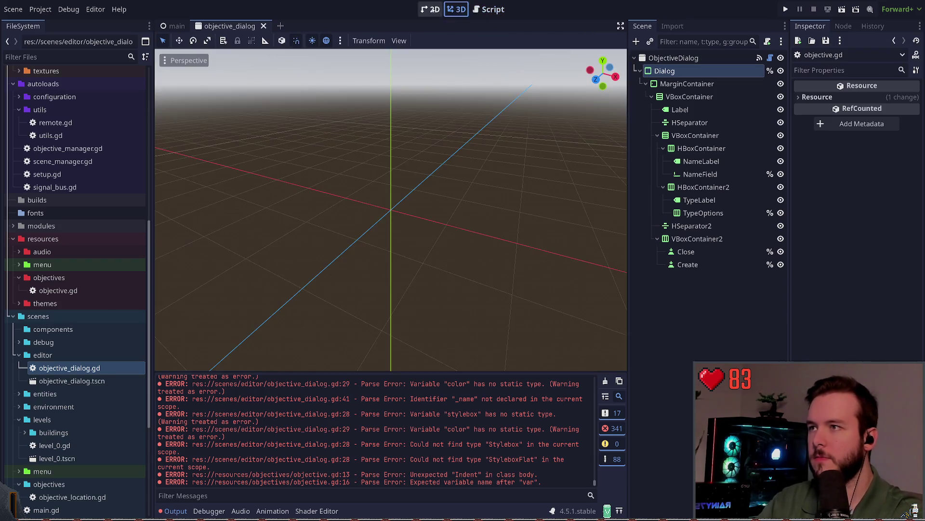
{"action": "left_click", "coordinate": [431, 9]}
{"action": "left_click", "coordinate": [481, 9]}
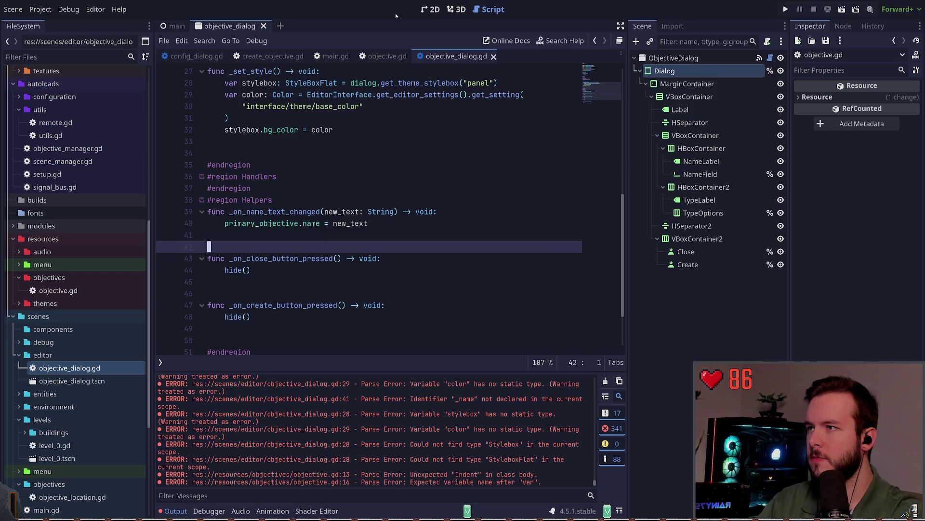
{"action": "left_click", "coordinate": [385, 56]}
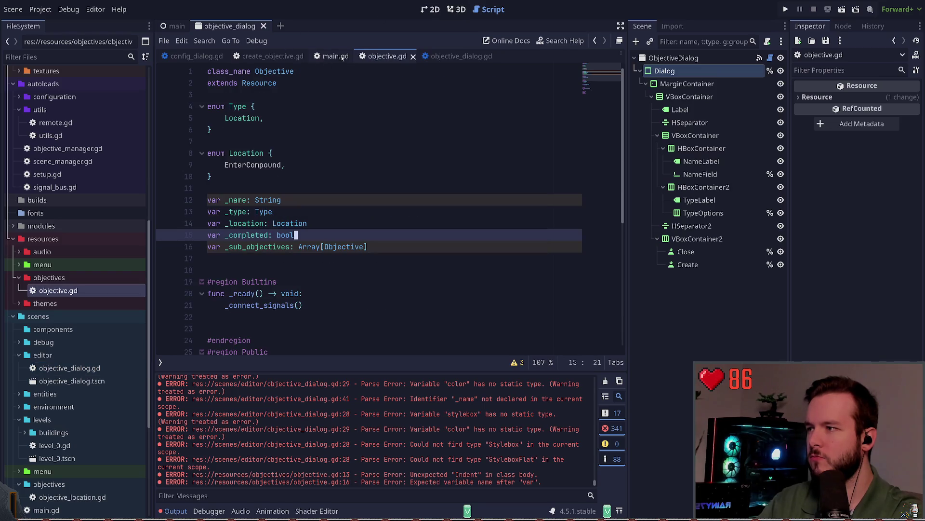
{"action": "left_click", "coordinate": [335, 225]}
{"action": "key", "text": "Up"}
{"action": "left_click", "coordinate": [456, 56]}
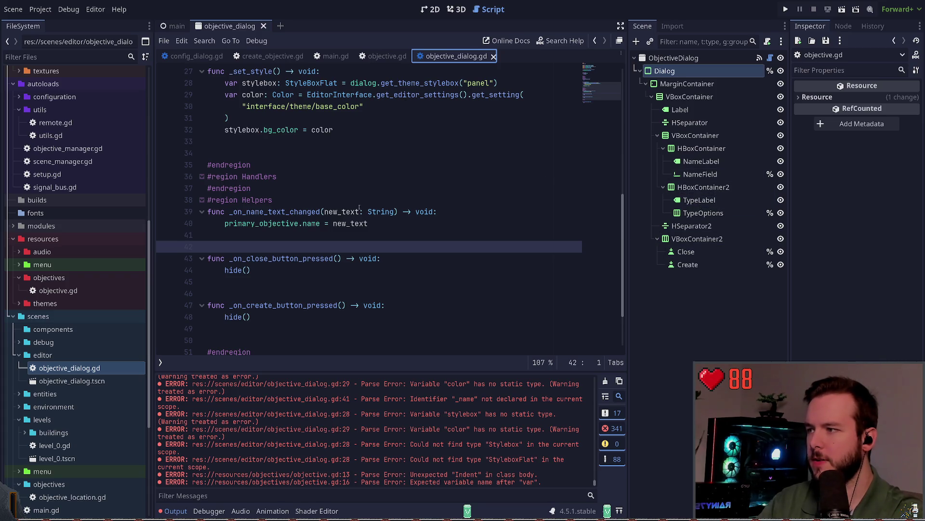
Step: Paste a duplicate of _on_name_text_changed, delete the duplicate again, and save objective_dialog.gd
{"action": "left_click_drag", "start_coordinate": [402, 230], "coordinate": [207, 211]}
{"action": "key", "text": "ctrl+c"}
{"action": "left_click", "coordinate": [248, 246]}
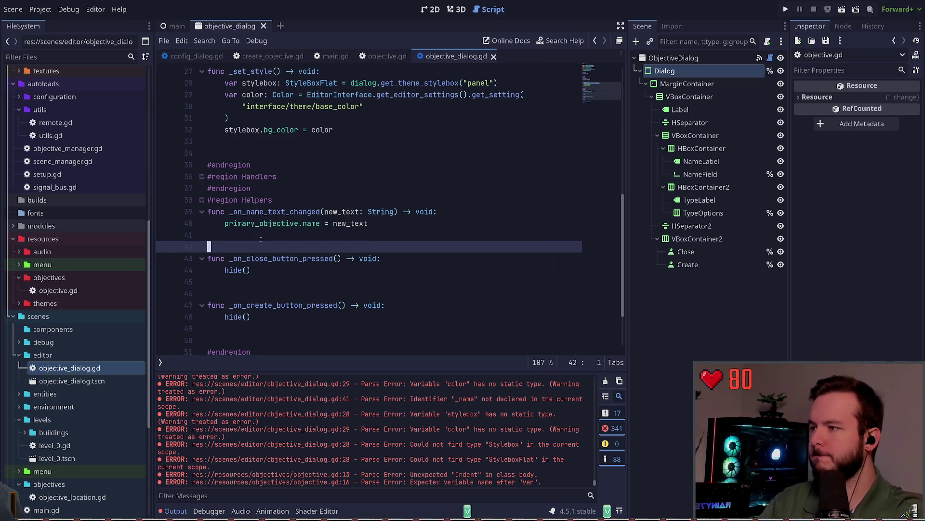
{"action": "key", "text": "ctrl+v"}
{"action": "key", "text": "Return"}
{"action": "key", "text": "Up"}
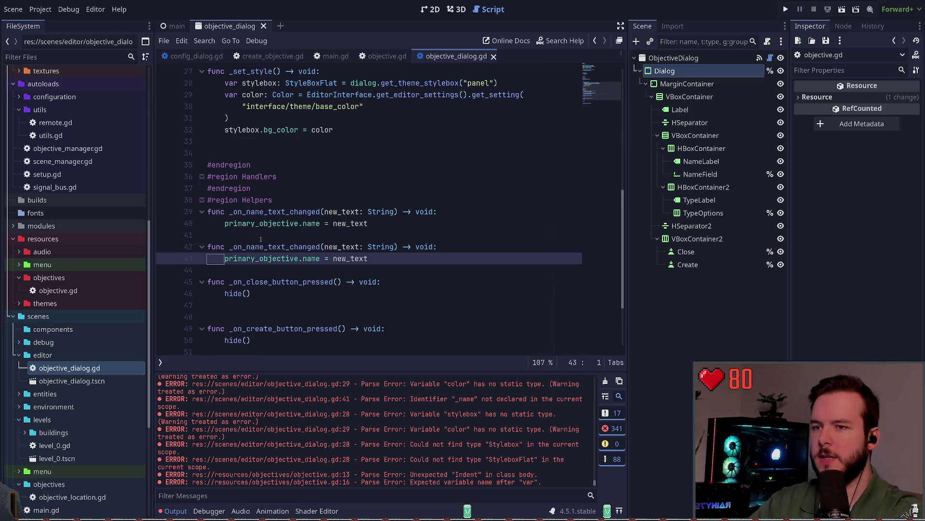
{"action": "key", "text": "Up"}
{"action": "key", "text": "Up"}
{"action": "scroll", "coordinate": [357, 293], "scroll_direction": "up", "scroll_amount": 2}
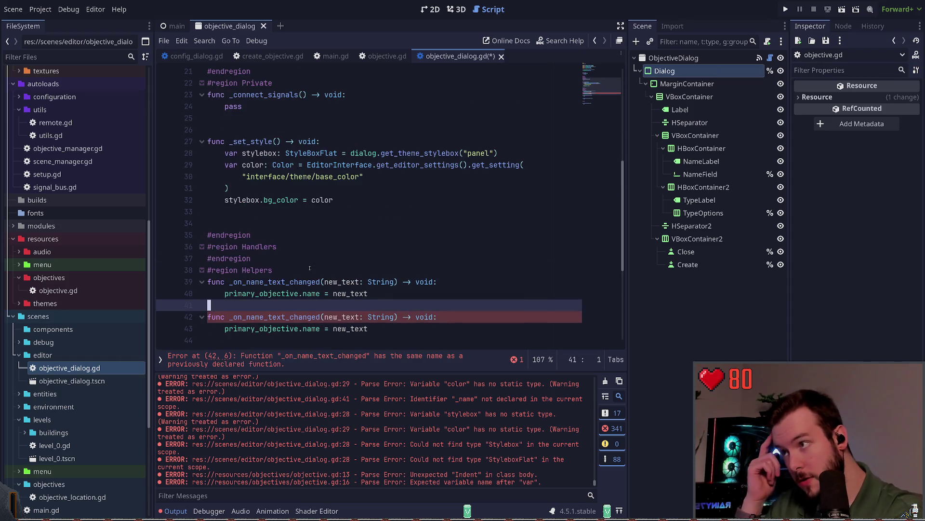
{"action": "key", "text": "Down"}
{"action": "key", "text": "shift+Down"}
{"action": "key", "text": "shift+Down"}
{"action": "key", "text": "Delete"}
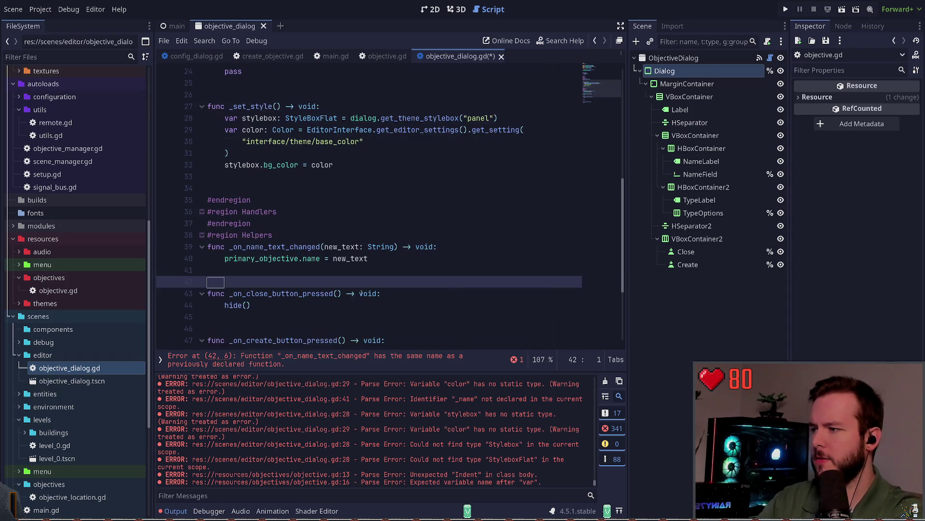
{"action": "key", "text": "ctrl+s"}
{"action": "key", "text": "Up"}
{"action": "key", "text": "Up"}
{"action": "key", "text": "Up"}
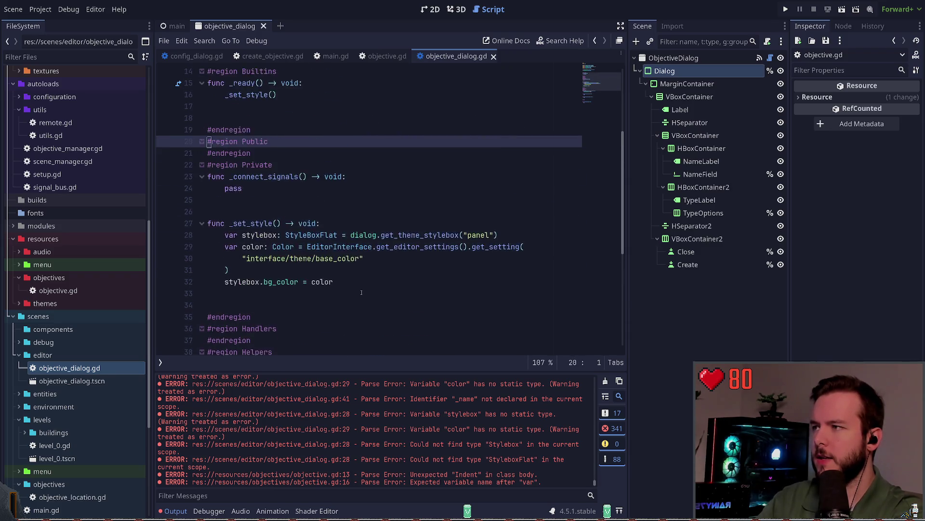
Step: Add a _populate_types() call under _set_style() in _ready
{"action": "key", "text": "Up"}
{"action": "key", "text": "Up"}
{"action": "key", "text": "End"}
{"action": "key", "text": "Return"}
{"action": "type", "text": "_"}
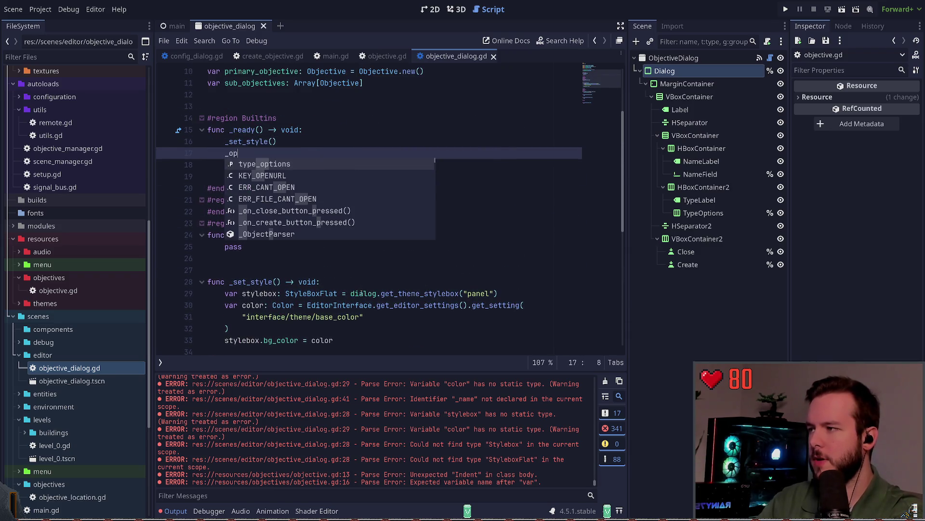
{"action": "type", "text": "populate_types"}
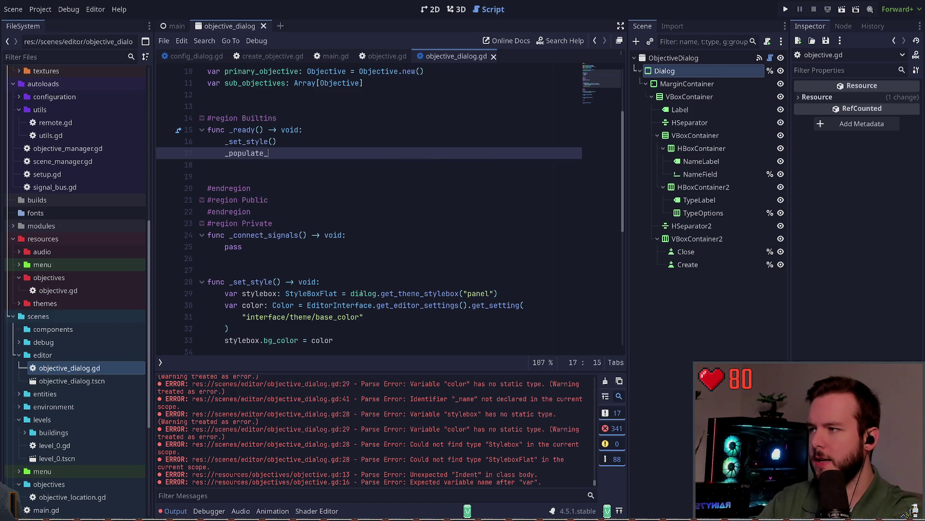
{"action": "type", "text": "()"}
{"action": "key", "text": "Down"}
{"action": "key", "text": "Down"}
{"action": "key", "text": "Down"}
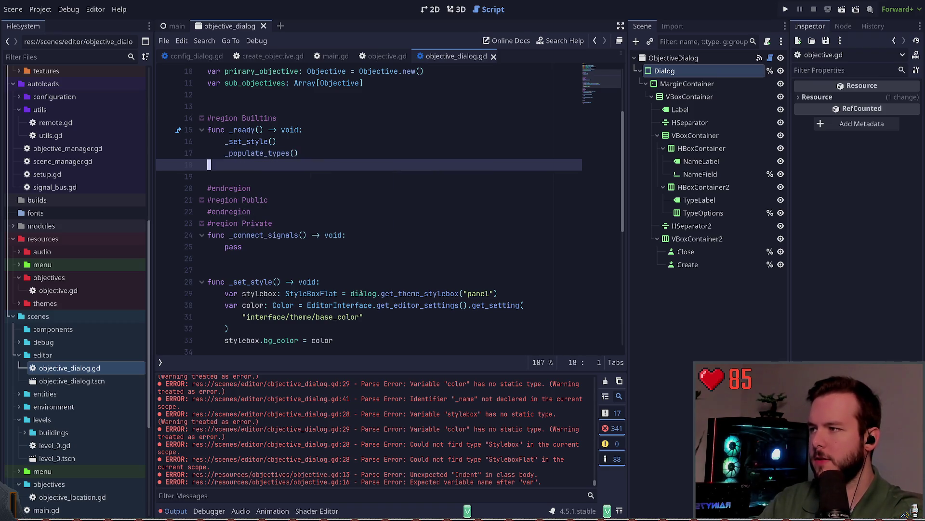
Step: Define func _populate_types() -> void: containing an empty for type in Objective.Type.keys(): loop
{"action": "key", "text": "Down"}
{"action": "key", "text": "Down"}
{"action": "key", "text": "Down"}
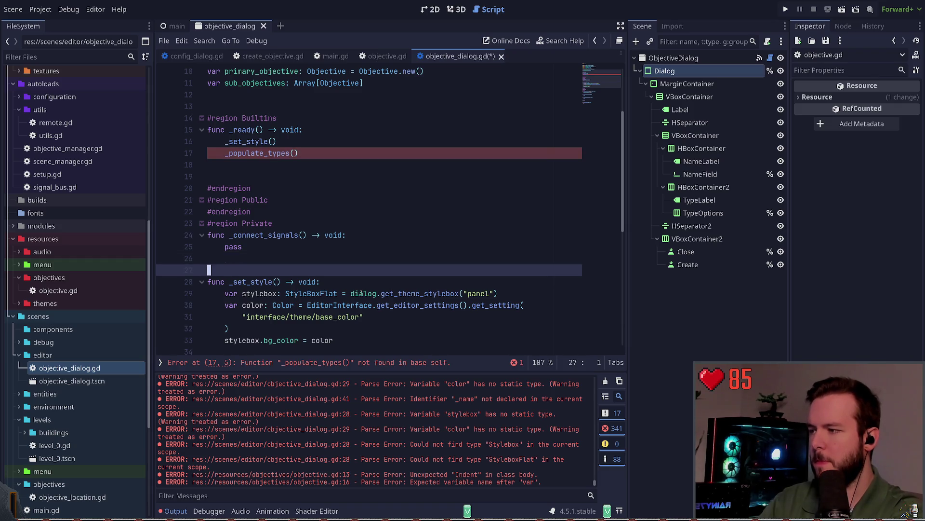
{"action": "key", "text": "Return"}
{"action": "type", "text": "func _"}
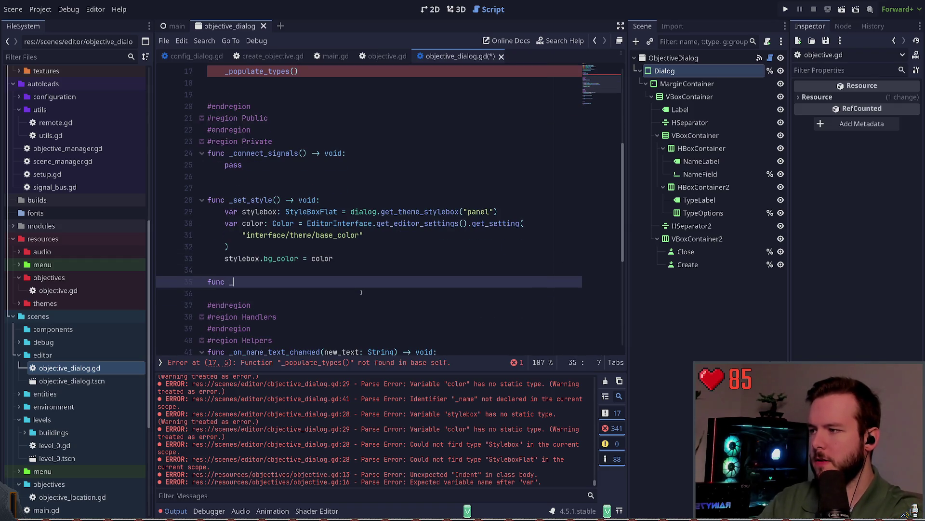
{"action": "type", "text": "populate_"}
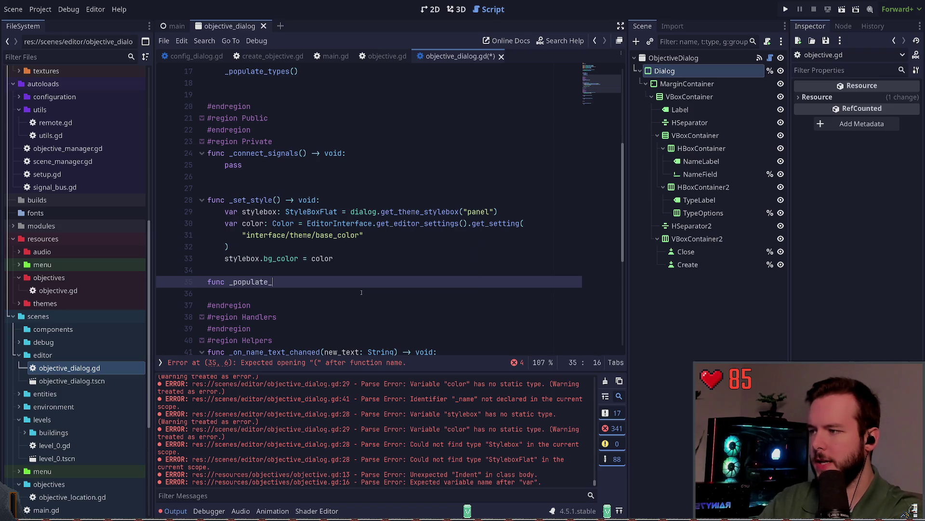
{"action": "type", "text": "types() -> v"}
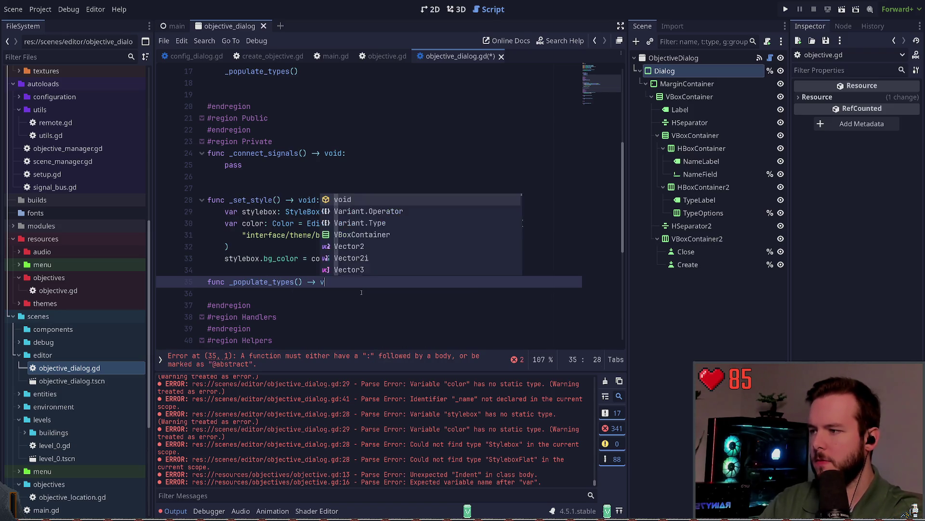
{"action": "type", "text": "oid:"}
{"action": "key", "text": "Return"}
{"action": "type", "text": "for"}
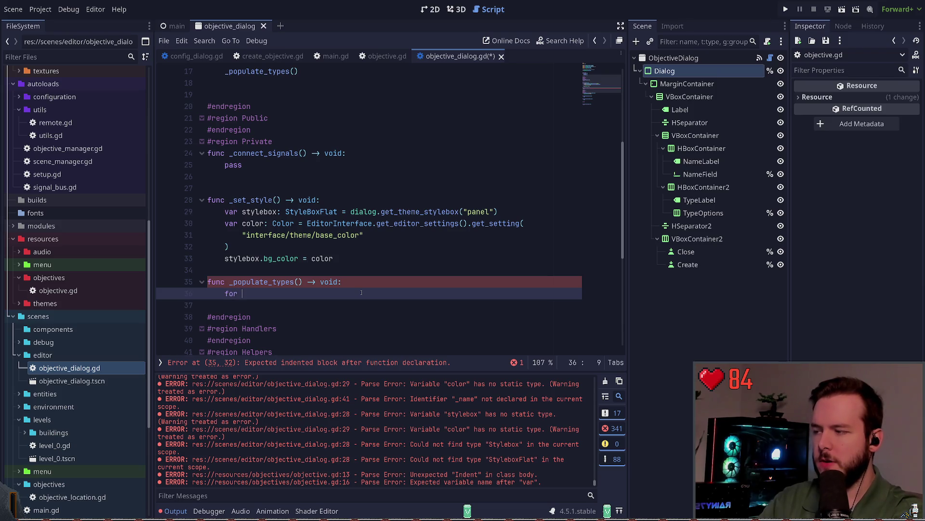
{"action": "type", "text": "type in 0"}
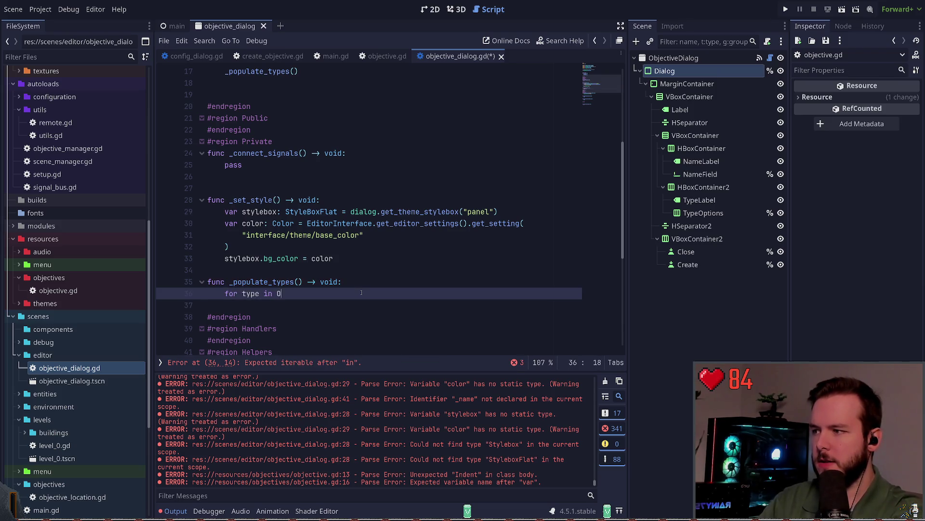
{"action": "type", "text": "bjective.Type"}
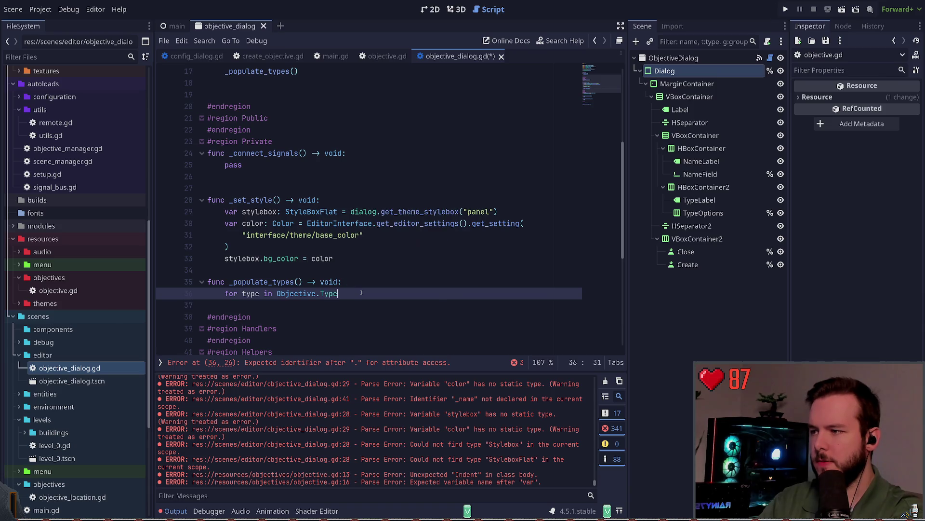
{"action": "type", "text": "keys"}
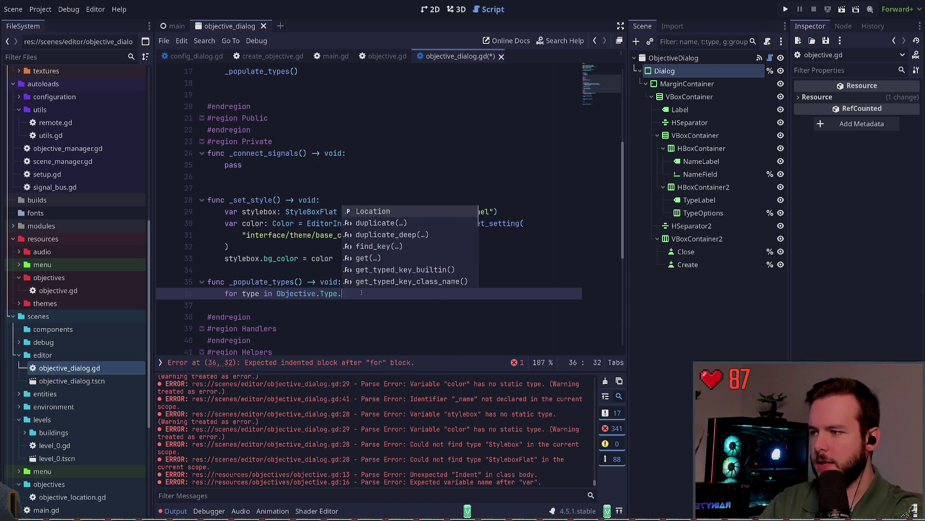
{"action": "key", "text": "Return"}
{"action": "type", "text": ":"}
{"action": "key", "text": "Return"}
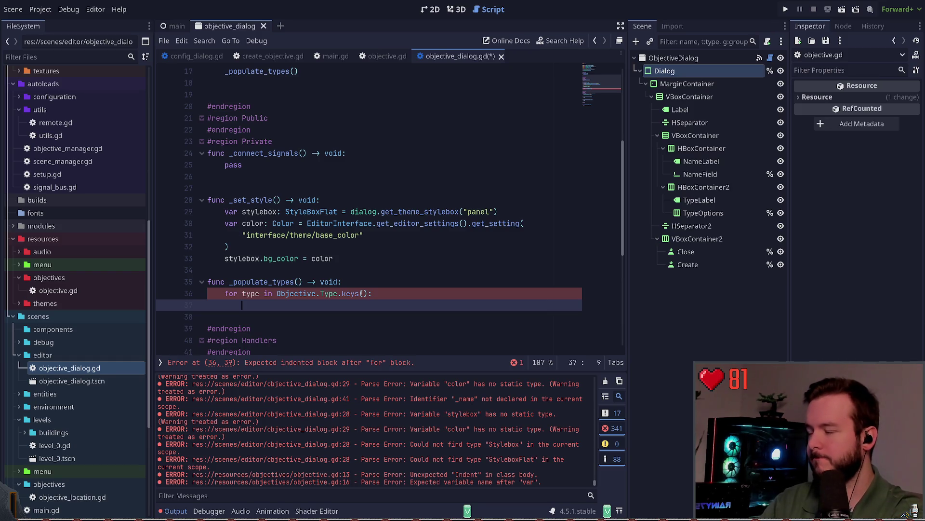
{"action": "type", "text": "var"}
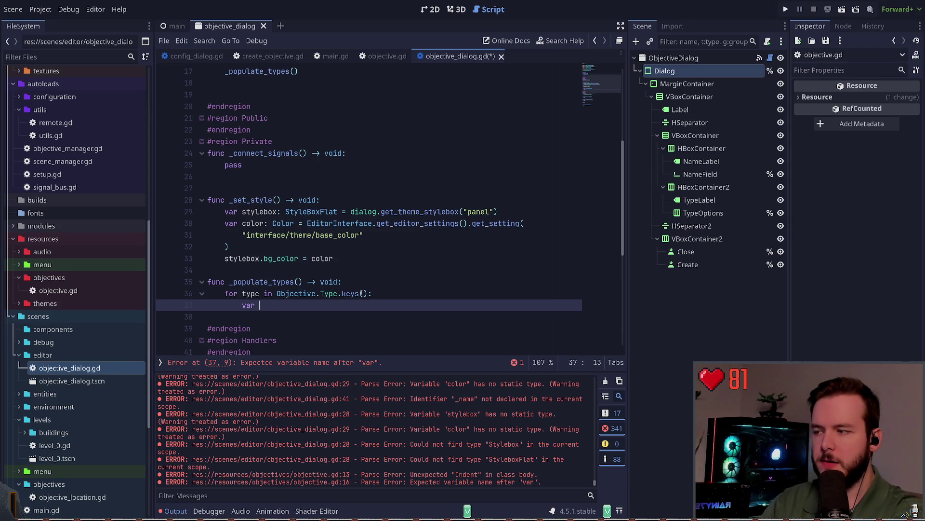
{"action": "key", "text": "BackSpace"}
{"action": "key", "text": "BackSpace"}
{"action": "key", "text": "BackSpace"}
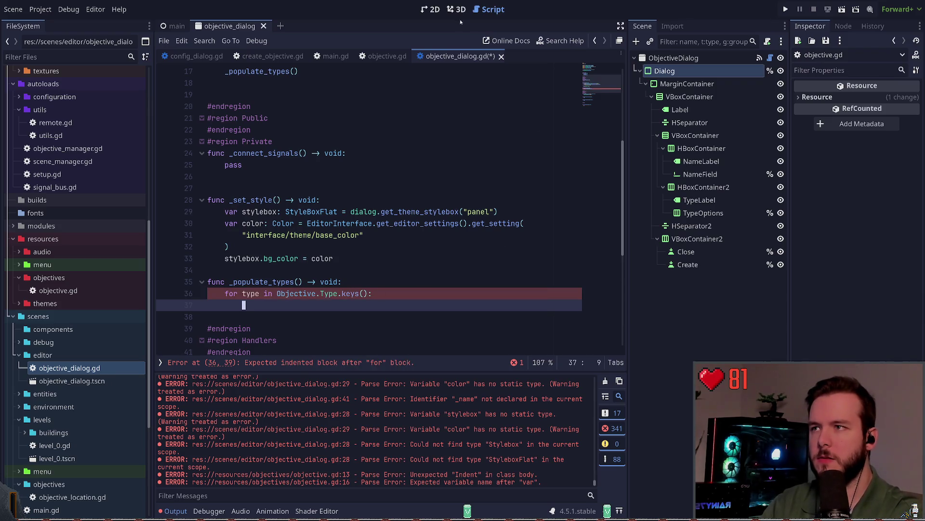
Step: In the 2D view, edit TypeLabel's tooltip text and mouse filter in the Inspector
{"action": "left_click", "coordinate": [432, 10]}
{"action": "left_click", "coordinate": [702, 161]}
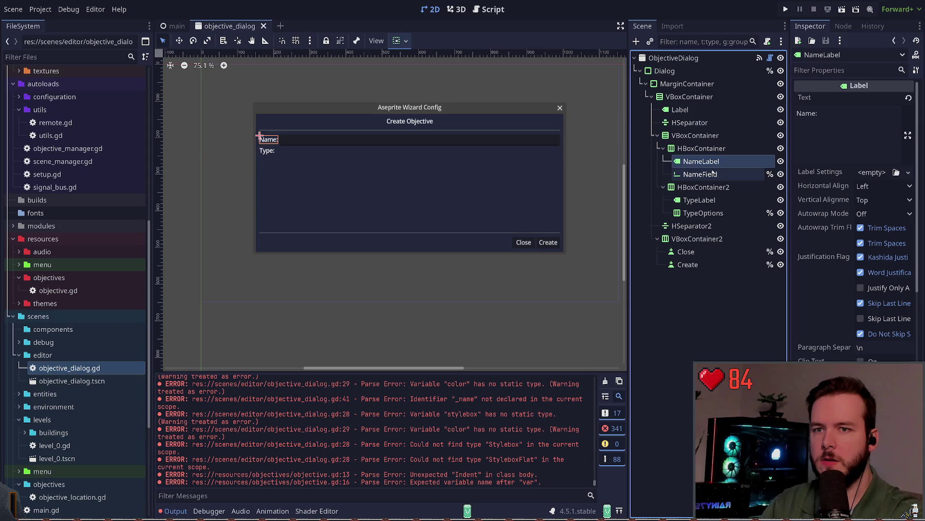
{"action": "left_click", "coordinate": [700, 175]}
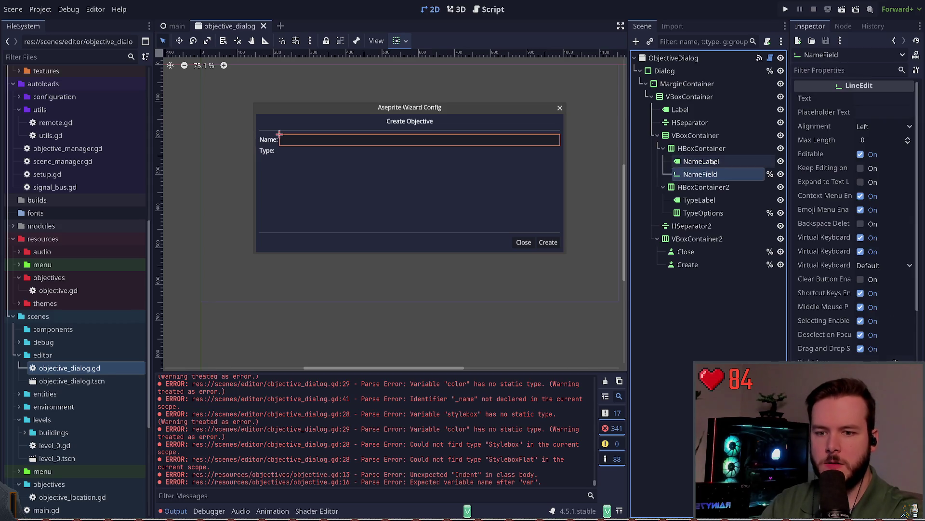
{"action": "left_click", "coordinate": [699, 199]}
{"action": "left_click", "coordinate": [703, 213]}
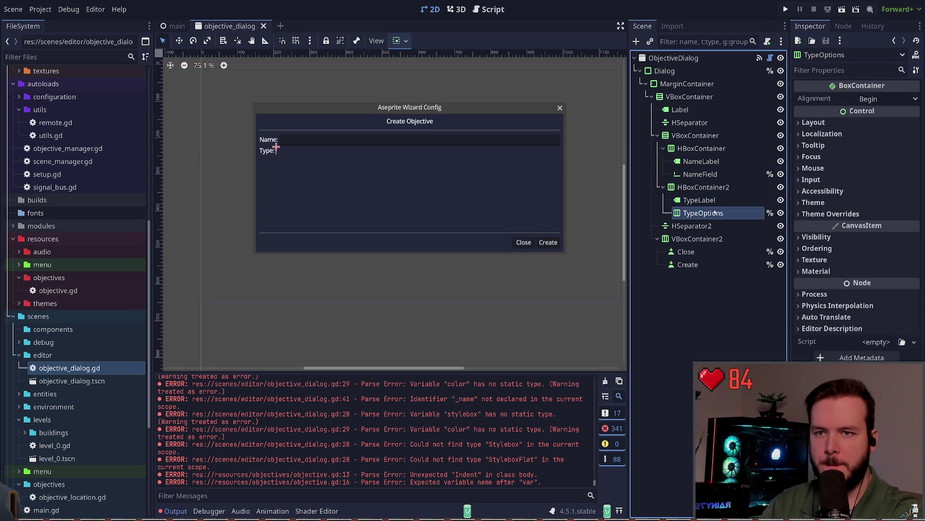
{"action": "left_click", "coordinate": [699, 199]}
{"action": "scroll", "coordinate": [825, 299], "scroll_direction": "down", "scroll_amount": 4}
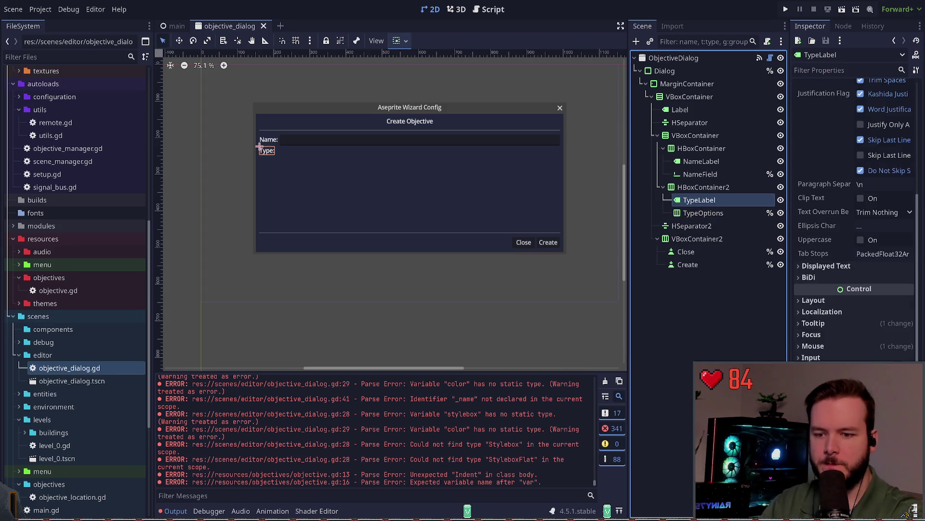
{"action": "left_click", "coordinate": [814, 323]}
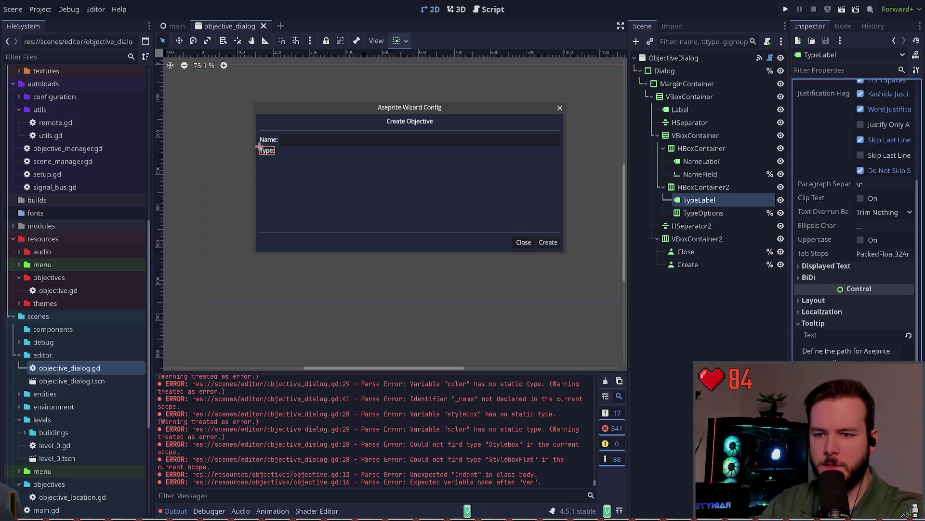
{"action": "left_click", "coordinate": [853, 323]}
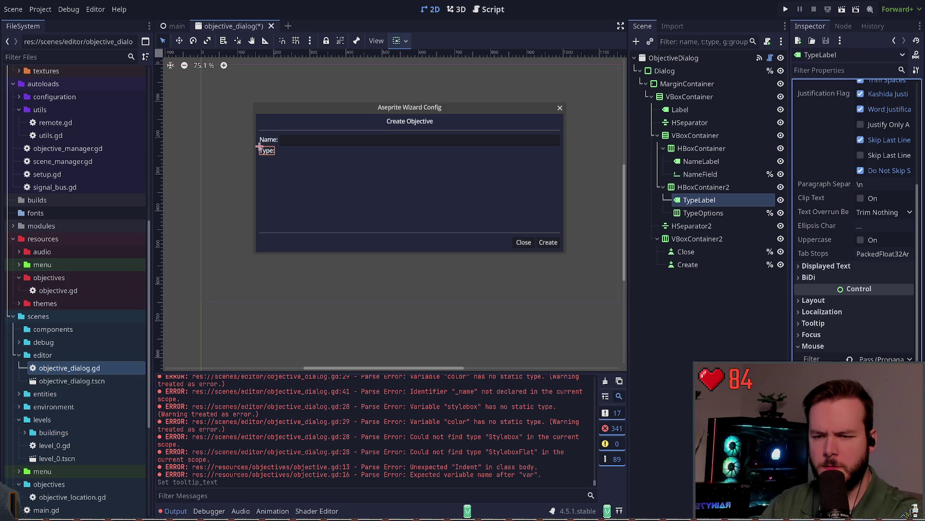
{"action": "left_click", "coordinate": [835, 347]}
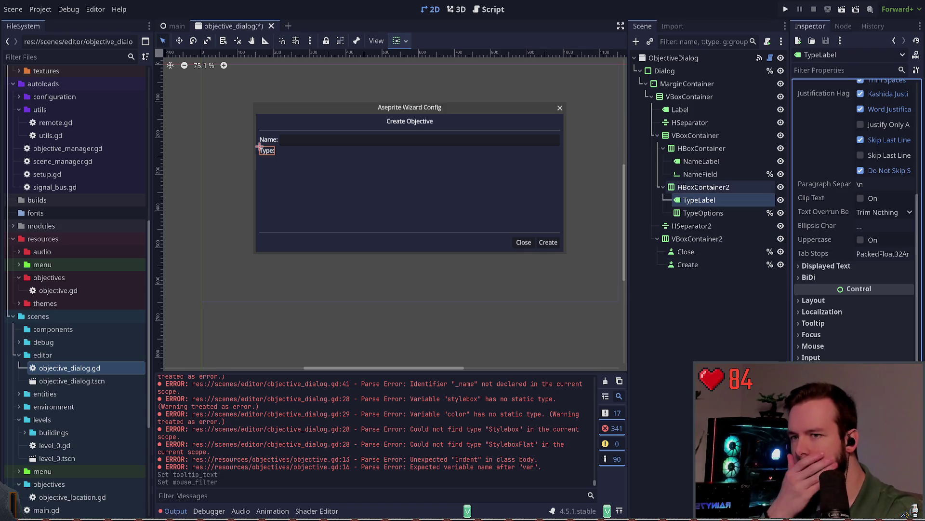
Step: Change NameLabel's tooltip text and mouse filter setting in the Inspector
{"action": "left_click", "coordinate": [701, 161]}
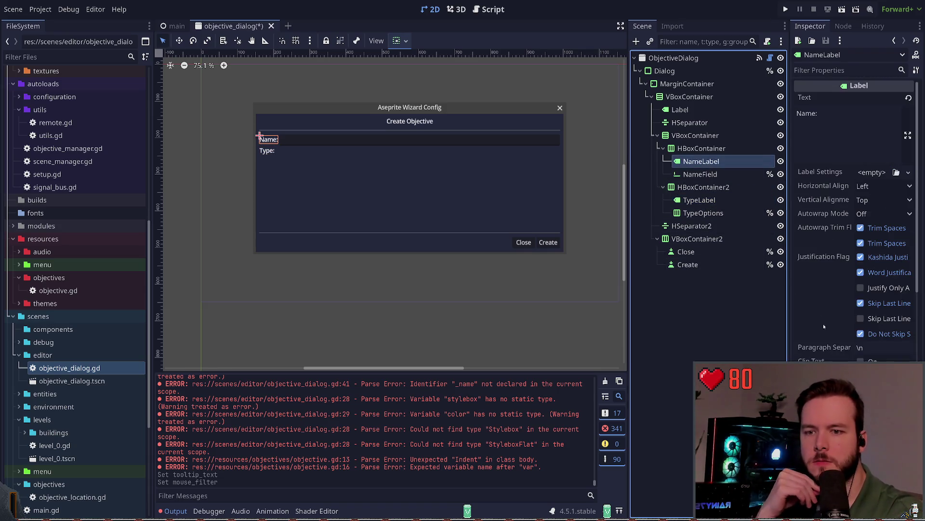
{"action": "scroll", "coordinate": [804, 354], "scroll_direction": "down", "scroll_amount": 5}
{"action": "scroll", "coordinate": [804, 354], "scroll_direction": "down", "scroll_amount": 3}
{"action": "left_click", "coordinate": [814, 236]}
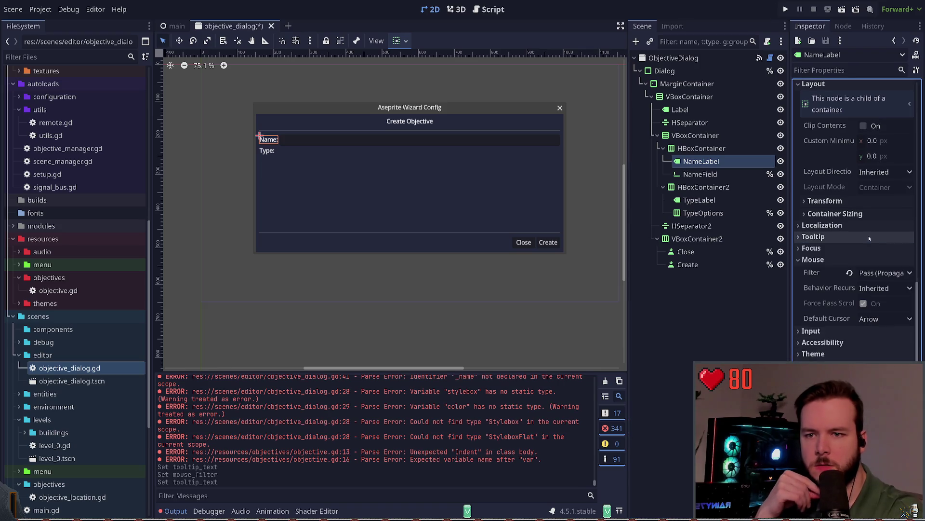
{"action": "left_click", "coordinate": [860, 272]}
{"action": "left_click", "coordinate": [877, 285]}
{"action": "scroll", "coordinate": [849, 285], "scroll_direction": "up", "scroll_amount": 10}
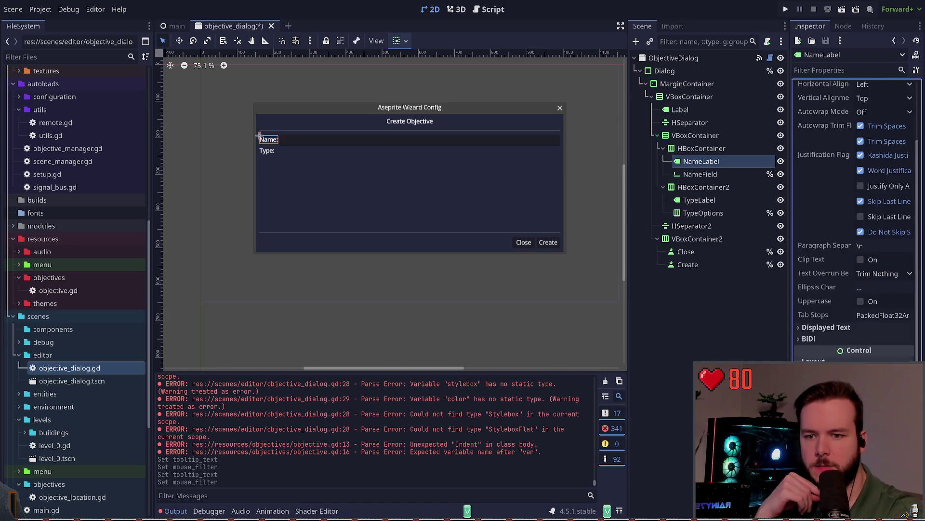
{"action": "scroll", "coordinate": [801, 261], "scroll_direction": "up", "scroll_amount": 3}
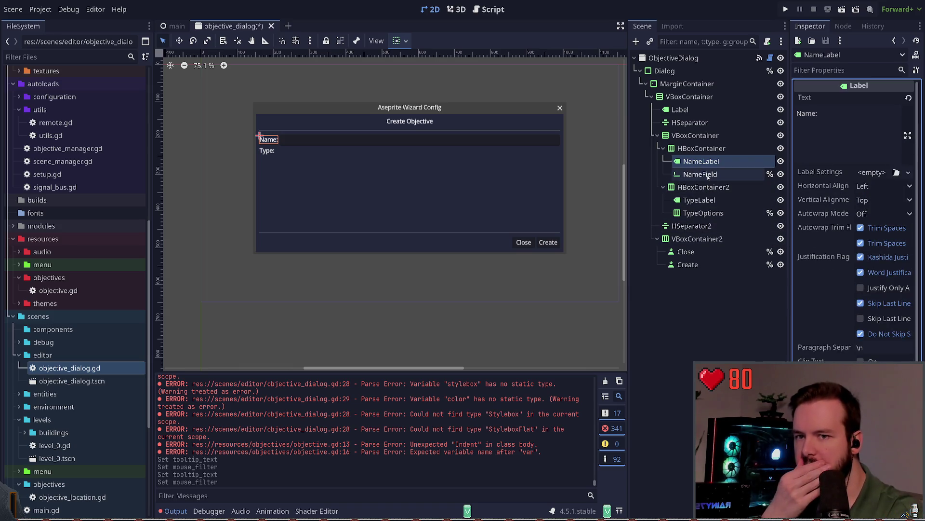
{"action": "left_click", "coordinate": [707, 200]}
{"action": "scroll", "coordinate": [814, 279], "scroll_direction": "up", "scroll_amount": 5}
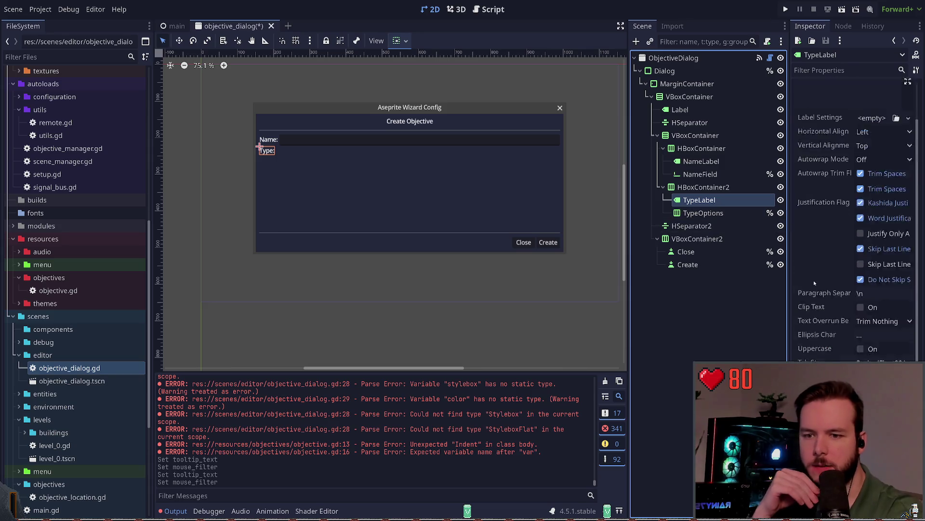
{"action": "left_click", "coordinate": [694, 280]}
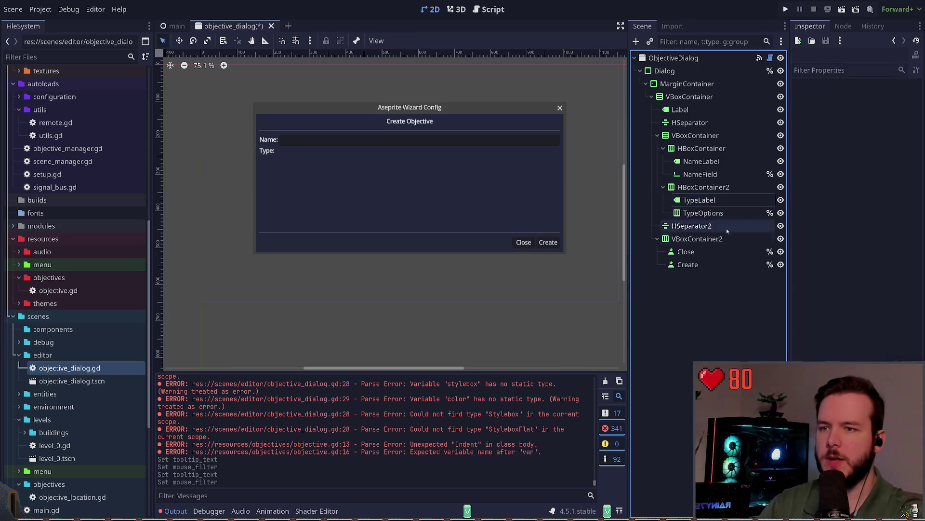
Step: Save the dialog scene and start a type_options.add_child( line inside the Type loop
{"action": "left_click", "coordinate": [723, 199]}
{"action": "key", "text": "ctrl+s"}
{"action": "key", "text": "ctrl+F3"}
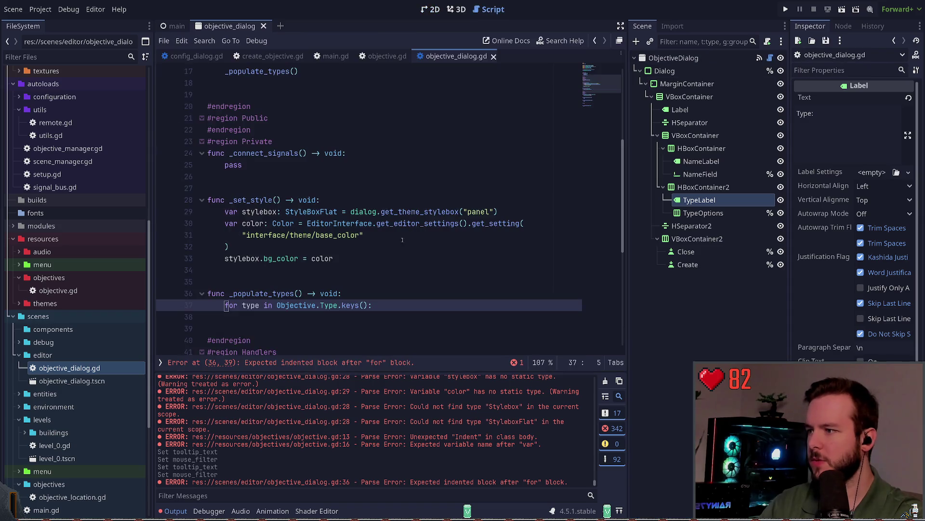
{"action": "scroll", "coordinate": [381, 309], "scroll_direction": "down", "scroll_amount": 1}
{"action": "left_click", "coordinate": [383, 270]}
{"action": "key", "text": "Return"}
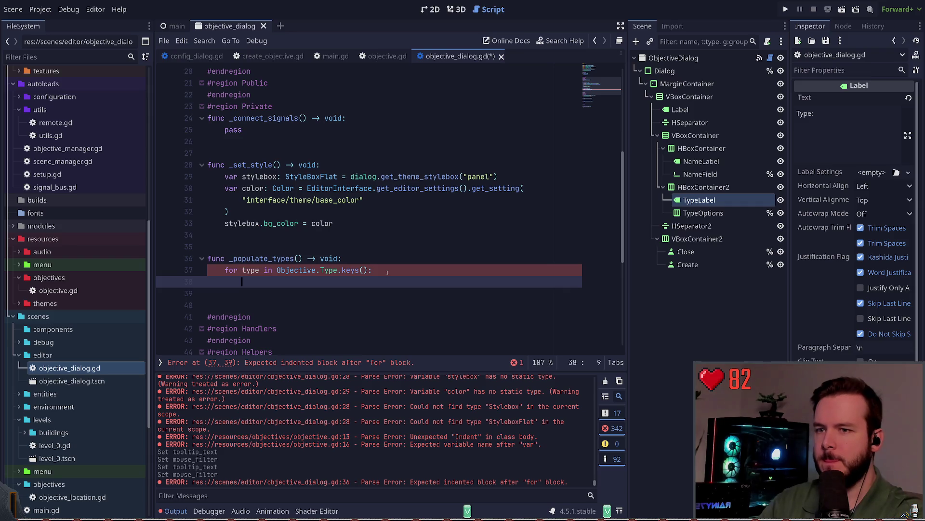
{"action": "type", "text": "ty"}
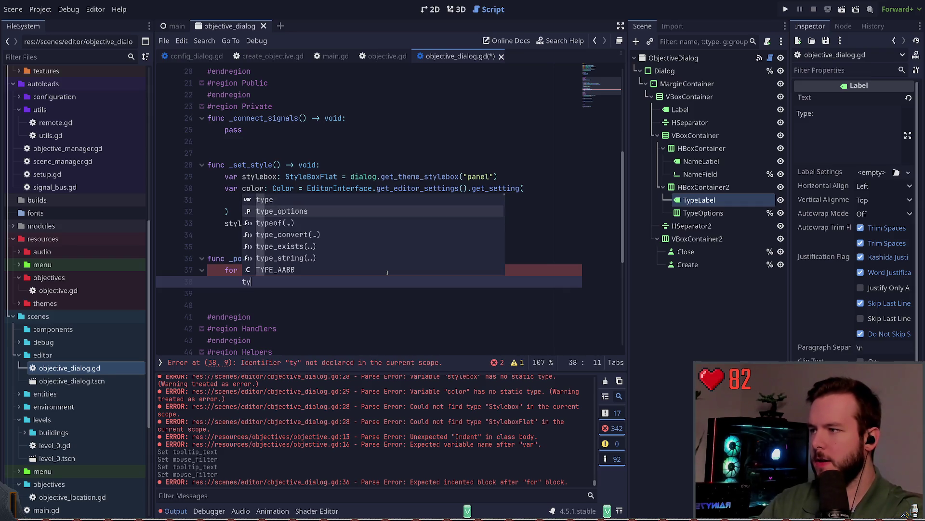
{"action": "key", "text": "Return"}
{"action": "type", "text": "."}
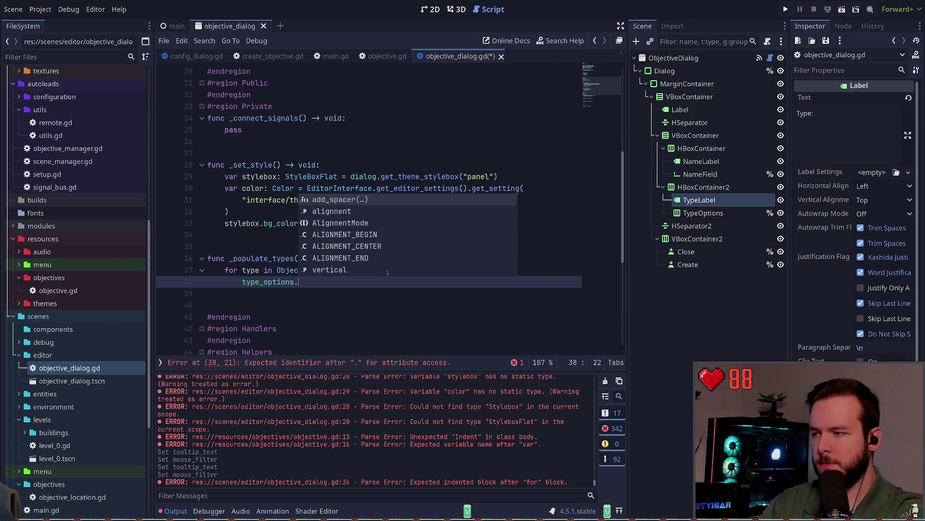
{"action": "type", "text": "add_child("}
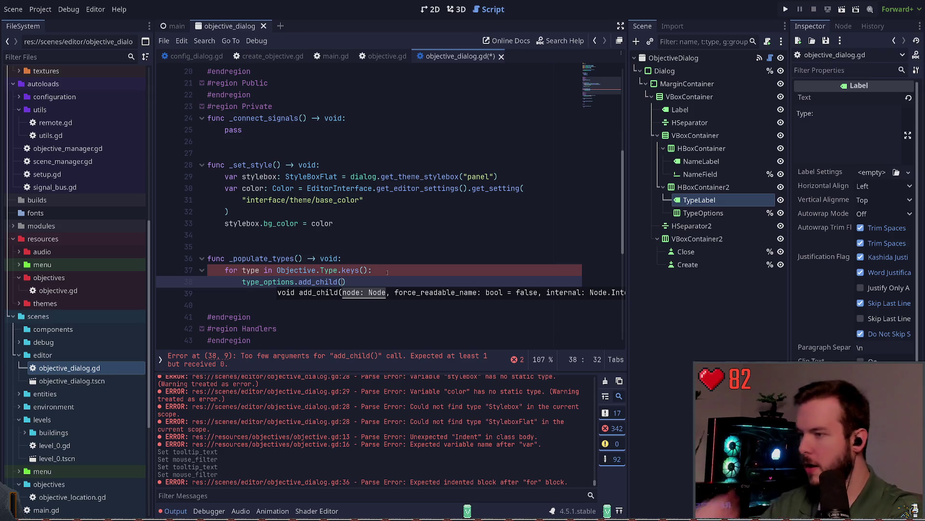
Step: Try CheckBox and Radio arguments, then delete the add_child line from the loop
{"action": "type", "text": "Check"}
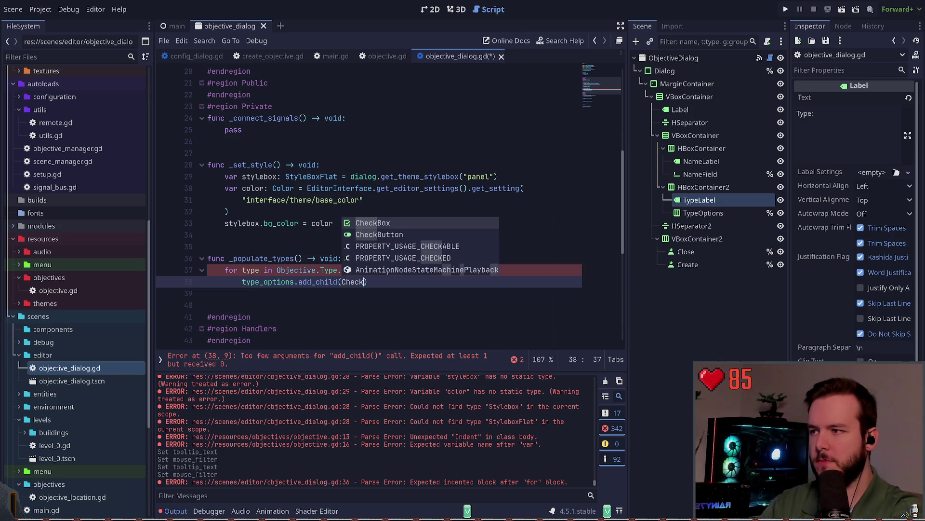
{"action": "key", "text": "Return"}
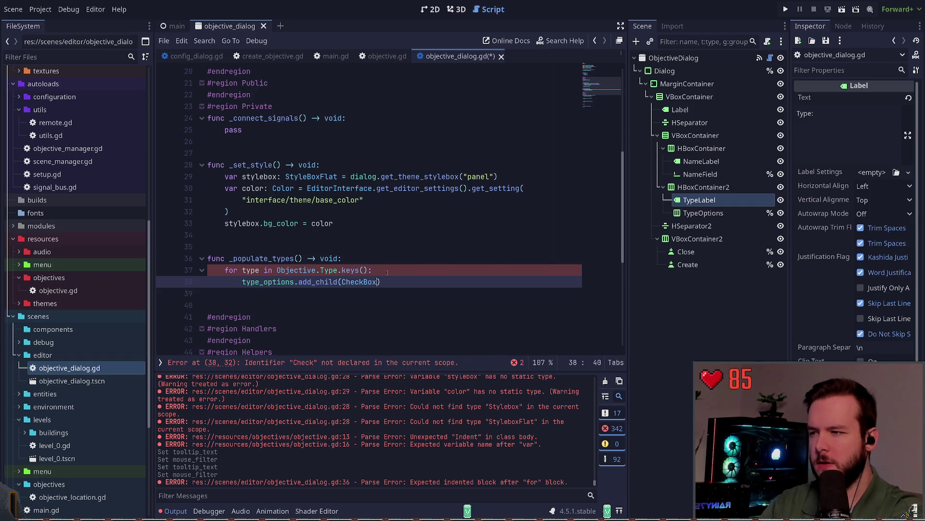
{"action": "type", "text": "."}
{"action": "key", "text": "BackSpace"}
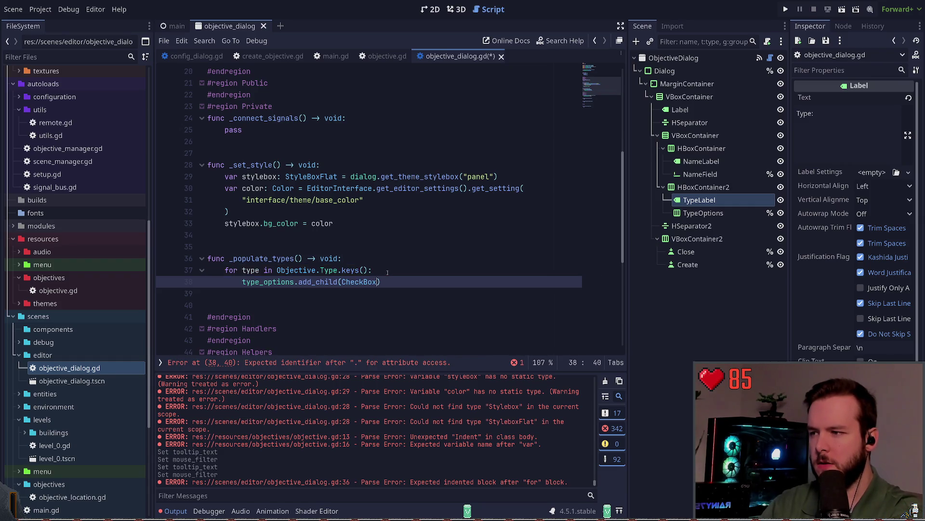
{"action": "key", "text": "ctrl+BackSpace"}
{"action": "type", "text": "Radi"}
{"action": "key", "text": "BackSpace"}
{"action": "key", "text": "BackSpace"}
{"action": "key", "text": "BackSpace"}
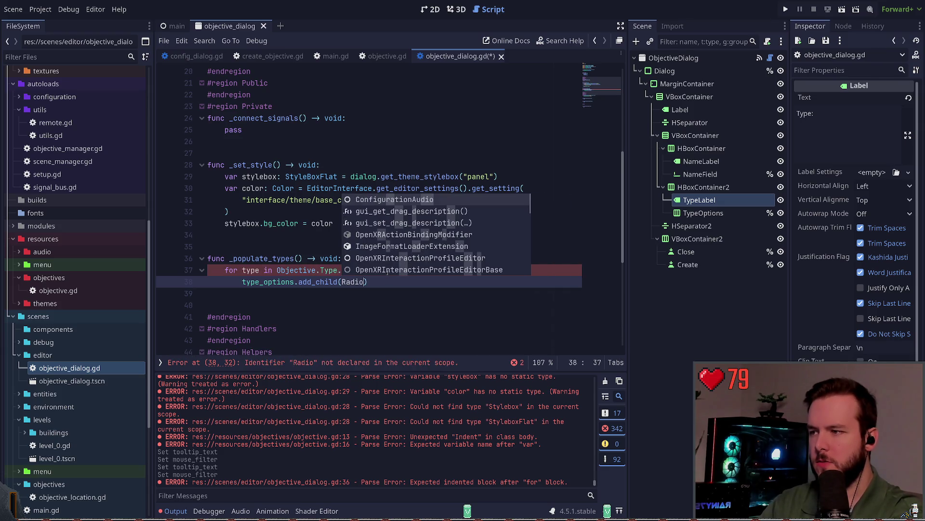
{"action": "key", "text": "ctrl+shift+k"}
Step: Add 'var radio:' above the Type loop, browsing Button and Radio type suggestions
{"action": "key", "text": "Up"}
{"action": "key", "text": "ctrl+shift+Return"}
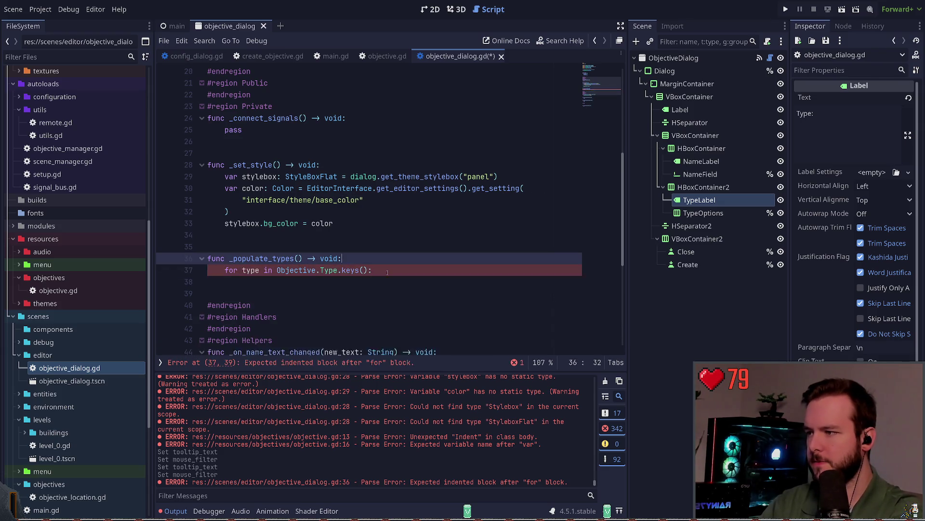
{"action": "type", "text": "var radio"}
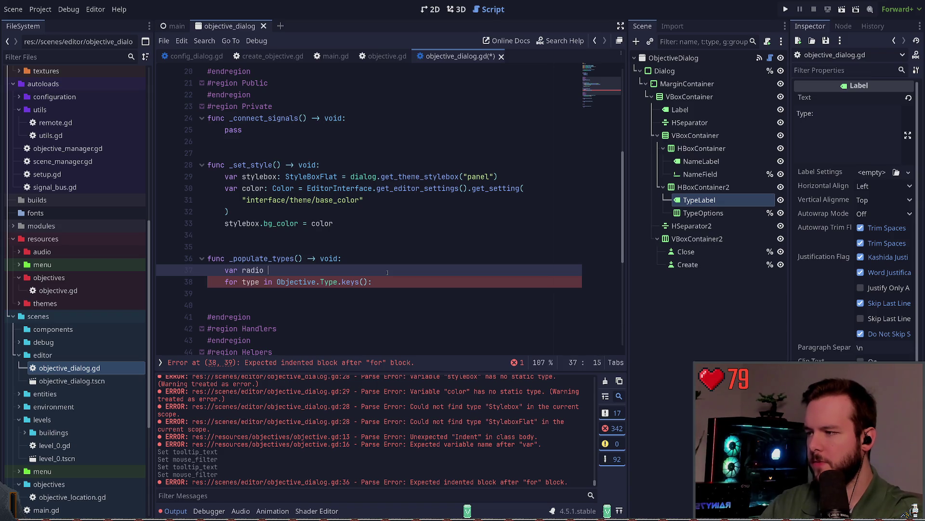
{"action": "type", "text": ": RadioB"}
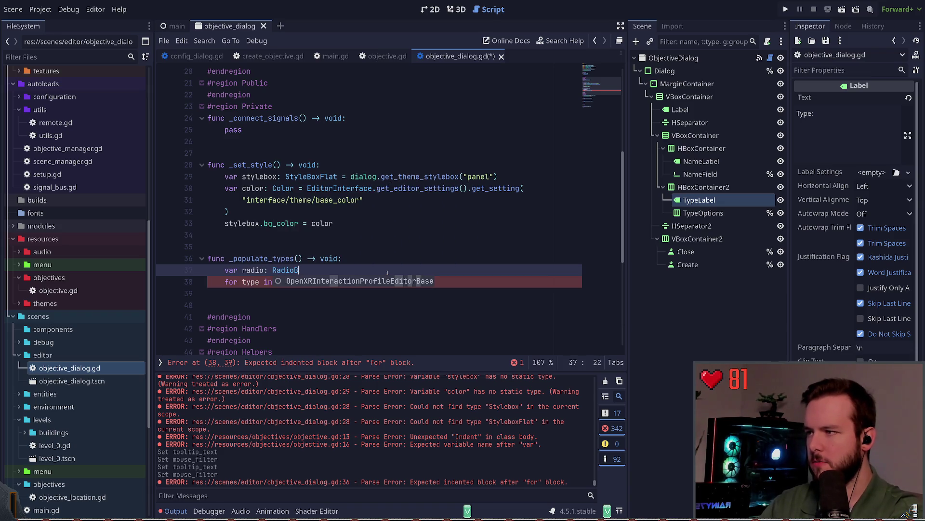
{"action": "key", "text": "BackSpace"}
{"action": "key", "text": "BackSpace"}
{"action": "key", "text": "BackSpace"}
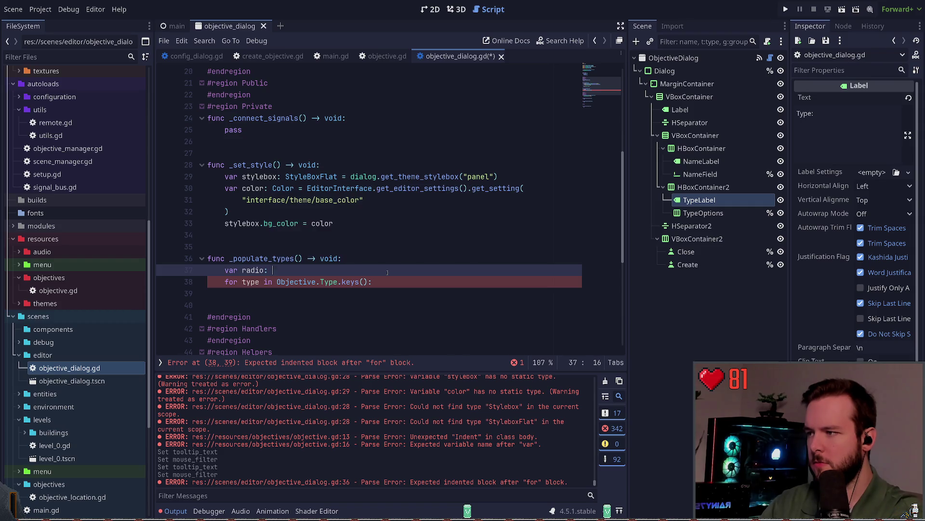
{"action": "type", "text": "Button"}
{"action": "key", "text": "Down"}
{"action": "key", "text": "Down"}
{"action": "key", "text": "Down"}
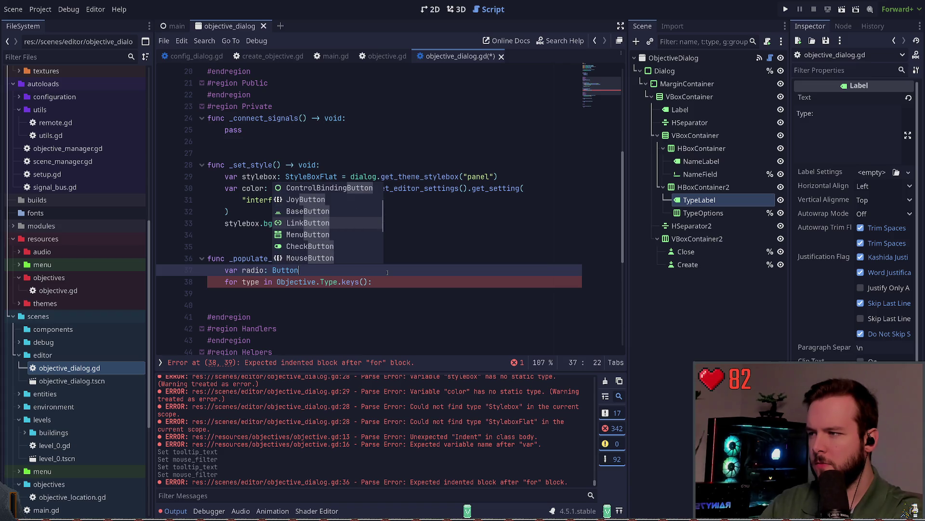
{"action": "key", "text": "Down"}
{"action": "key", "text": "Down"}
{"action": "key", "text": "Down"}
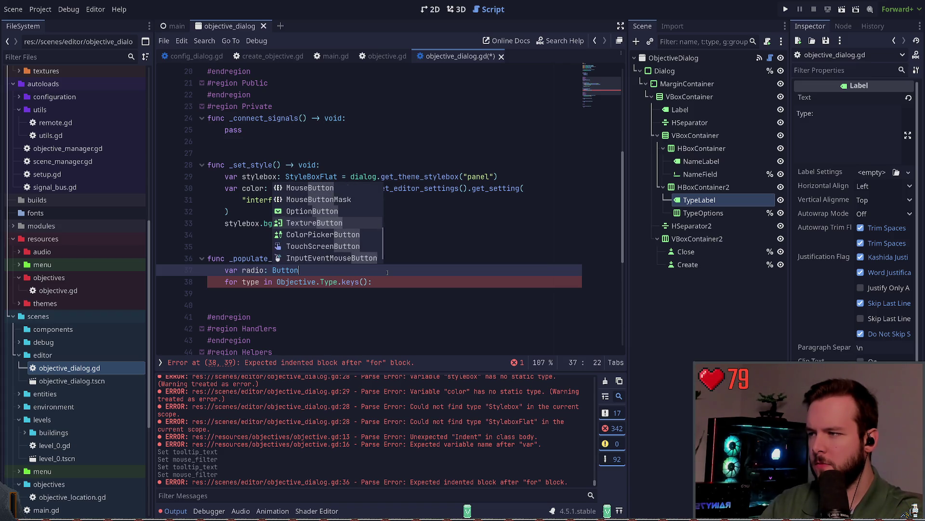
{"action": "key", "text": "Up"}
{"action": "key", "text": "Up"}
{"action": "key", "text": "Up"}
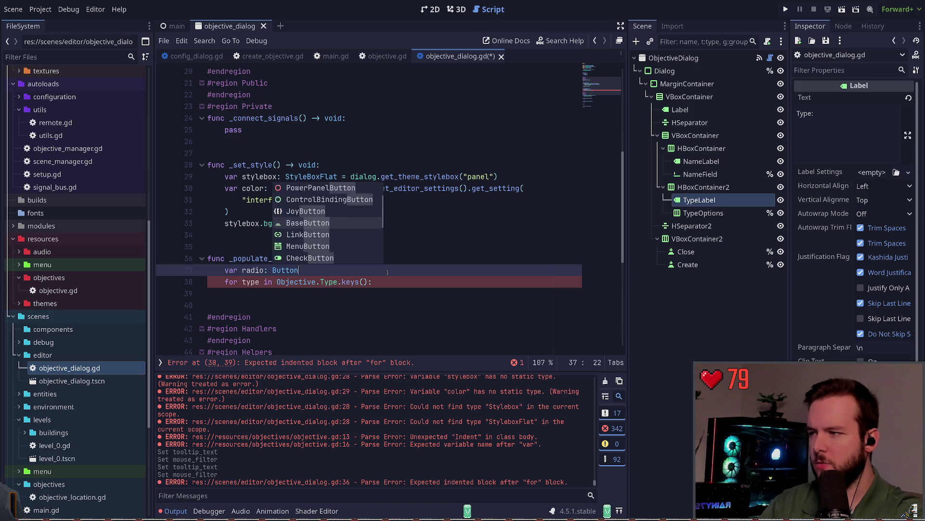
{"action": "key", "text": "Down"}
{"action": "key", "text": "Down"}
{"action": "key", "text": "Down"}
{"action": "key", "text": "BackSpace"}
{"action": "key", "text": "BackSpace"}
{"action": "key", "text": "BackSpace"}
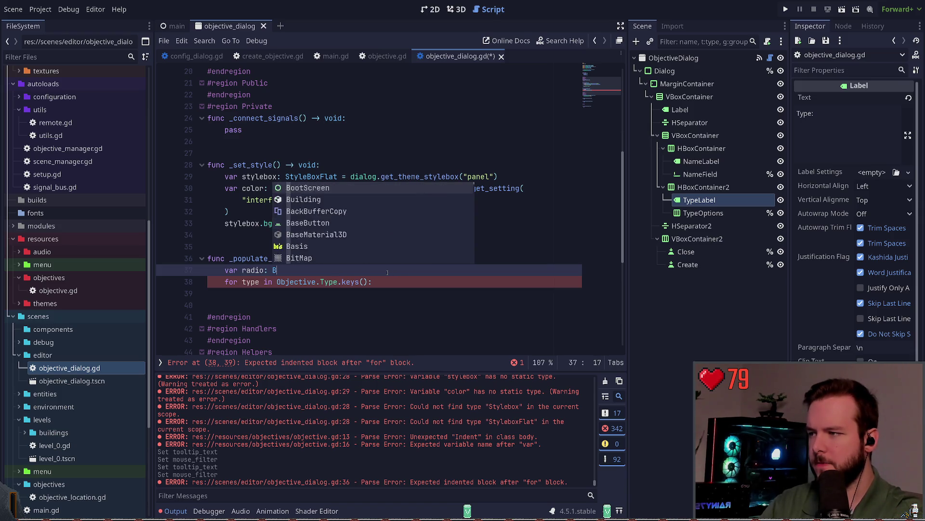
{"action": "type", "text": "Radio"}
{"action": "key", "text": "Down"}
{"action": "key", "text": "Down"}
{"action": "key", "text": "Down"}
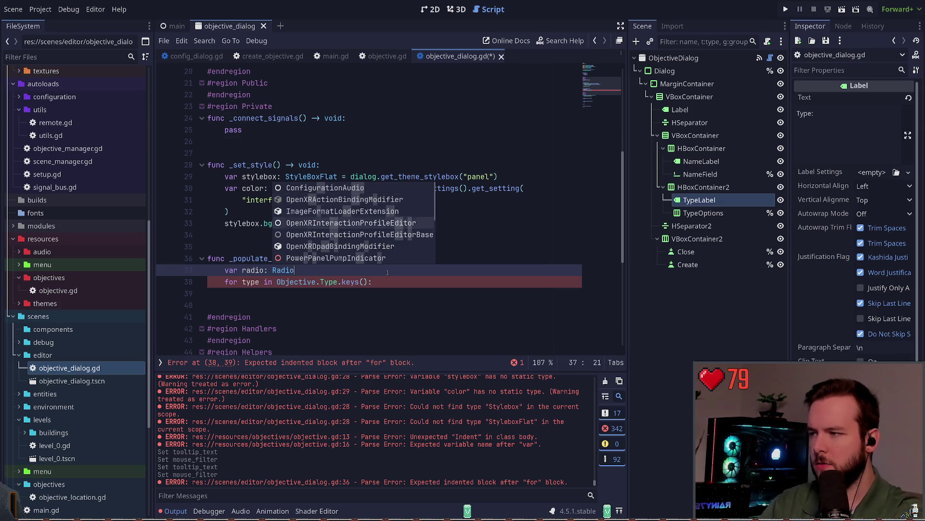
{"action": "key", "text": "BackSpace"}
{"action": "key", "text": "BackSpace"}
{"action": "key", "text": "BackSpace"}
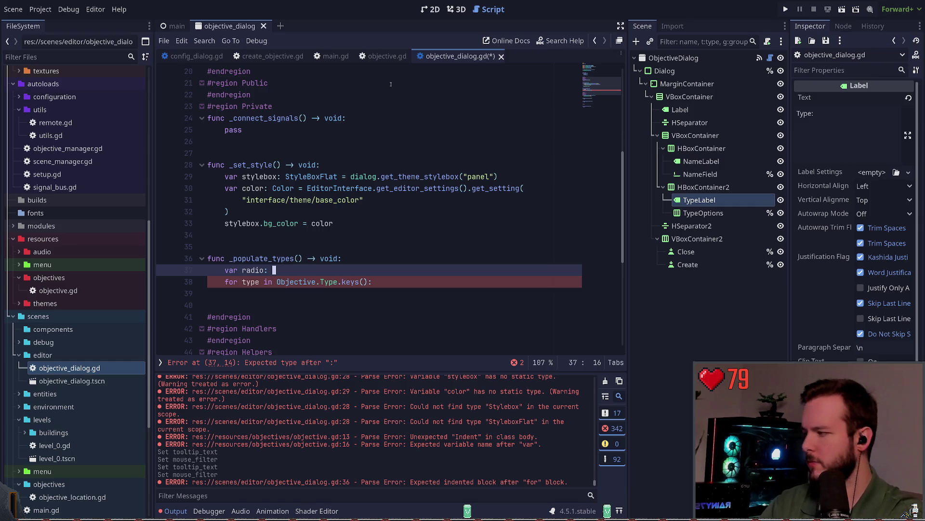
Step: Open the Create New Node dialog on the Dialog node, try a 'radio' search, then clear it
{"action": "left_click", "coordinate": [682, 71]}
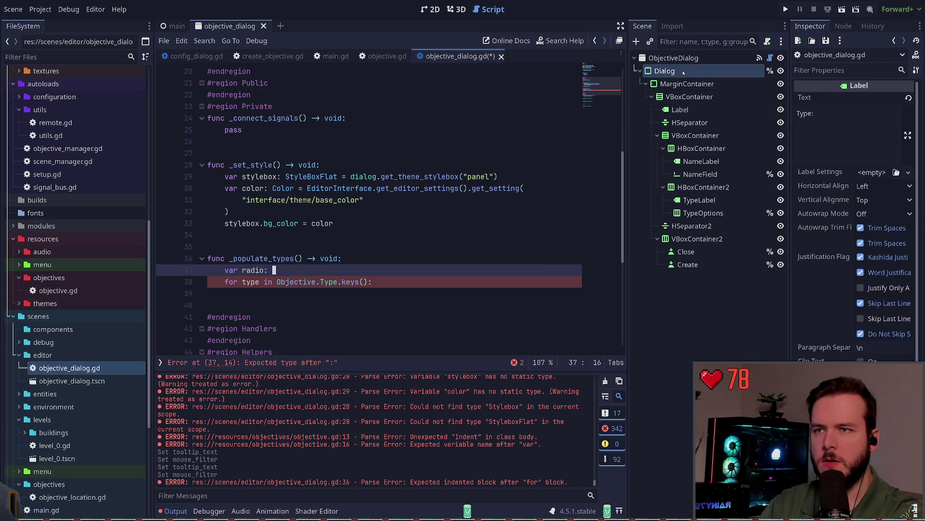
{"action": "key", "text": "ctrl+a"}
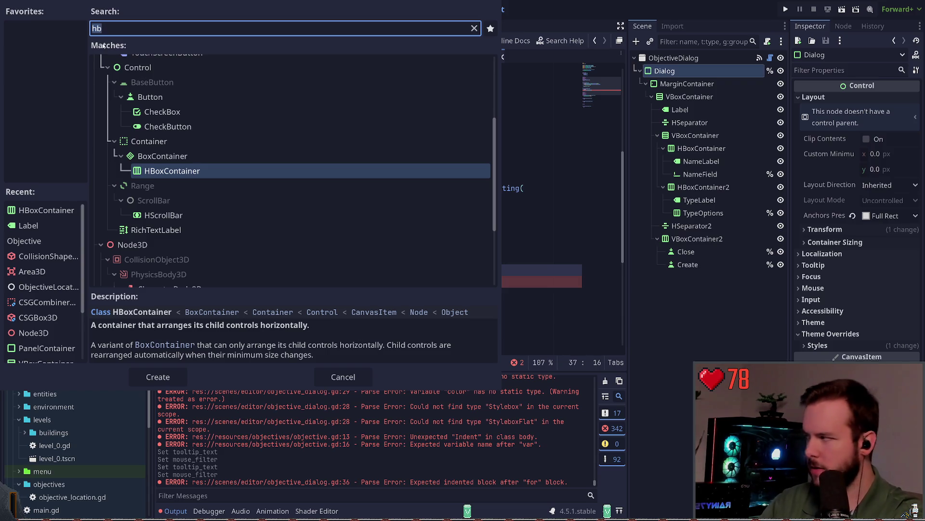
{"action": "type", "text": "radio"}
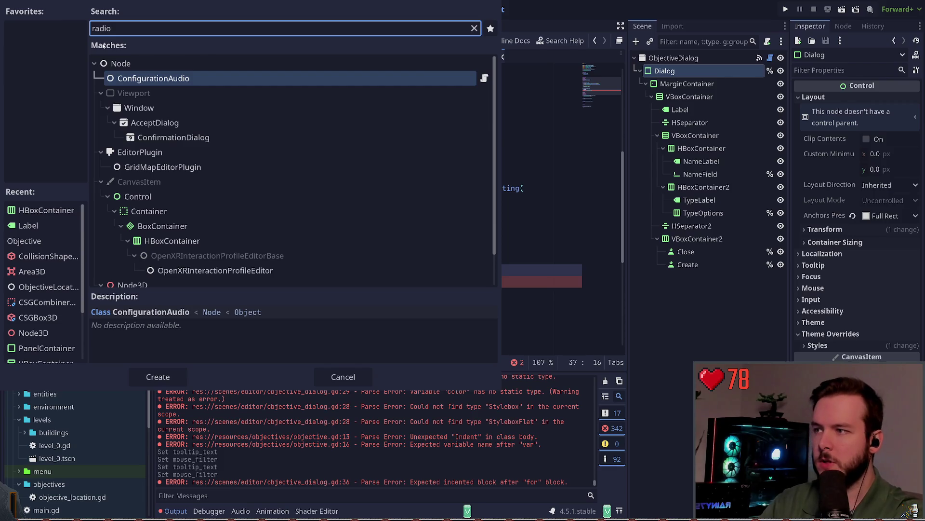
{"action": "scroll", "coordinate": [107, 211], "scroll_direction": "down", "scroll_amount": 2}
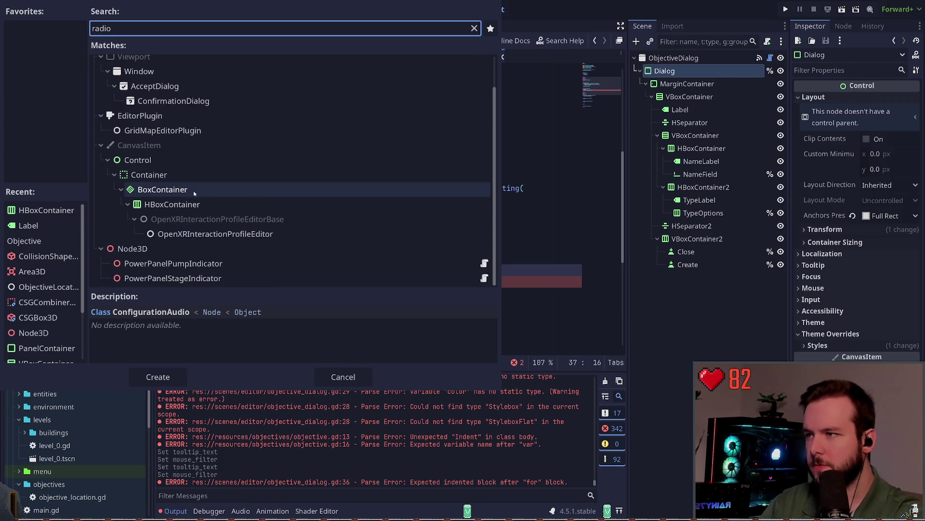
{"action": "key", "text": "ctrl+BackSpace"}
Step: Browse the Control node types, reading the Container and Tree class descriptions
{"action": "left_click", "coordinate": [107, 167]}
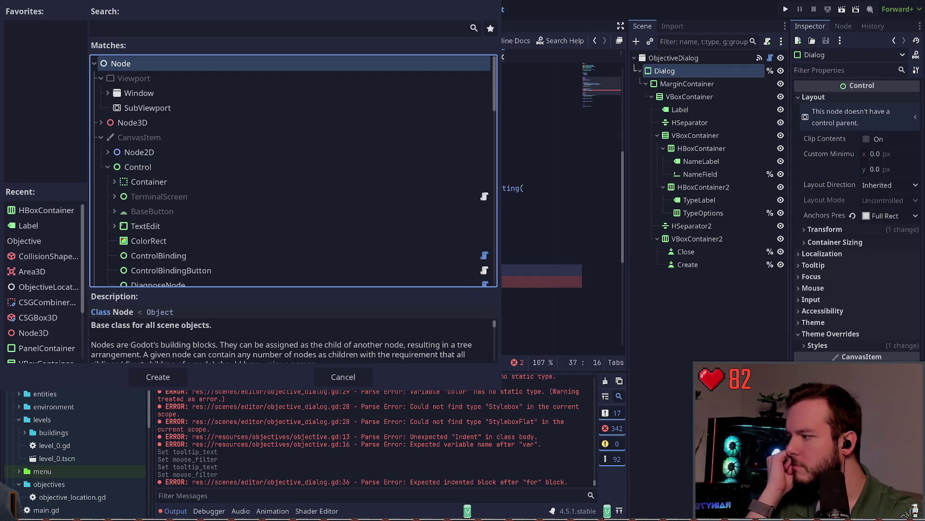
{"action": "left_click", "coordinate": [198, 182]}
{"action": "scroll", "coordinate": [262, 184], "scroll_direction": "down", "scroll_amount": 1}
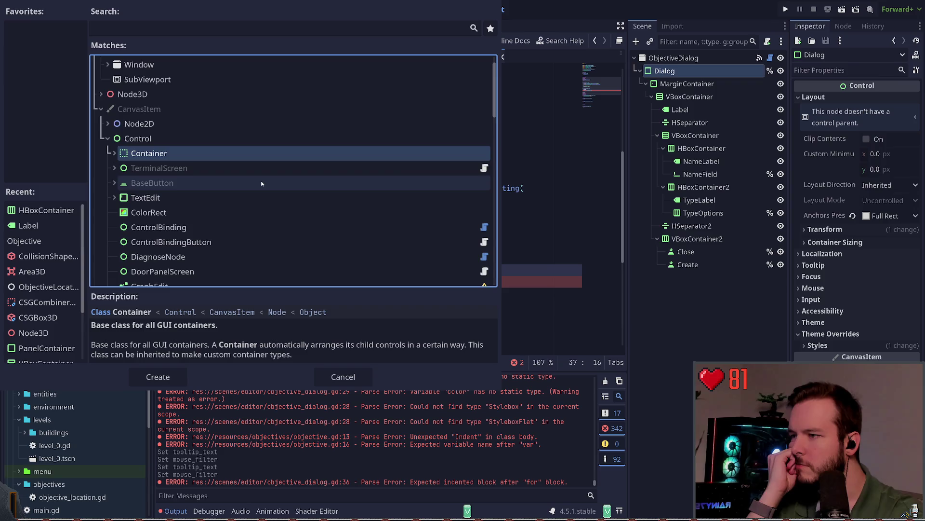
{"action": "scroll", "coordinate": [262, 183], "scroll_direction": "down", "scroll_amount": 2}
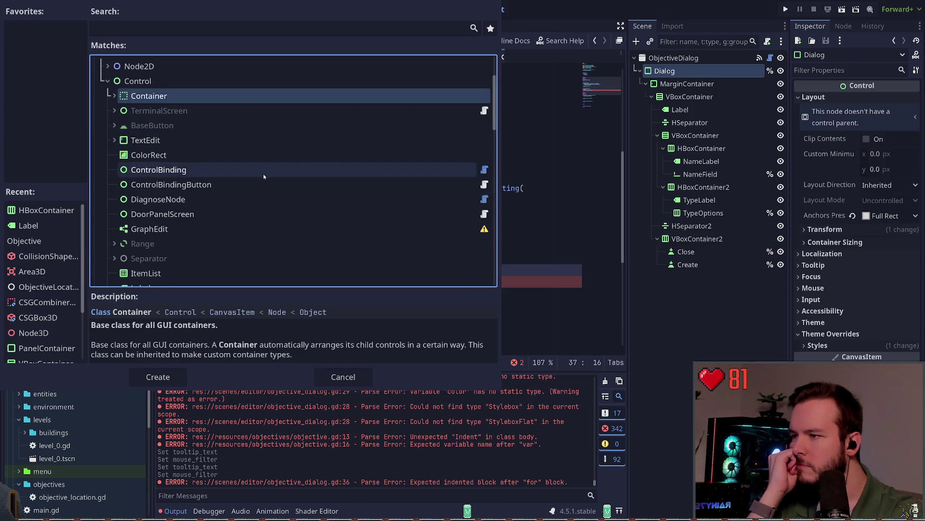
{"action": "scroll", "coordinate": [263, 177], "scroll_direction": "down", "scroll_amount": 5}
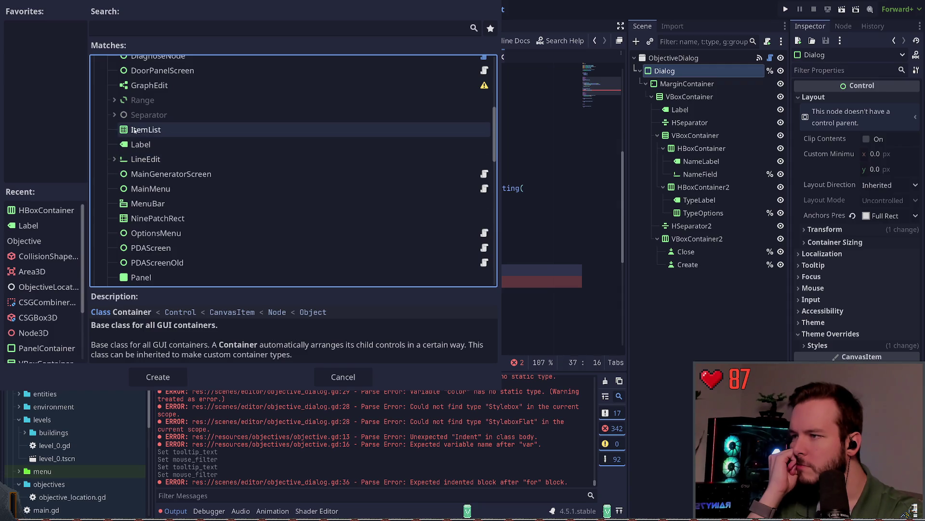
{"action": "scroll", "coordinate": [210, 176], "scroll_direction": "down", "scroll_amount": 5}
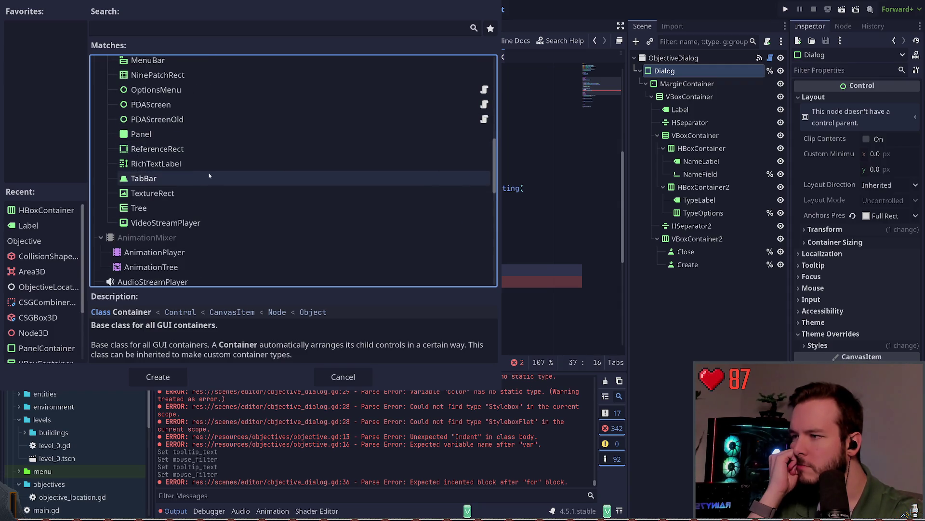
{"action": "scroll", "coordinate": [149, 175], "scroll_direction": "down", "scroll_amount": 10}
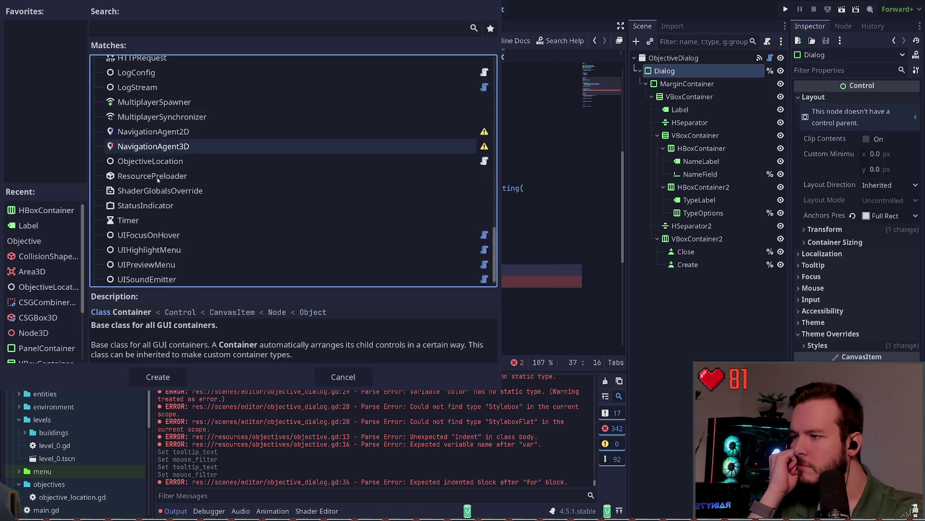
{"action": "scroll", "coordinate": [159, 176], "scroll_direction": "up", "scroll_amount": 8}
{"action": "left_click", "coordinate": [182, 148]}
{"action": "scroll", "coordinate": [188, 169], "scroll_direction": "up", "scroll_amount": 2}
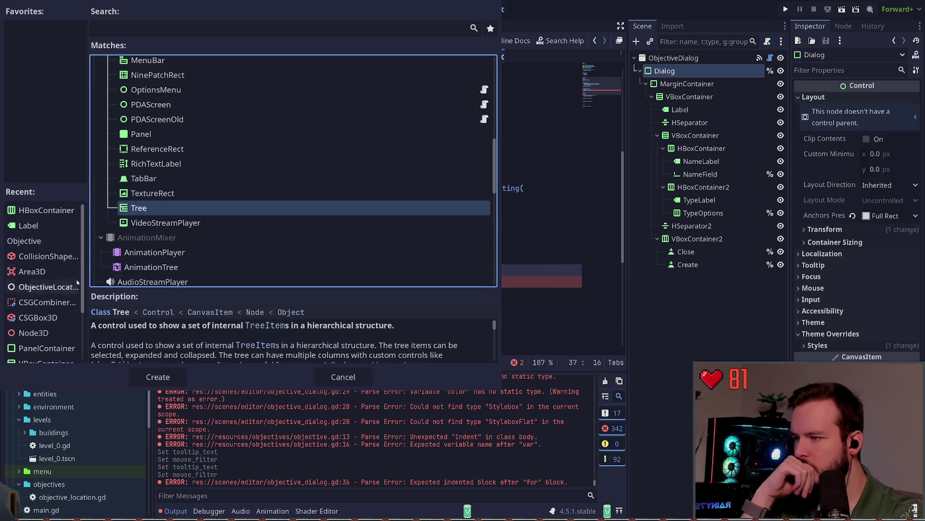
{"action": "scroll", "coordinate": [163, 181], "scroll_direction": "up", "scroll_amount": 2}
{"action": "scroll", "coordinate": [163, 181], "scroll_direction": "up", "scroll_amount": 4}
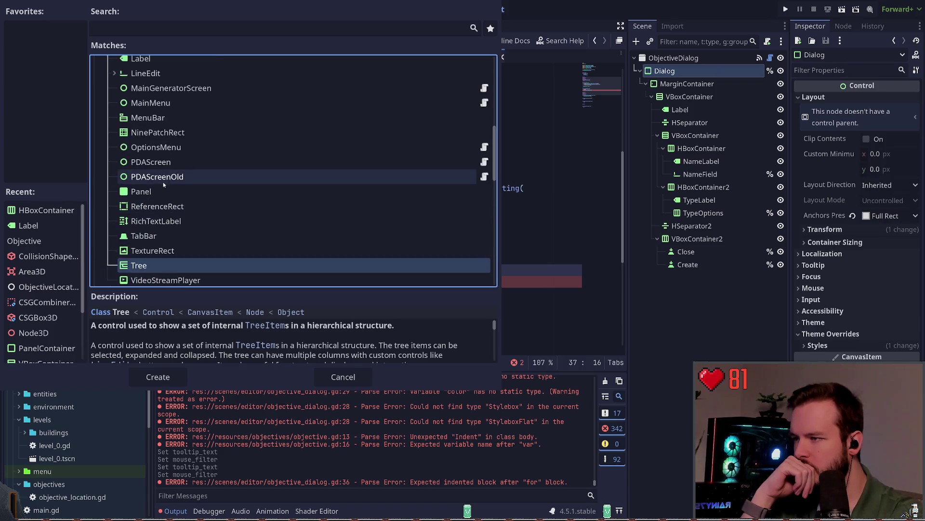
{"action": "scroll", "coordinate": [167, 188], "scroll_direction": "up", "scroll_amount": 5}
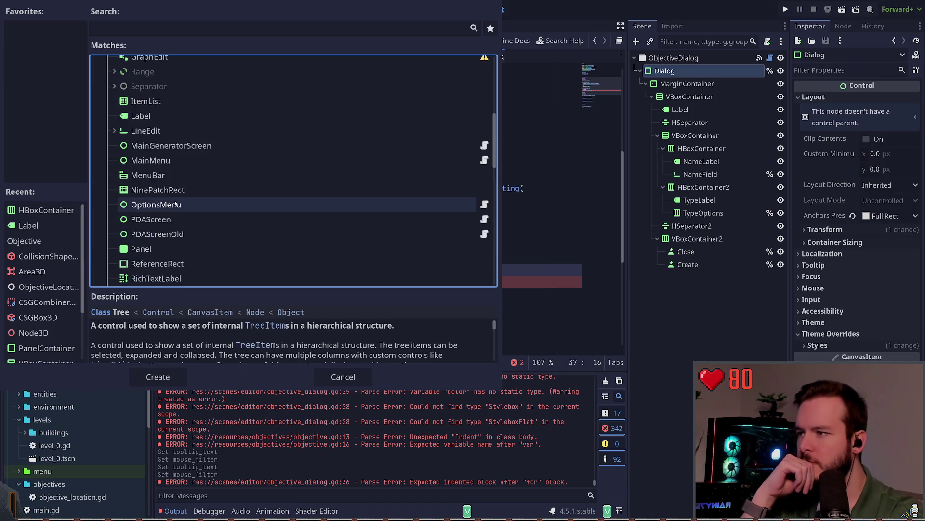
{"action": "scroll", "coordinate": [169, 175], "scroll_direction": "up", "scroll_amount": 2}
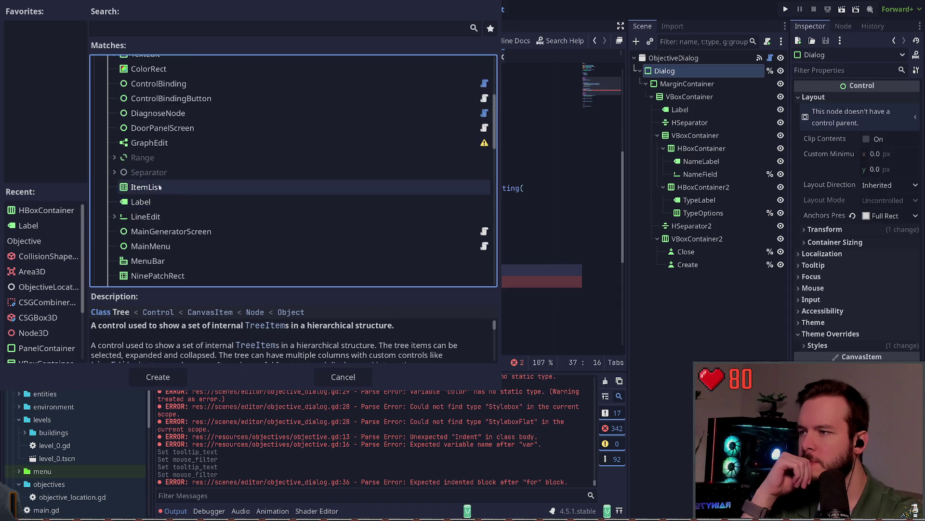
Step: Look through the Range, Separator, BaseButton and Button groups to locate CheckBox
{"action": "left_click", "coordinate": [111, 185]}
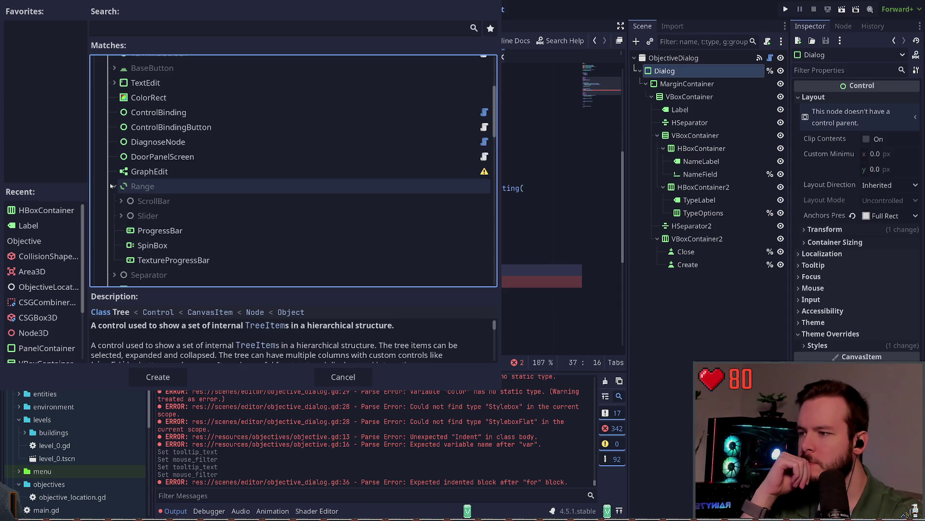
{"action": "left_click", "coordinate": [114, 186]}
{"action": "left_click", "coordinate": [114, 201]}
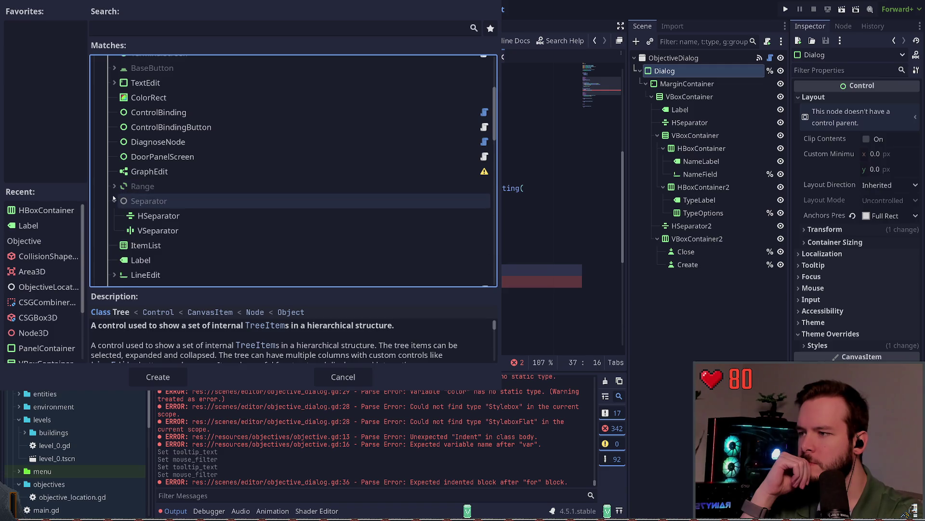
{"action": "left_click", "coordinate": [114, 201]}
{"action": "scroll", "coordinate": [116, 193], "scroll_direction": "up", "scroll_amount": 3}
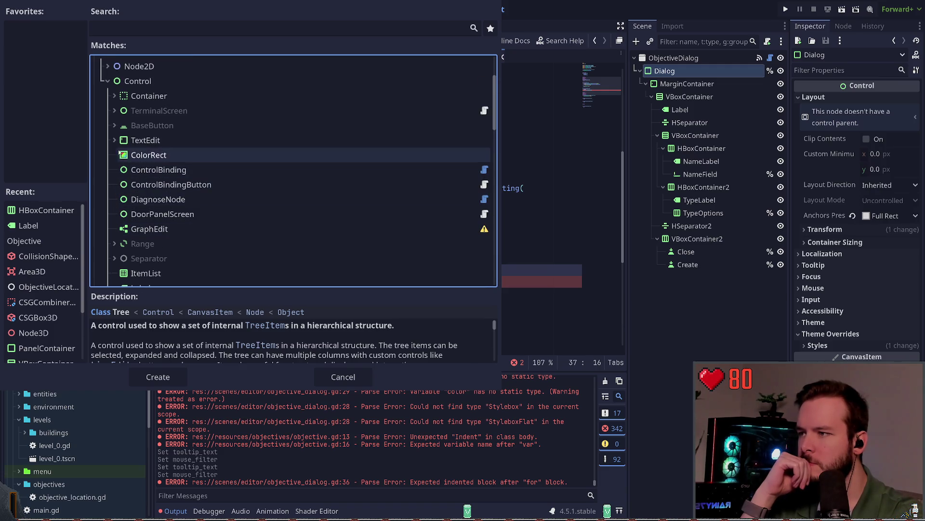
{"action": "left_click", "coordinate": [114, 125]}
{"action": "left_click", "coordinate": [121, 139]}
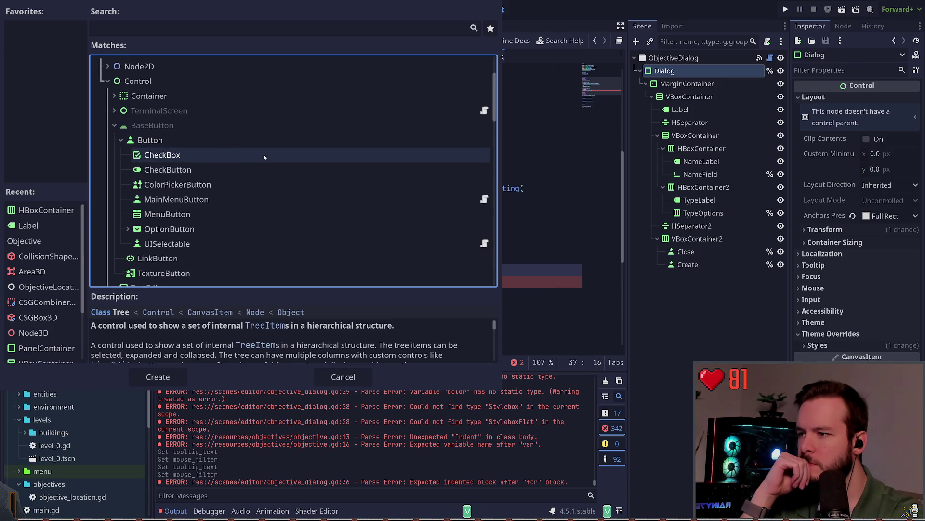
{"action": "scroll", "coordinate": [260, 221], "scroll_direction": "down", "scroll_amount": 1}
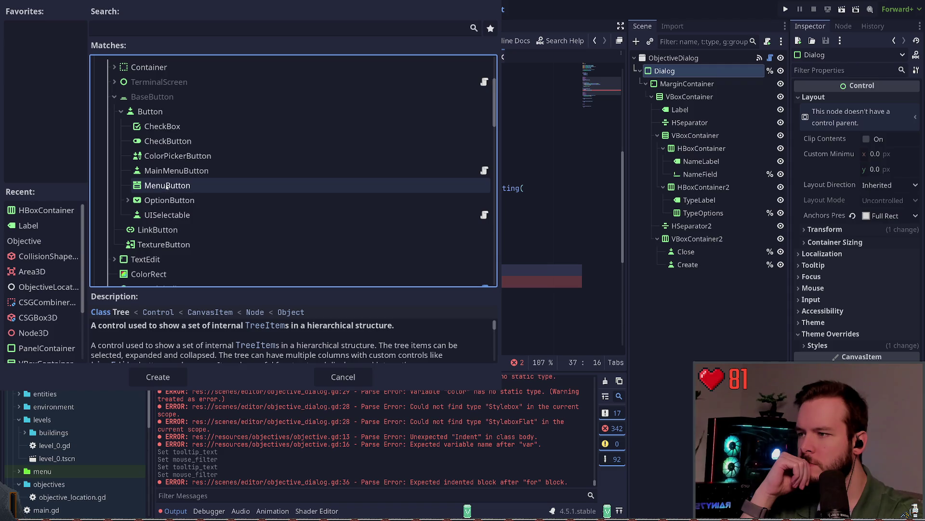
{"action": "left_click", "coordinate": [128, 200]}
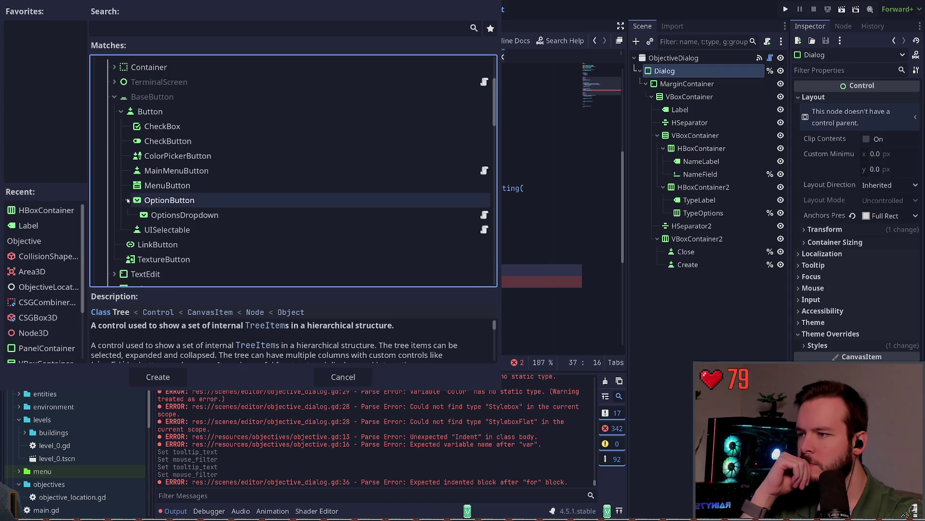
{"action": "left_click", "coordinate": [128, 200]}
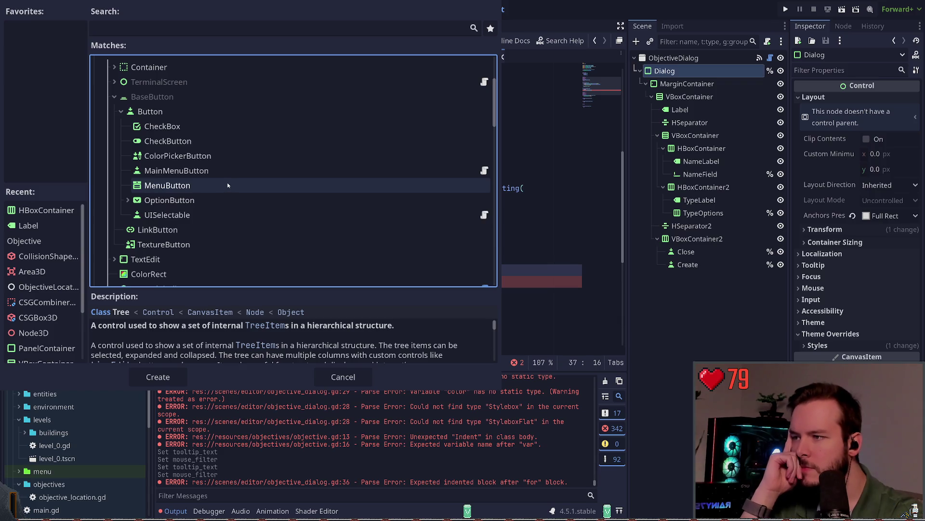
Step: Read the CheckBox description explaining its radio-button behaviour with a ButtonGroup
{"action": "left_click", "coordinate": [164, 131]}
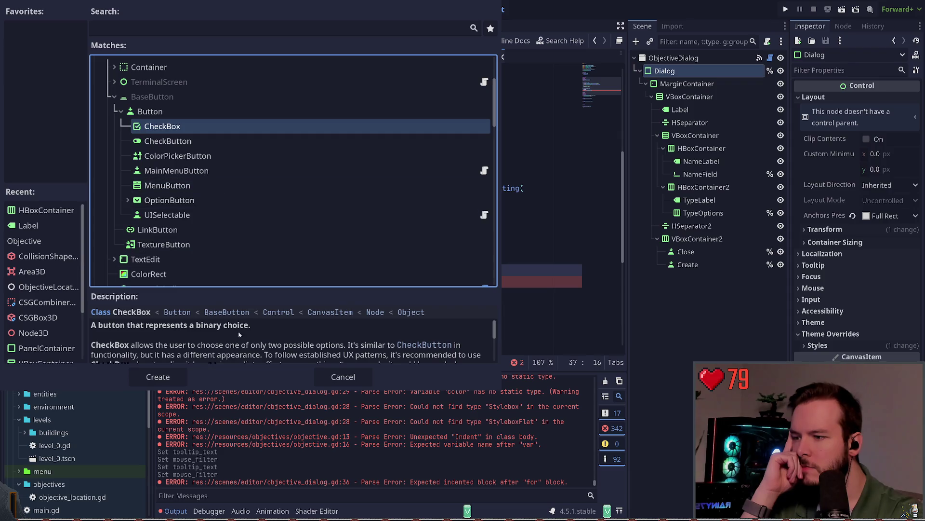
{"action": "scroll", "coordinate": [236, 347], "scroll_direction": "down", "scroll_amount": 1}
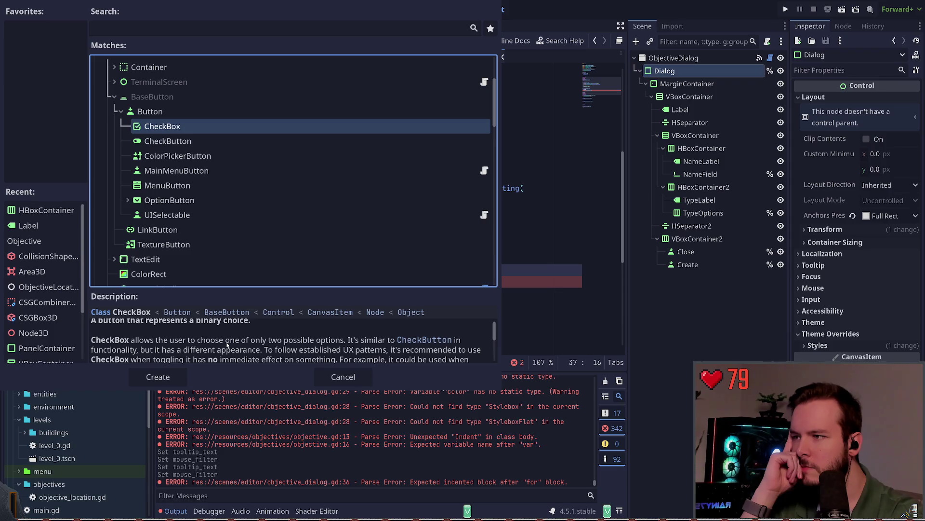
{"action": "scroll", "coordinate": [227, 344], "scroll_direction": "down", "scroll_amount": 2}
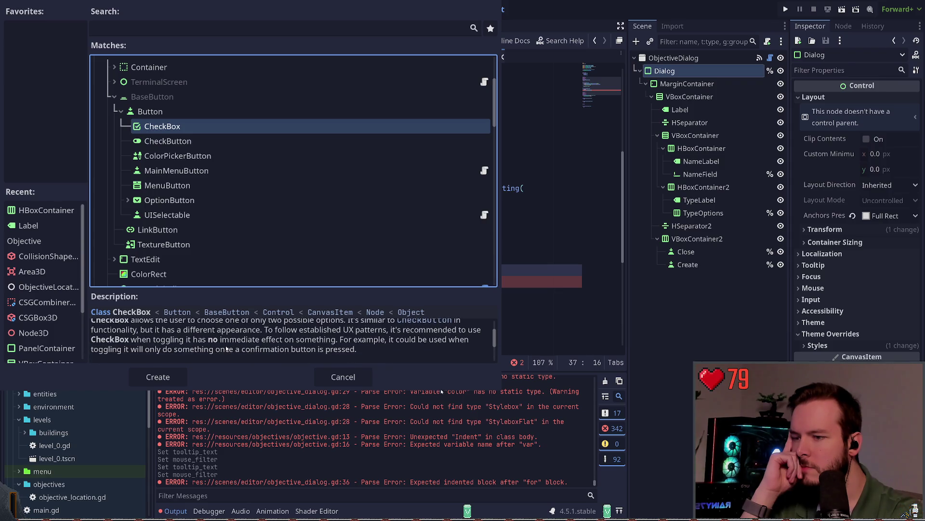
{"action": "scroll", "coordinate": [229, 347], "scroll_direction": "down", "scroll_amount": 4}
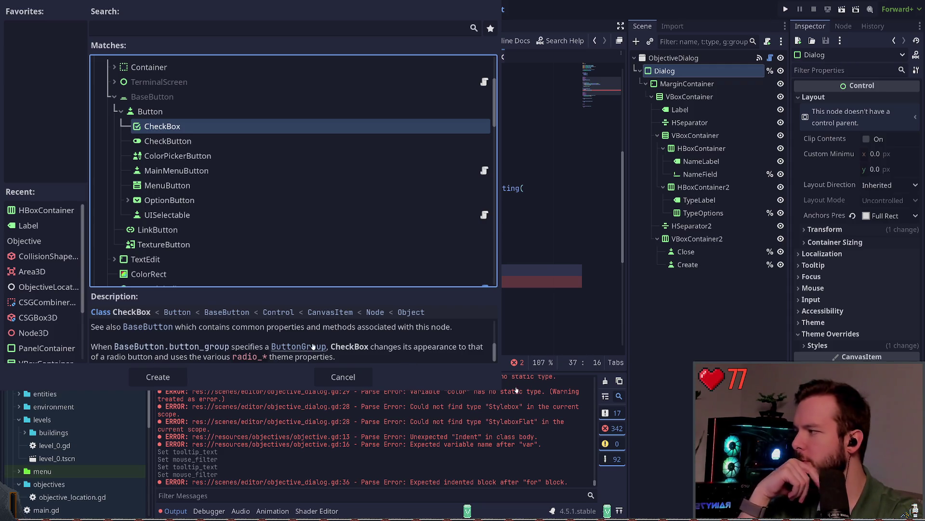
Step: Cancel the node browser and rewrite line 37 as button_group = ButtonGroup.new()
{"action": "left_click", "coordinate": [341, 374]}
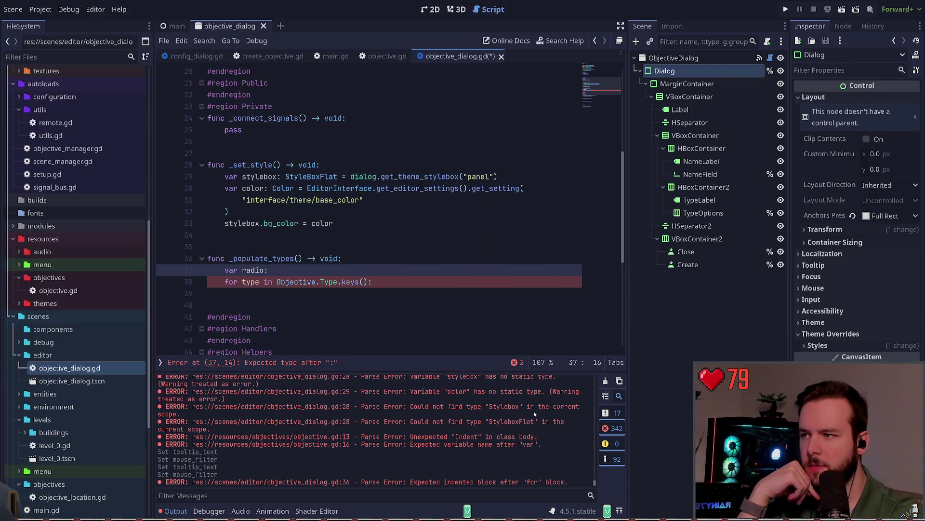
{"action": "key", "text": "BackSpace"}
{"action": "key", "text": "BackSpace"}
{"action": "key", "text": "BackSpace"}
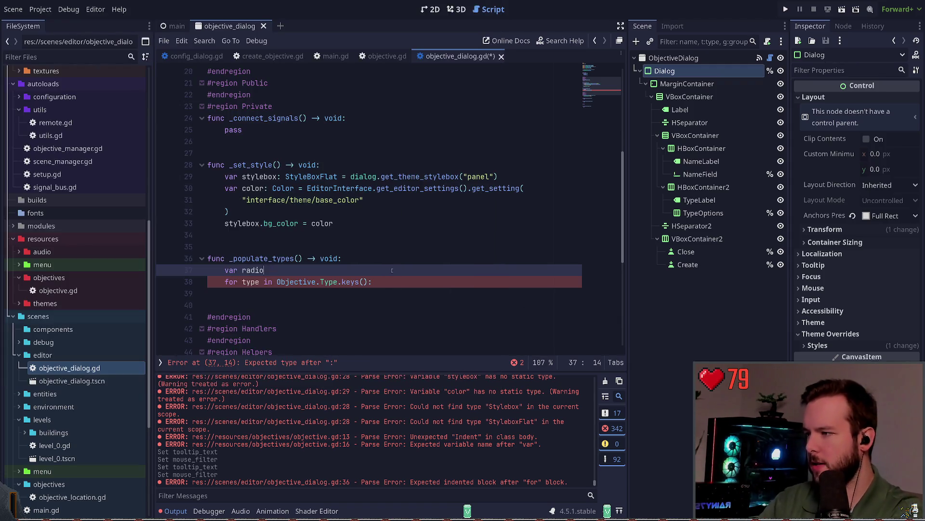
{"action": "type", "text": "button_"}
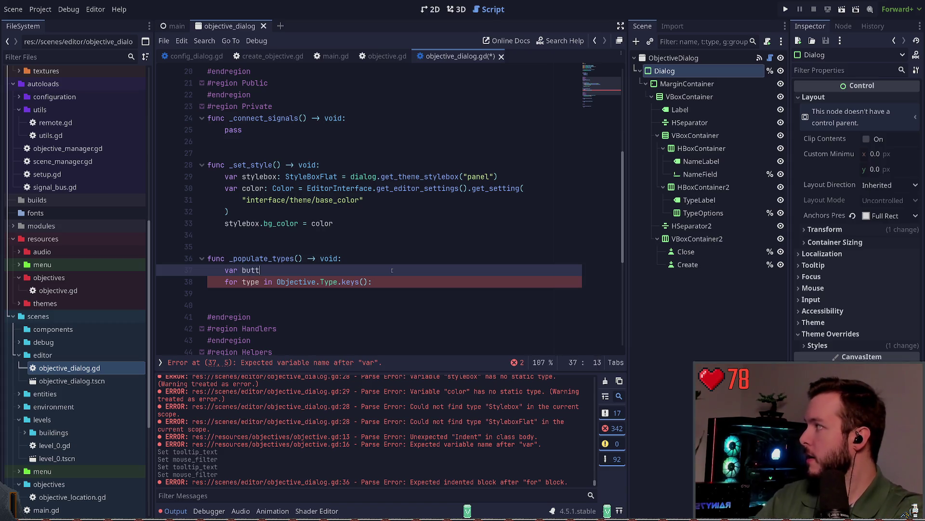
{"action": "type", "text": "group = Button"}
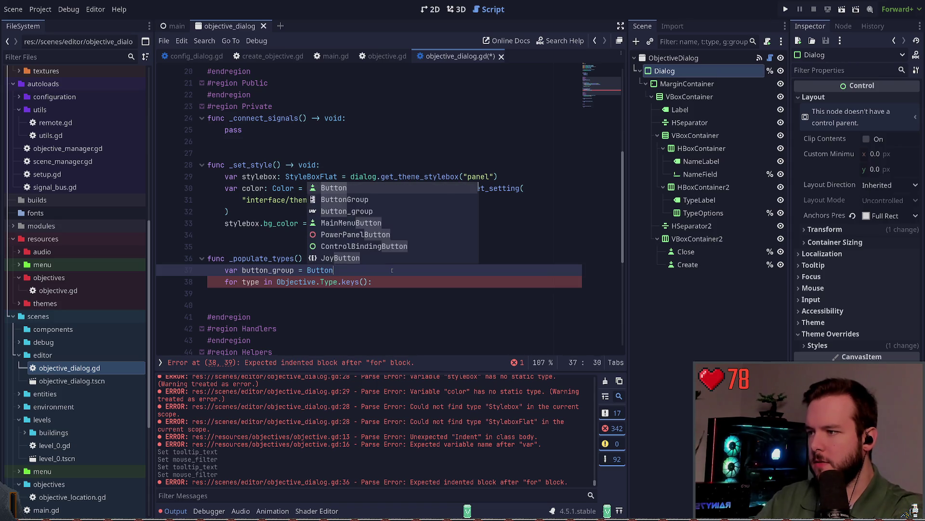
{"action": "type", "text": "Group.n"}
{"action": "key", "text": "Return"}
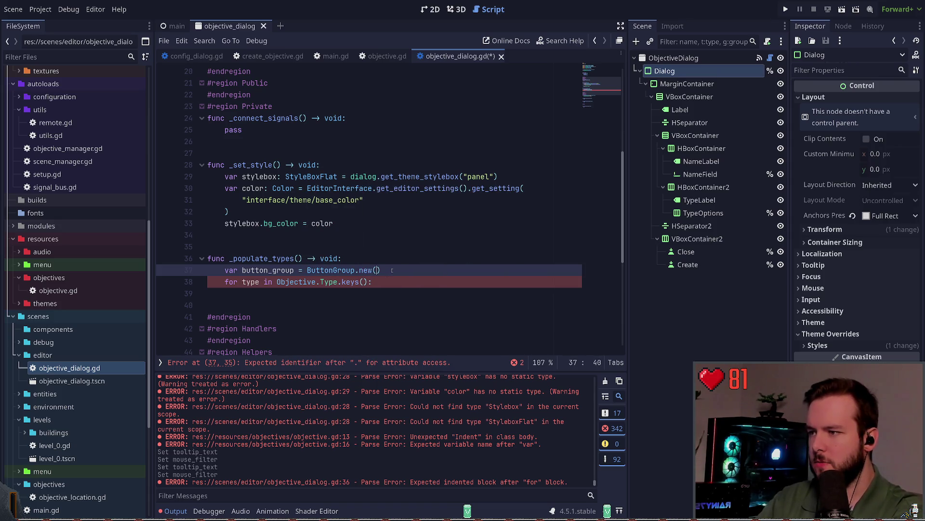
{"action": "type", "text": ")"}
{"action": "key", "text": "Return"}
Step: Try a button_group. line and look over ButtonGroup members like allow_unpress and get_buttons()
{"action": "type", "text": "button_group."}
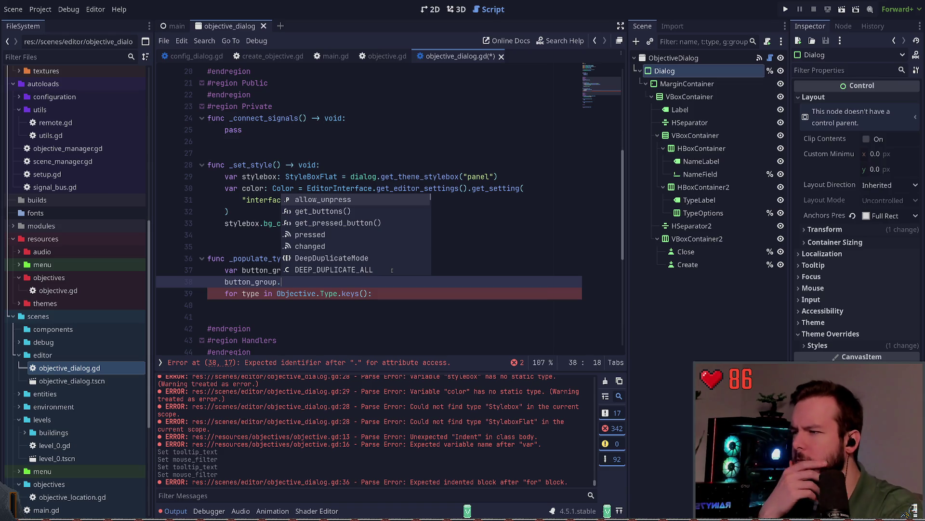
{"action": "key", "text": "Down"}
{"action": "key", "text": "Down"}
{"action": "key", "text": "Down"}
{"action": "key", "text": "Down"}
{"action": "key", "text": "Down"}
{"action": "key", "text": "Down"}
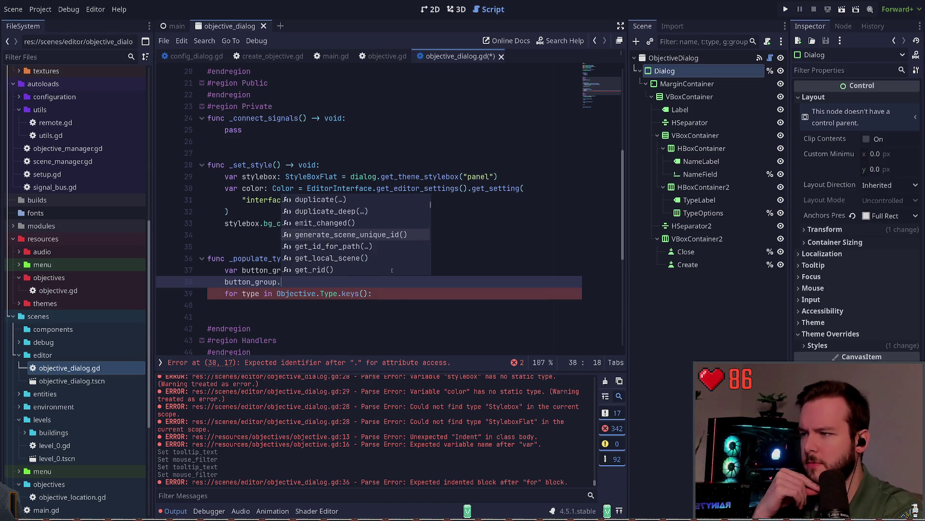
{"action": "key", "text": "Down"}
{"action": "key", "text": "Down"}
{"action": "key", "text": "Down"}
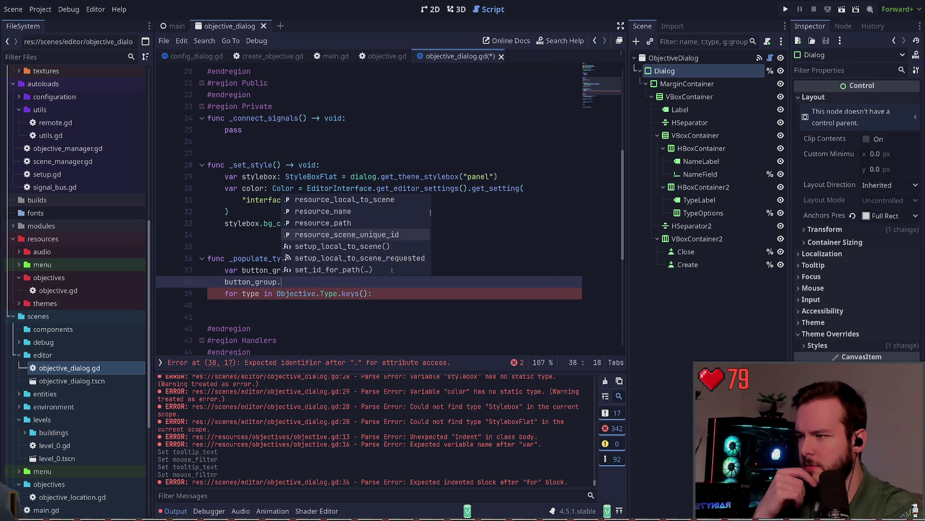
{"action": "key", "text": "Down"}
{"action": "key", "text": "Down"}
{"action": "key", "text": "Down"}
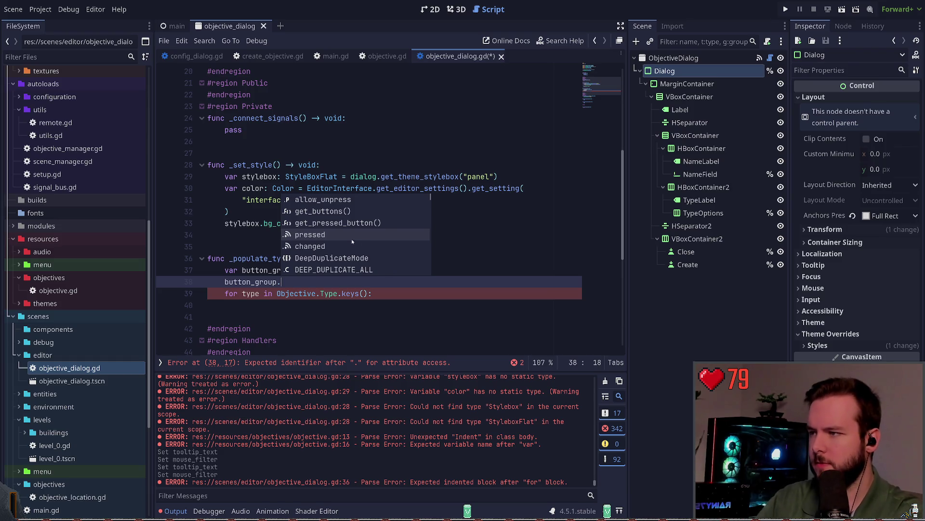
{"action": "key", "text": "Up"}
{"action": "key", "text": "Up"}
{"action": "key", "text": "Up"}
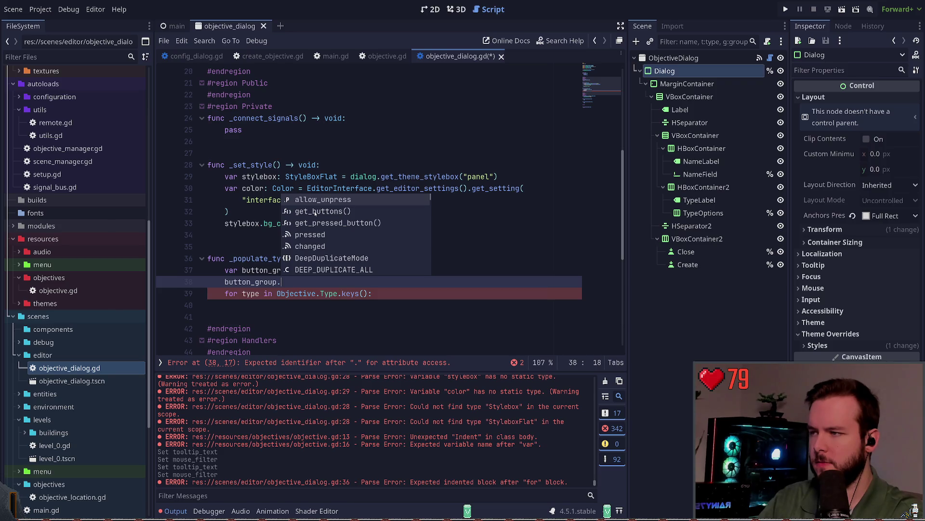
{"action": "key", "text": "Down"}
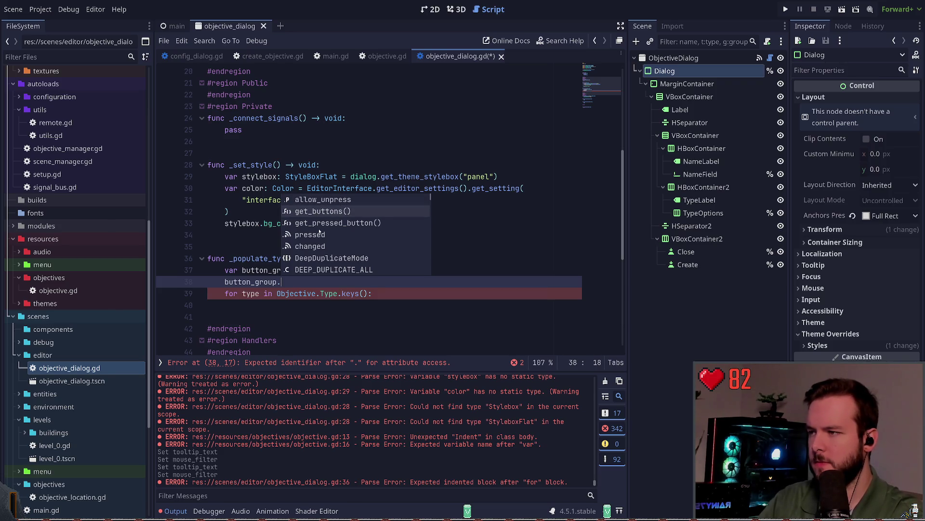
{"action": "key", "text": "Escape"}
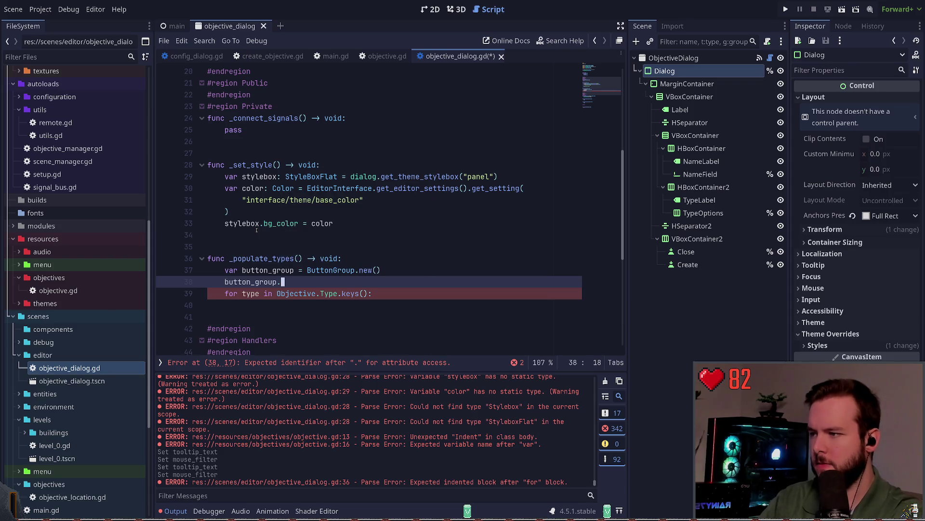
Step: Delete the trial button_group. line, save, and open an indented line in the for loop
{"action": "key", "text": "ctrl+shift+k"}
{"action": "key", "text": "ctrl+s"}
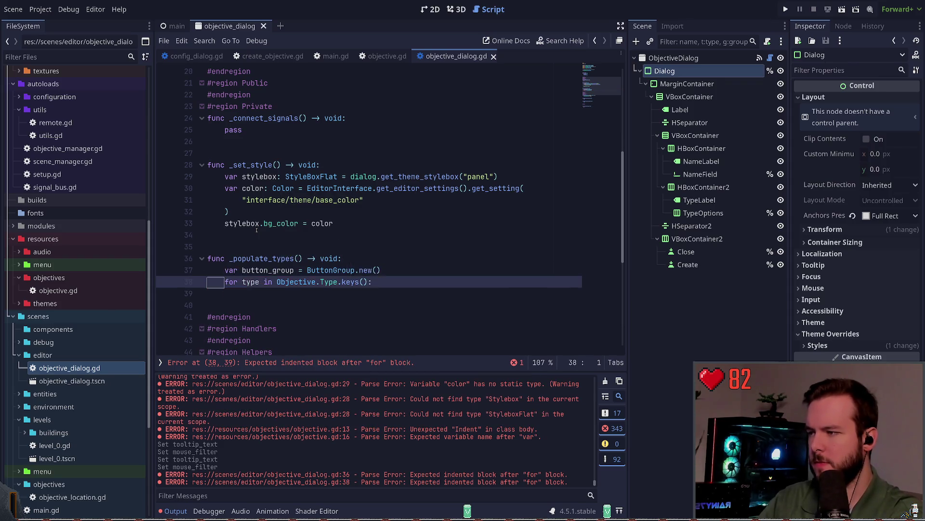
{"action": "key", "text": "End"}
{"action": "key", "text": "Return"}
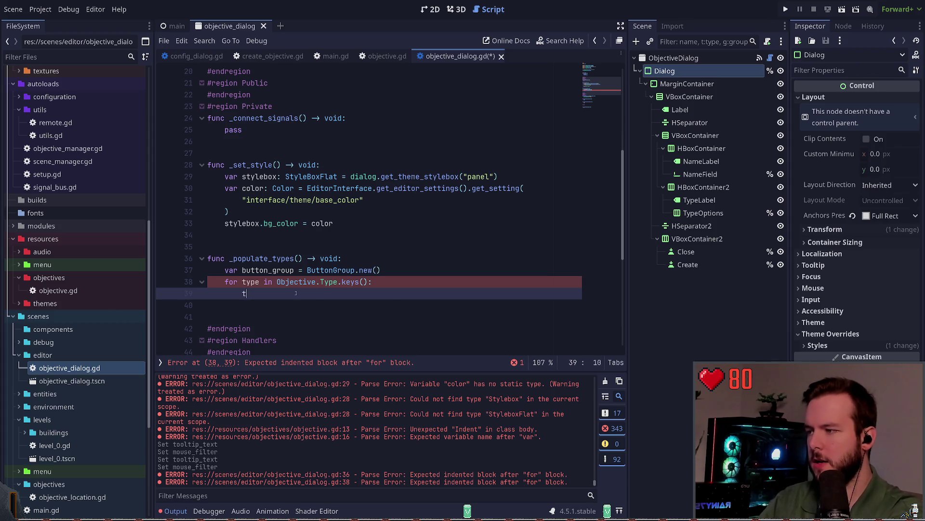
Step: On line 39 declare a check_box variable typed as CheckButton
{"action": "type", "text": "butto"}
{"action": "key", "text": "BackSpace"}
{"action": "key", "text": "BackSpace"}
{"action": "key", "text": "BackSpace"}
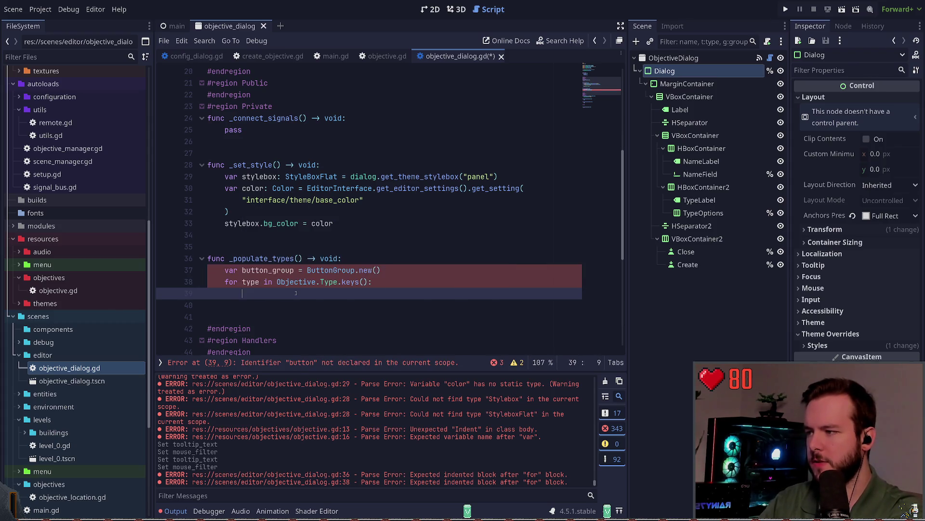
{"action": "type", "text": "va"}
{"action": "key", "text": "BackSpace"}
{"action": "type", "text": "b"}
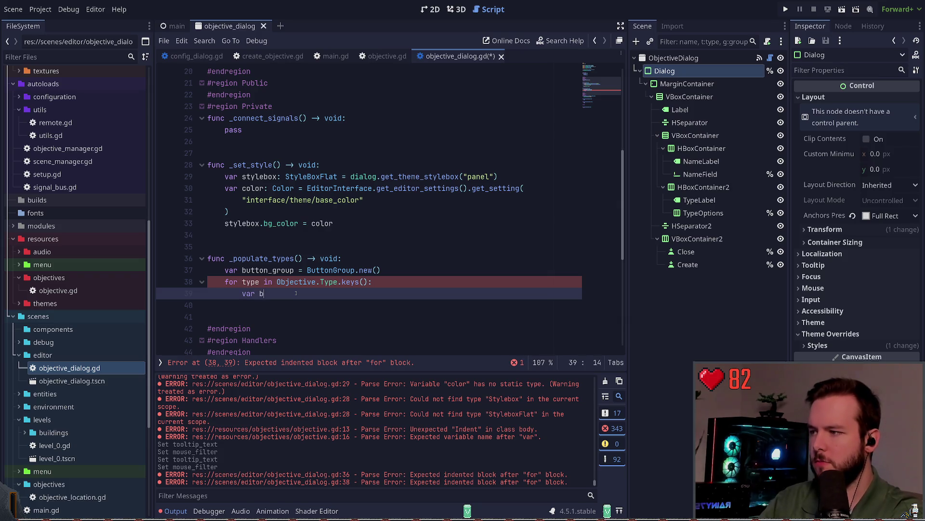
{"action": "key", "text": "BackSpace"}
{"action": "key", "text": "BackSpace"}
{"action": "key", "text": "BackSpace"}
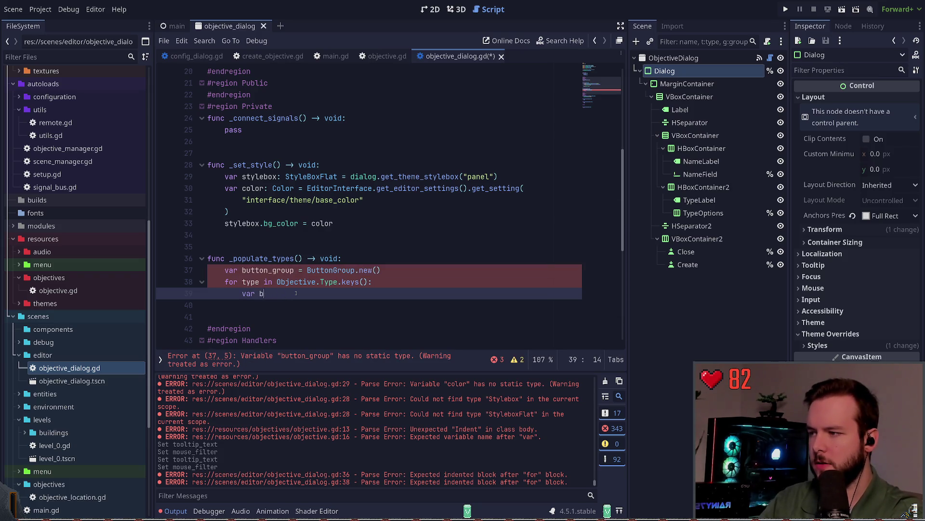
{"action": "type", "text": "check"}
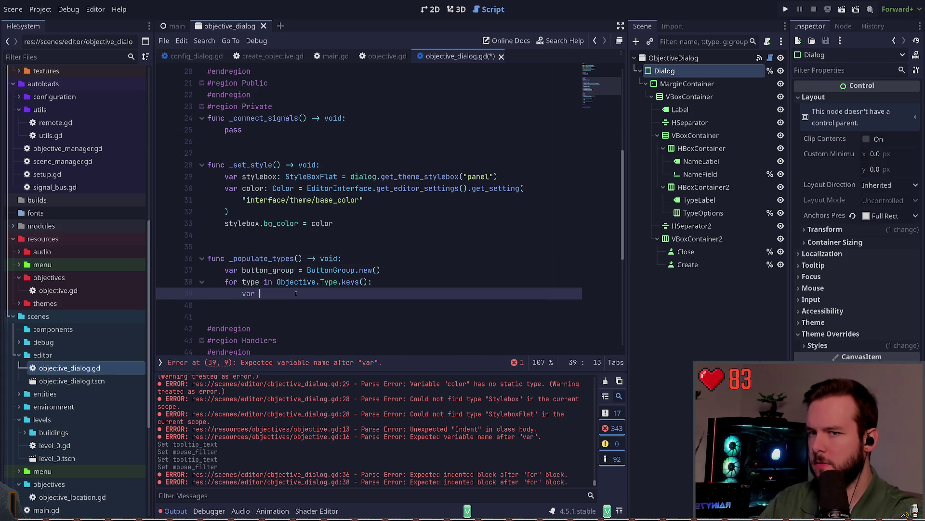
{"action": "type", "text": "kbox"}
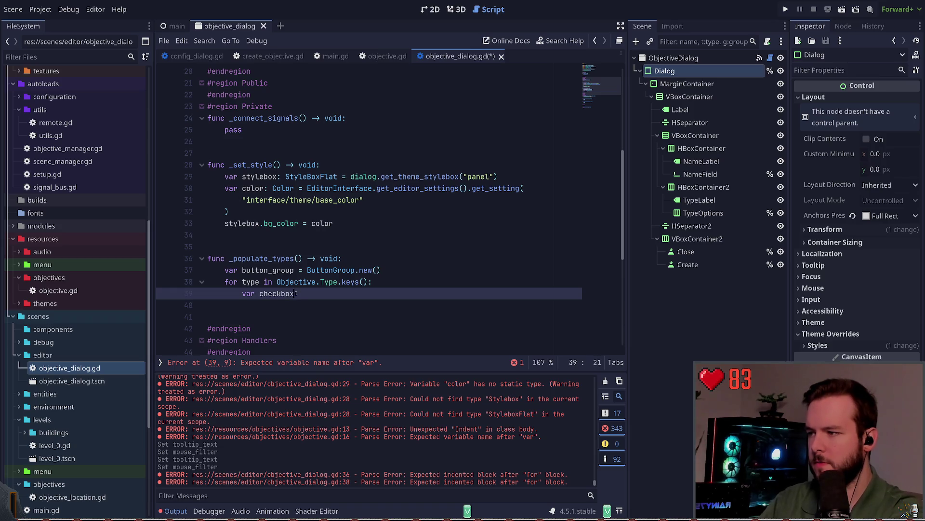
{"action": "key", "text": "BackSpace"}
{"action": "key", "text": "BackSpace"}
{"action": "key", "text": "BackSpace"}
{"action": "type", "text": "x"}
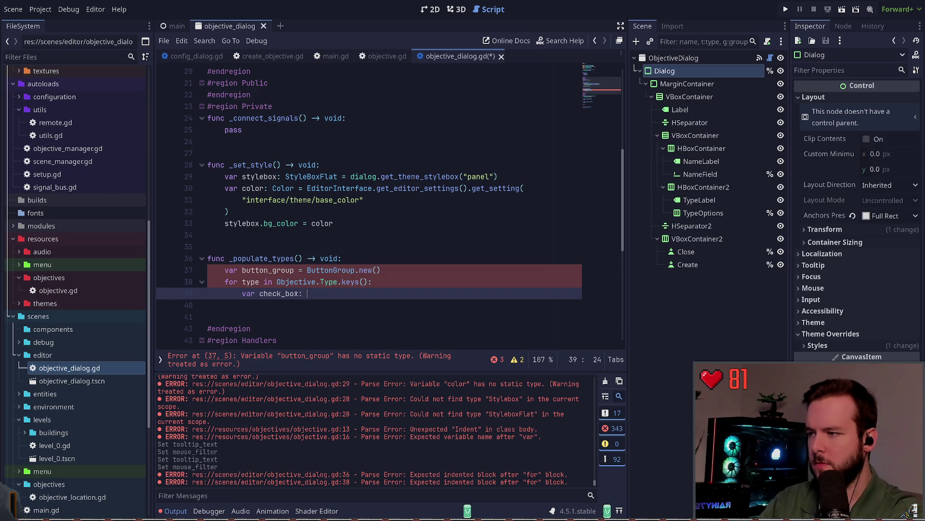
{"action": "key", "text": "BackSpace"}
{"action": "type", "text": ": Check"}
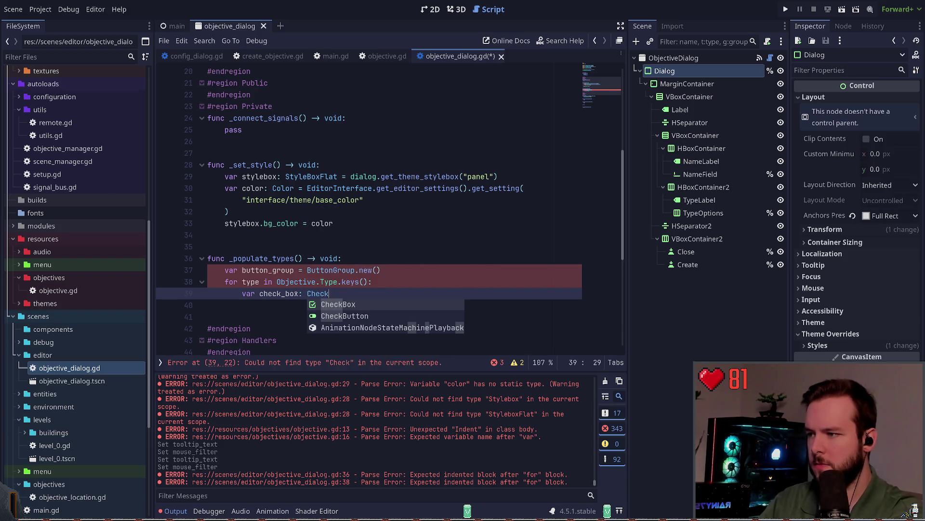
{"action": "key", "text": "Down"}
{"action": "key", "text": "Up"}
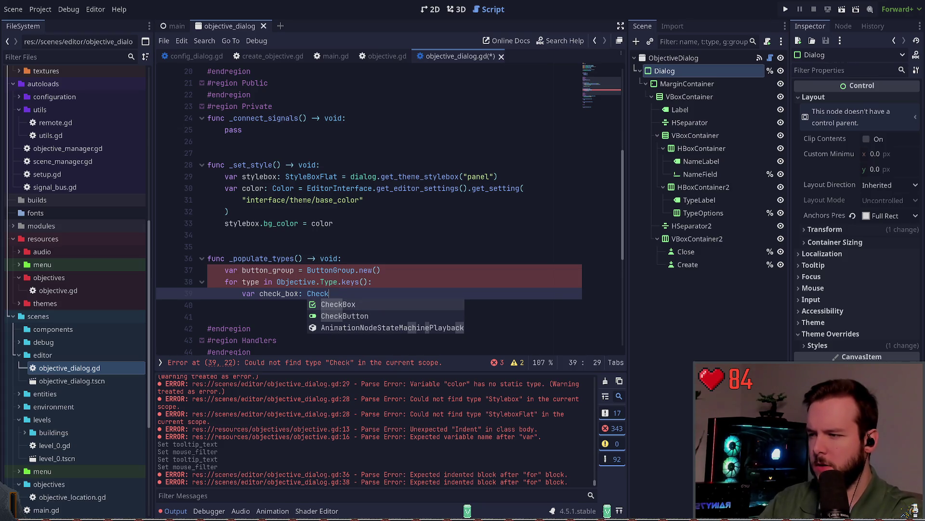
{"action": "key", "text": "Down"}
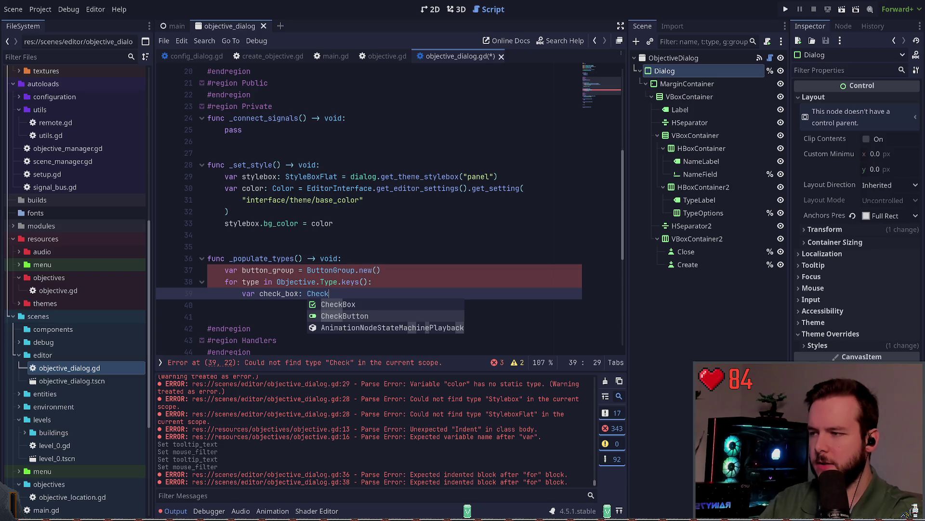
{"action": "key", "text": "Return"}
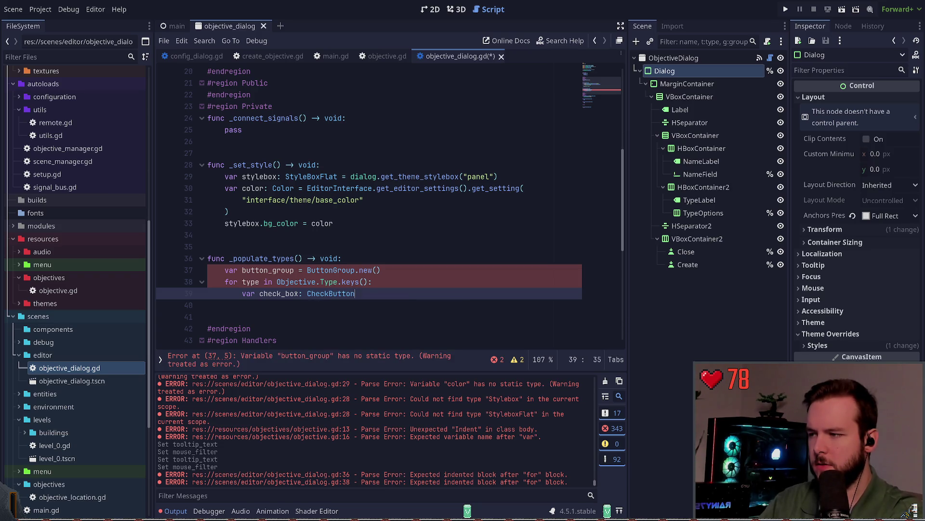
Step: Rename it to button, initialize it with CheckButton.new(), and save
{"action": "key", "text": "ctrl+Left"}
{"action": "key", "text": "Left"}
{"action": "key", "text": "BackSpace"}
{"action": "key", "text": "BackSpace"}
{"action": "key", "text": "BackSpace"}
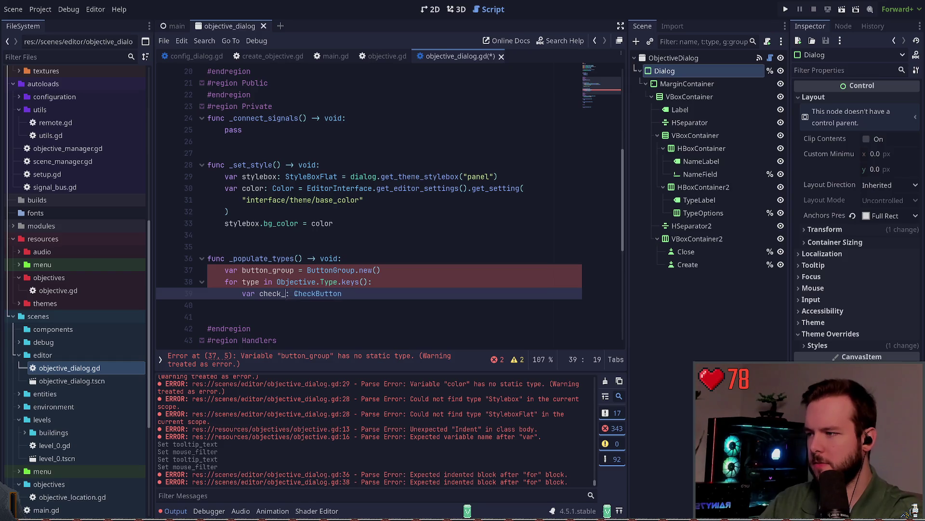
{"action": "type", "text": "button:"}
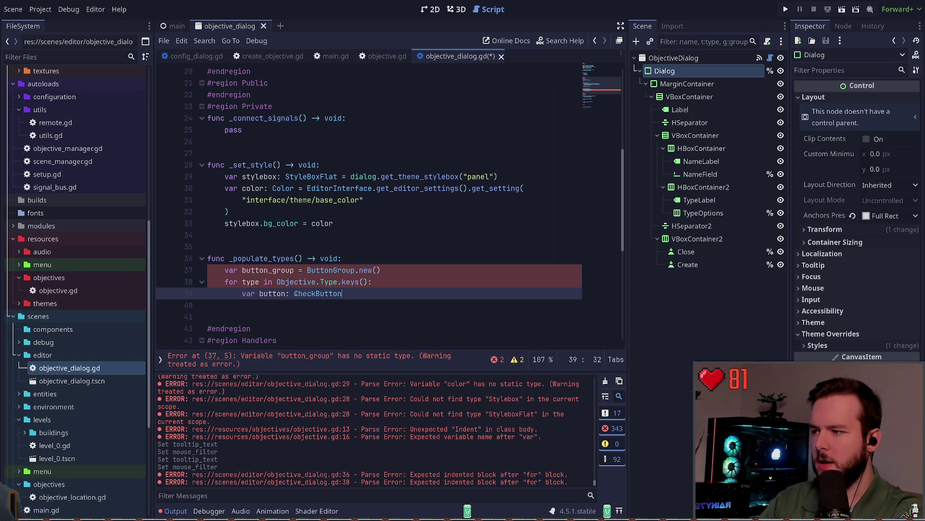
{"action": "type", "text": " CheckButton = CharacterBody2D"}
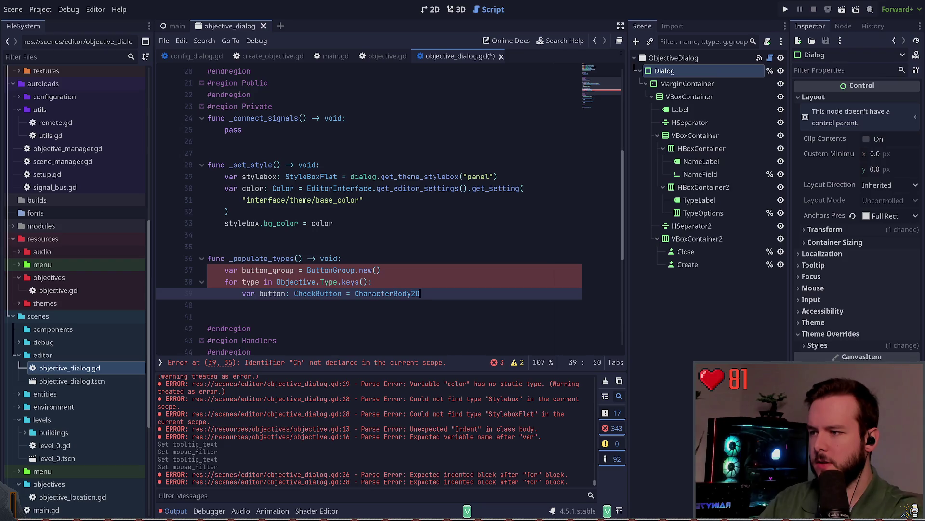
{"action": "key", "text": "BackSpace"}
{"action": "key", "text": "BackSpace"}
{"action": "key", "text": "BackSpace"}
{"action": "type", "text": "heckBox."}
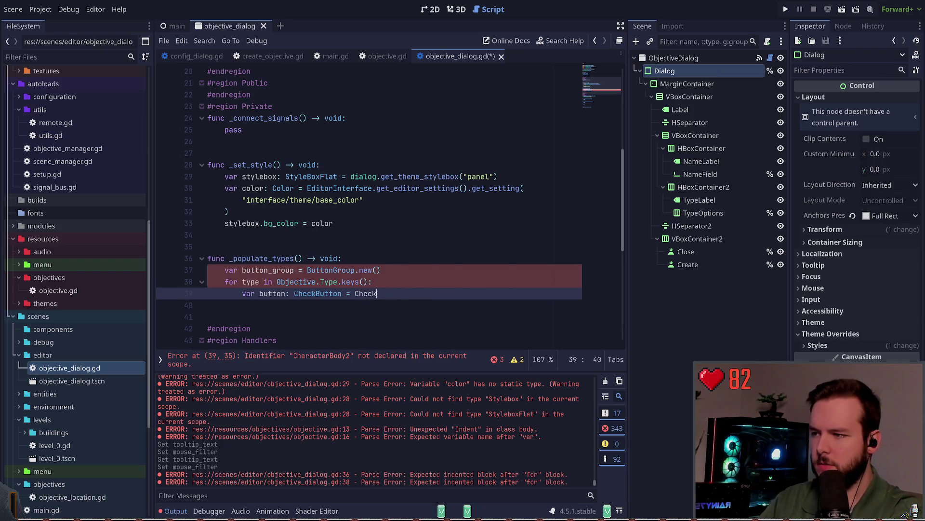
{"action": "key", "text": "BackSpace"}
{"action": "key", "text": "BackSpace"}
{"action": "key", "text": "BackSpace"}
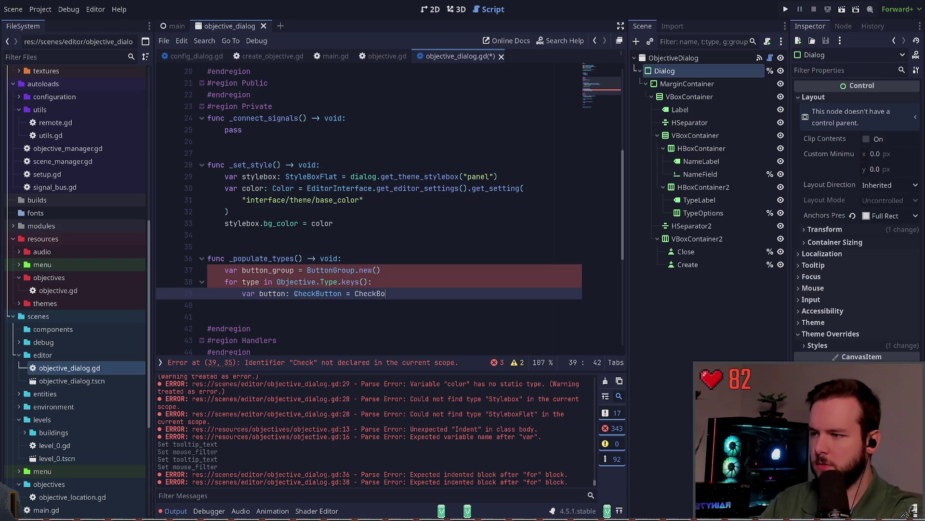
{"action": "type", "text": "Button.n"}
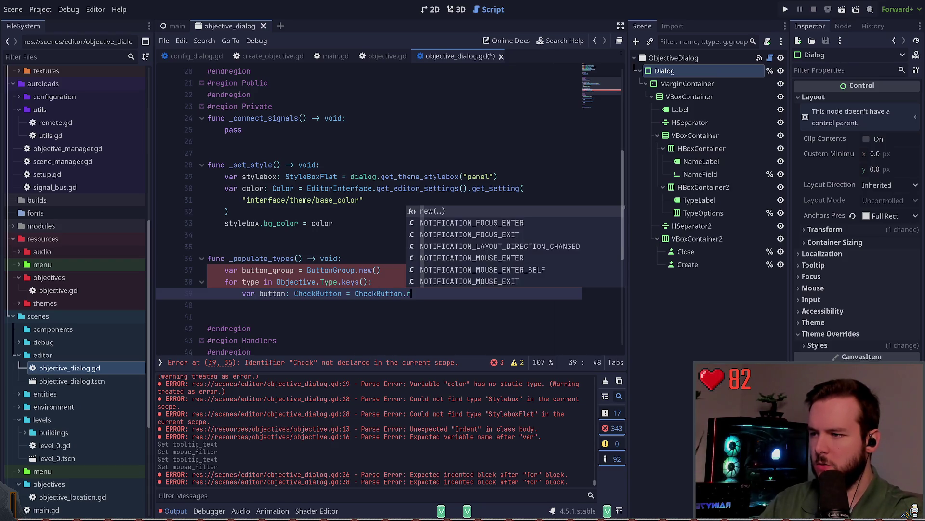
{"action": "key", "text": "Return"}
{"action": "key", "text": "ctrl+s"}
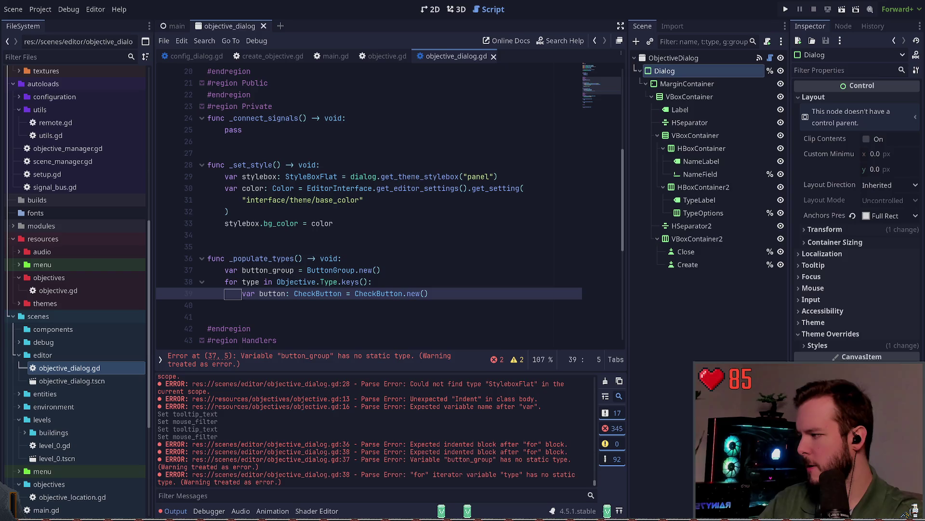
Step: Add 'button.button_group = button_group' below line 39 and save
{"action": "left_click", "coordinate": [428, 293]}
{"action": "key", "text": "Return"}
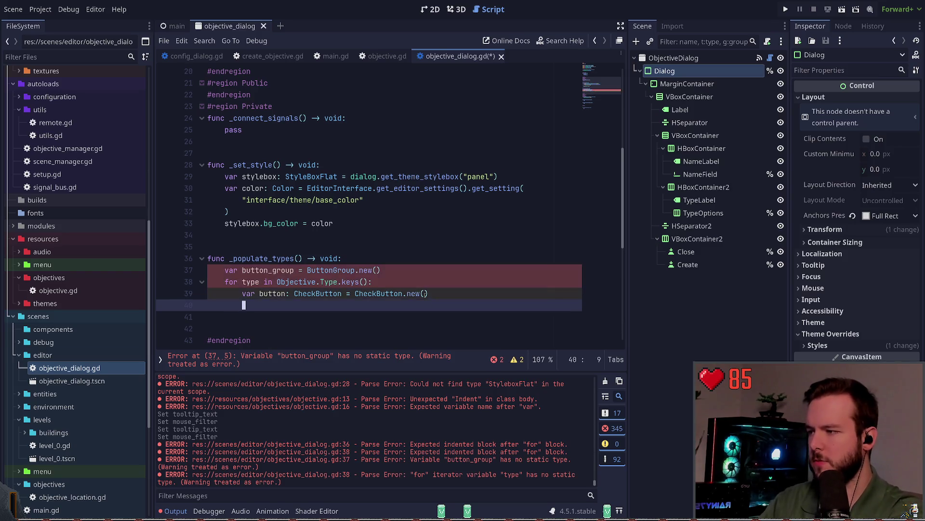
{"action": "type", "text": "button."}
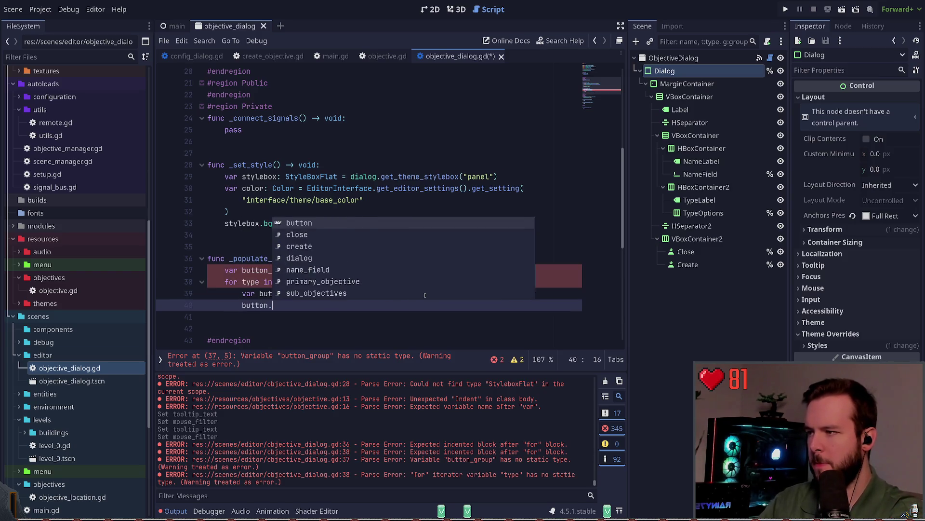
{"action": "type", "text": "but"}
{"action": "key", "text": "Return"}
{"action": "type", "text": "= b"}
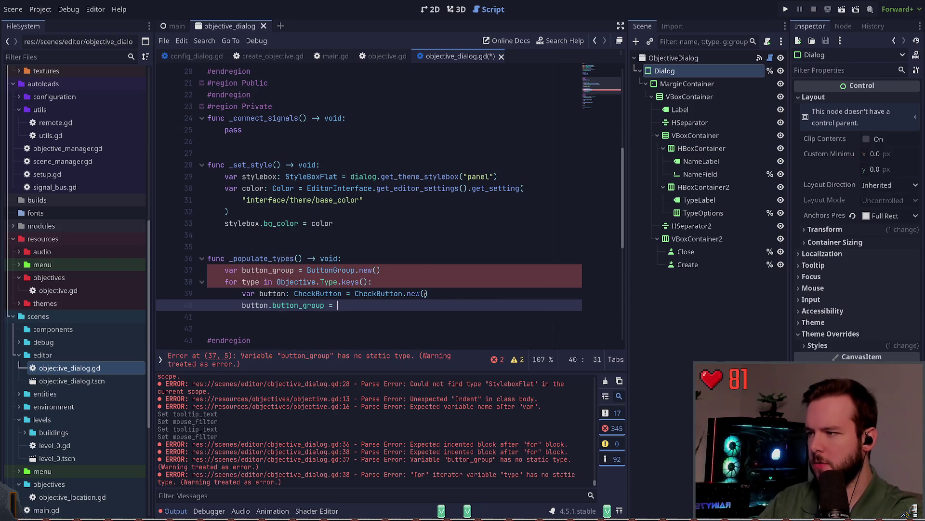
{"action": "type", "text": "u"}
{"action": "key", "text": "Return"}
{"action": "key", "text": "ctrl+s"}
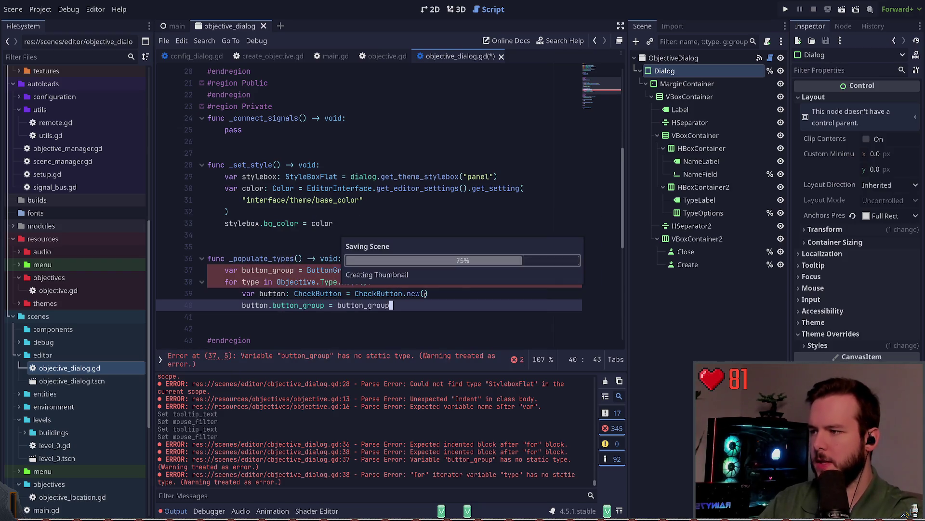
Step: Start another loop line and change the loop header to 'for type: String in', then save
{"action": "key", "text": "Return"}
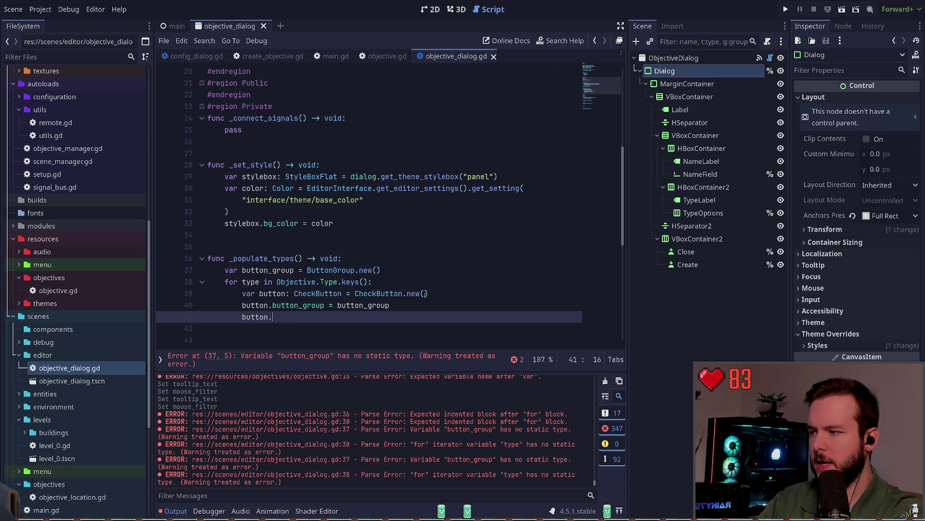
{"action": "type", "text": "l"}
{"action": "key", "text": "BackSpace"}
{"action": "type", "text": "n"}
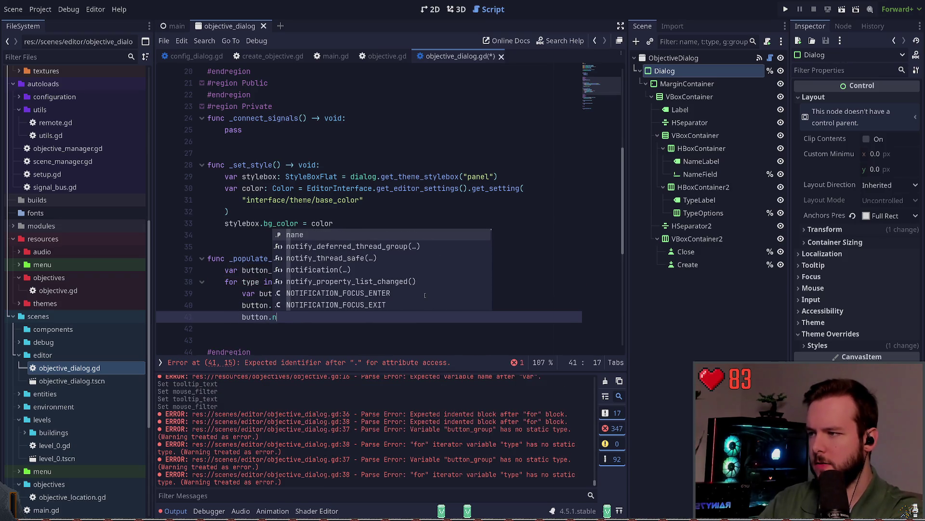
{"action": "key", "text": "Return"}
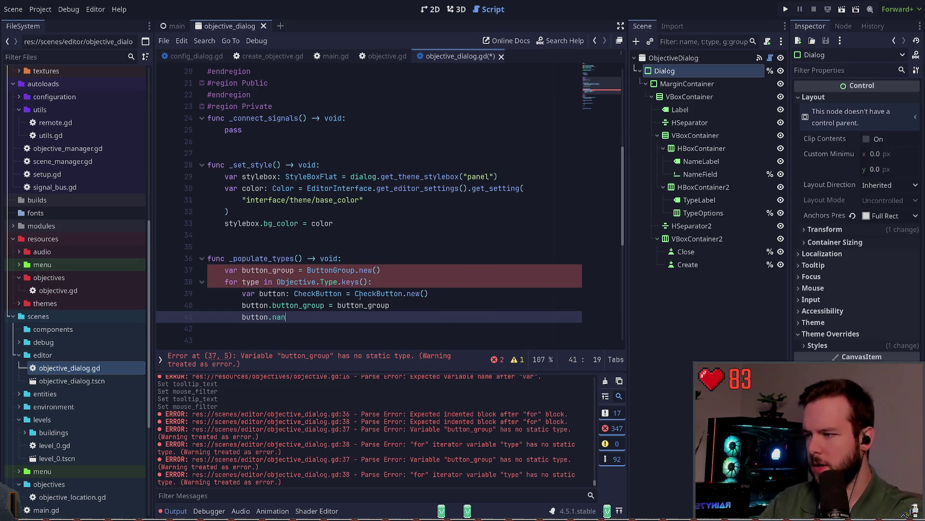
{"action": "key", "text": "Up"}
{"action": "key", "text": "Up"}
{"action": "key", "text": "Up"}
{"action": "key", "text": "Left"}
{"action": "key", "text": "Left"}
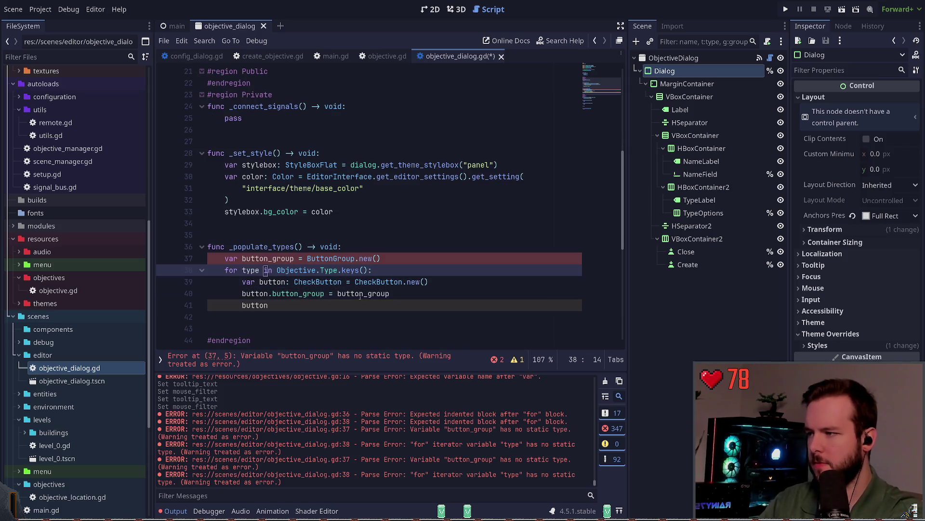
{"action": "type", "text": ": Strin"}
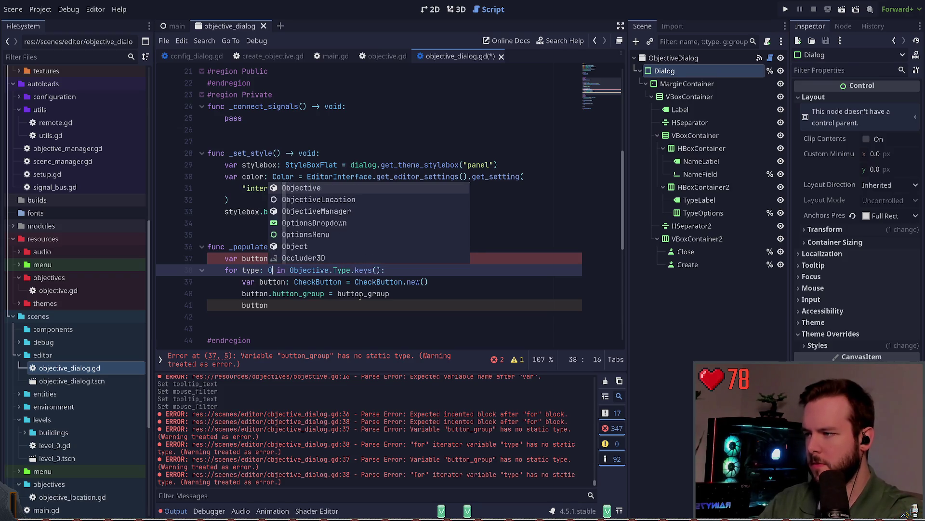
{"action": "type", "text": "g"}
{"action": "key", "text": "ctrl+s"}
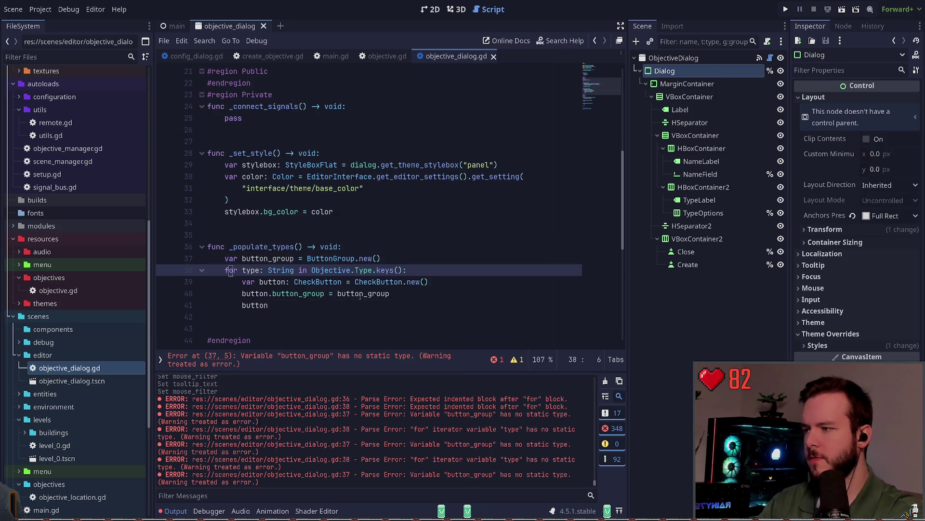
Step: Complete line 41 as 'button.text = type.capitalize()'
{"action": "scroll", "coordinate": [316, 312], "scroll_direction": "down", "scroll_amount": 2}
{"action": "left_click", "coordinate": [306, 235]}
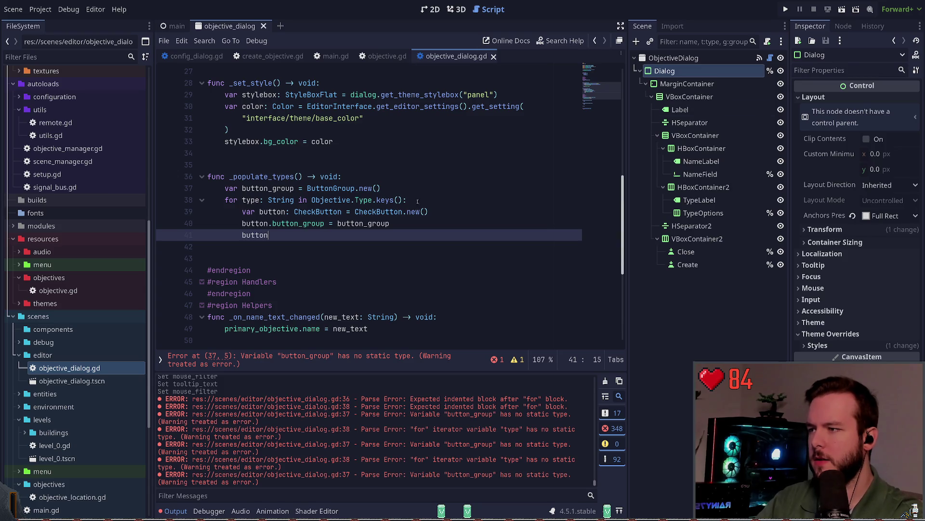
{"action": "type", "text": "."}
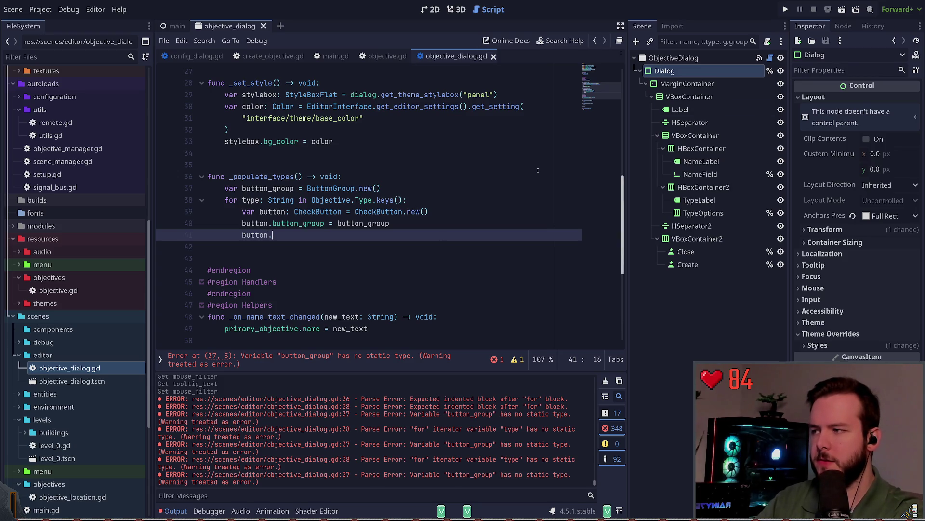
{"action": "scroll", "coordinate": [302, 274], "scroll_direction": "down", "scroll_amount": 9}
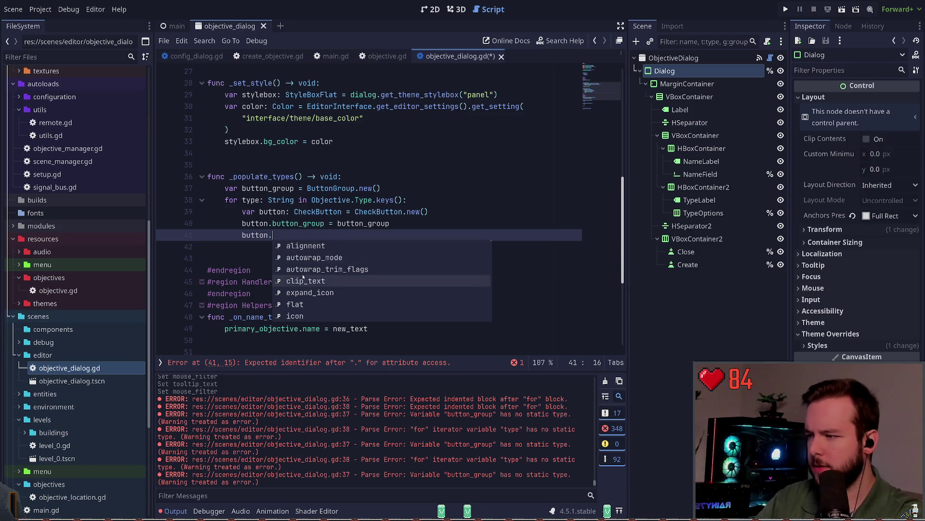
{"action": "key", "text": "Return"}
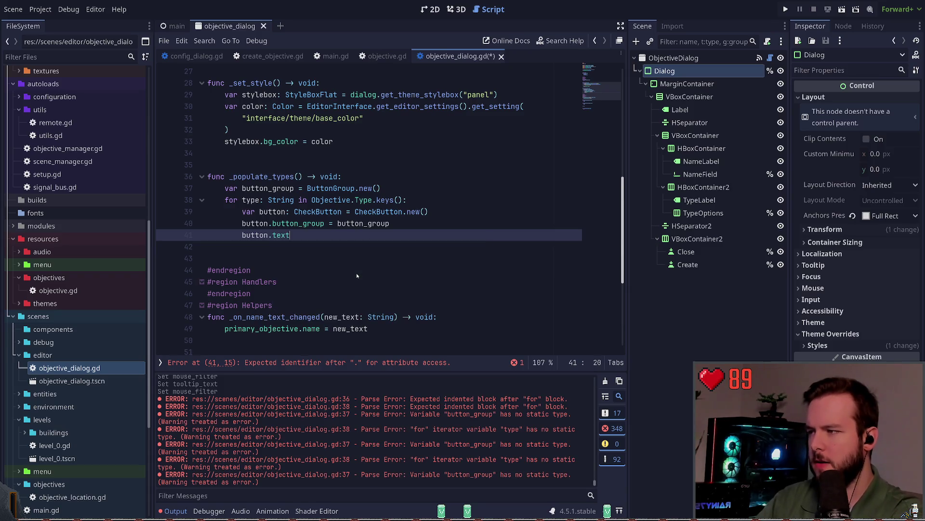
{"action": "type", "text": "= type"}
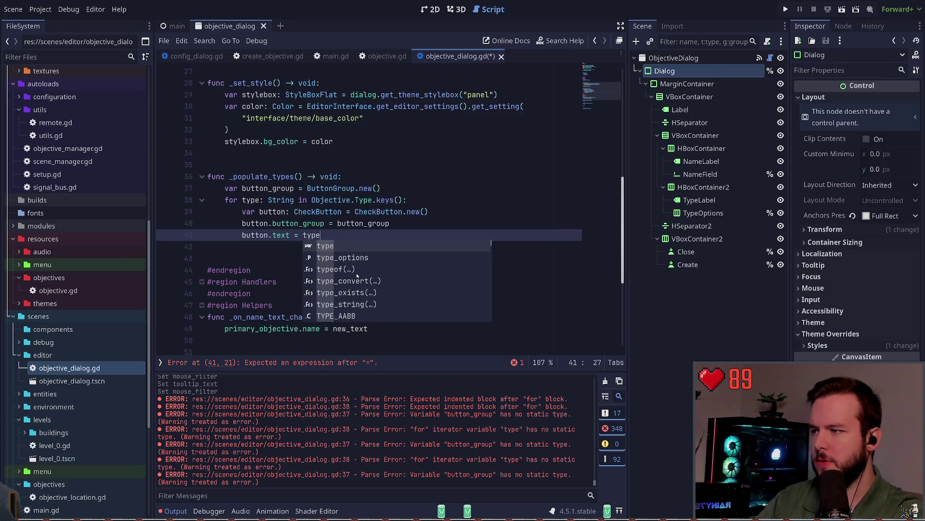
{"action": "key", "text": "Return"}
{"action": "key", "text": "ctrl+s"}
{"action": "type", "text": ".titl"}
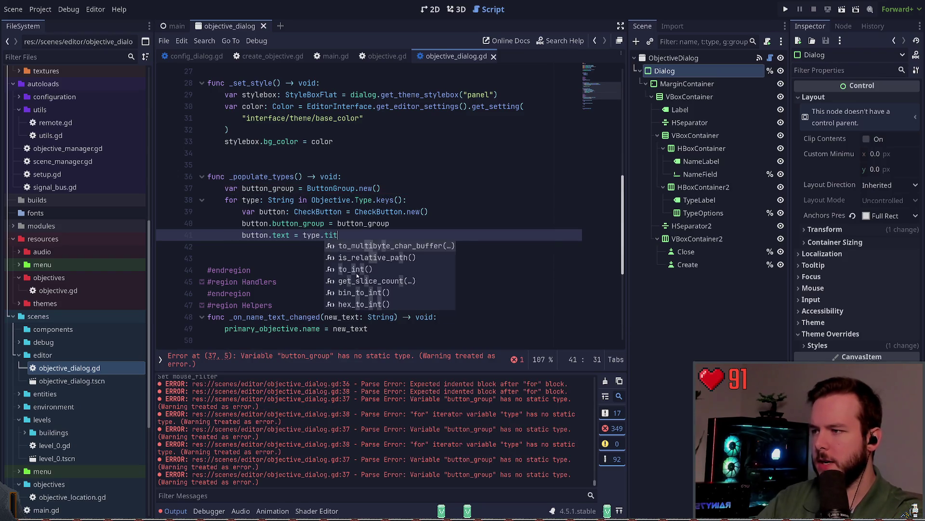
{"action": "type", "text": "."}
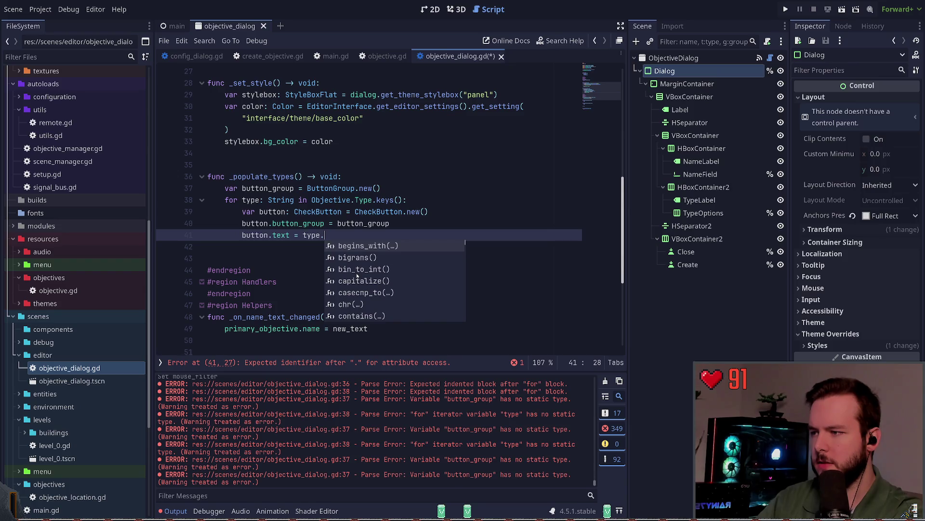
{"action": "left_click", "coordinate": [358, 280]}
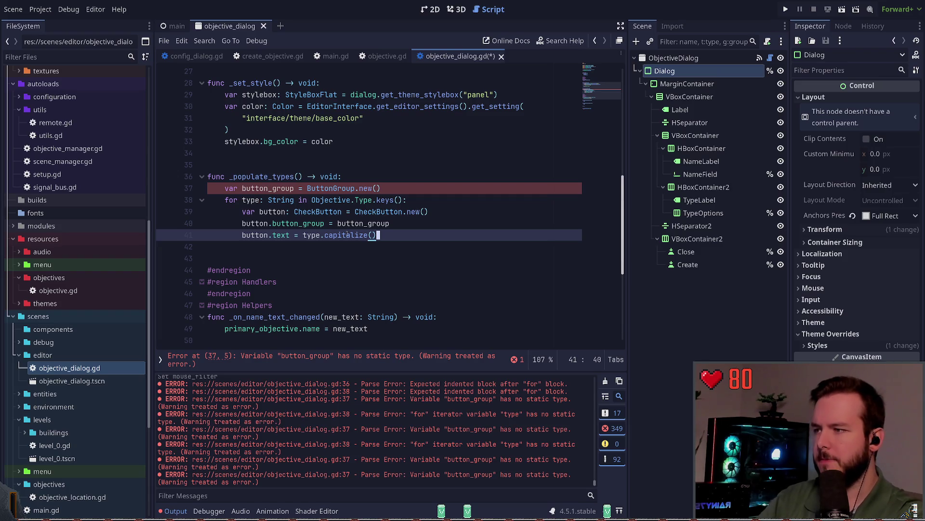
Step: Annotate the button_group declaration on line 37 with the ButtonGroup type and save
{"action": "key", "text": "ctrl+s"}
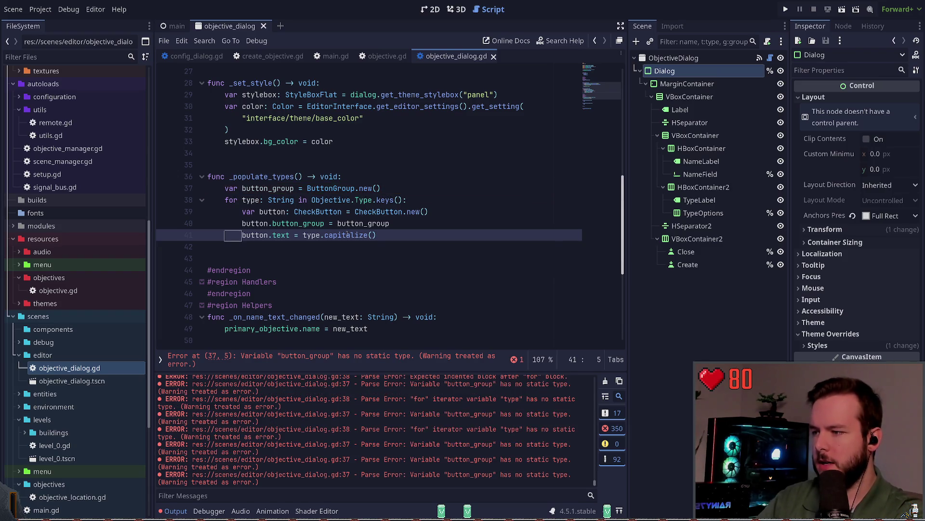
{"action": "key", "text": "Up"}
{"action": "key", "text": "Up"}
{"action": "key", "text": "Up"}
{"action": "key", "text": "ctrl+Right"}
{"action": "key", "text": "Right"}
{"action": "type", "text": ": ButtonGroup"}
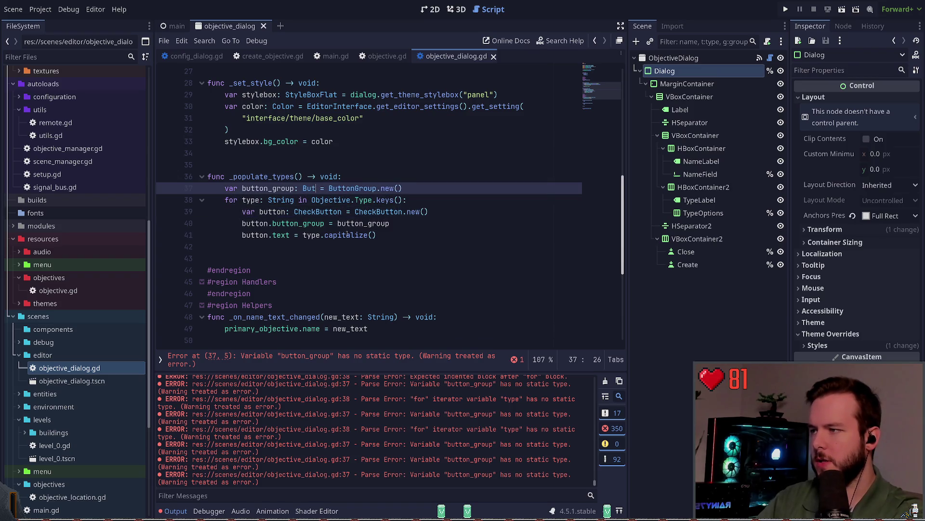
{"action": "key", "text": "ctrl+s"}
Step: Add a type_options.add_child() call below line 41, leaving its argument empty
{"action": "key", "text": "Down"}
{"action": "key", "text": "Down"}
{"action": "key", "text": "Down"}
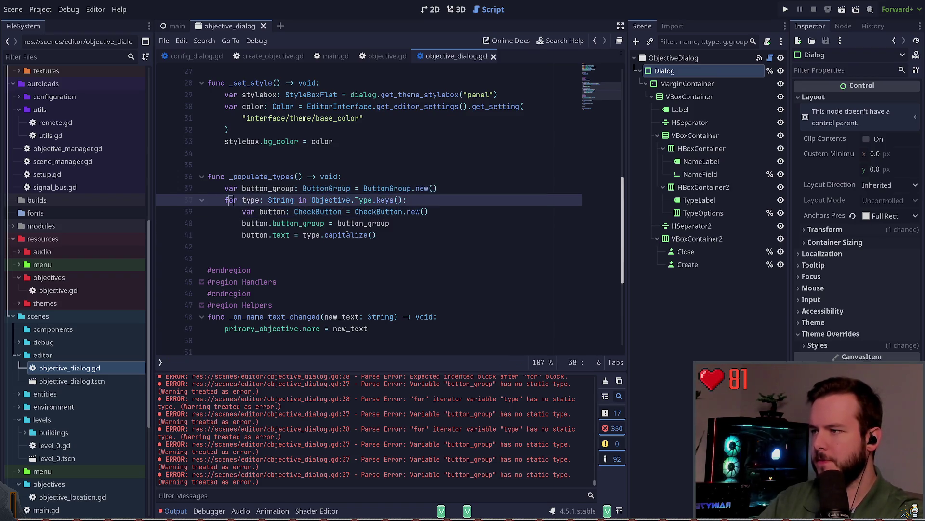
{"action": "key", "text": "Home"}
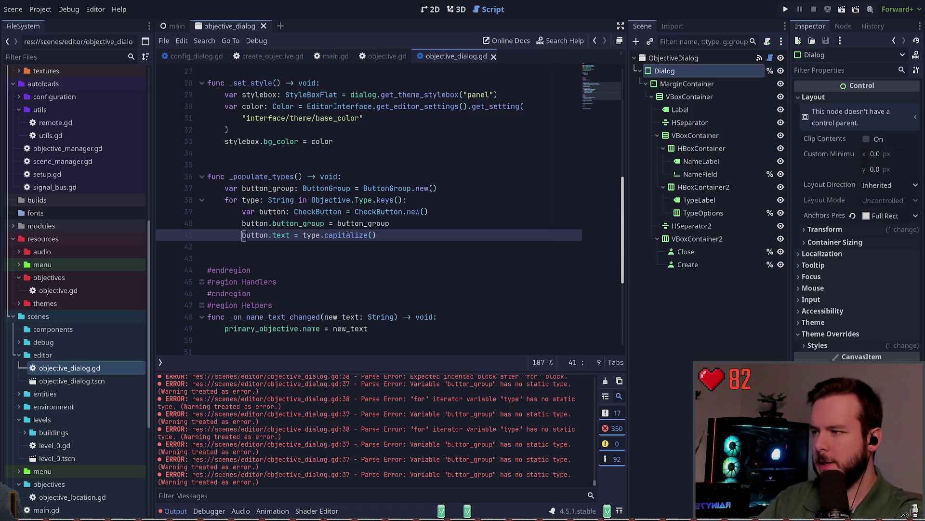
{"action": "key", "text": "End"}
{"action": "key", "text": "Return"}
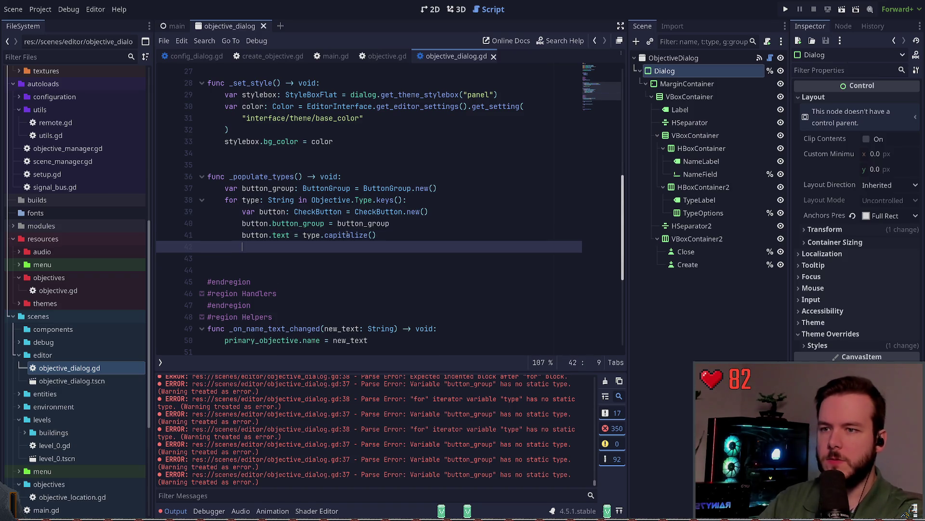
{"action": "type", "text": "ty"}
{"action": "key", "text": "Down"}
{"action": "key", "text": "Return"}
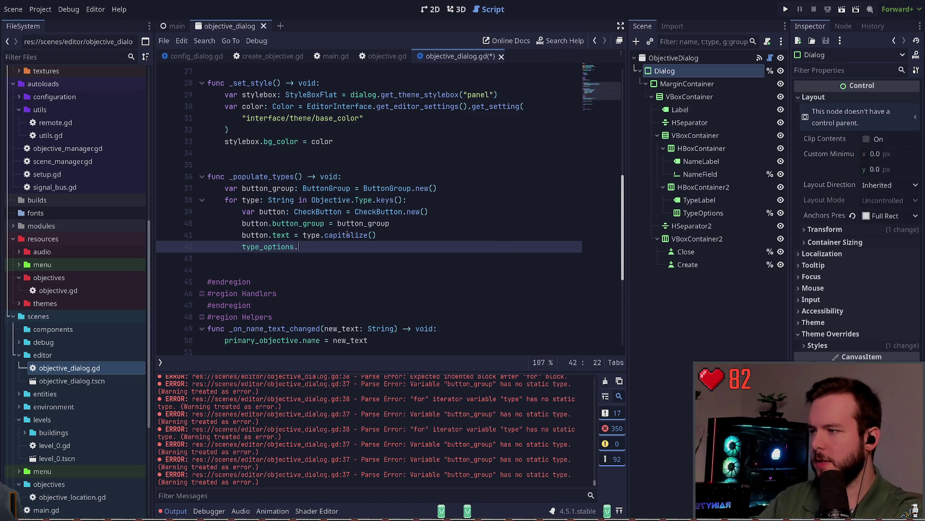
{"action": "type", "text": ".add_ch"}
{"action": "key", "text": "Return"}
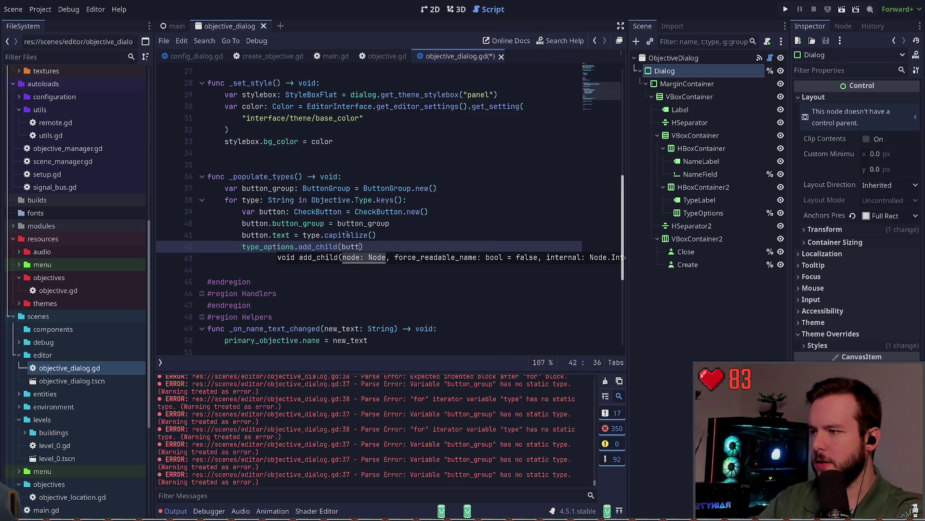
{"action": "key", "text": "BackSpace"}
{"action": "key", "text": "BackSpace"}
{"action": "key", "text": "BackSpace"}
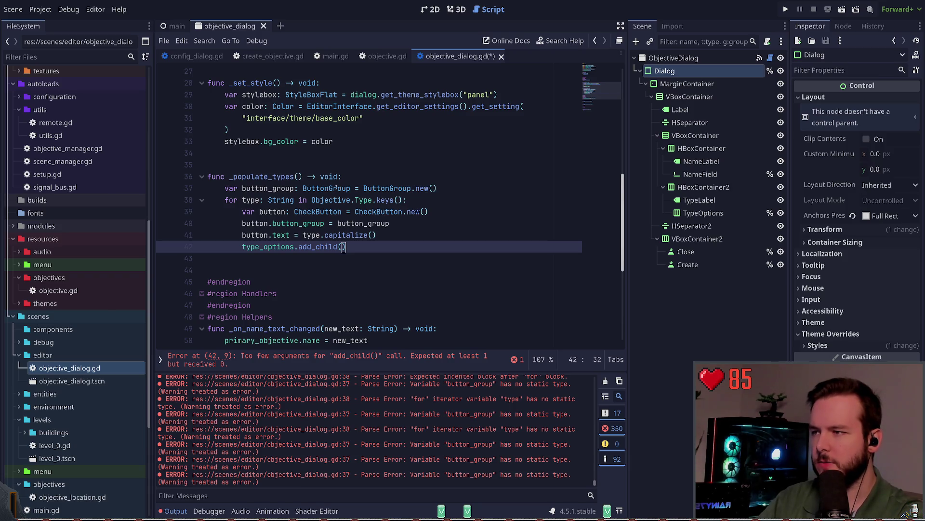
{"action": "scroll", "coordinate": [336, 188], "scroll_direction": "up", "scroll_amount": 9}
Step: Add 'var _button_group: ButtonGroup' below the member variables and save
{"action": "left_click", "coordinate": [305, 207]}
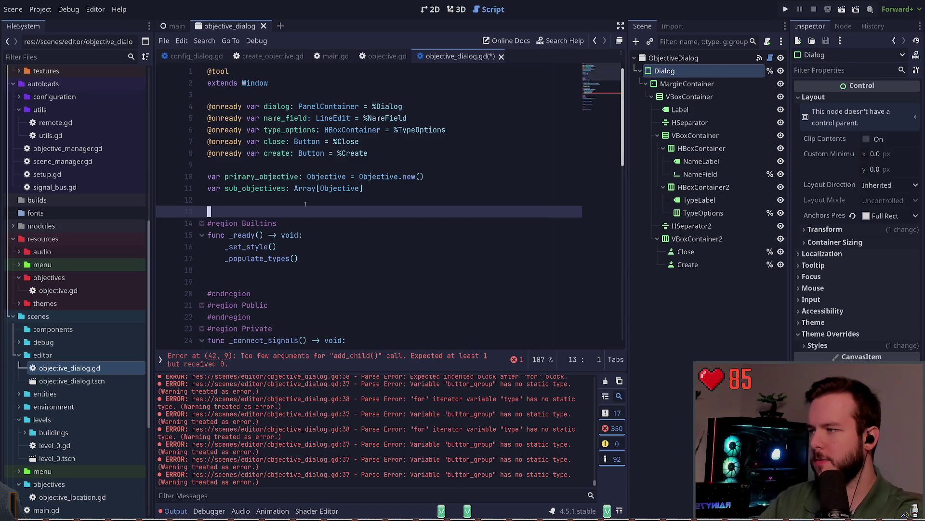
{"action": "left_click", "coordinate": [305, 204]}
{"action": "key", "text": "Return"}
{"action": "type", "text": "var _bu"}
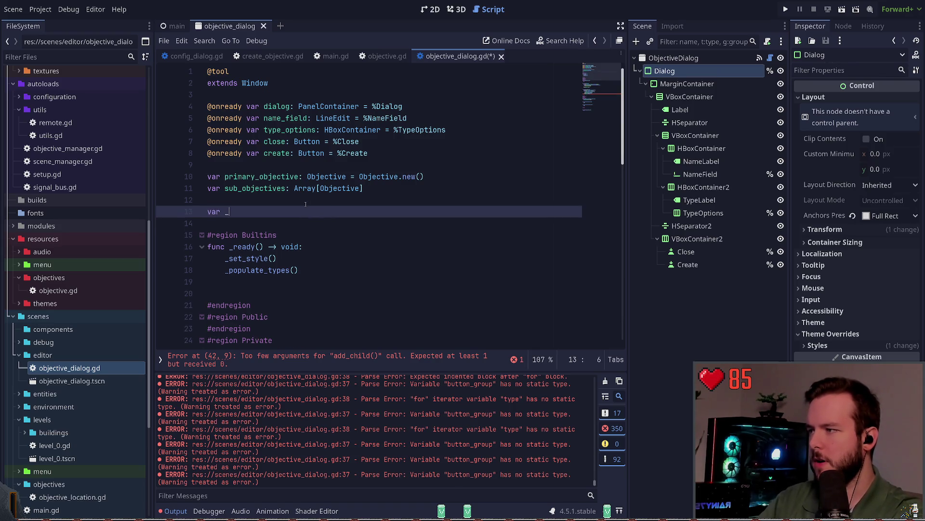
{"action": "type", "text": "tton_"}
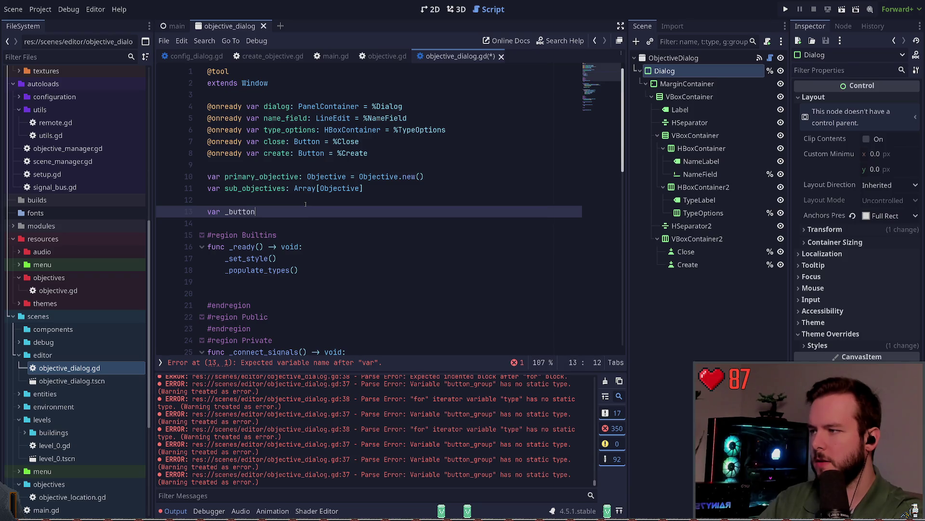
{"action": "type", "text": "group: Button"}
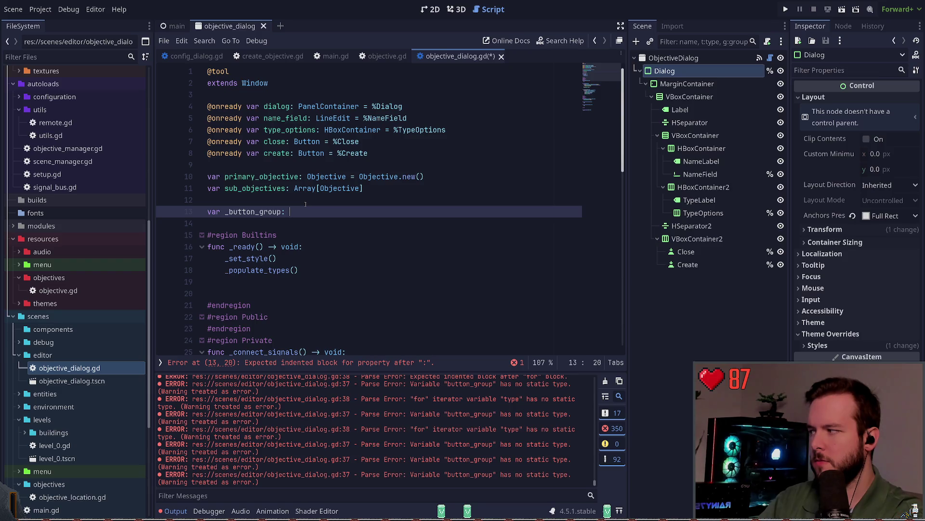
{"action": "type", "text": "Go"}
{"action": "key", "text": "Return"}
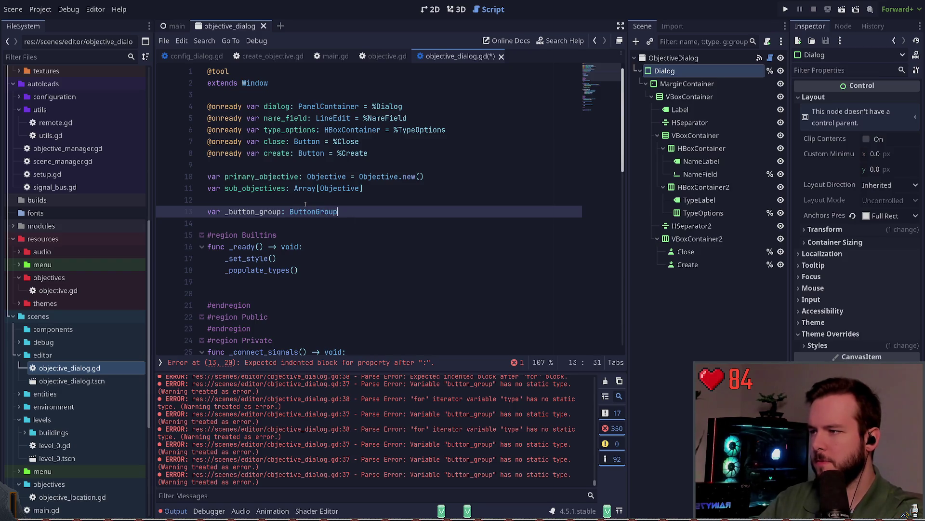
{"action": "type", "text": "= "}
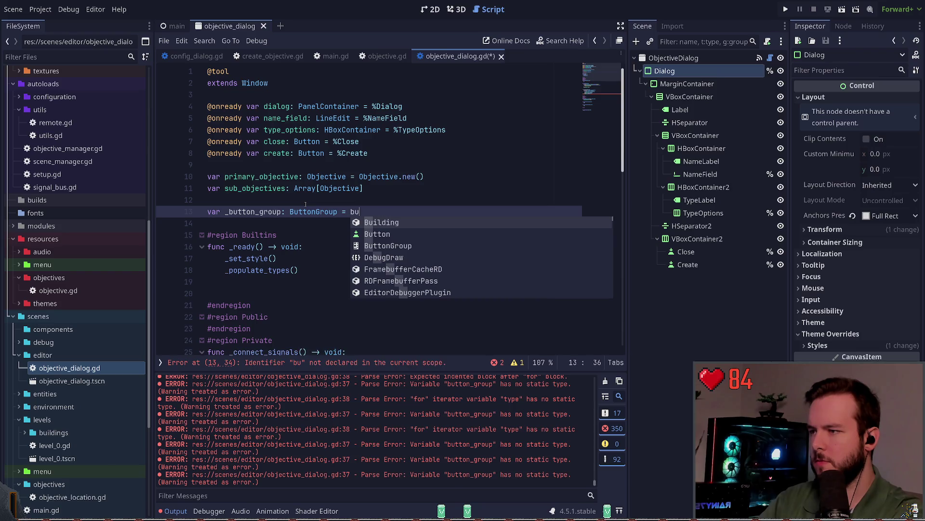
{"action": "type", "text": "Butt"}
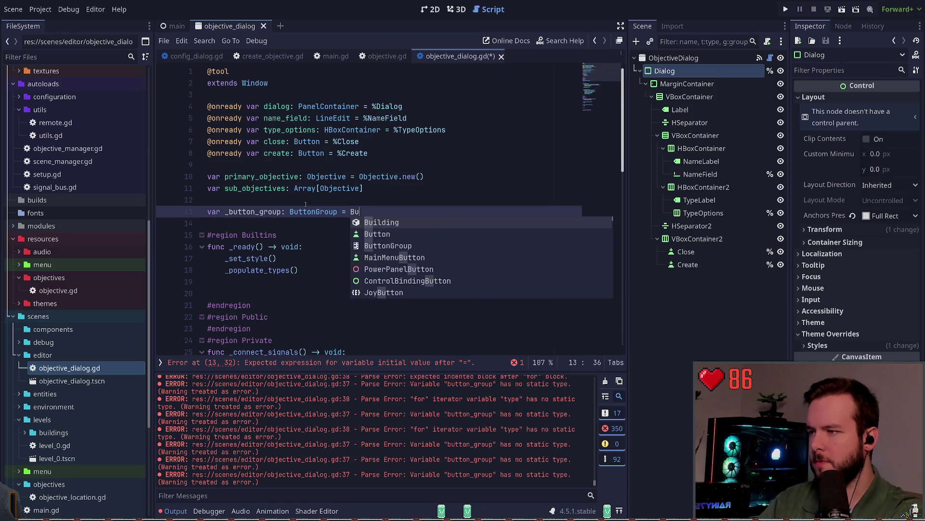
{"action": "key", "text": "BackSpace"}
{"action": "key", "text": "BackSpace"}
{"action": "key", "text": "BackSpace"}
{"action": "key", "text": "BackSpace"}
{"action": "key", "text": "BackSpace"}
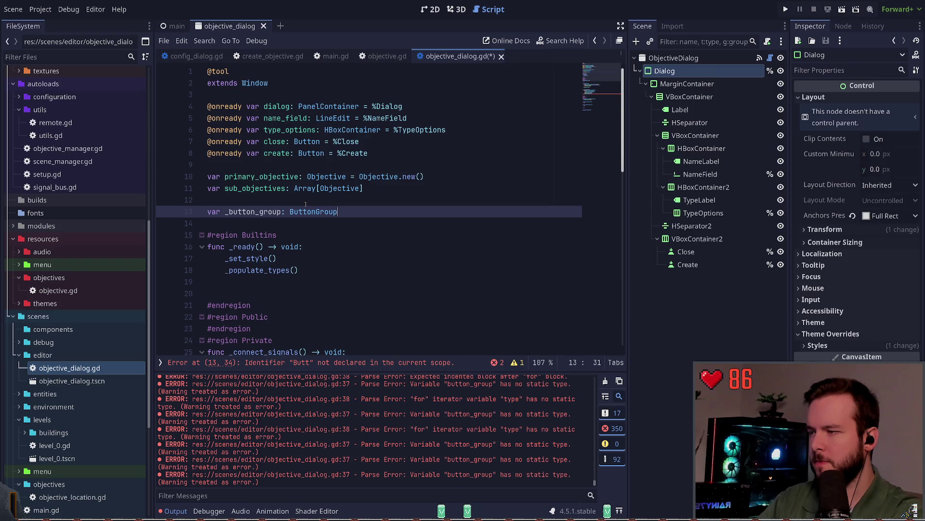
{"action": "key", "text": "ctrl+s"}
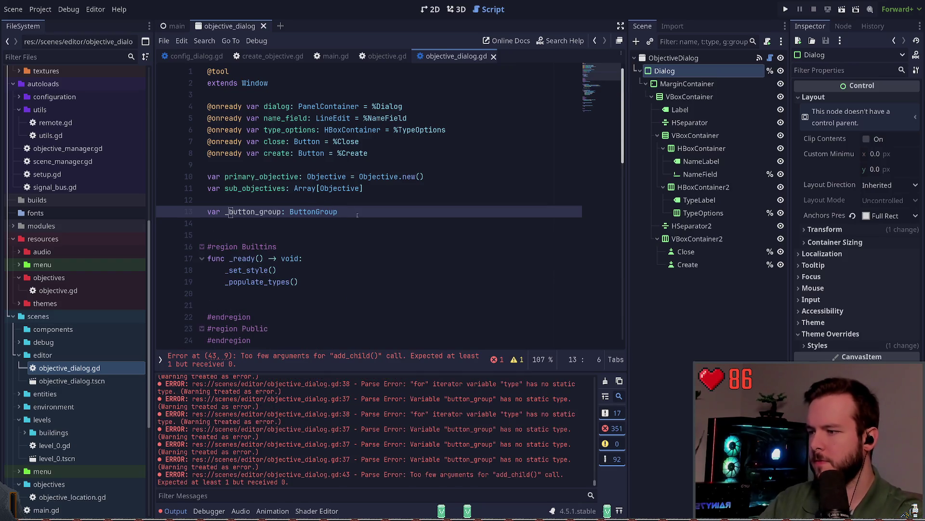
Step: Initialize _button_group with ButtonGroup.new() and save the script
{"action": "left_click", "coordinate": [357, 215]}
{"action": "type", "text": "= Butt"}
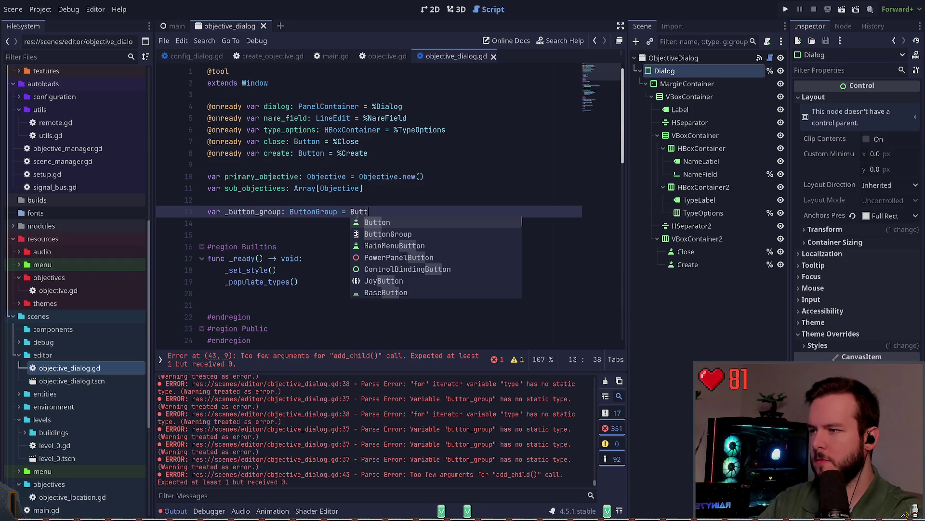
{"action": "key", "text": "Return"}
{"action": "type", "text": "."}
{"action": "key", "text": "Return"}
{"action": "key", "text": "ctrl+s"}
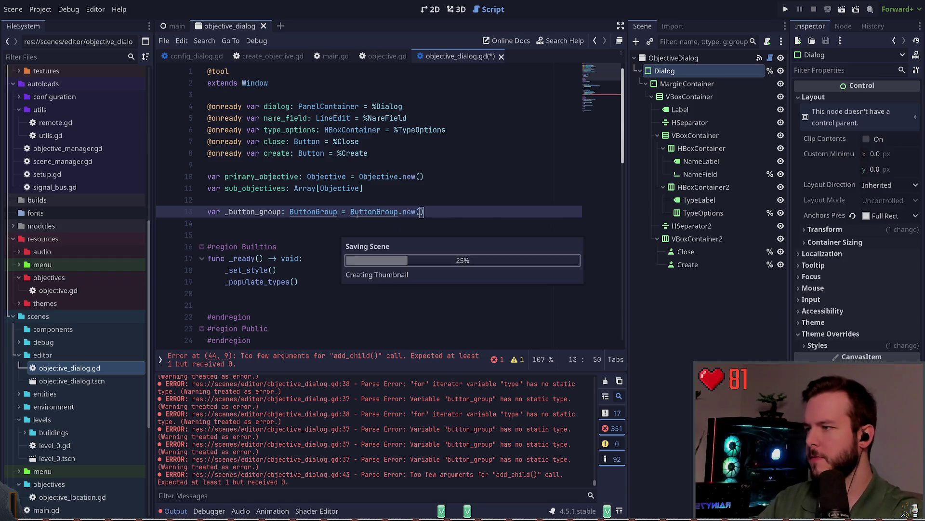
{"action": "scroll", "coordinate": [365, 215], "scroll_direction": "down", "scroll_amount": 8}
{"action": "scroll", "coordinate": [365, 216], "scroll_direction": "up", "scroll_amount": 1}
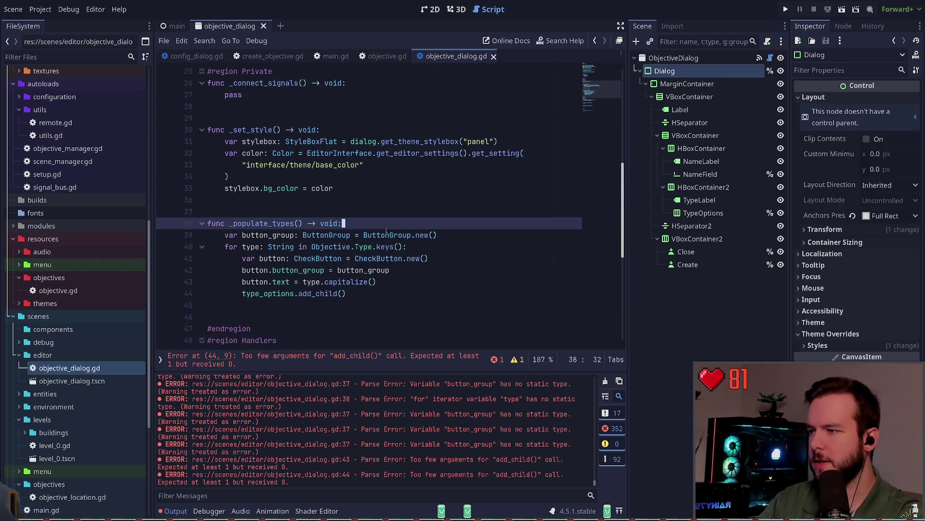
Step: Delete the redundant local button_group declaration line in _populate_types
{"action": "left_click", "coordinate": [386, 234]}
{"action": "key", "text": "ctrl+shift+k"}
{"action": "key", "text": "ctrl+s"}
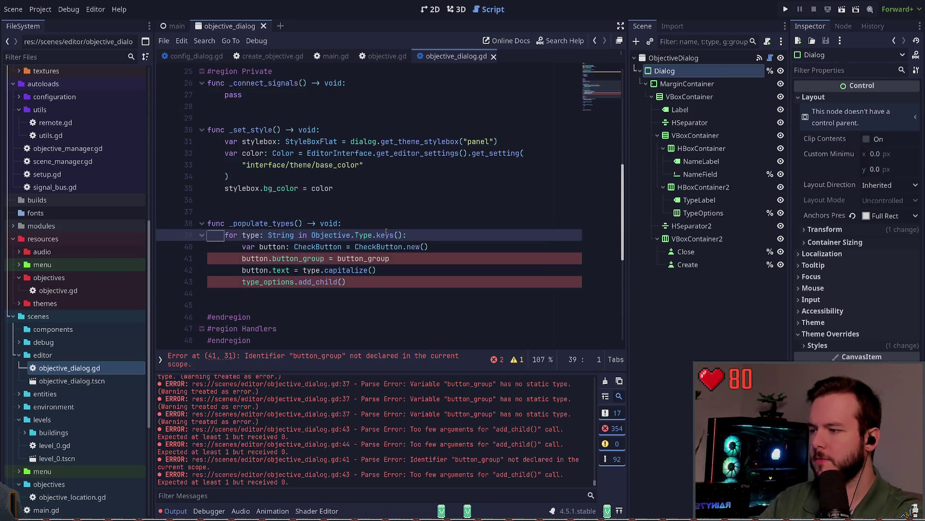
Step: Point the button's group assignment at the class-level _button_group
{"action": "key", "text": "Down"}
{"action": "key", "text": "Down"}
{"action": "key", "text": "Home"}
{"action": "key", "text": "ctrl+Right"}
{"action": "key", "text": "Right"}
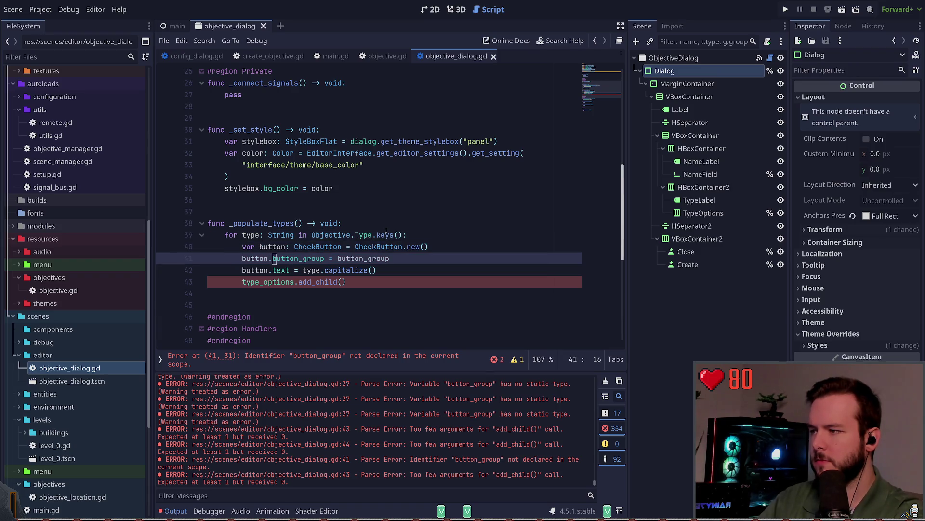
{"action": "type", "text": "_"}
{"action": "key", "text": "BackSpace"}
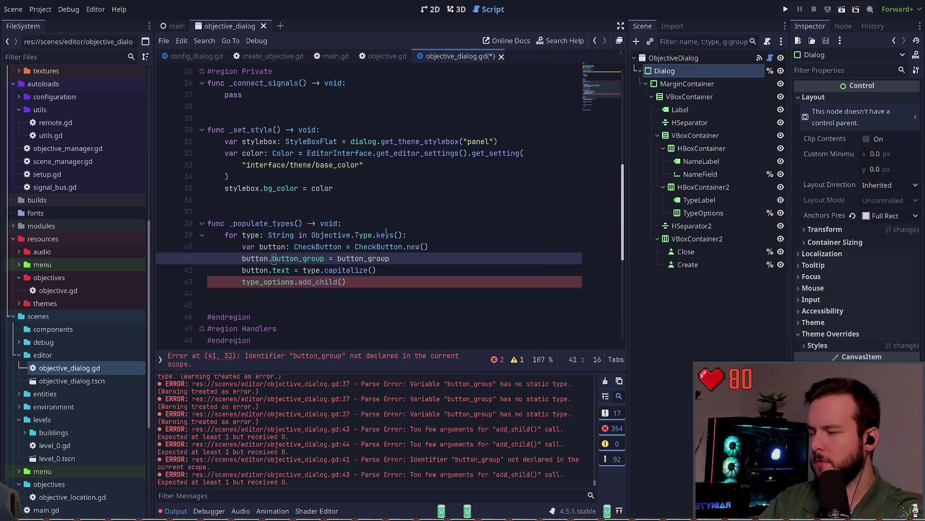
{"action": "type", "text": "_"}
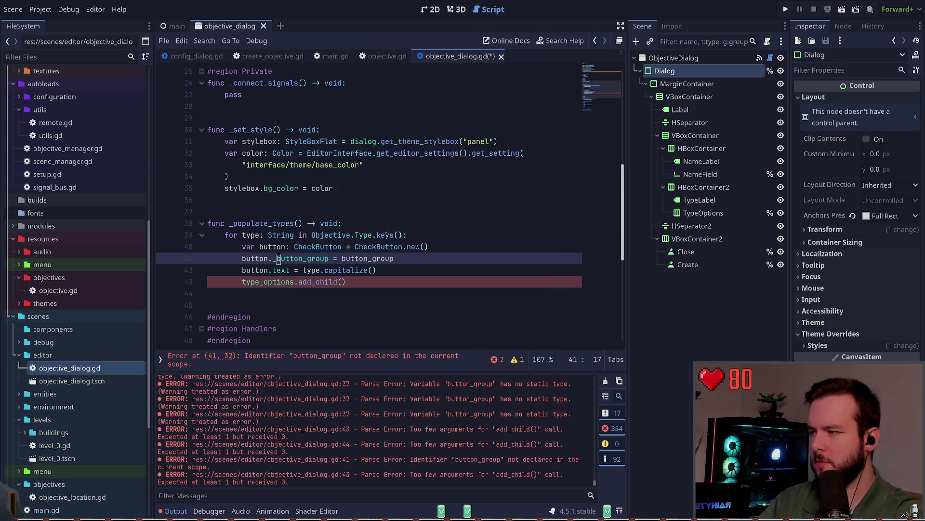
{"action": "key", "text": "BackSpace"}
{"action": "key", "text": "ctrl+Right"}
{"action": "key", "text": "ctrl+Right"}
{"action": "key", "text": "Right"}
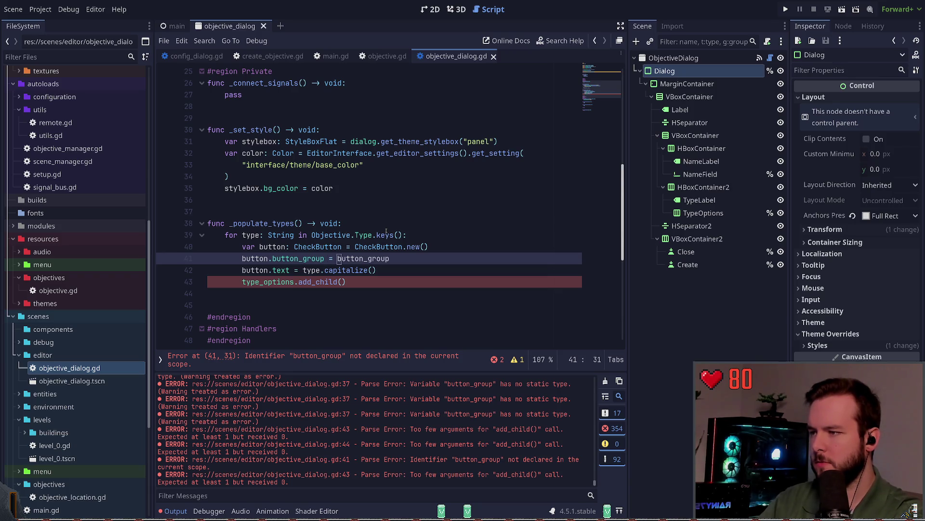
{"action": "type", "text": "_"}
{"action": "key", "text": "Home"}
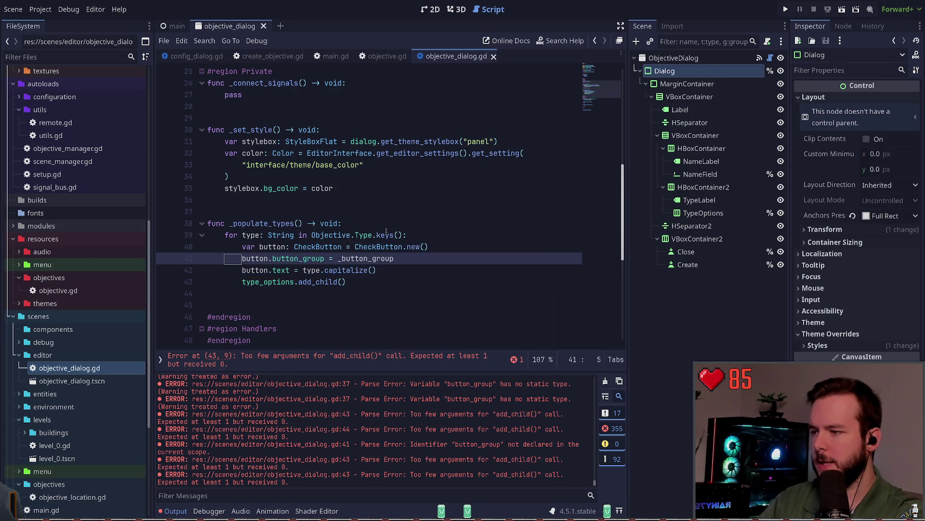
Step: Complete the call as type_options.add_child(button) and save the script
{"action": "key", "text": "Down"}
{"action": "key", "text": "Down"}
{"action": "key", "text": "End"}
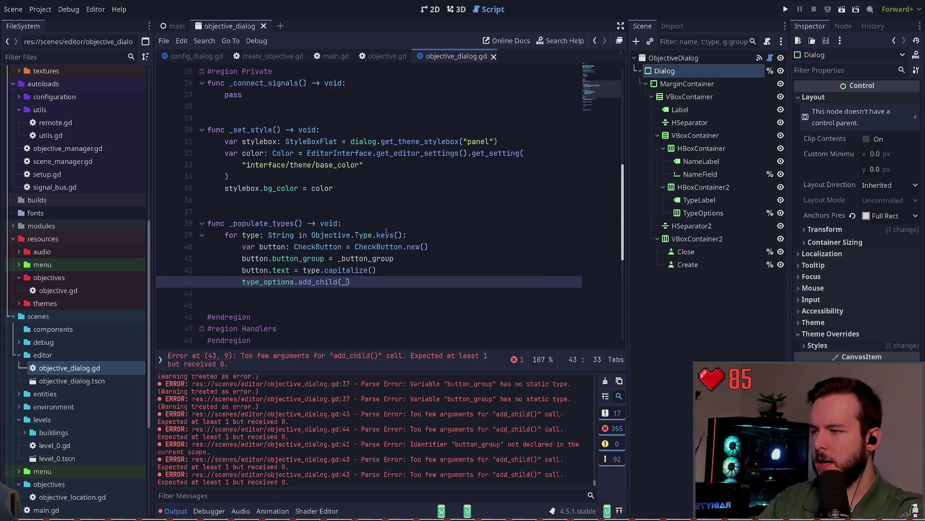
{"action": "key", "text": "BackSpace"}
{"action": "type", "text": "button"}
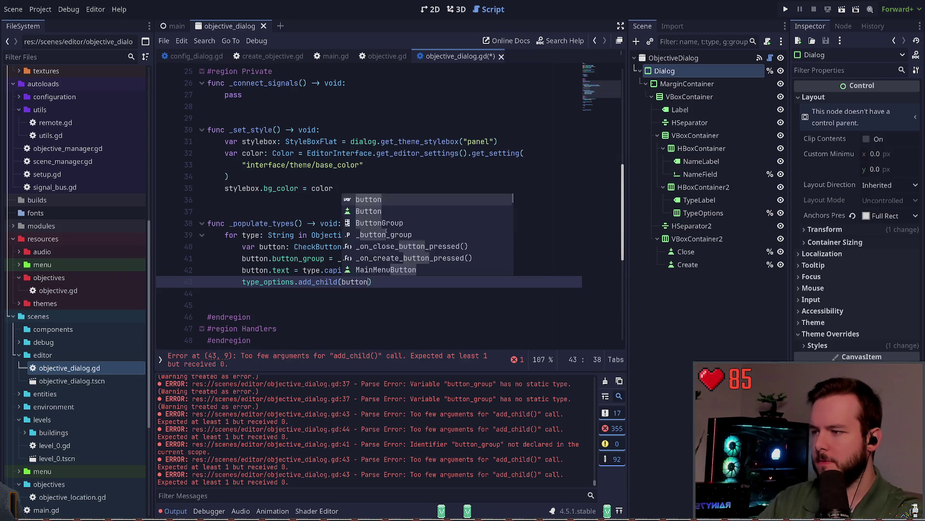
{"action": "key", "text": "Return"}
{"action": "key", "text": "Home"}
{"action": "key", "text": "ctrl+s"}
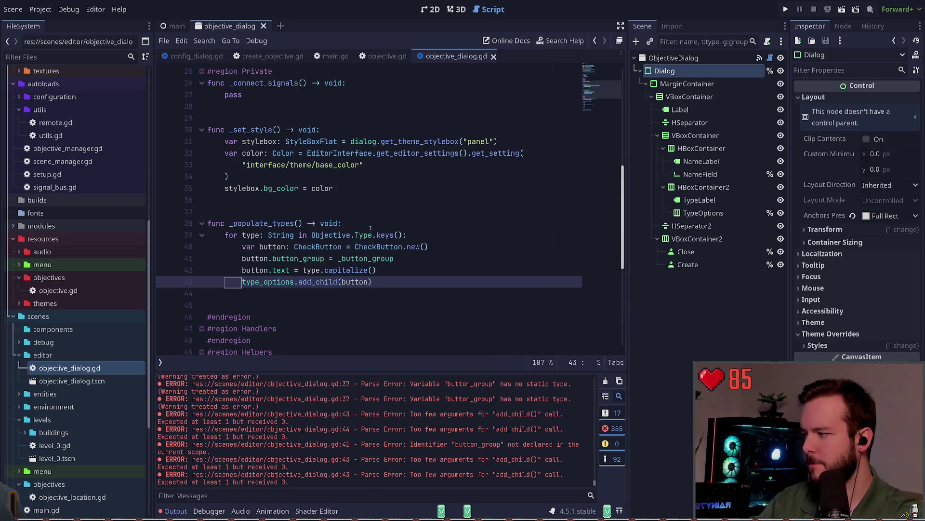
{"action": "scroll", "coordinate": [290, 290], "scroll_direction": "down", "scroll_amount": 1}
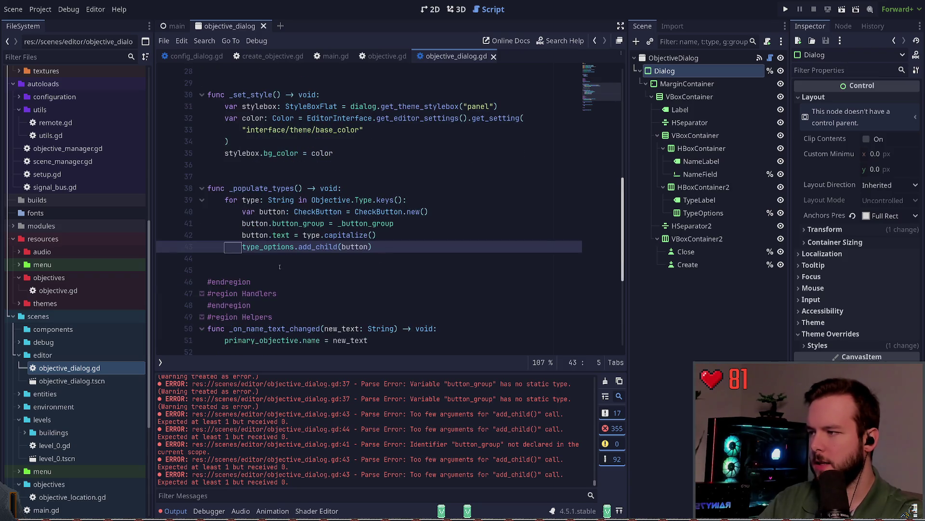
{"action": "left_click", "coordinate": [336, 271]}
{"action": "key", "text": "Up"}
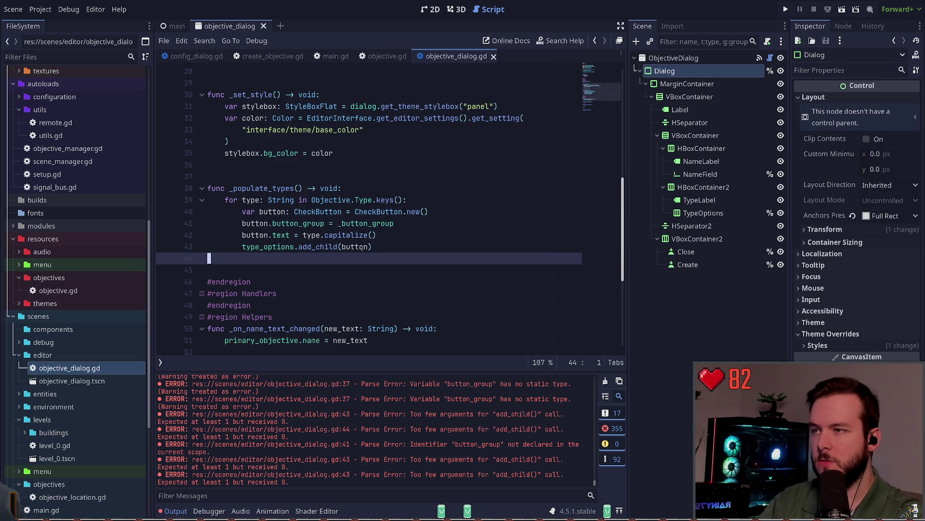
Step: Cut the unfinished AcceptDialog line from create_objective.gd and save
{"action": "left_click", "coordinate": [336, 152]}
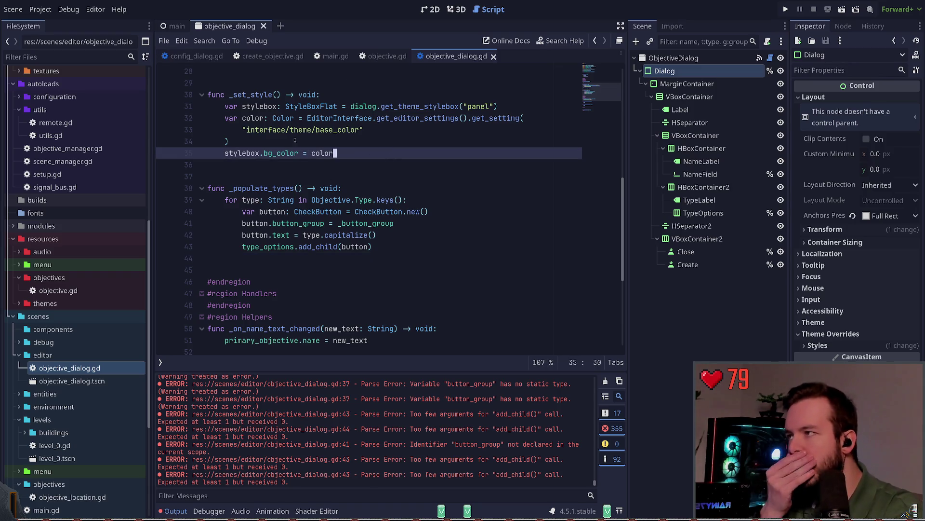
{"action": "scroll", "coordinate": [296, 100], "scroll_direction": "up", "scroll_amount": 9}
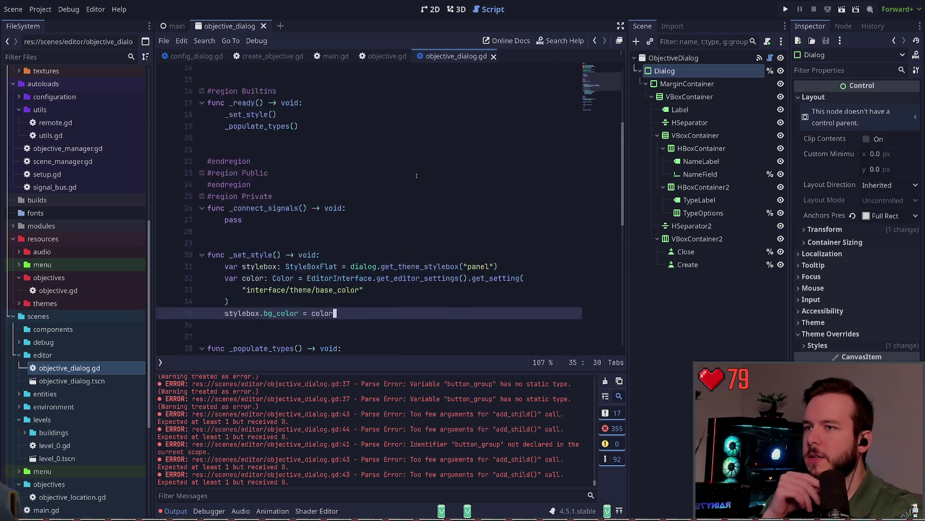
{"action": "left_click", "coordinate": [193, 56]}
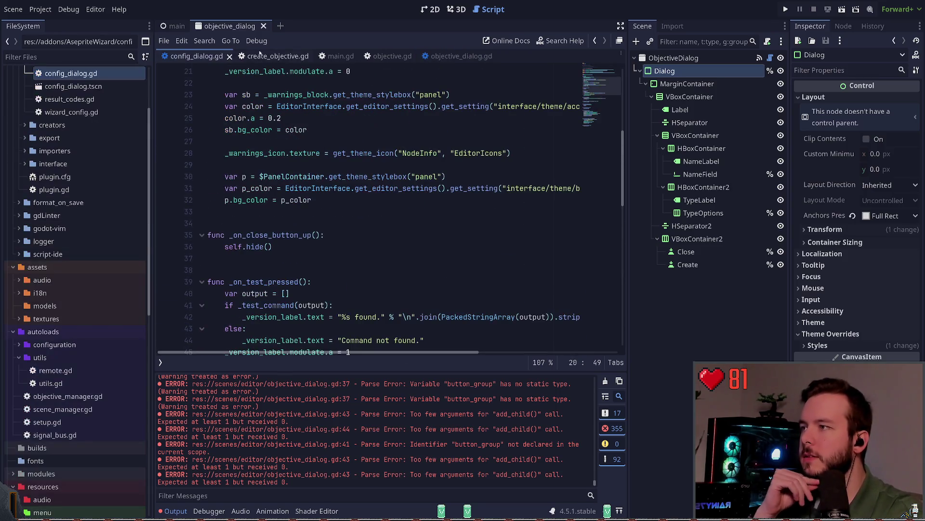
{"action": "left_click", "coordinate": [273, 56]}
{"action": "left_click", "coordinate": [307, 165]}
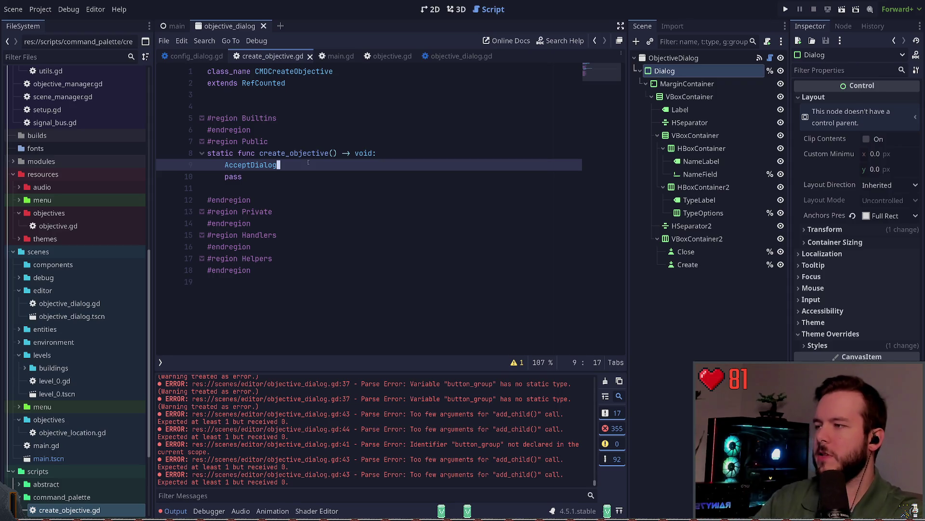
{"action": "key", "text": "ctrl+x"}
{"action": "key", "text": "ctrl+s"}
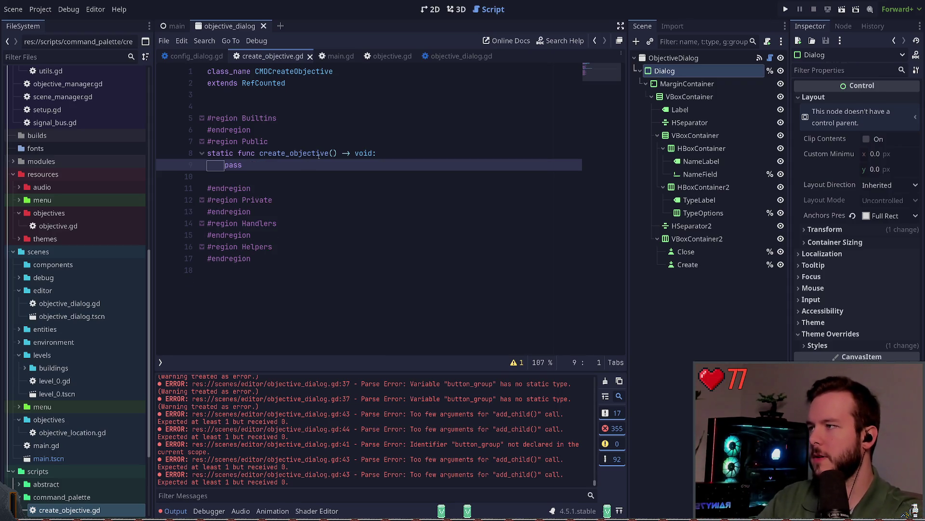
Step: Review config_dialog.gd, then return to create_objective.gd after its pass line
{"action": "left_click", "coordinate": [211, 56]}
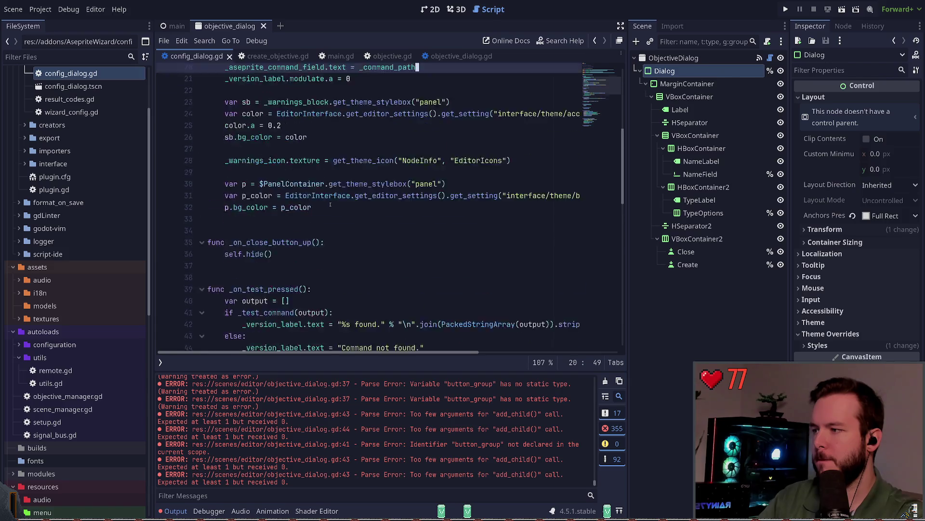
{"action": "scroll", "coordinate": [324, 202], "scroll_direction": "up", "scroll_amount": 2}
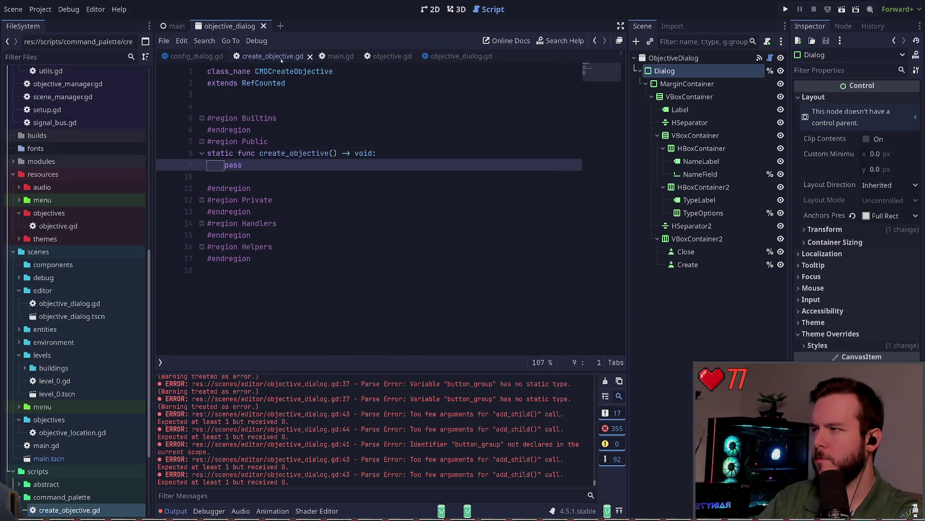
{"action": "left_click", "coordinate": [273, 56]}
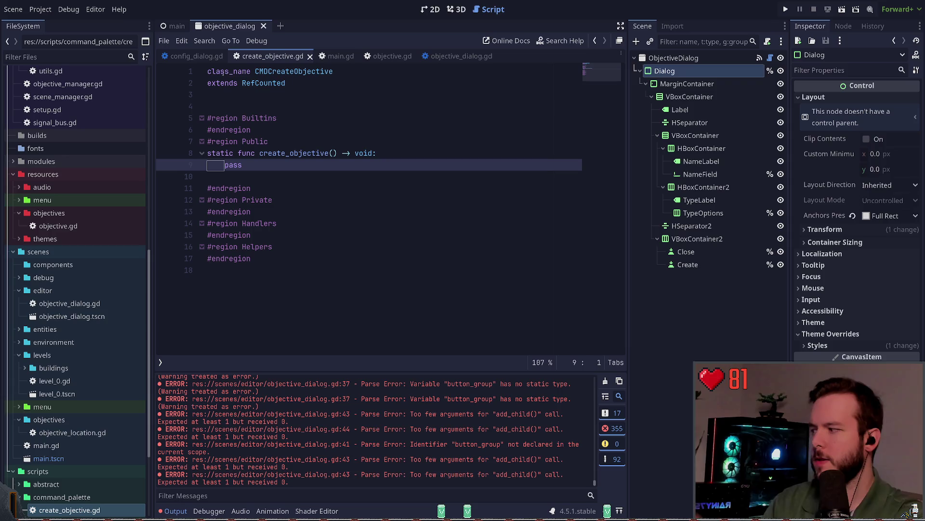
{"action": "left_click", "coordinate": [301, 165]}
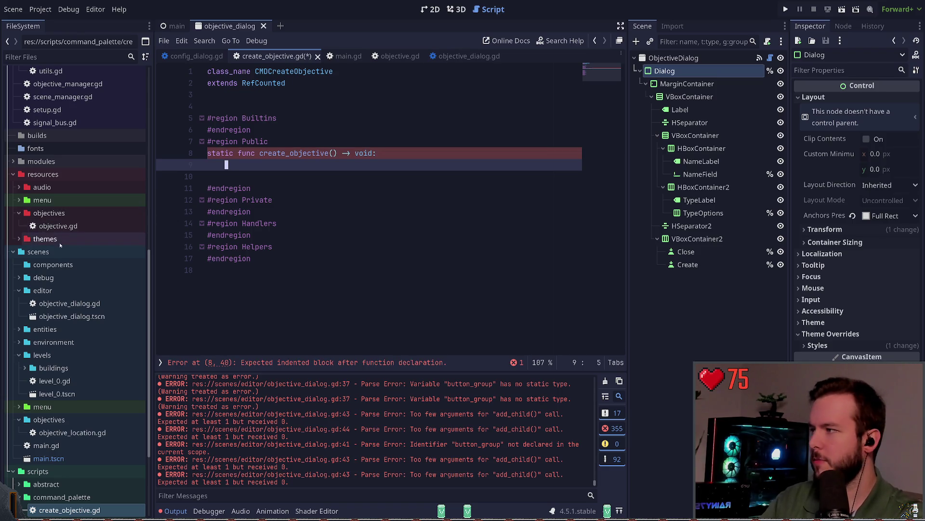
Step: Open the AsepriteWizard config_dialog.tscn scene and read through config.gd
{"action": "scroll", "coordinate": [61, 245], "scroll_direction": "up", "scroll_amount": 10}
{"action": "double_click", "coordinate": [83, 178]}
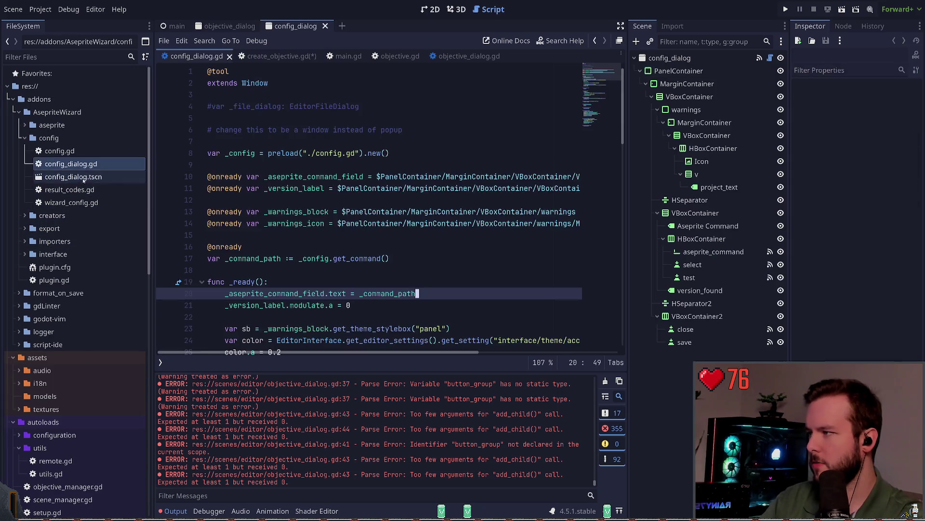
{"action": "scroll", "coordinate": [288, 267], "scroll_direction": "down", "scroll_amount": 5}
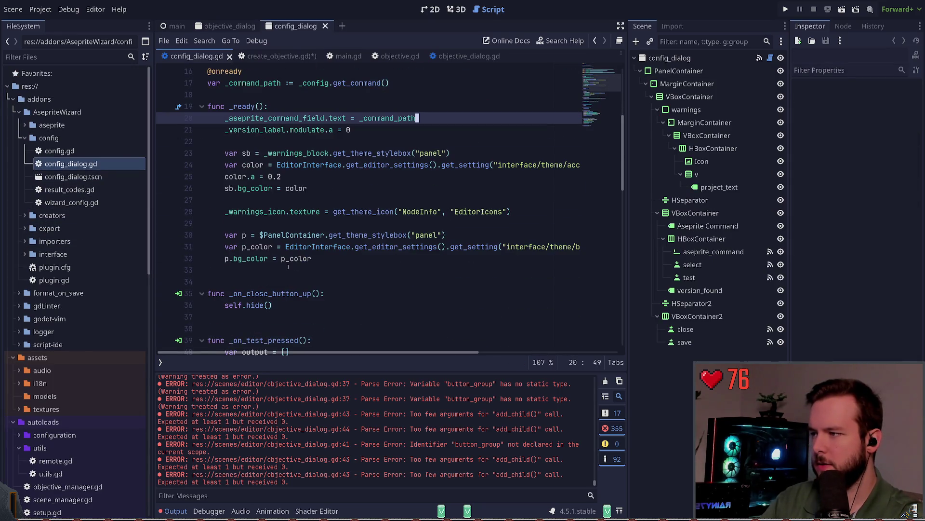
{"action": "double_click", "coordinate": [94, 151]}
{"action": "scroll", "coordinate": [344, 190], "scroll_direction": "down", "scroll_amount": 6}
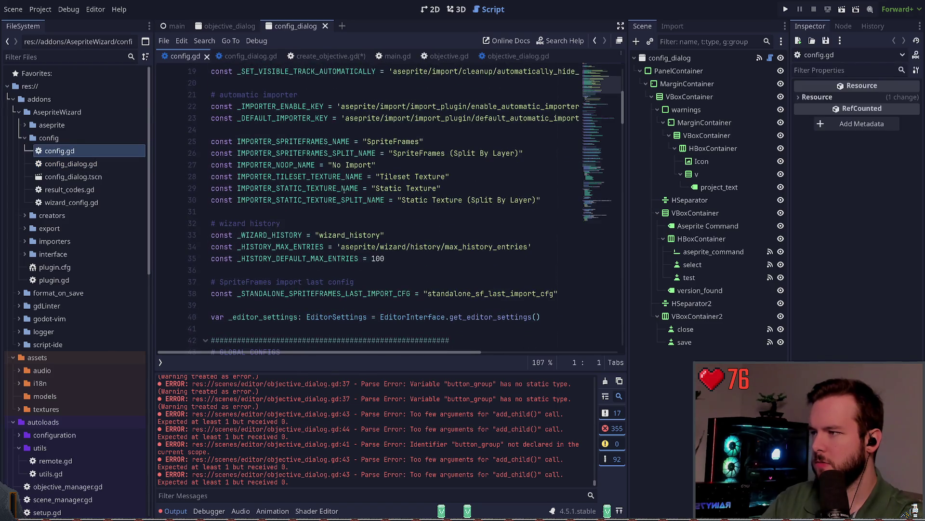
{"action": "left_click_drag", "start_coordinate": [602, 89], "coordinate": [612, 253]}
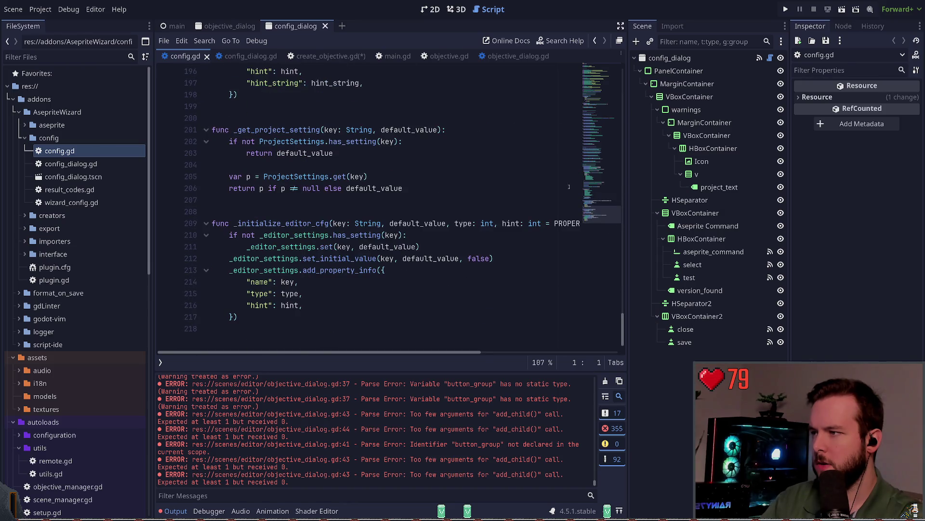
Step: Close config.gd and select the addon's plugin.gd in the FileSystem dock
{"action": "left_click", "coordinate": [207, 57]}
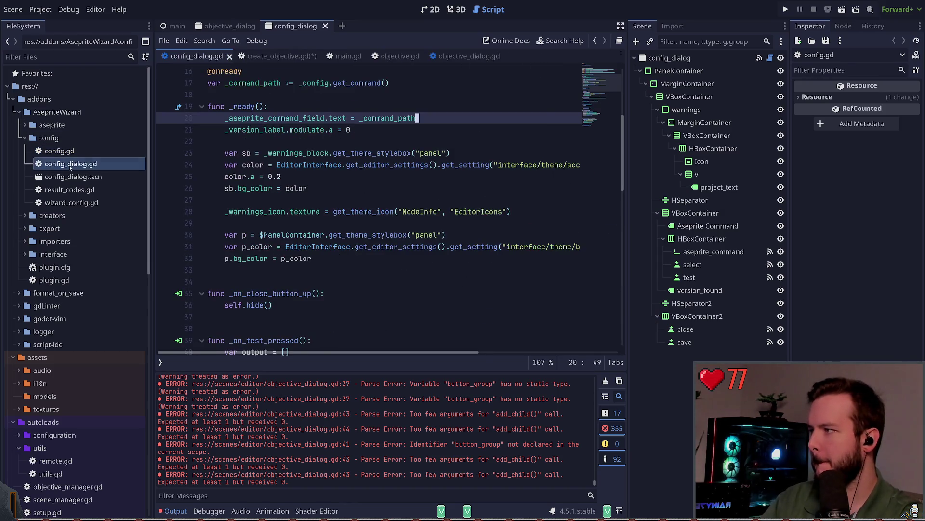
{"action": "left_click", "coordinate": [82, 176]}
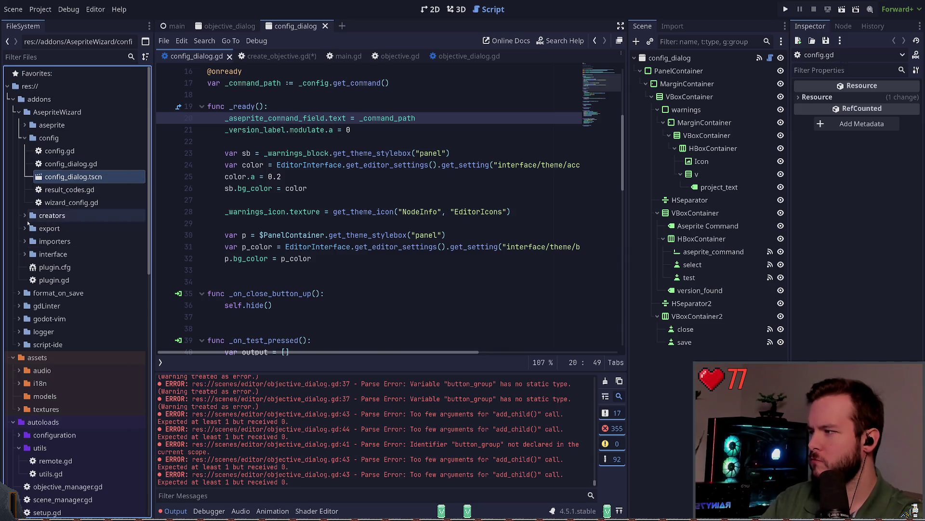
{"action": "left_click", "coordinate": [59, 280]}
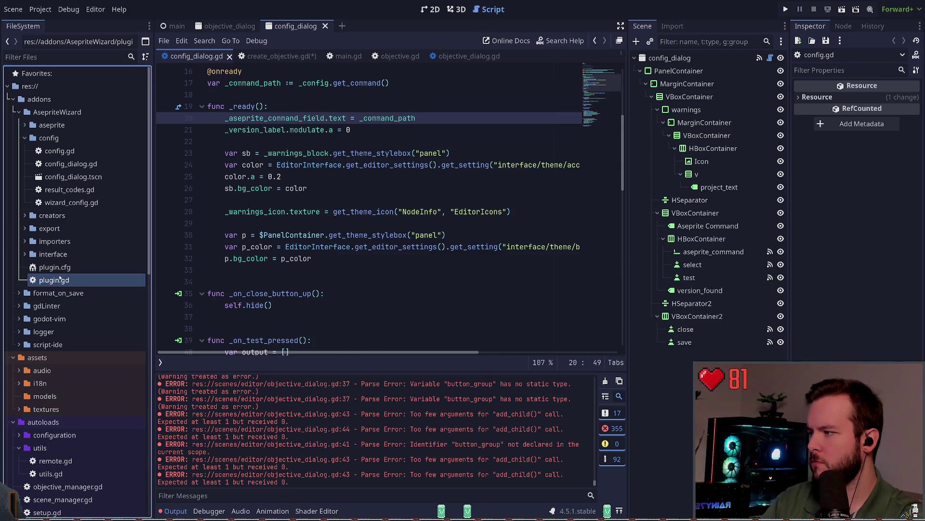
Step: Open plugin.gd and find where ConfigDialog is instantiated
{"action": "double_click", "coordinate": [59, 279]}
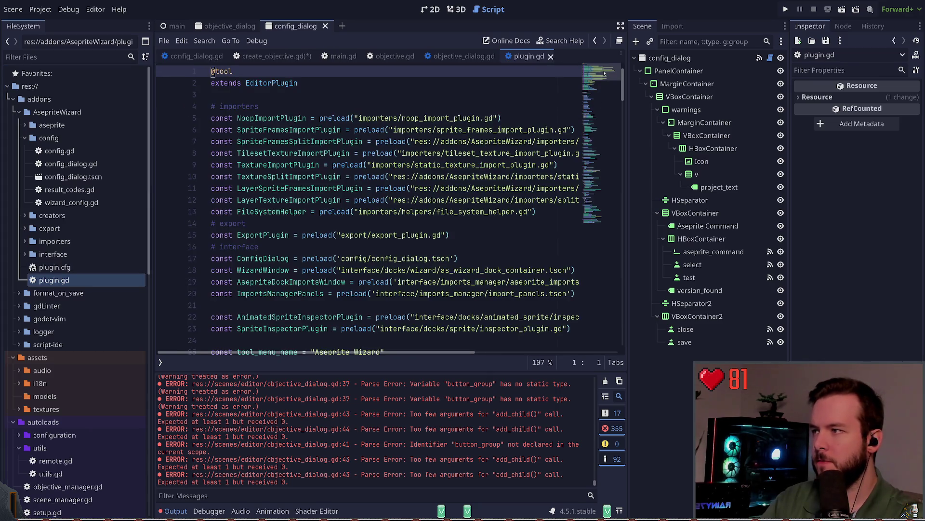
{"action": "left_click", "coordinate": [520, 118]}
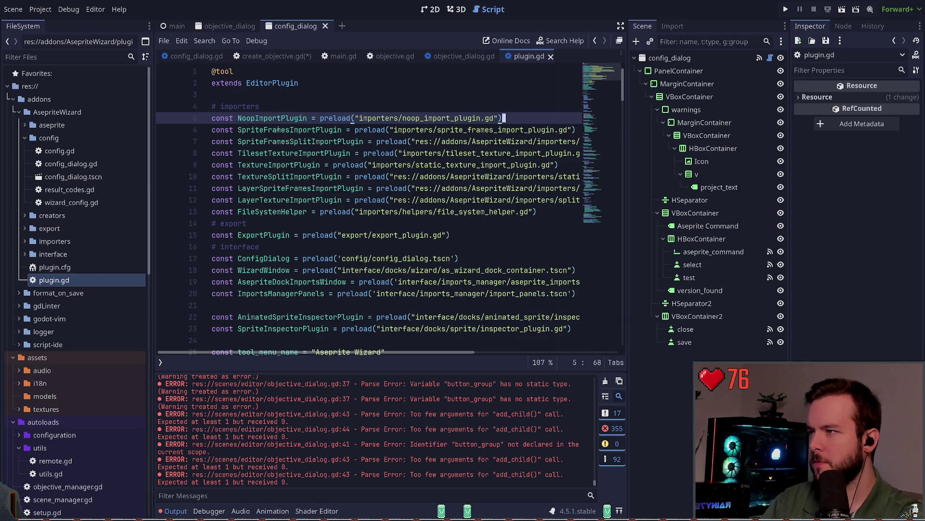
{"action": "scroll", "coordinate": [288, 135], "scroll_direction": "down", "scroll_amount": 2}
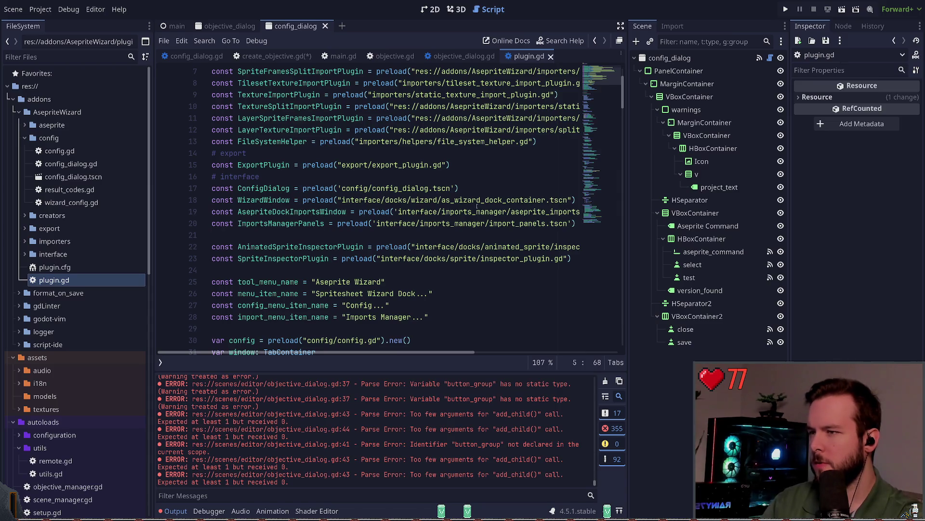
{"action": "double_click", "coordinate": [263, 188]}
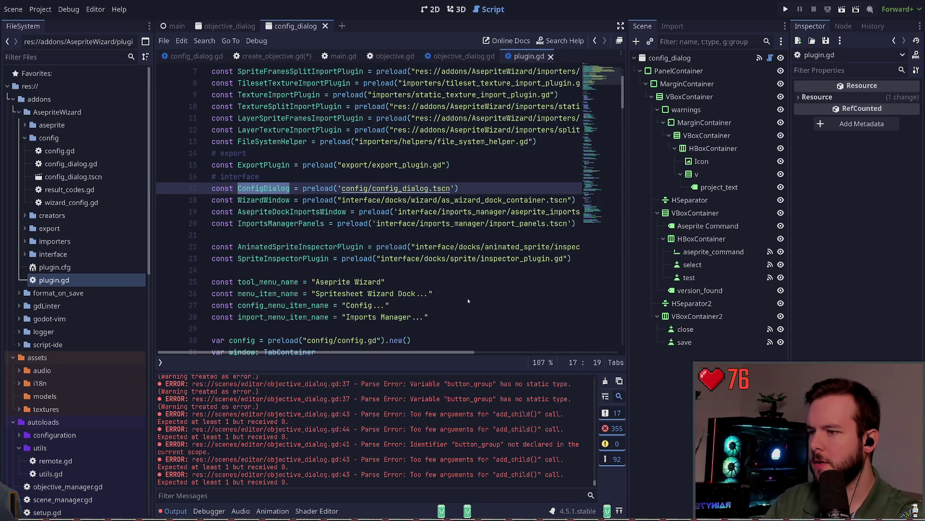
{"action": "key", "text": "ctrl+f"}
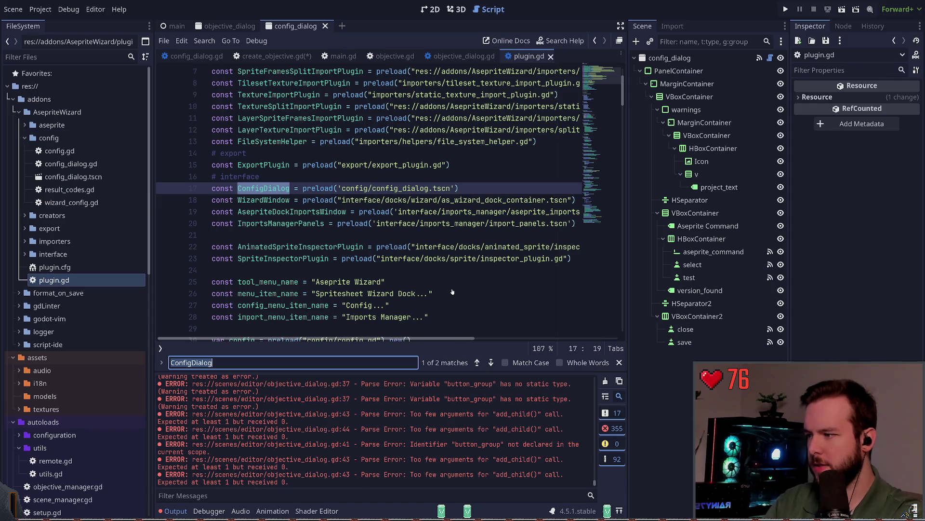
{"action": "key", "text": "Return"}
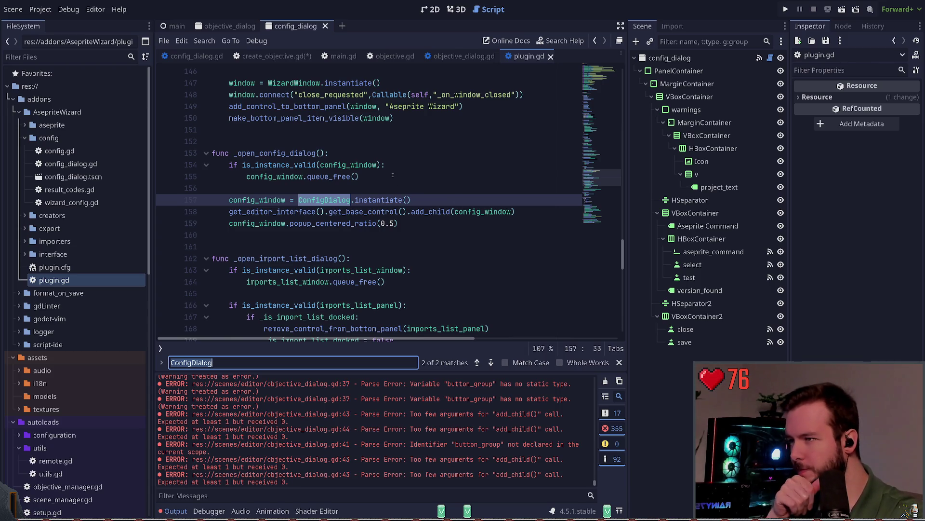
Step: Select the three dialog-opening lines 157–159, then close plugin.gd
{"action": "left_click", "coordinate": [437, 215]}
{"action": "left_click", "coordinate": [444, 224]}
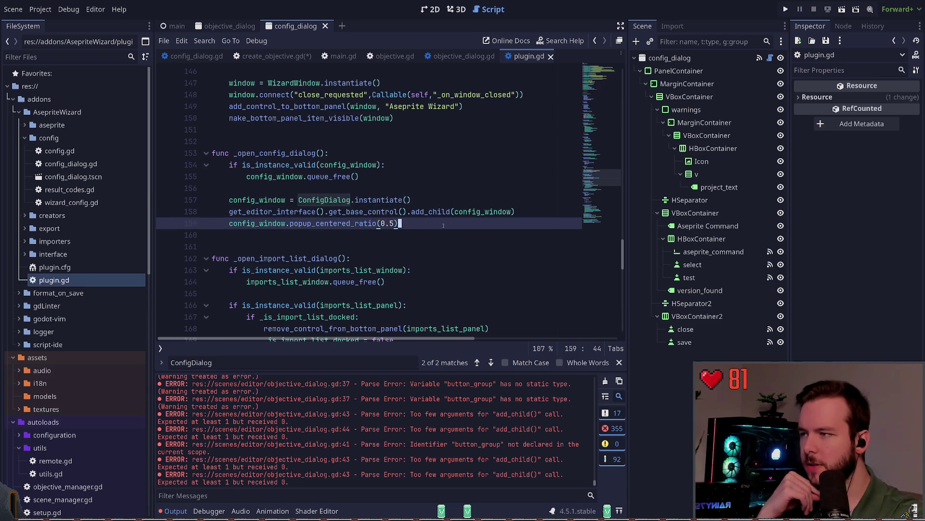
{"action": "left_click_drag", "start_coordinate": [443, 225], "coordinate": [212, 200]}
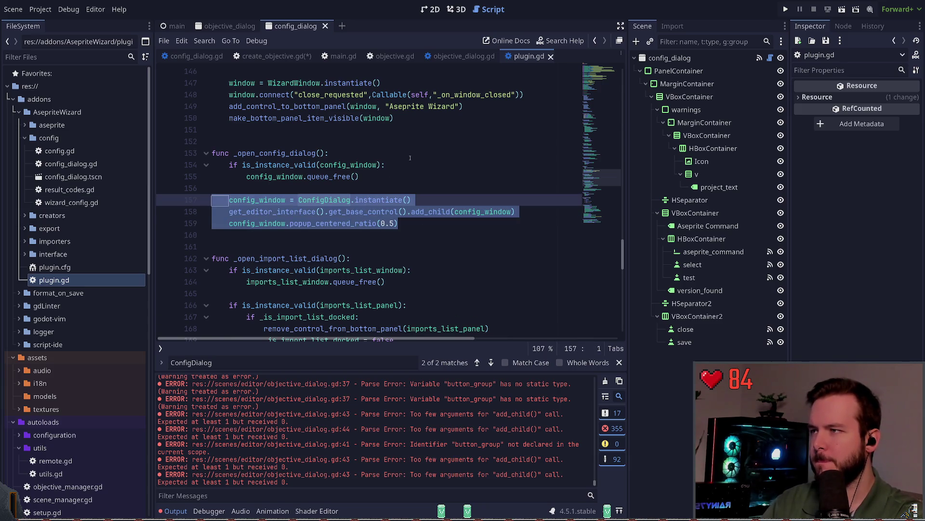
{"action": "left_click", "coordinate": [551, 56]}
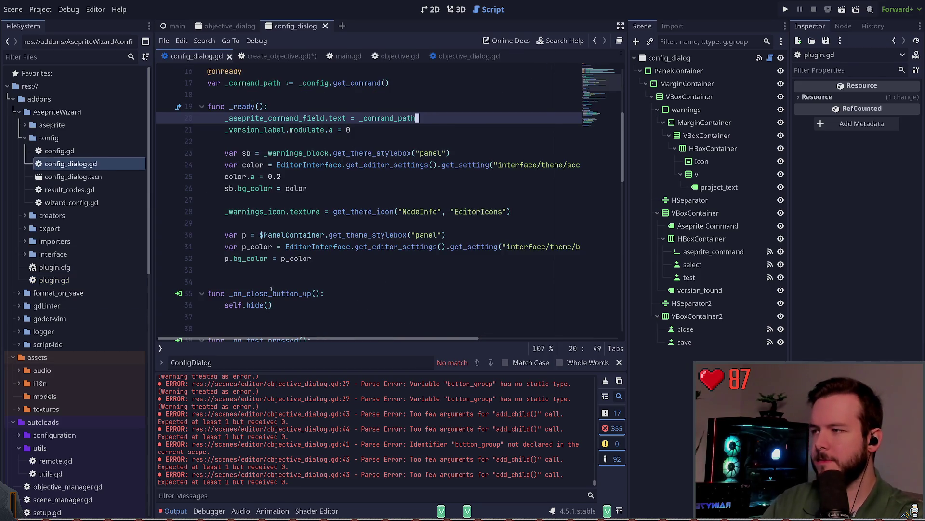
Step: Paste the dialog code into create_objective, fix its indentation, and rename config_window to dialog
{"action": "left_click", "coordinate": [230, 56]}
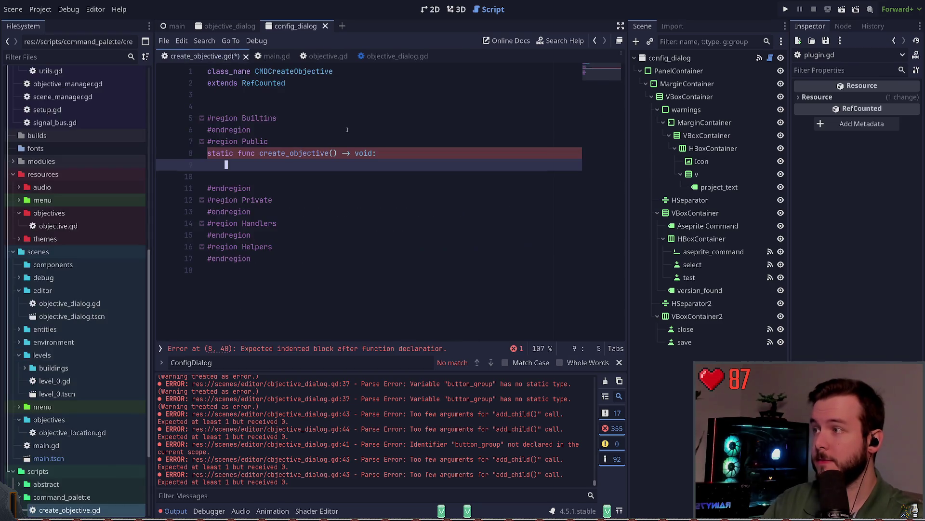
{"action": "key", "text": "ctrl+v"}
{"action": "key", "text": "Up"}
{"action": "key", "text": "Up"}
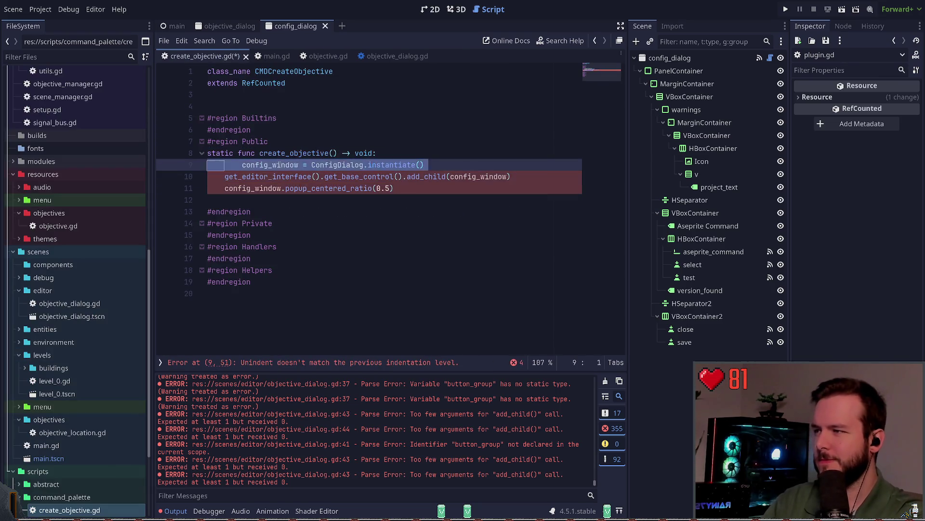
{"action": "key", "text": "Home"}
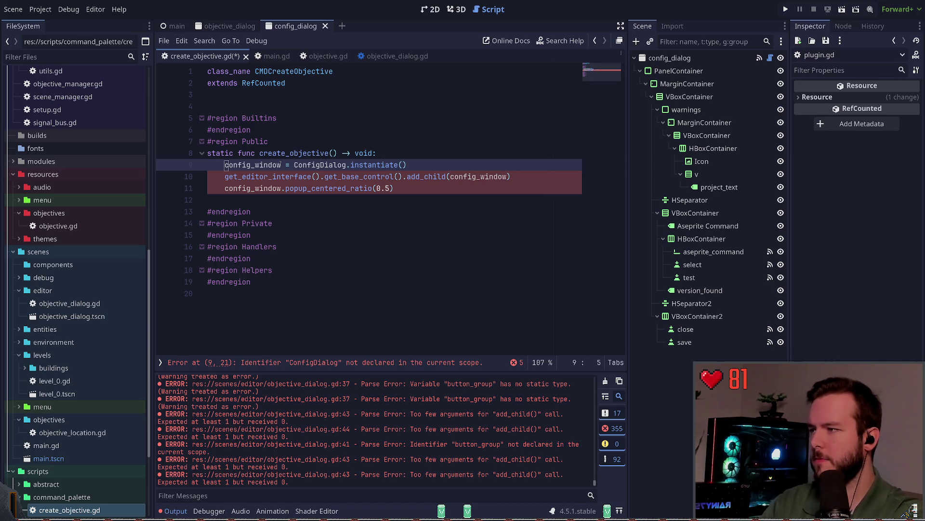
{"action": "key", "text": "ctrl+Delete"}
{"action": "type", "text": "dialog"}
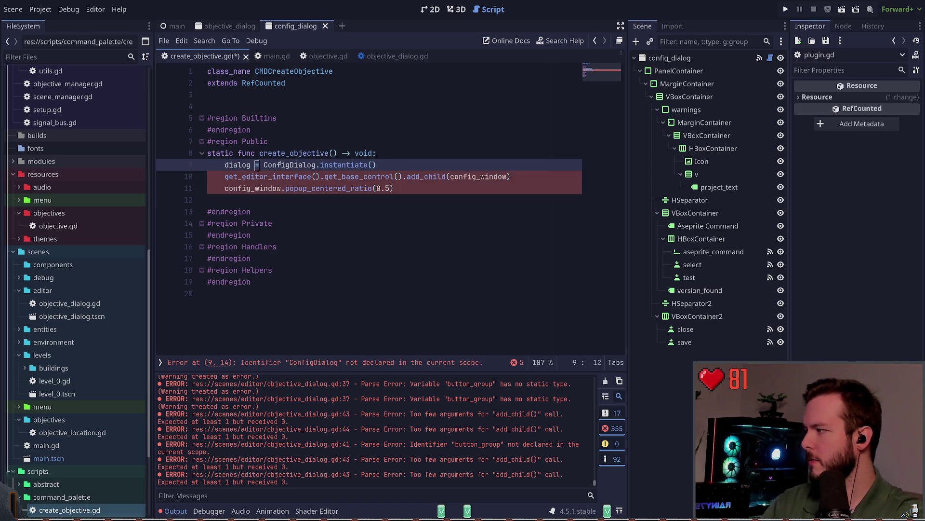
Step: Declare the dialog line as a var with a PackedScene type hint
{"action": "key", "text": "Home"}
{"action": "type", "text": "var"}
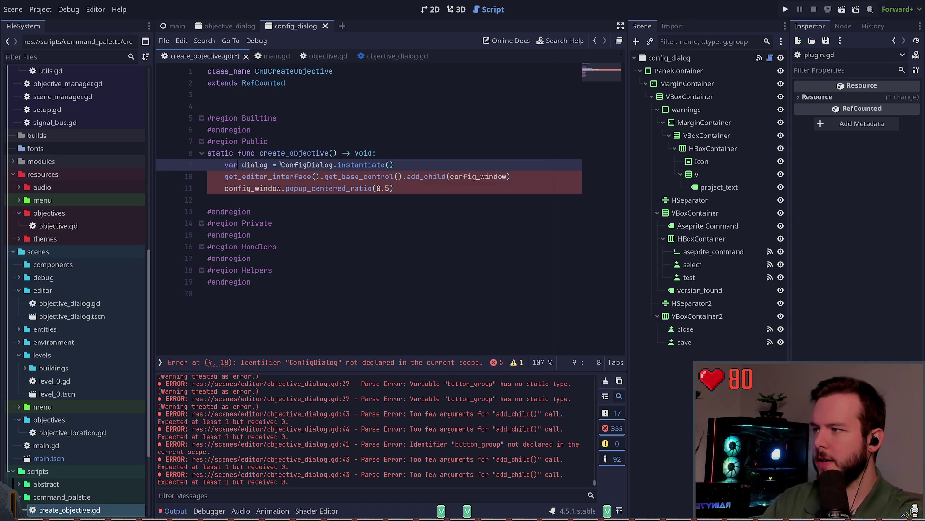
{"action": "key", "text": "ctrl+Right"}
{"action": "type", "text": ": "}
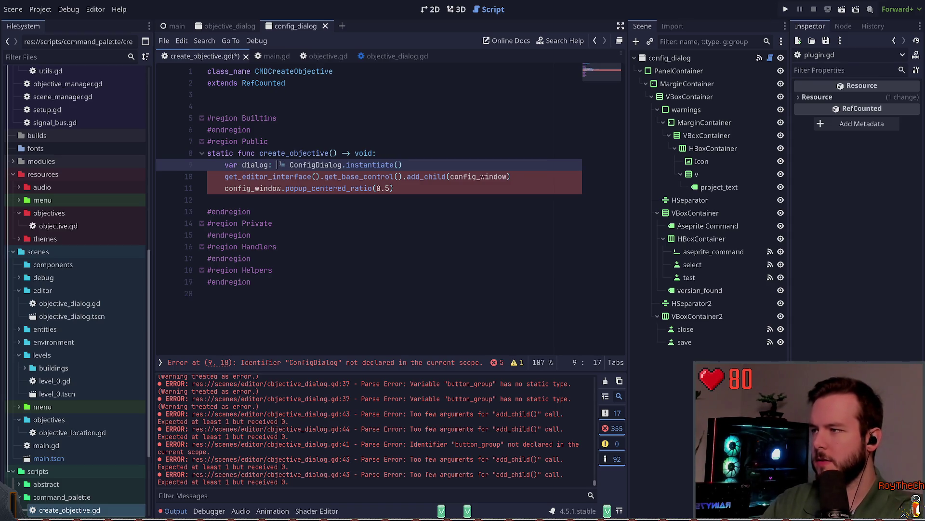
{"action": "type", "text": "ConfigD"}
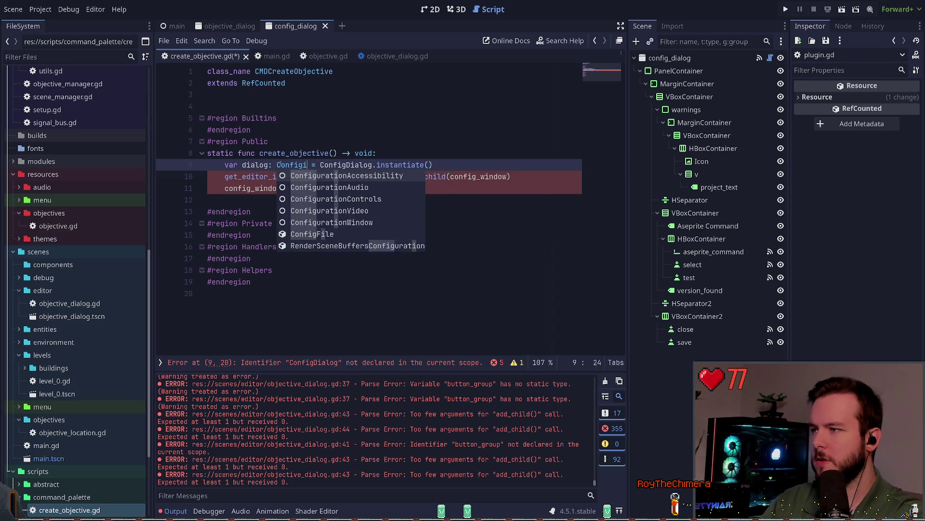
{"action": "key", "text": "BackSpace"}
{"action": "key", "text": "BackSpace"}
{"action": "key", "text": "BackSpace"}
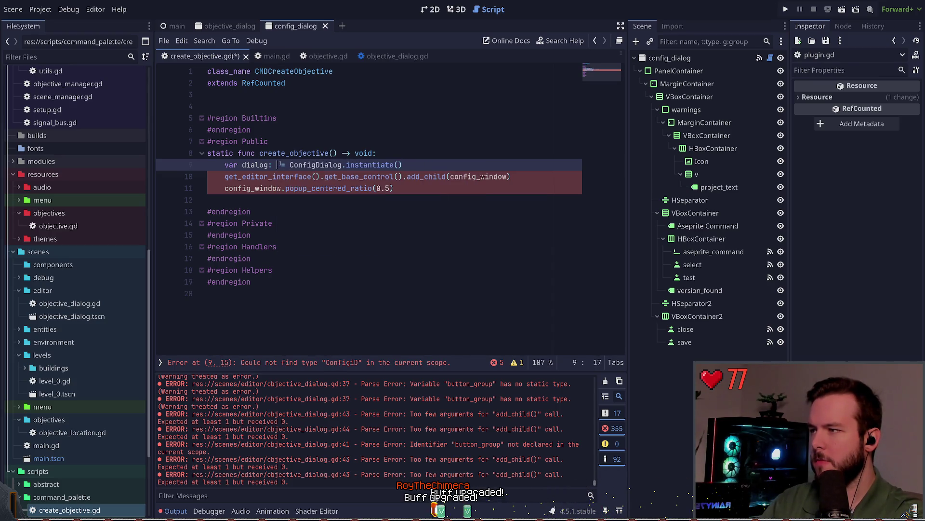
{"action": "type", "text": "PackedS"}
{"action": "key", "text": "Return"}
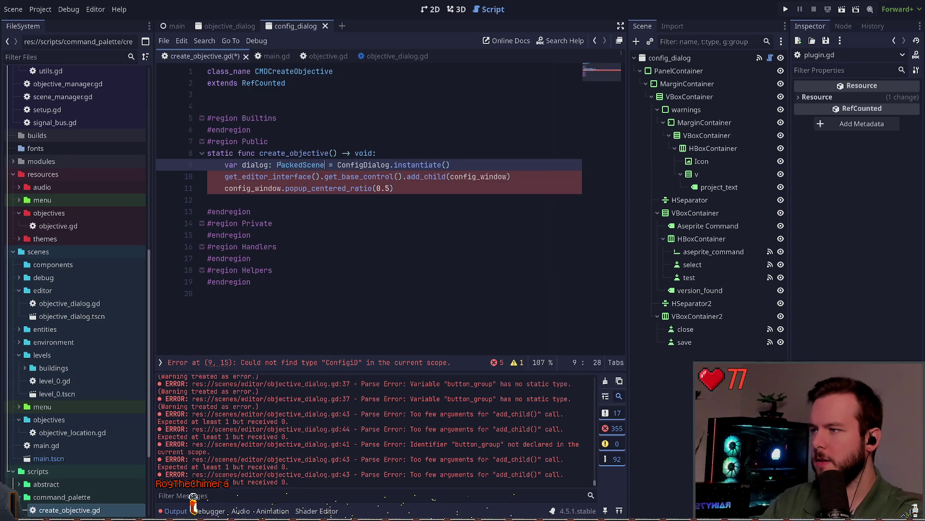
{"action": "key", "text": "ctrl+Left"}
{"action": "key", "text": "ctrl+Left"}
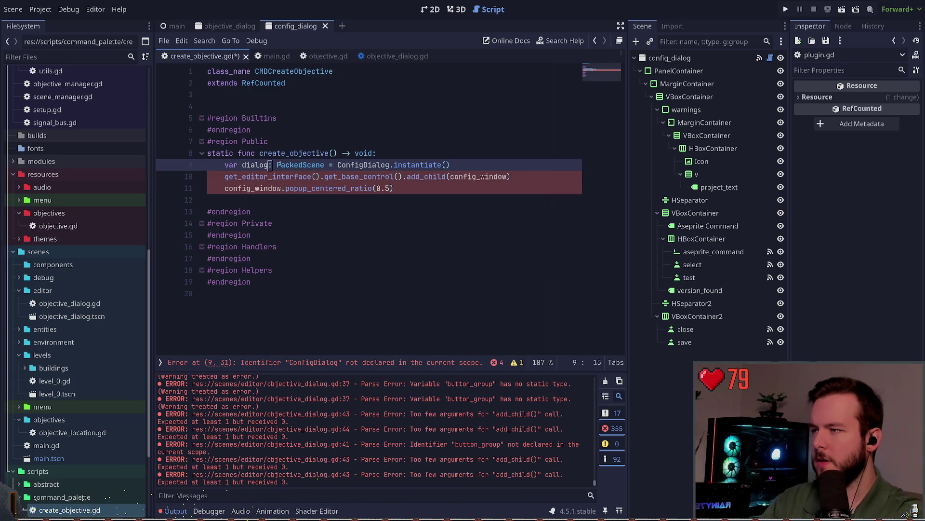
Step: Replace config_window with dialog in the add_child call
{"action": "key", "text": "Down"}
{"action": "key", "text": "End"}
{"action": "key", "text": "ctrl+Left"}
{"action": "key", "text": "ctrl+Left"}
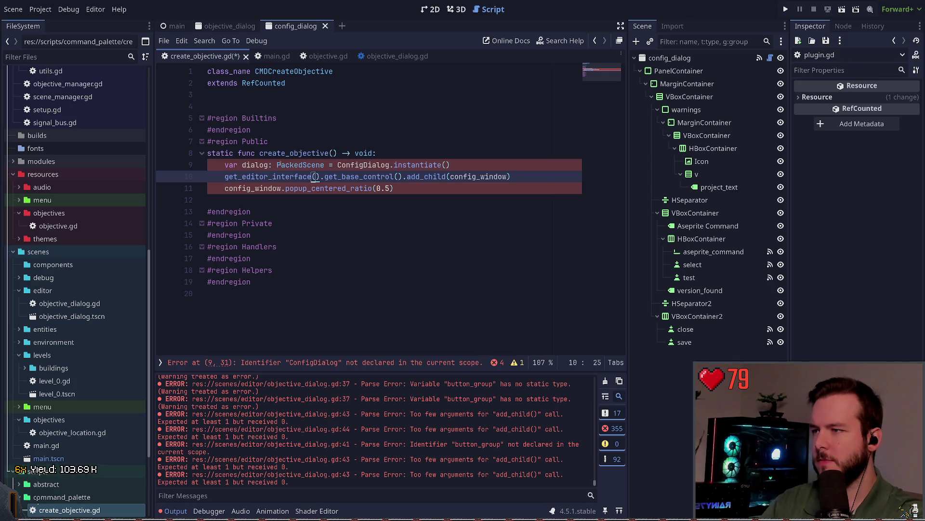
{"action": "key", "text": "ctrl+Delete"}
{"action": "type", "text": "dial"}
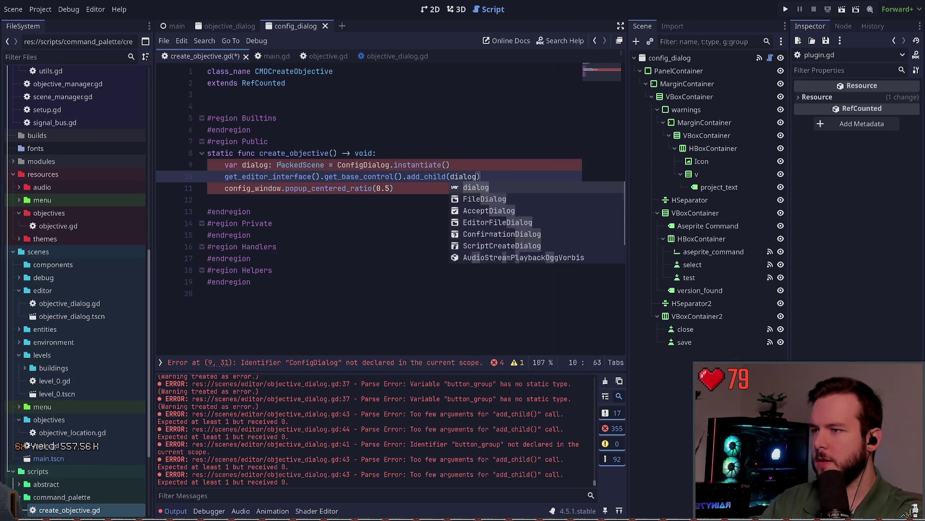
{"action": "key", "text": "Return"}
Step: Rename the variable and its add_child argument to objective_dialog
{"action": "key", "text": "Up"}
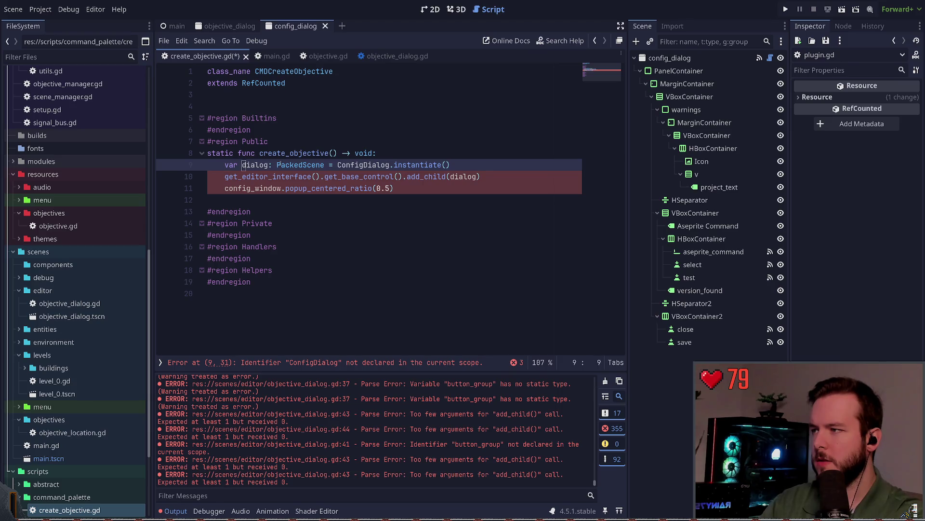
{"action": "key", "text": "Home"}
{"action": "key", "text": "ctrl+Right"}
{"action": "key", "text": "Right"}
{"action": "type", "text": "obj"}
{"action": "type", "text": "ective_"}
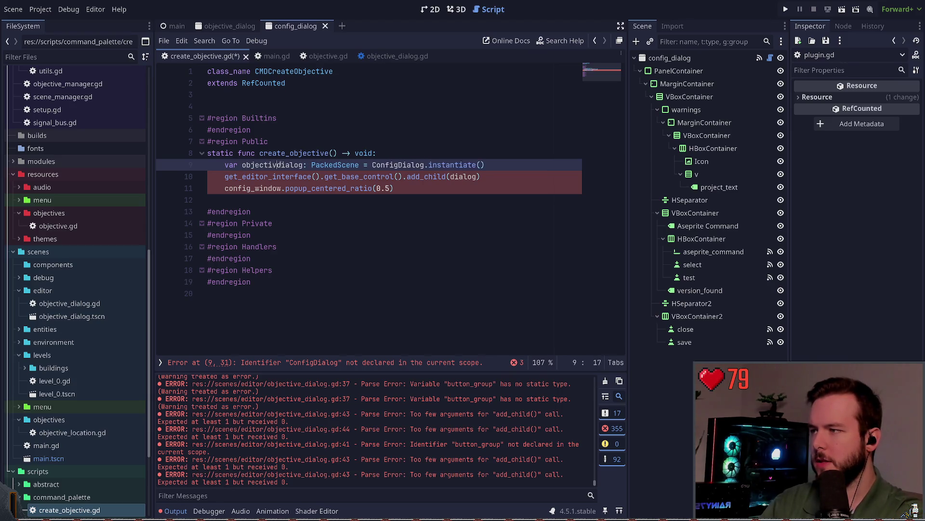
{"action": "key", "text": "Down"}
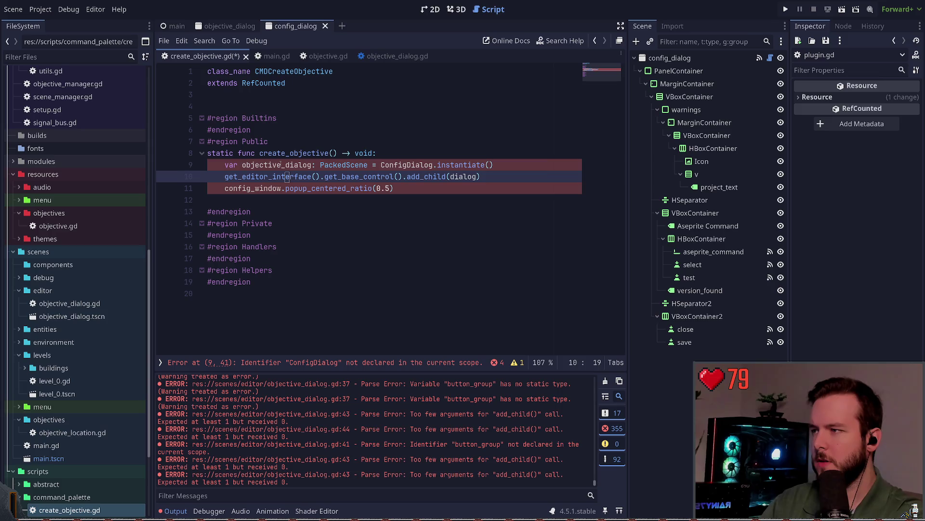
{"action": "key", "text": "End"}
{"action": "key", "text": "ctrl+Left"}
{"action": "type", "text": "objective_c"}
{"action": "key", "text": "BackSpace"}
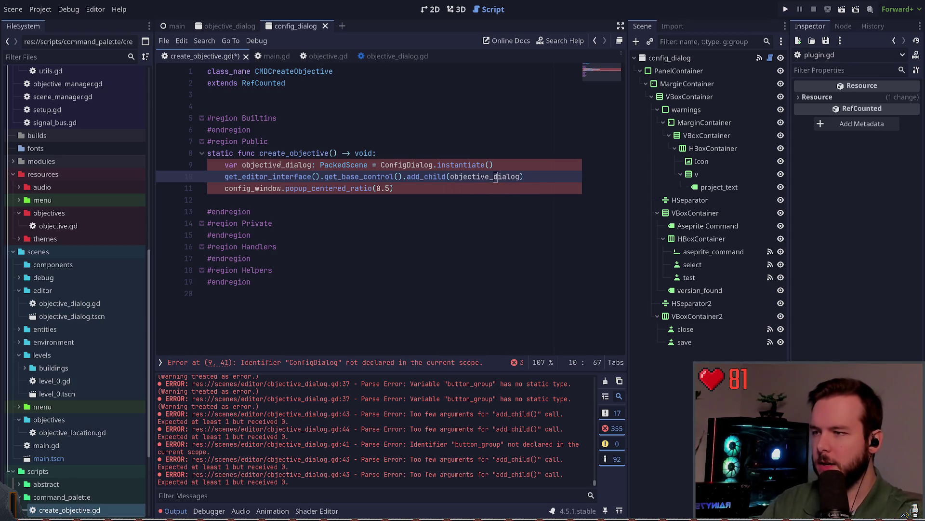
Step: Make the popup call on line 11 use objective_dialog and save
{"action": "key", "text": "Down"}
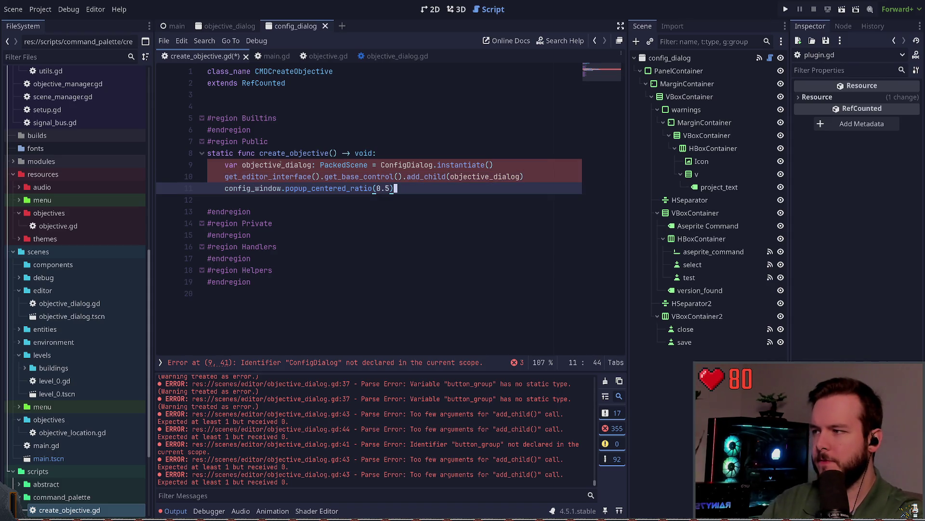
{"action": "key", "text": "Home"}
{"action": "key", "text": "ctrl+shift+Right"}
{"action": "type", "text": "obj"}
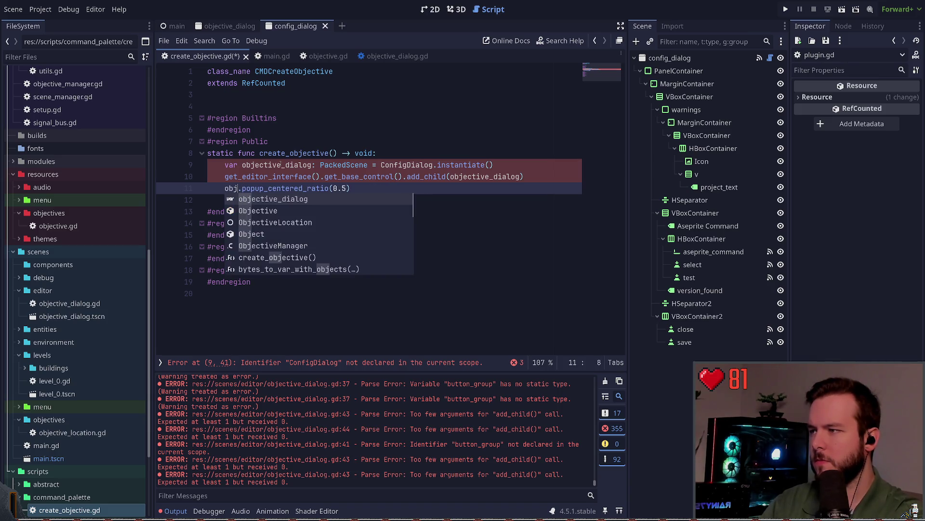
{"action": "key", "text": "Return"}
{"action": "key", "text": "ctrl+s"}
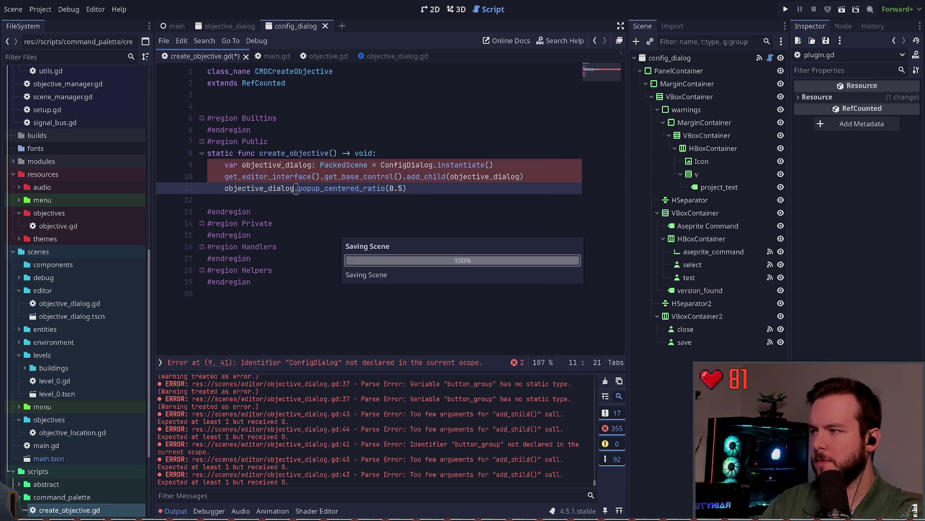
Step: Inspect the undeclared ConfigDialog error on line 9, leaving the reference in place
{"action": "left_click", "coordinate": [281, 165]}
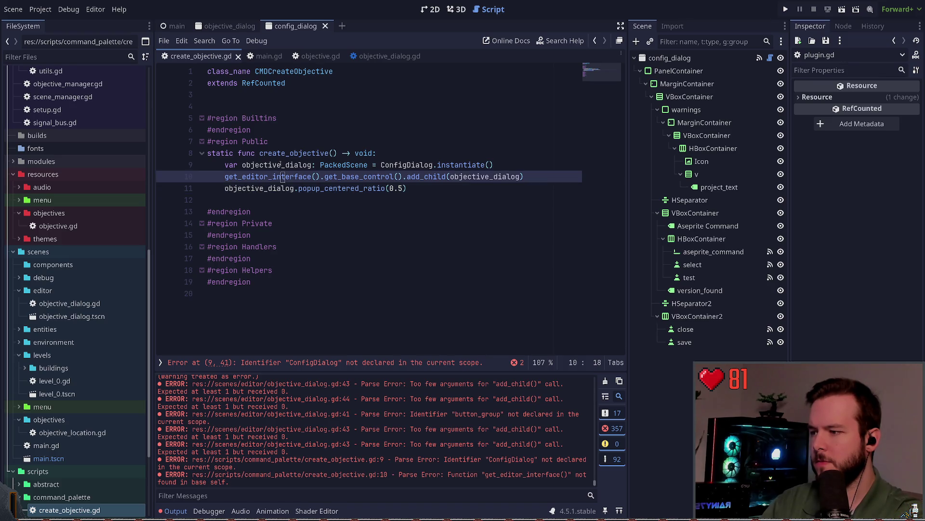
{"action": "left_click", "coordinate": [332, 362]}
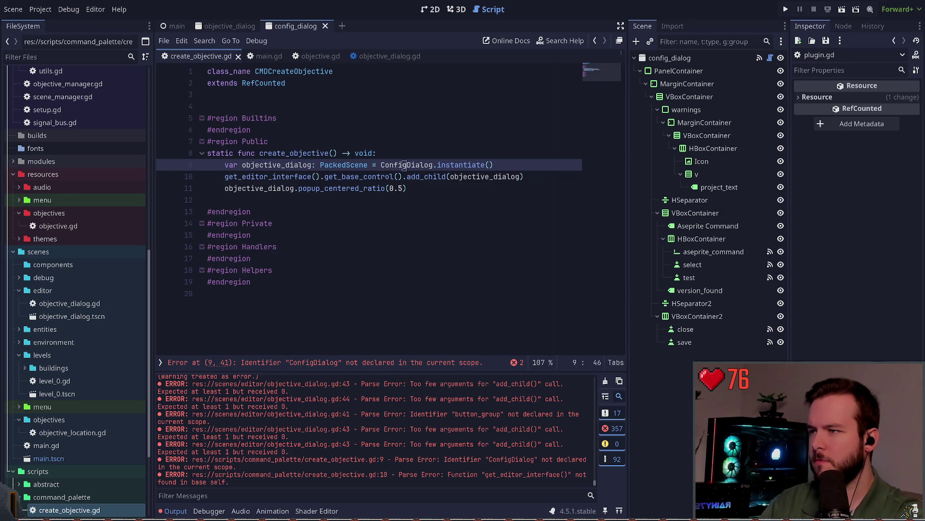
{"action": "key", "text": "ctrl+Delete"}
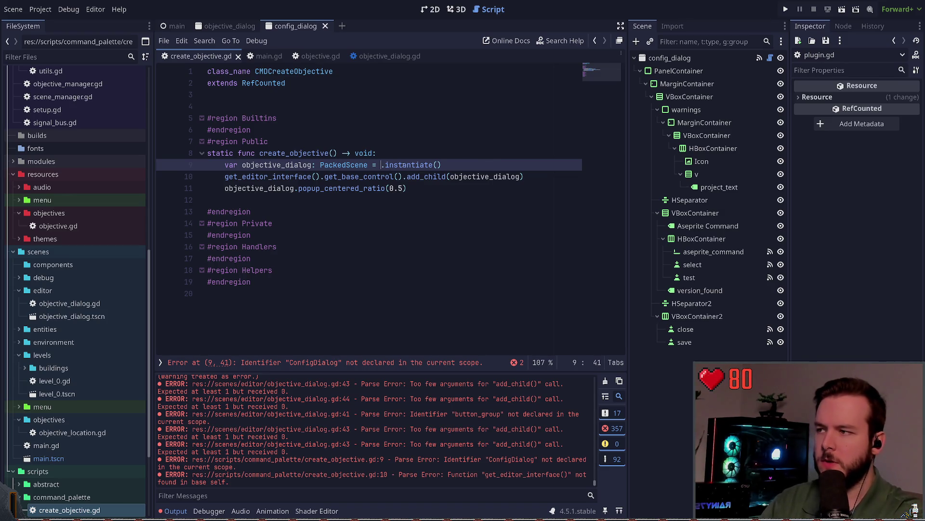
{"action": "key", "text": "ctrl+z"}
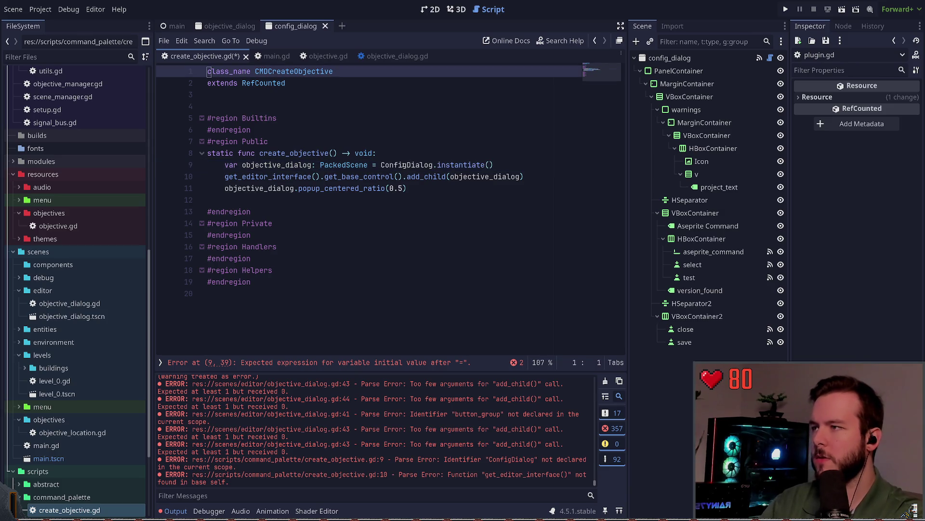
{"action": "left_click", "coordinate": [395, 56]}
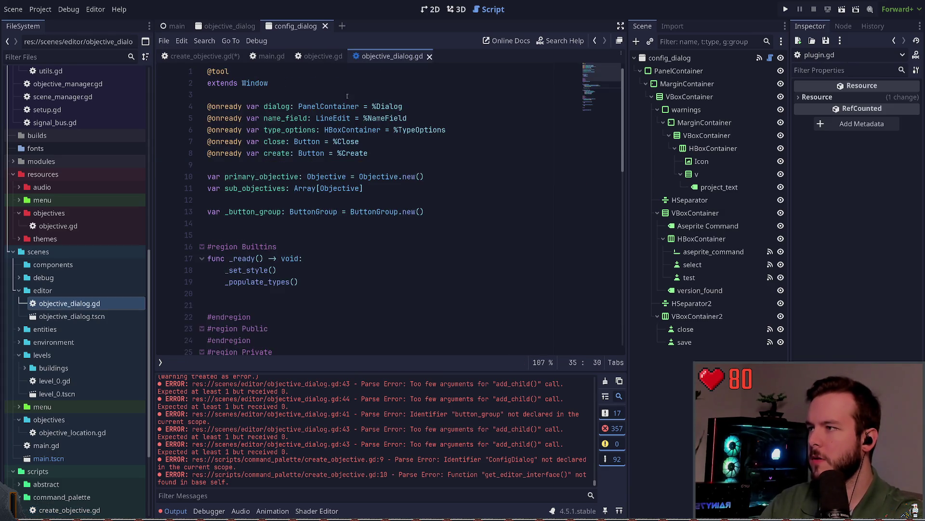
{"action": "left_click", "coordinate": [203, 56]}
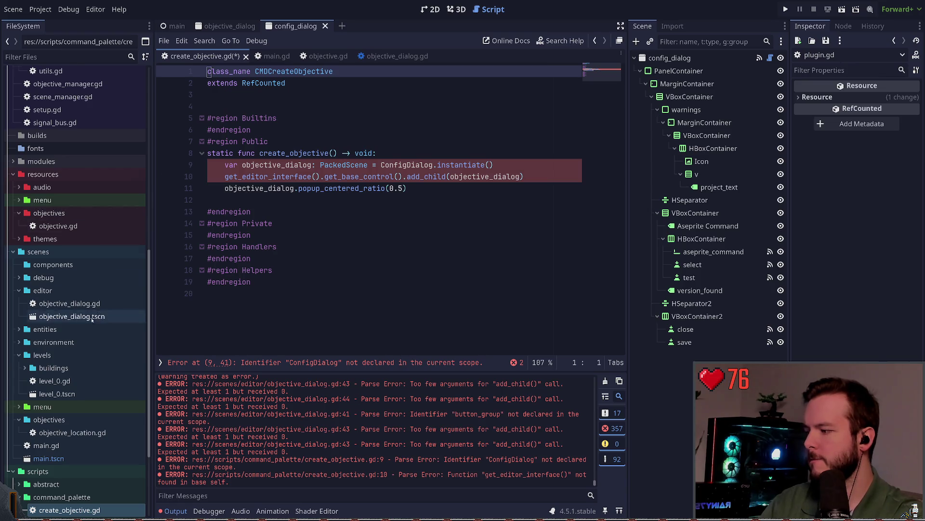
Step: Add an OBJECTIVE_DIALOG preload const for objective_dialog.tscn and instantiate it instead of ConfigDialog
{"action": "scroll", "coordinate": [103, 340], "scroll_direction": "down", "scroll_amount": 3}
{"action": "mouse_move", "coordinate": [73, 260]}
{"action": "left_mouse_down"}
{"action": "mouse_move", "coordinate": [96, 261]}
{"action": "mouse_move", "coordinate": [265, 118]}
{"action": "mouse_move", "coordinate": [265, 106]}
{"action": "left_mouse_up"}
{"action": "double_click", "coordinate": [265, 107]}
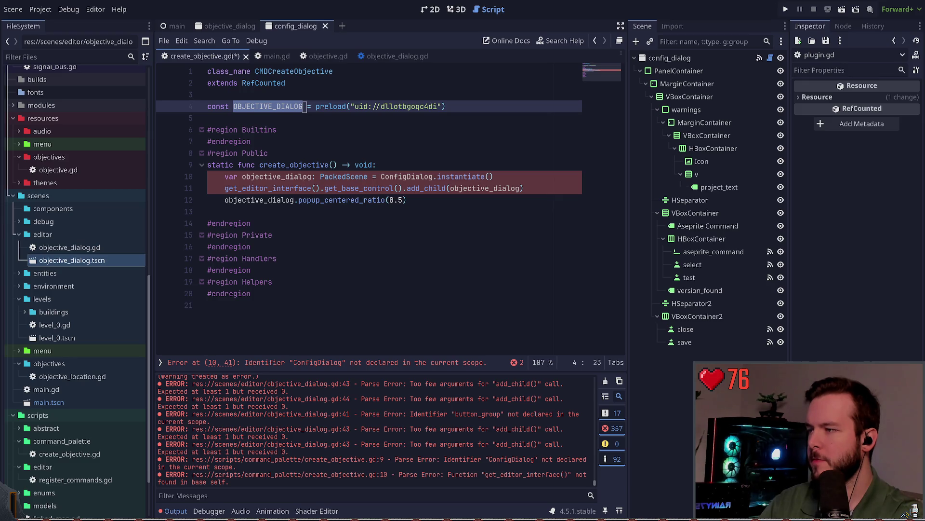
{"action": "key", "text": "ctrl+c"}
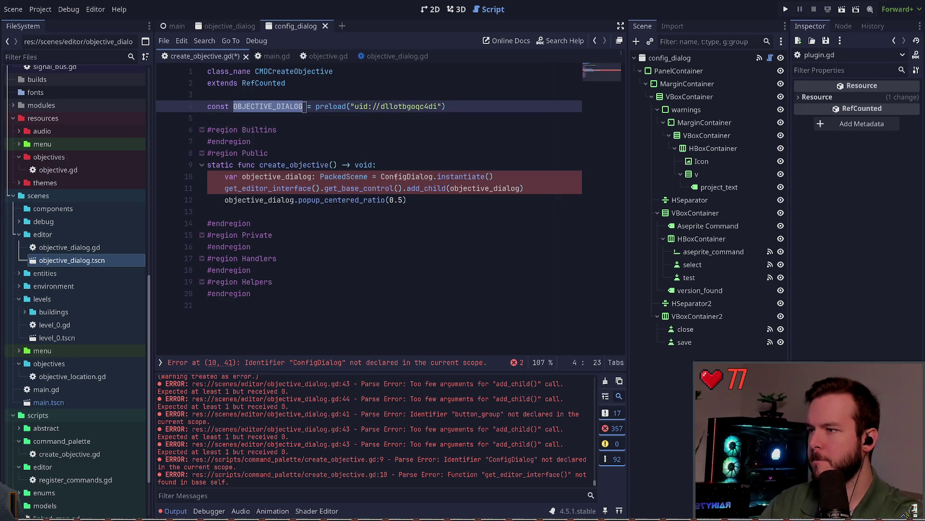
{"action": "double_click", "coordinate": [400, 177]}
{"action": "key", "text": "ctrl+v"}
Step: Type objective_dialog as Window instead of PackedScene and save
{"action": "left_click", "coordinate": [357, 140]}
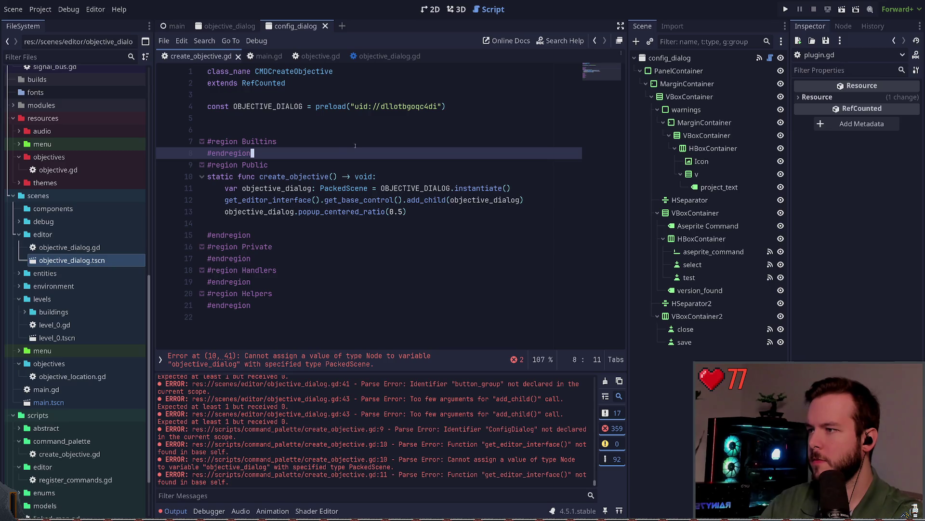
{"action": "left_click", "coordinate": [343, 162]}
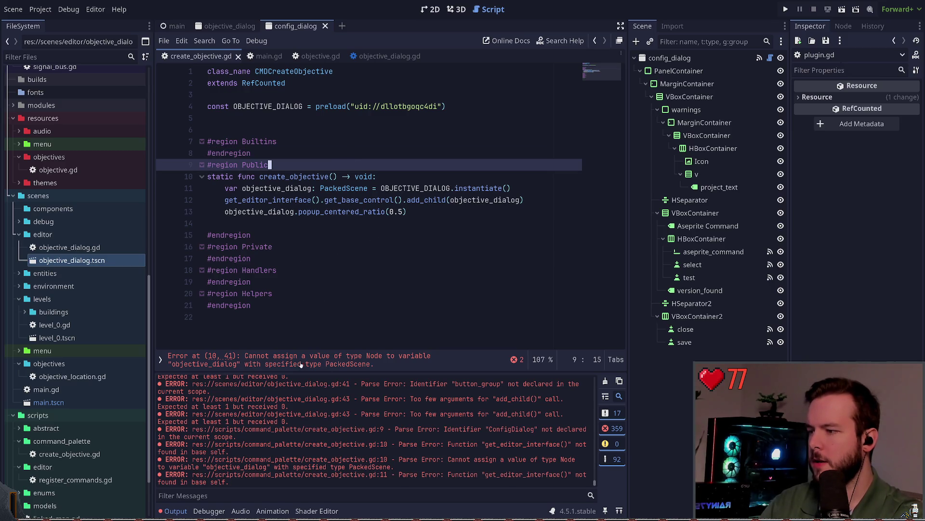
{"action": "key", "text": "Down"}
{"action": "key", "text": "Down"}
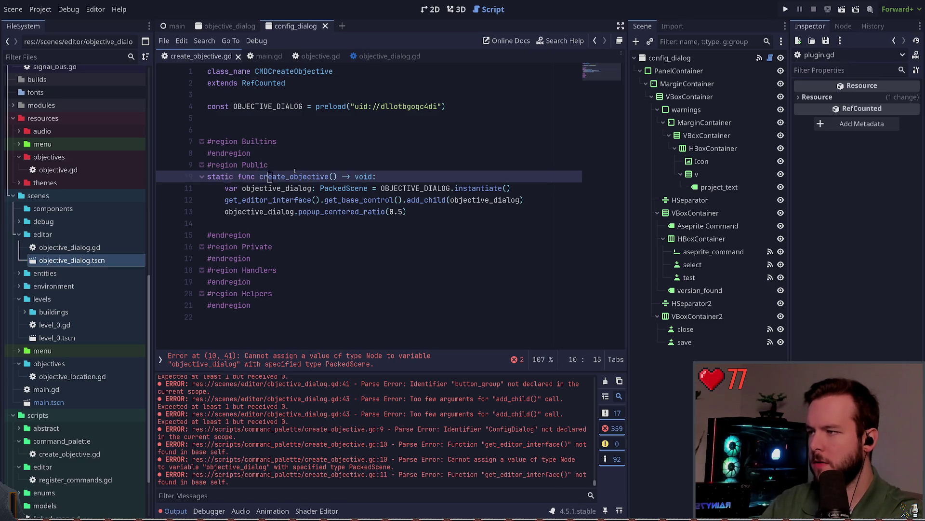
{"action": "key", "text": "ctrl+Right"}
{"action": "key", "text": "ctrl+Right"}
{"action": "key", "text": "ctrl+shift+Right"}
{"action": "type", "text": "Node"}
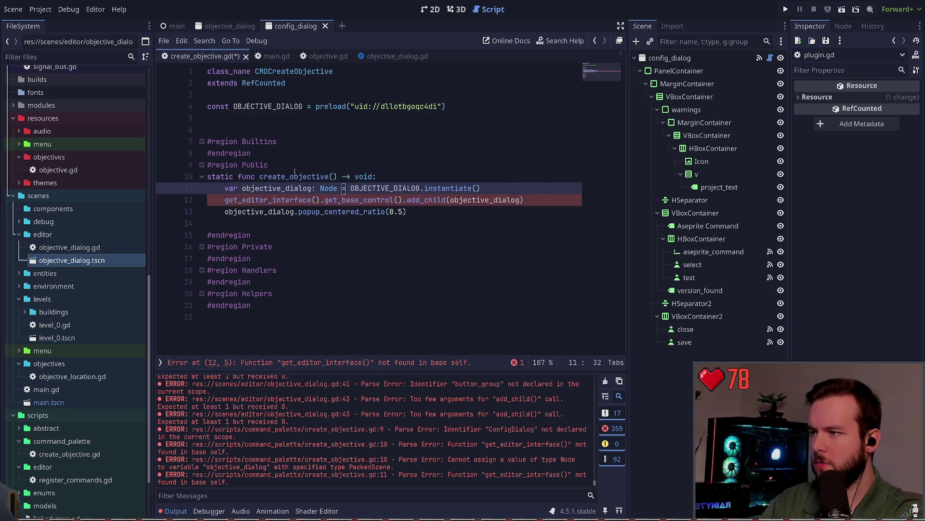
{"action": "key", "text": "ctrl+Left"}
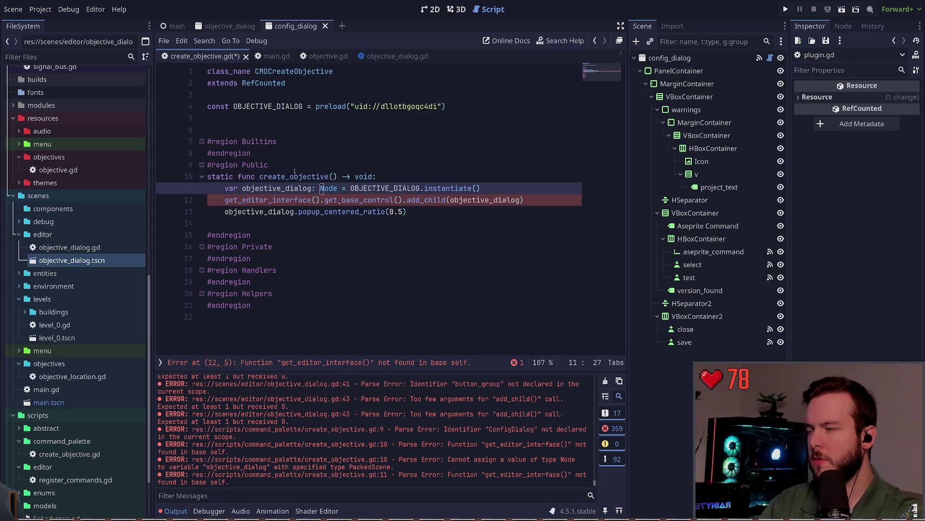
{"action": "key", "text": "ctrl+Delete"}
{"action": "type", "text": "Window"}
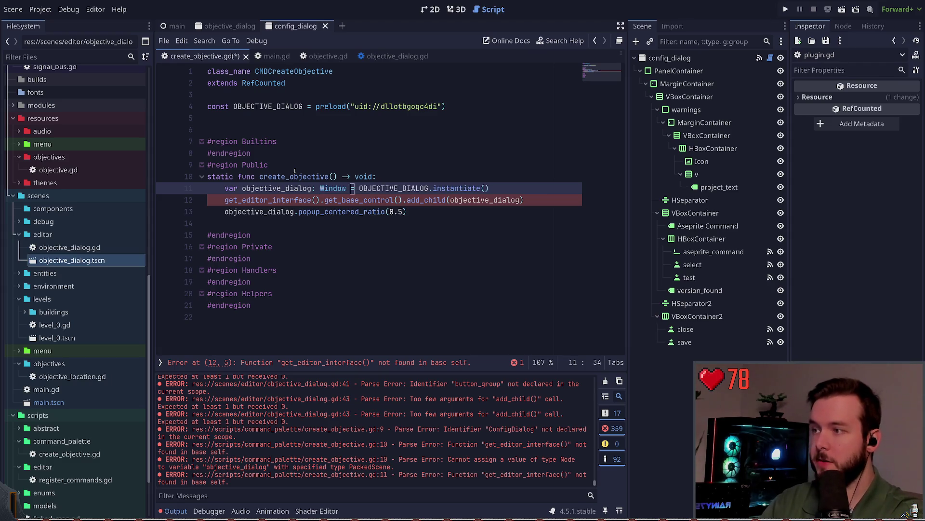
{"action": "key", "text": "ctrl+s"}
{"action": "key", "text": "Left"}
{"action": "key", "text": "Left"}
{"action": "key", "text": "Left"}
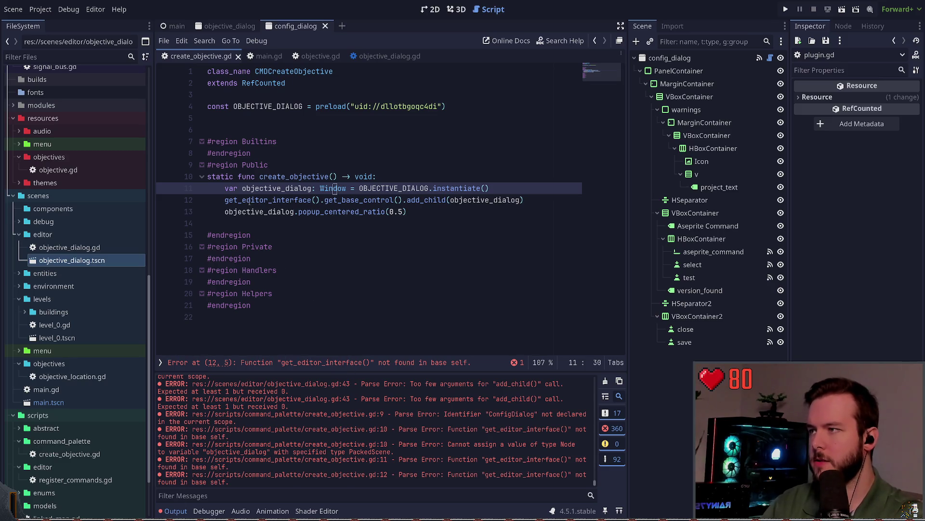
Step: Change the script to extend Node instead of RefCounted and save
{"action": "key", "text": "Down"}
{"action": "key", "text": "Down"}
{"action": "key", "text": "Down"}
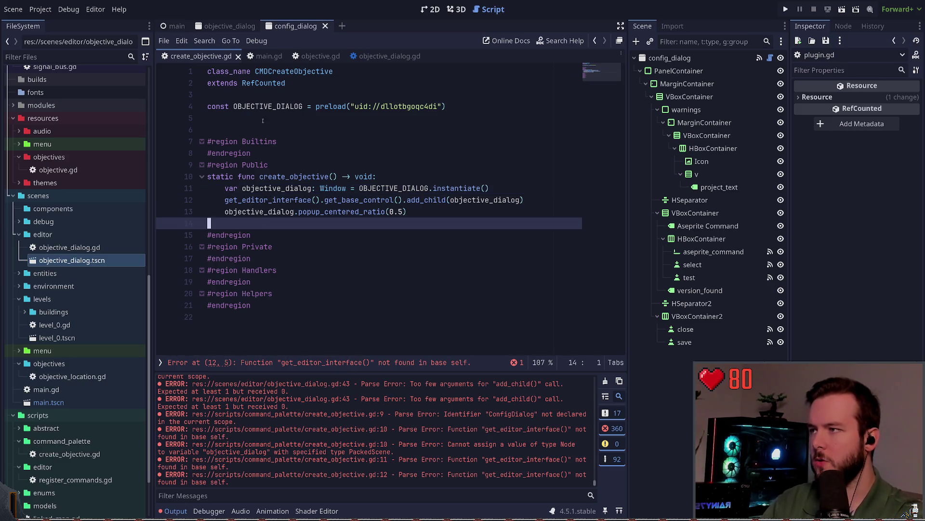
{"action": "left_click", "coordinate": [272, 73]}
{"action": "key", "text": "Down"}
{"action": "key", "text": "End"}
{"action": "key", "text": "ctrl+BackSpace"}
{"action": "key", "text": "BackSpace"}
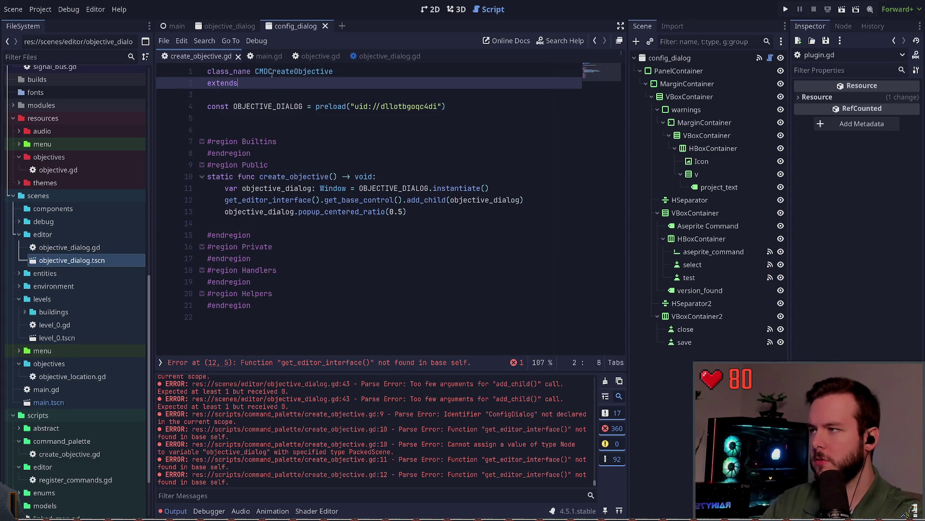
{"action": "type", "text": "Node"}
{"action": "key", "text": "ctrl+s"}
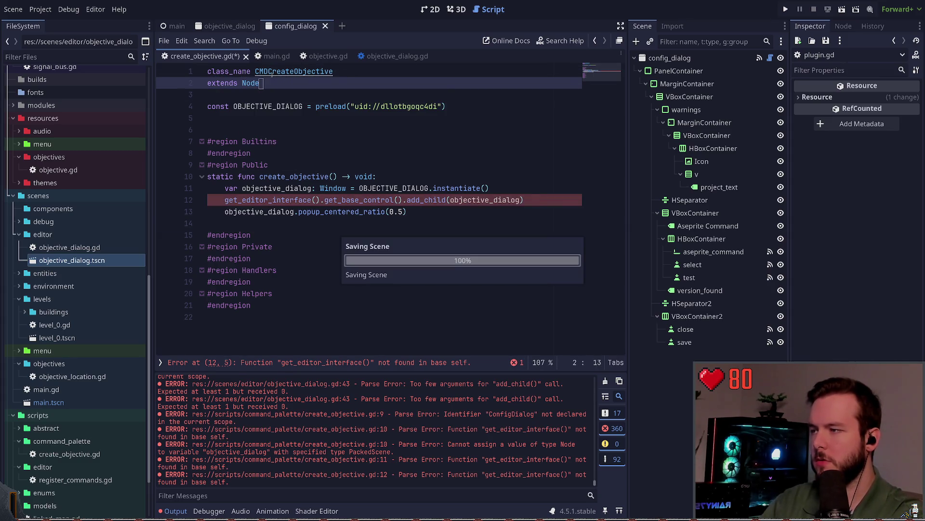
Step: Check the line 12 error, discard an unfinished _editor line, save, and open objective_dialog.gd
{"action": "left_click", "coordinate": [340, 364]}
{"action": "left_click", "coordinate": [355, 152]}
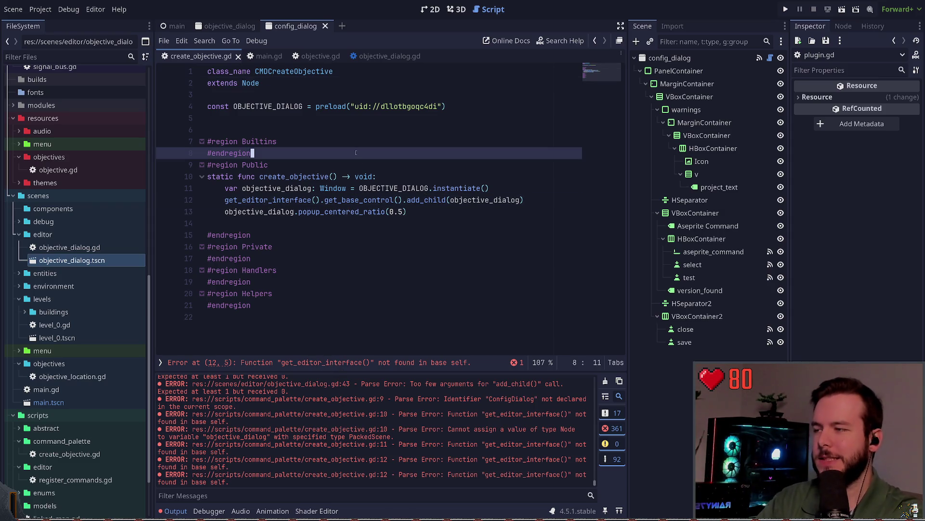
{"action": "key", "text": "Down"}
{"action": "key", "text": "Down"}
{"action": "key", "text": "Down"}
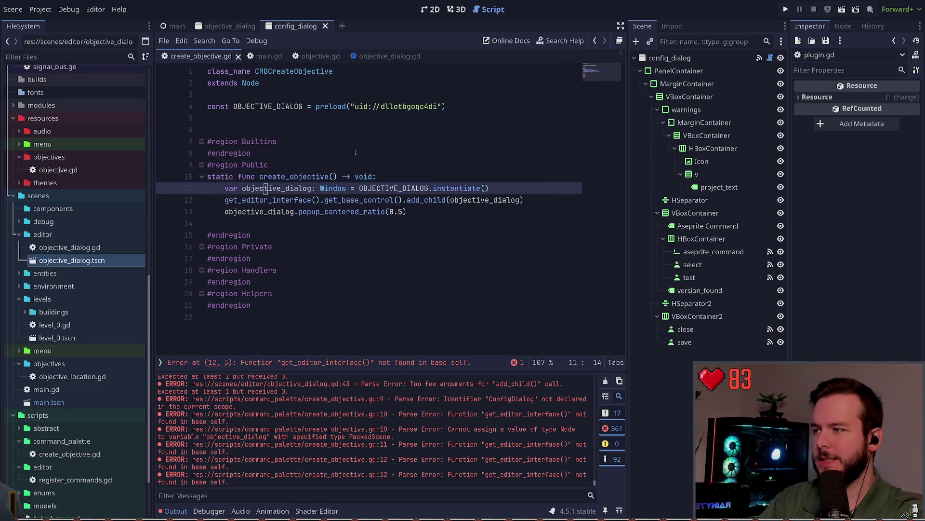
{"action": "key", "text": "End"}
{"action": "key", "text": "Return"}
{"action": "type", "text": "_editor"}
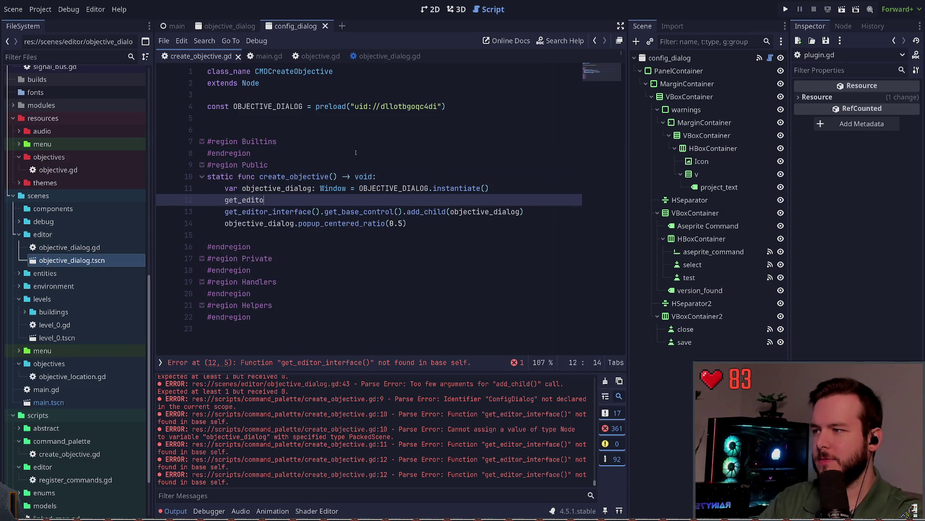
{"action": "key", "text": "ctrl+shift+k"}
{"action": "key", "text": "ctrl+s"}
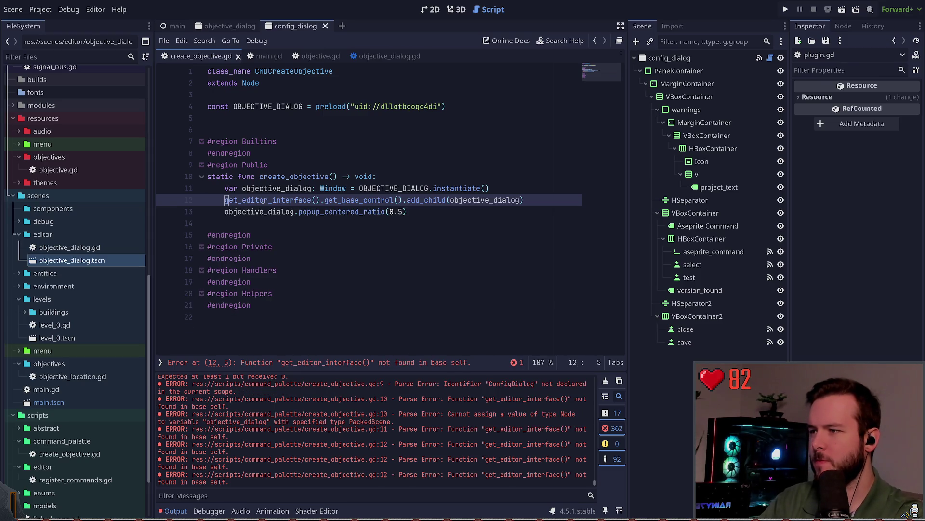
{"action": "key", "text": "Up"}
{"action": "key", "text": "Up"}
{"action": "key", "text": "Up"}
{"action": "key", "text": "End"}
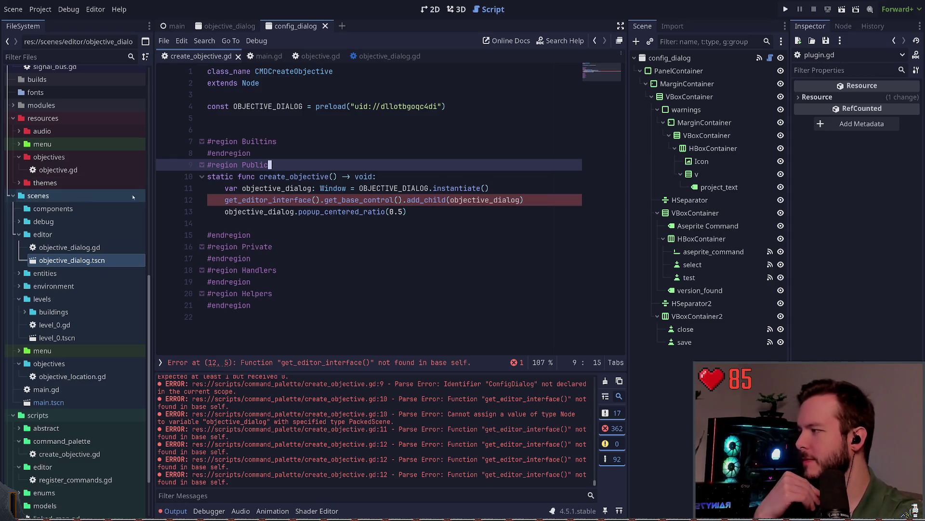
{"action": "left_click", "coordinate": [392, 57]}
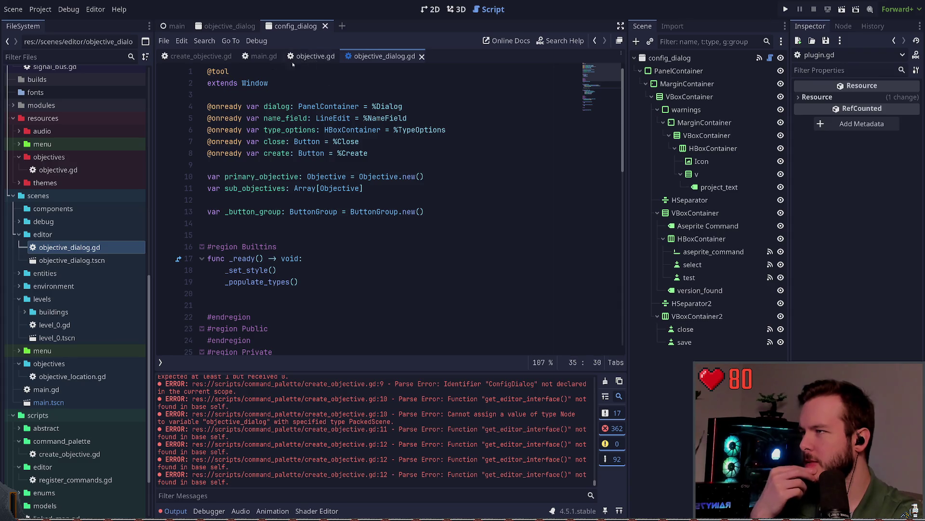
Step: Open the AsepriteWizard config_dialog.gd and config.gd scripts for reference, then close both
{"action": "scroll", "coordinate": [94, 220], "scroll_direction": "up", "scroll_amount": 10}
{"action": "double_click", "coordinate": [88, 164]}
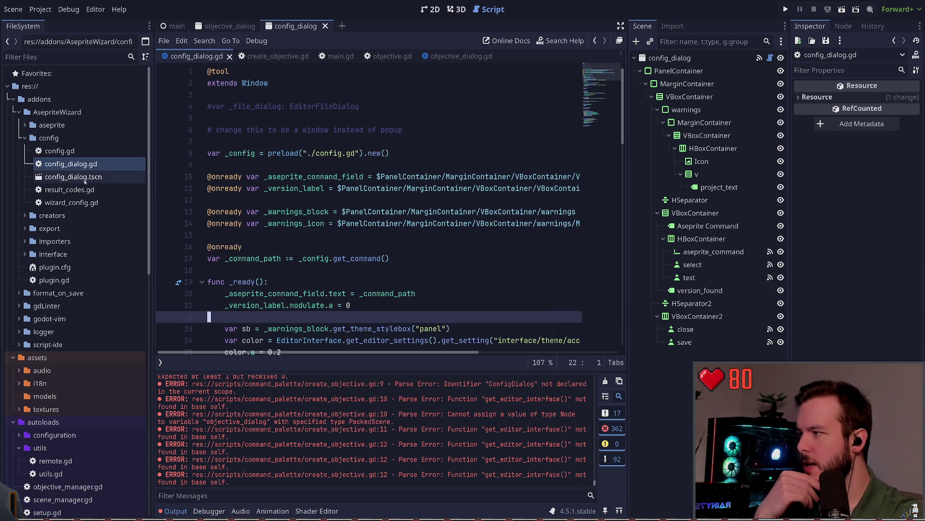
{"action": "double_click", "coordinate": [78, 150]}
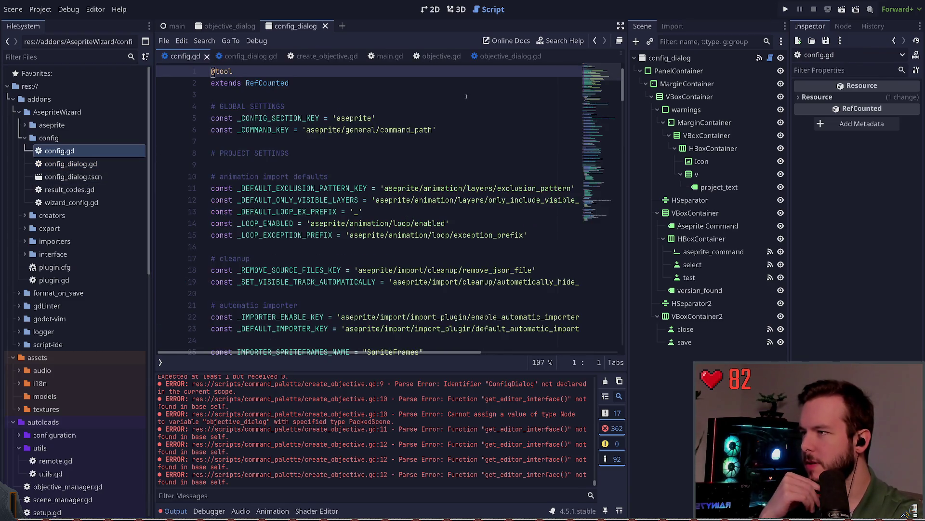
{"action": "left_click", "coordinate": [206, 57]}
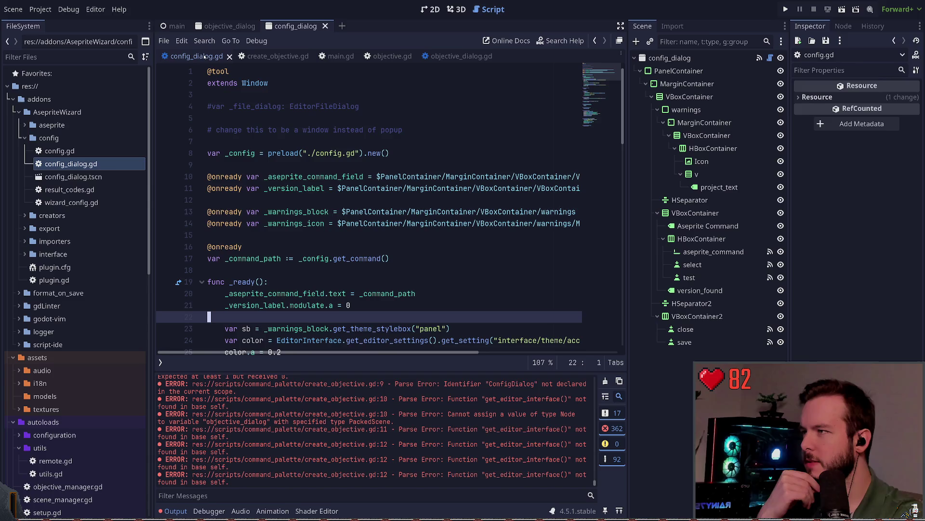
{"action": "left_click", "coordinate": [229, 56]}
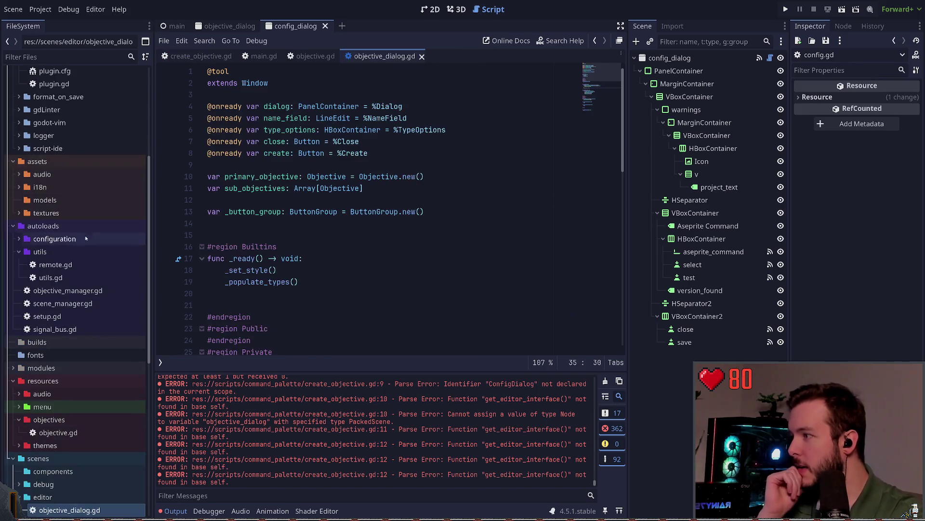
Step: Review plugin.gd's config window popup call and extends EditorPlugin line, then close plugin.gd
{"action": "scroll", "coordinate": [69, 241], "scroll_direction": "up", "scroll_amount": 5}
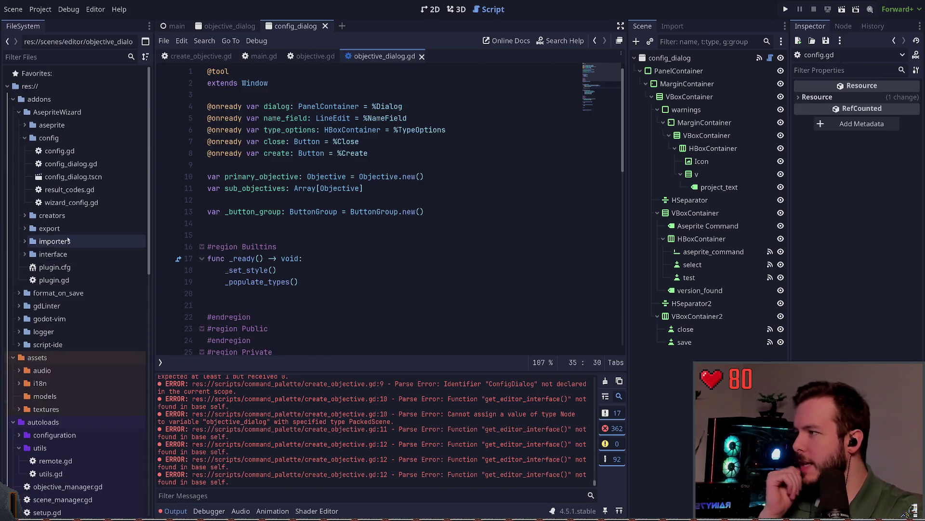
{"action": "double_click", "coordinate": [52, 280]}
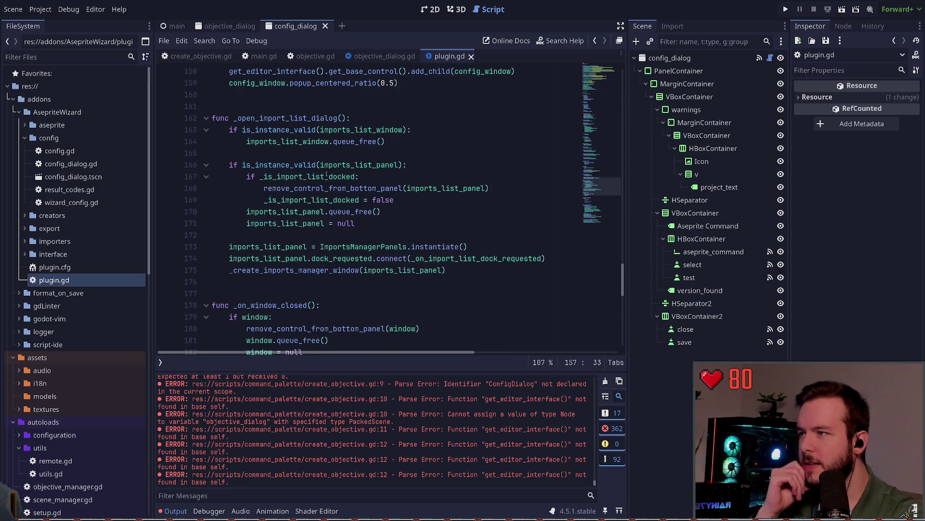
{"action": "scroll", "coordinate": [266, 282], "scroll_direction": "down", "scroll_amount": 1}
{"action": "scroll", "coordinate": [266, 283], "scroll_direction": "up", "scroll_amount": 5}
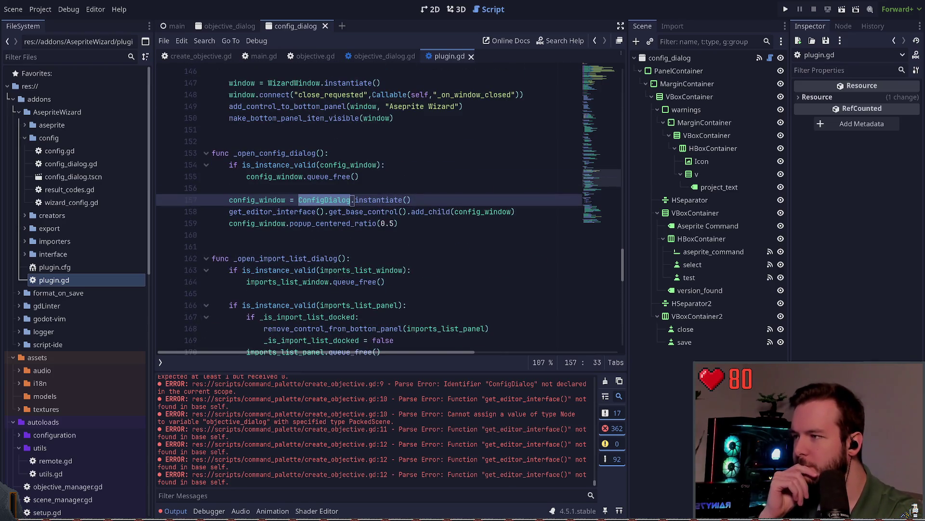
{"action": "left_click", "coordinate": [278, 223]}
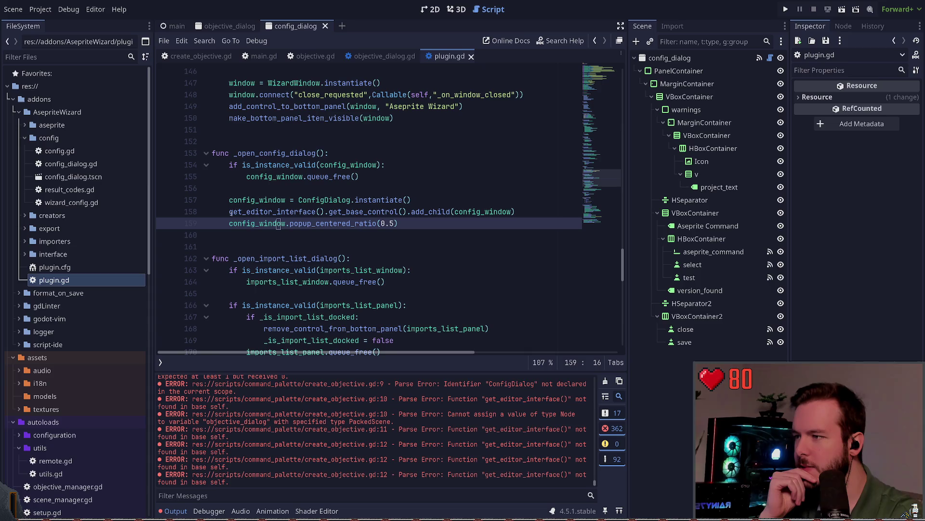
{"action": "scroll", "coordinate": [322, 77], "scroll_direction": "up", "scroll_amount": 20}
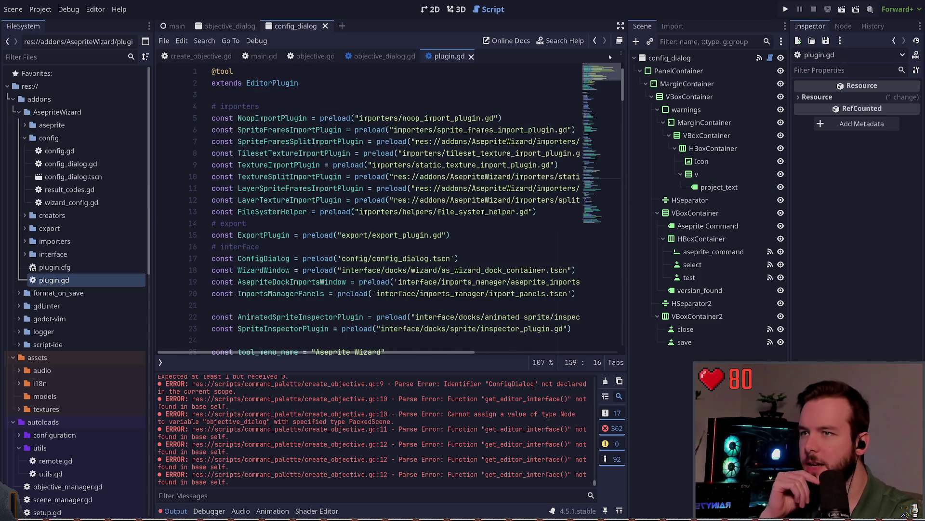
{"action": "left_click_drag", "start_coordinate": [322, 77], "coordinate": [212, 83]}
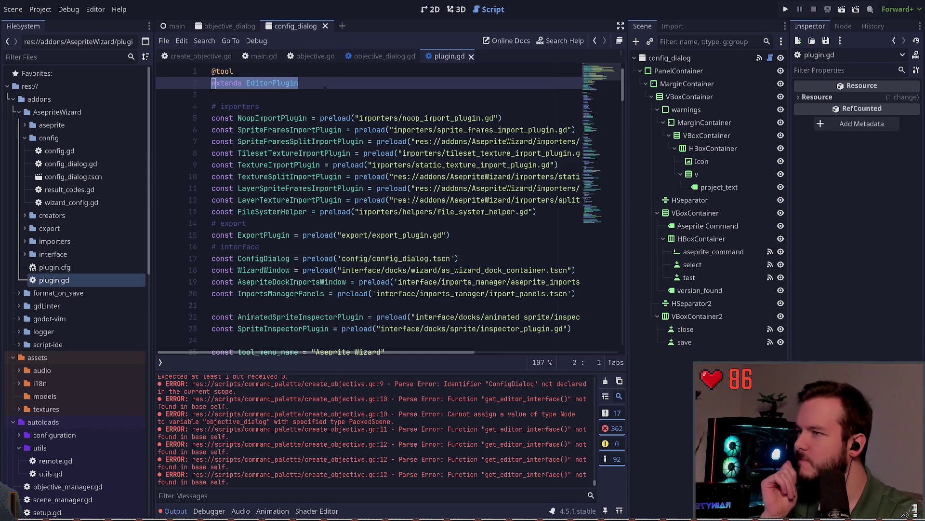
{"action": "left_click", "coordinate": [472, 56]}
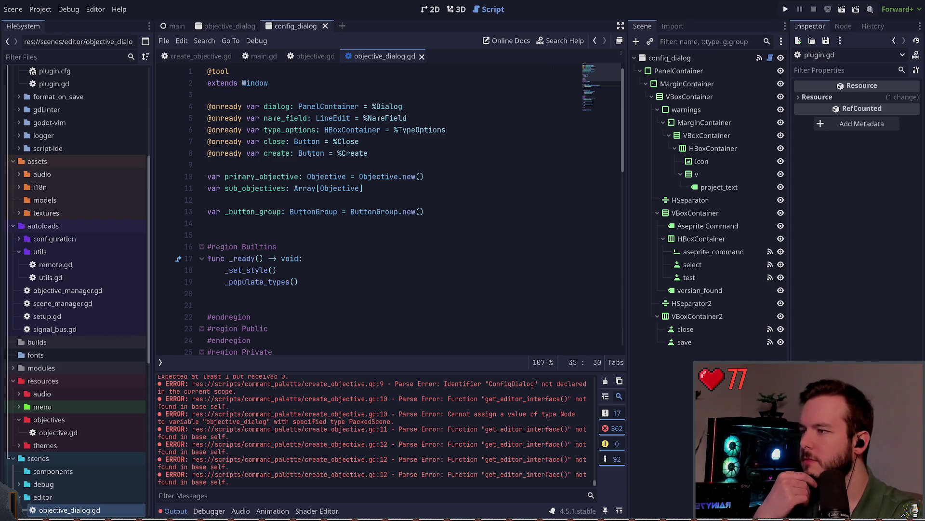
Step: Cycle through the open scripts back to create_objective.gd at its blank line
{"action": "left_click", "coordinate": [291, 167]}
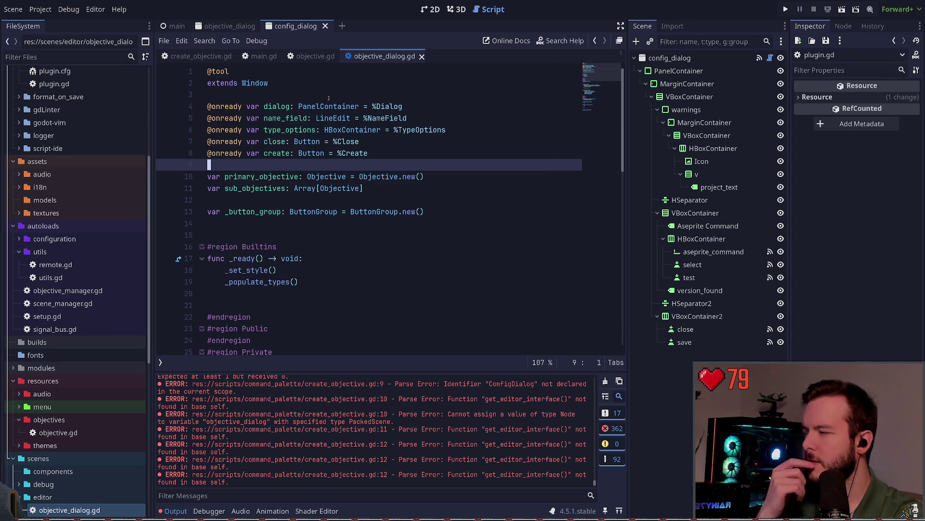
{"action": "left_click", "coordinate": [306, 58]}
{"action": "key", "text": "ctrl+Tab"}
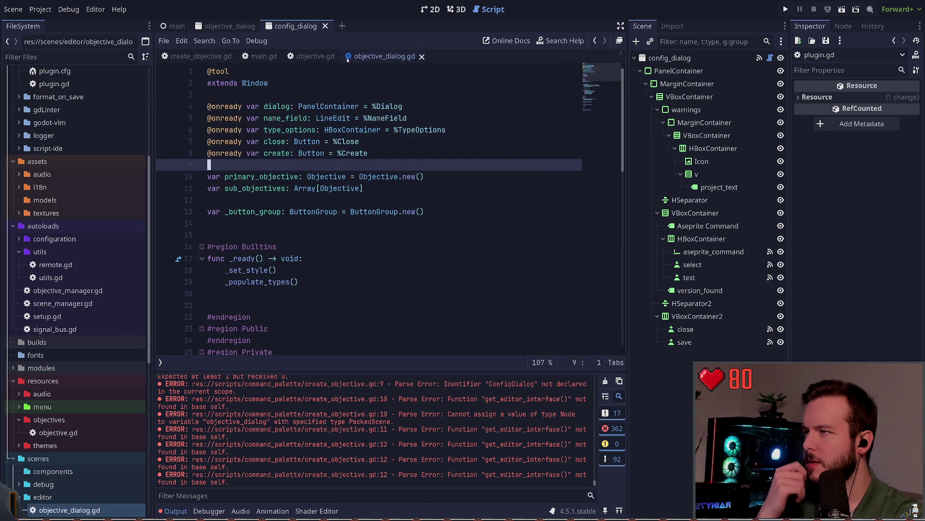
{"action": "key", "text": "ctrl+Tab"}
{"action": "left_click", "coordinate": [283, 100]}
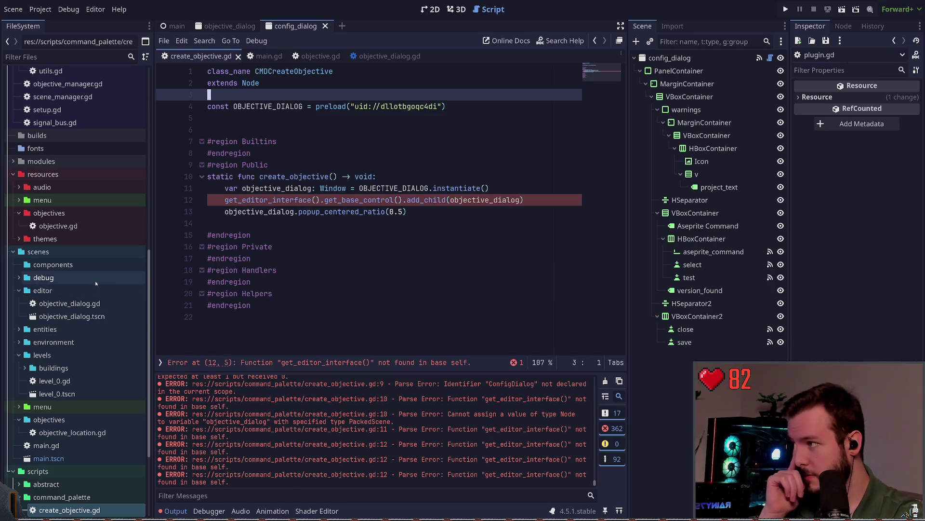
Step: Collapse the addons and assets folders in FileSystem and focus the create_objective.gd code
{"action": "scroll", "coordinate": [73, 268], "scroll_direction": "up", "scroll_amount": 10}
{"action": "left_click", "coordinate": [13, 99]}
{"action": "left_click", "coordinate": [13, 112]}
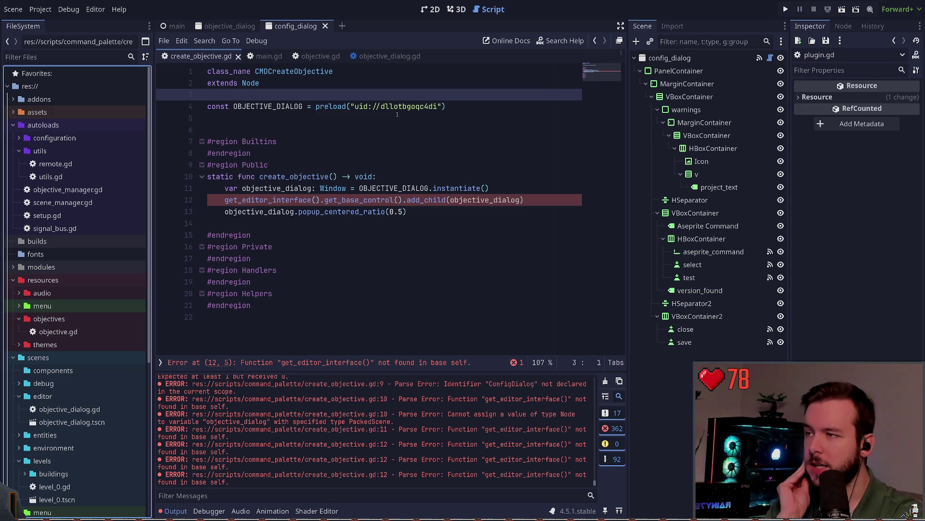
{"action": "left_click", "coordinate": [283, 106]}
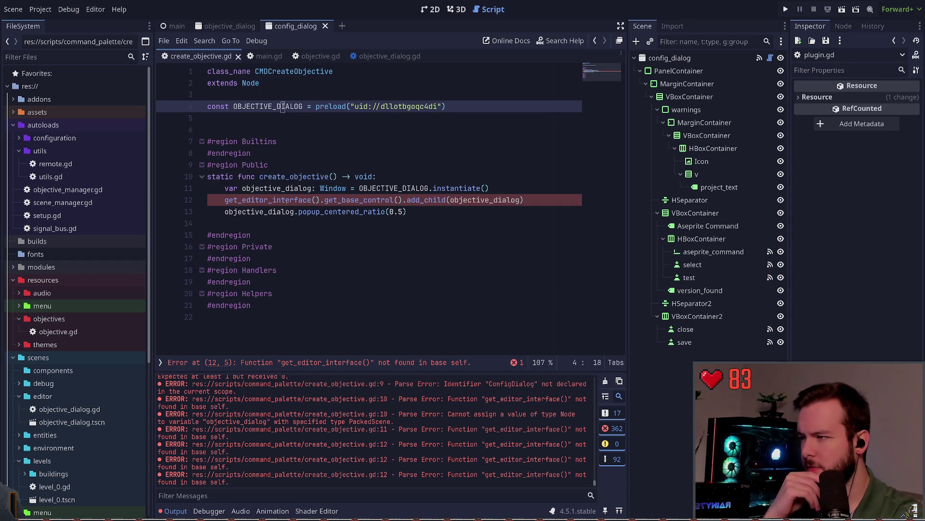
Step: Below the instantiate line, write EditorInterface.get_base_control() using autocomplete
{"action": "left_click", "coordinate": [504, 191]}
{"action": "key", "text": "Return"}
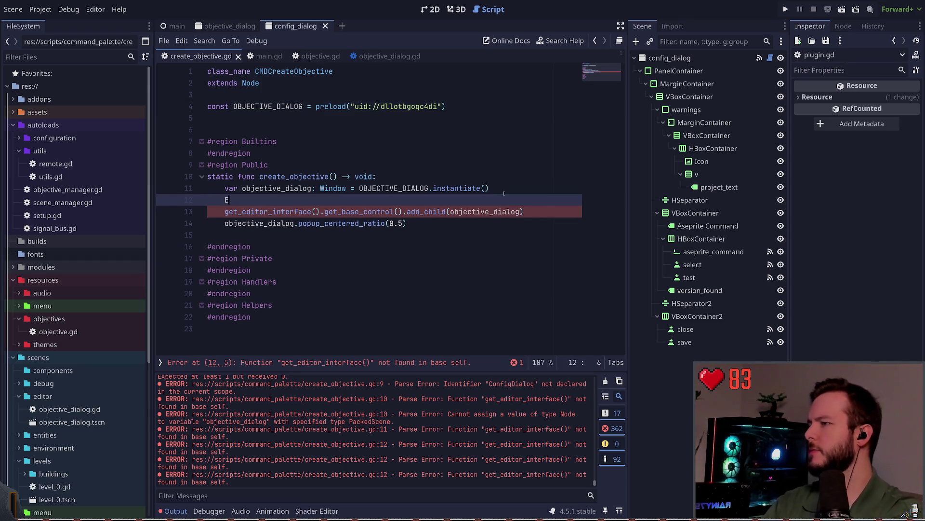
{"action": "type", "text": "ngine"}
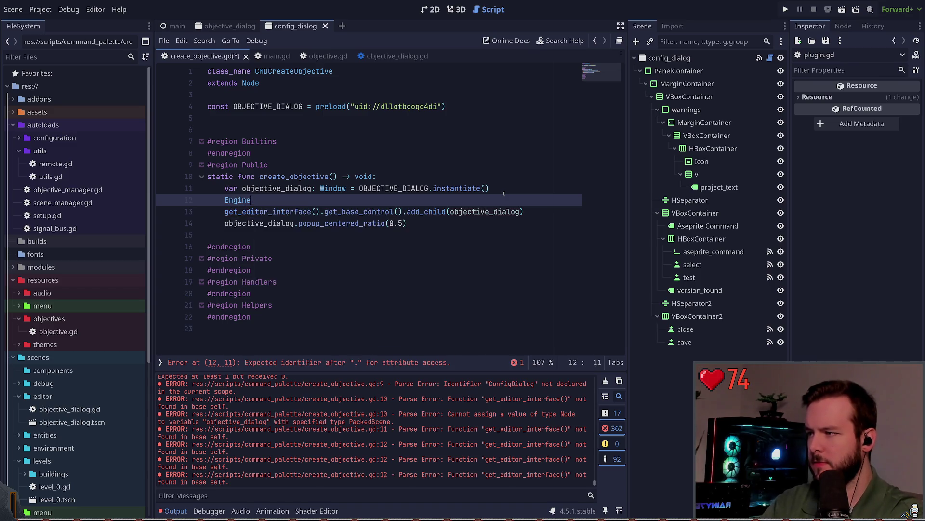
{"action": "key", "text": "BackSpace"}
{"action": "key", "text": "BackSpace"}
{"action": "key", "text": "BackSpace"}
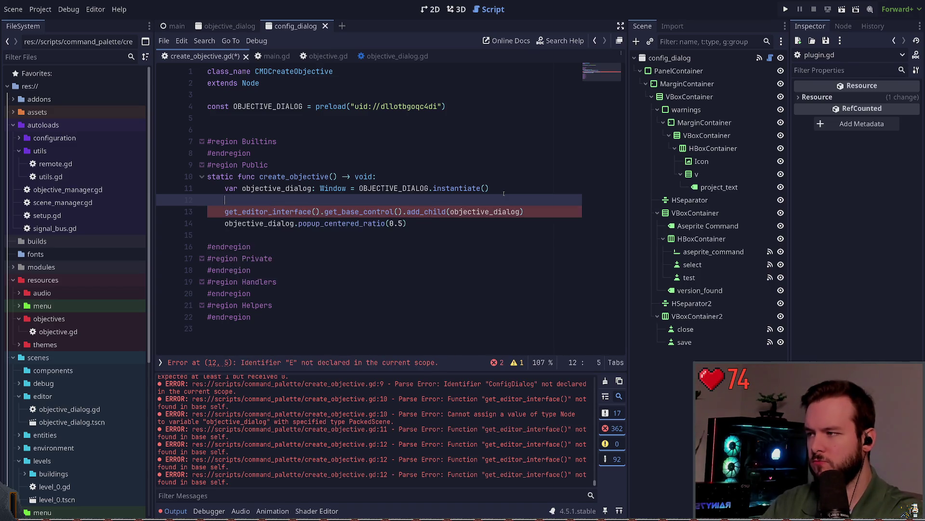
{"action": "type", "text": "Engine.is"}
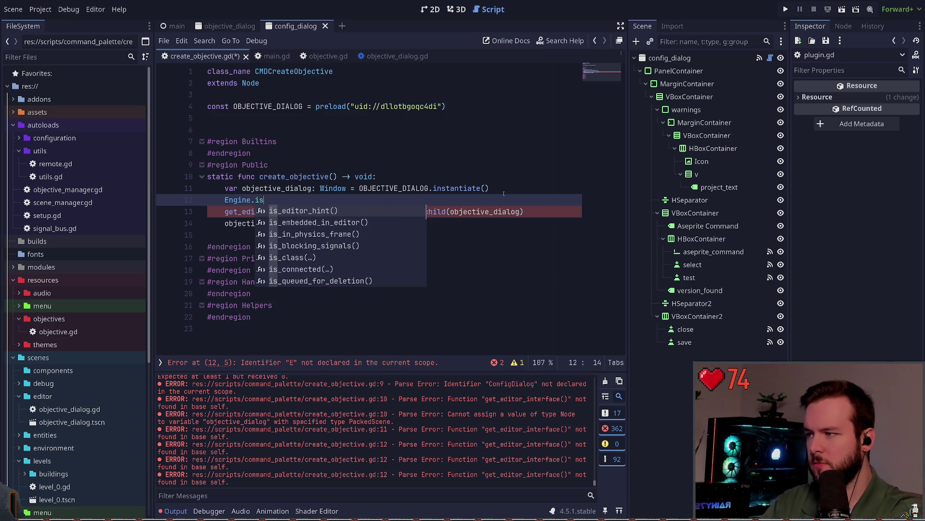
{"action": "key", "text": "BackSpace"}
{"action": "key", "text": "BackSpace"}
{"action": "type", "text": "editor"}
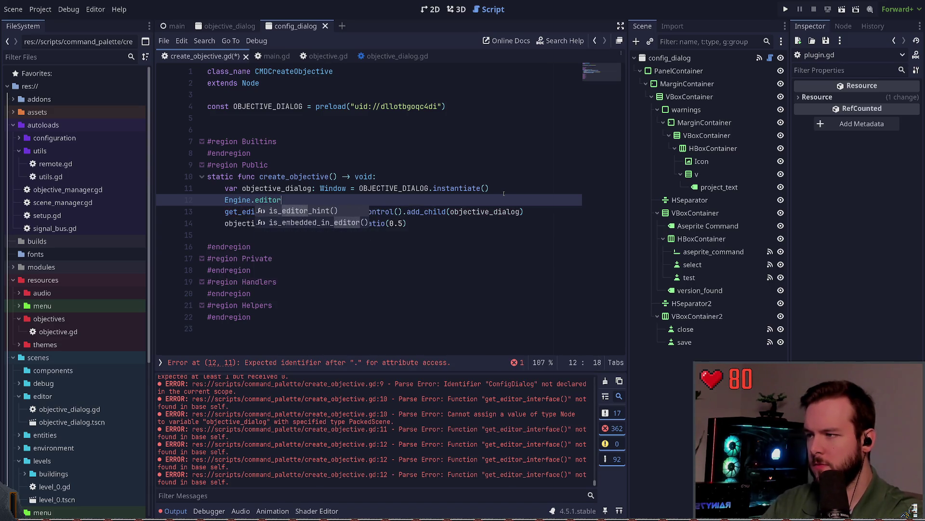
{"action": "key", "text": "BackSpace"}
{"action": "key", "text": "BackSpace"}
{"action": "key", "text": "BackSpace"}
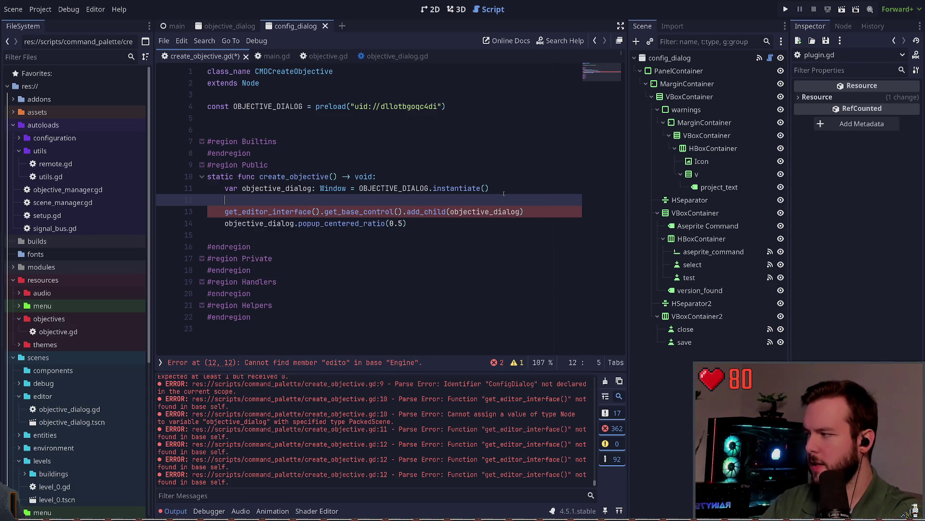
{"action": "type", "text": "Editor"}
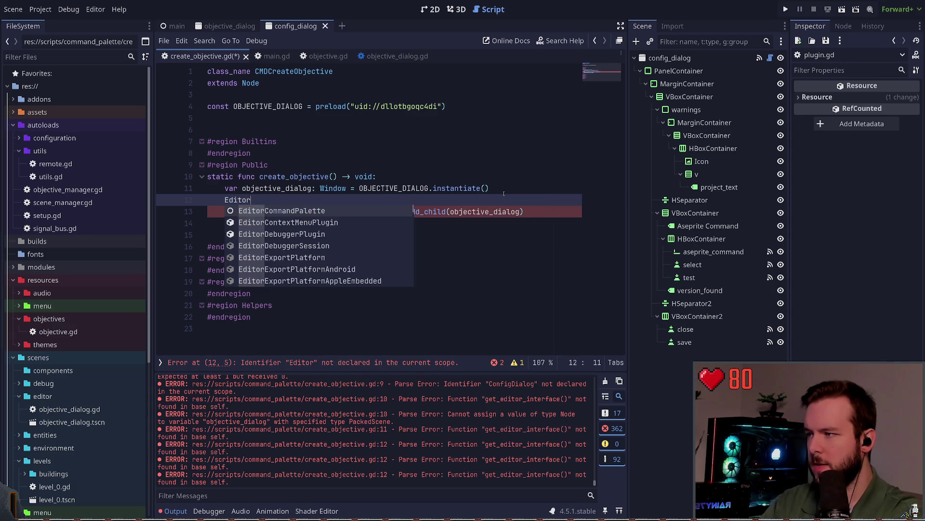
{"action": "type", "text": "Interface.get"}
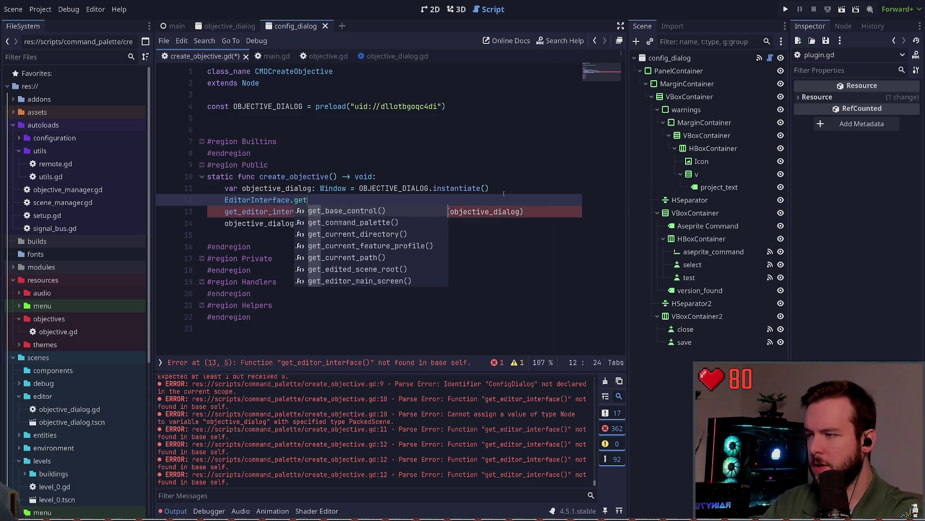
{"action": "key", "text": "Return"}
Step: Replace get_editor_interface() on line 12 so it calls EditorInterface.get_base_control().add_child(objective_dialog), and save
{"action": "key", "text": "Down"}
{"action": "key", "text": "Home"}
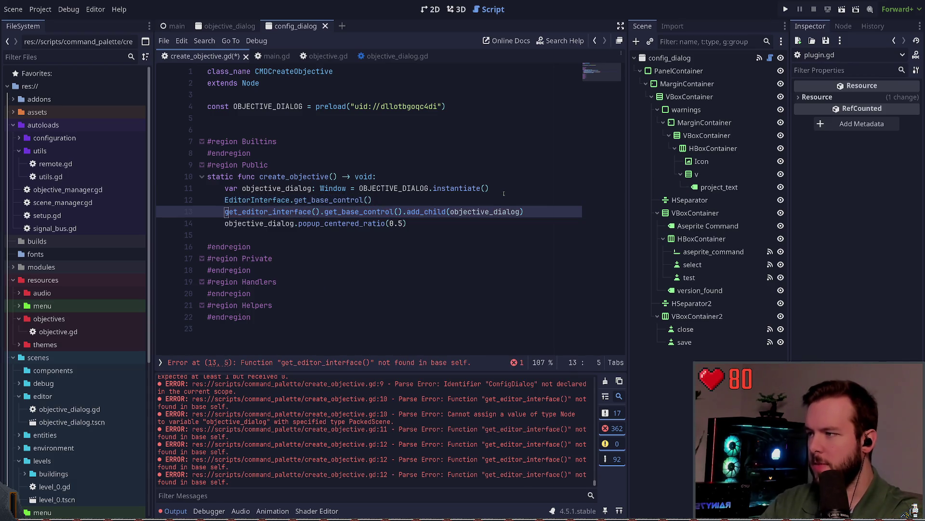
{"action": "key", "text": "ctrl+Delete"}
{"action": "key", "text": "ctrl+Delete"}
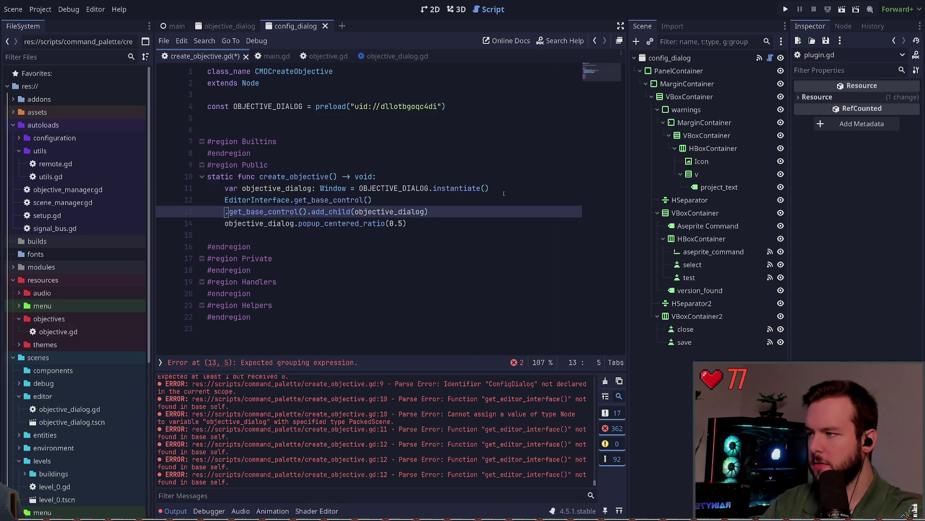
{"action": "key", "text": "Up"}
{"action": "key", "text": "End"}
{"action": "key", "text": "Delete"}
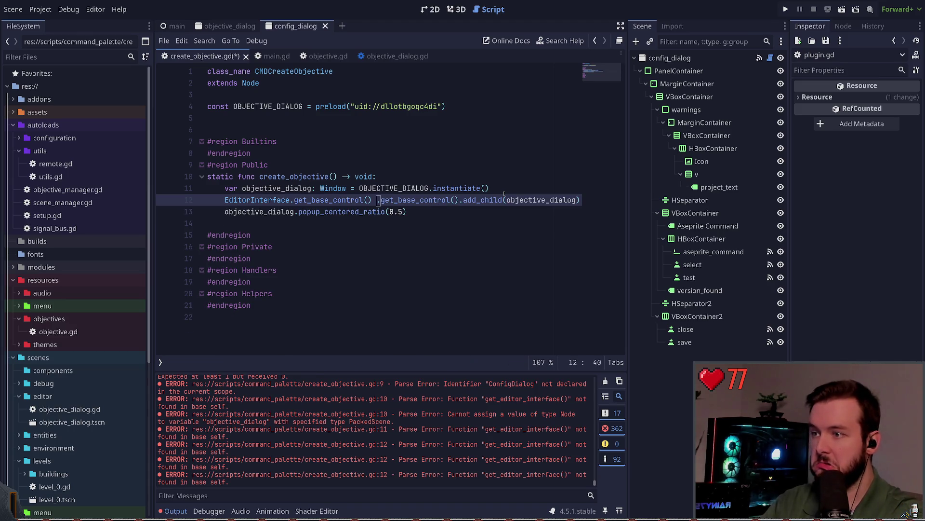
{"action": "key", "text": "BackSpace"}
{"action": "key", "text": "ctrl+Delete"}
{"action": "key", "text": "ctrl+Delete"}
{"action": "key", "text": "ctrl+Delete"}
{"action": "key", "text": "ctrl+s"}
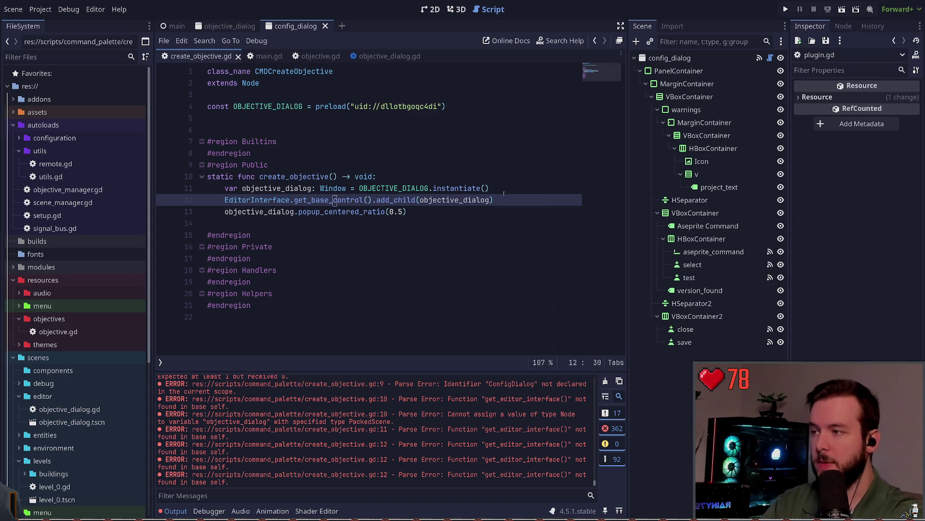
Step: Open register_commands.gd from FileSystem and run it as an EditorScript with Ctrl+Shift+X
{"action": "left_click", "coordinate": [363, 228]}
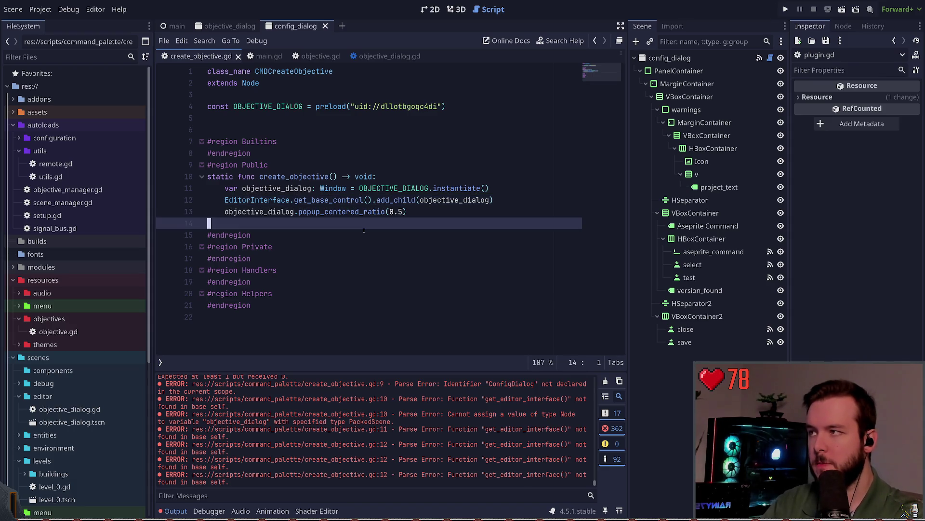
{"action": "left_click", "coordinate": [390, 56]}
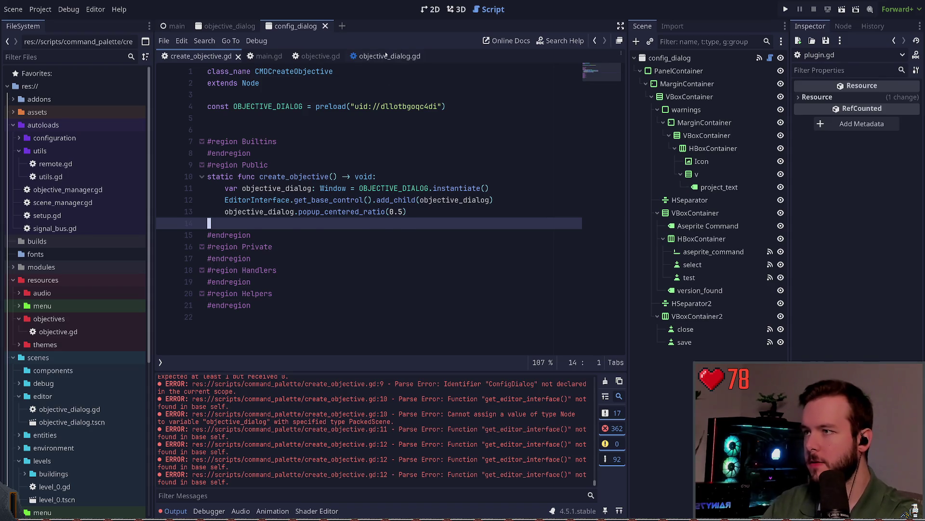
{"action": "left_click", "coordinate": [201, 56]}
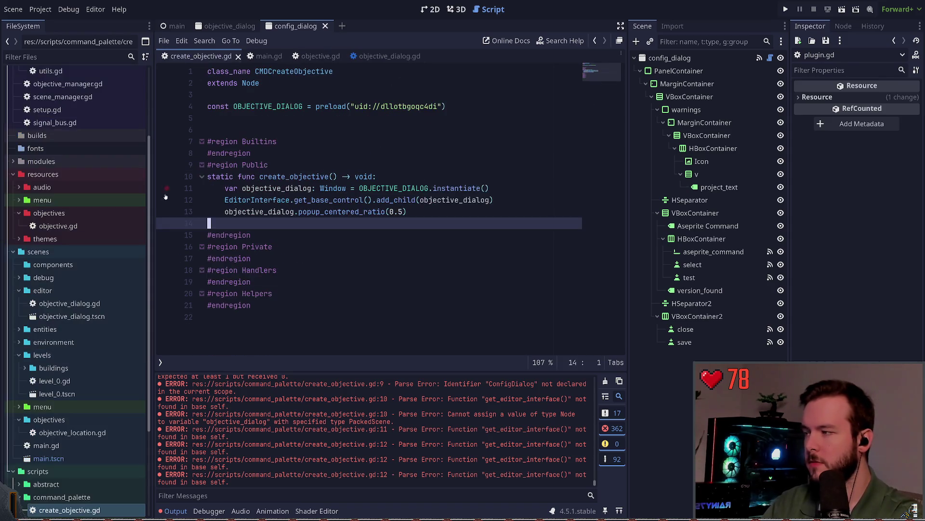
{"action": "double_click", "coordinate": [76, 405]}
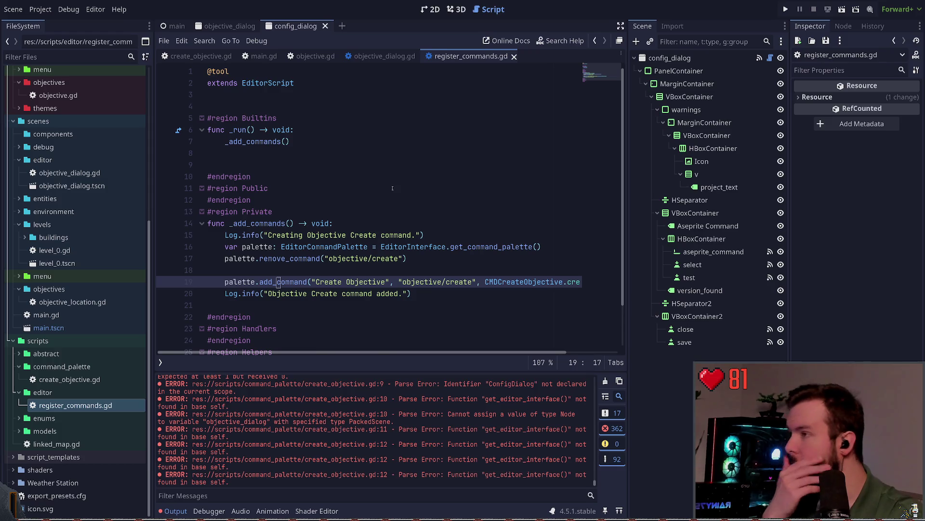
{"action": "left_click", "coordinate": [315, 170]}
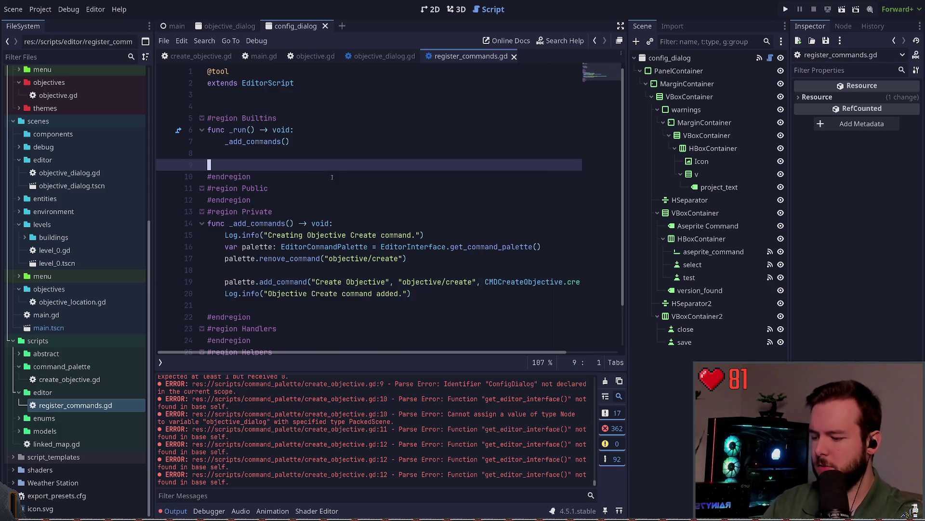
{"action": "key", "text": "ctrl+shift+x"}
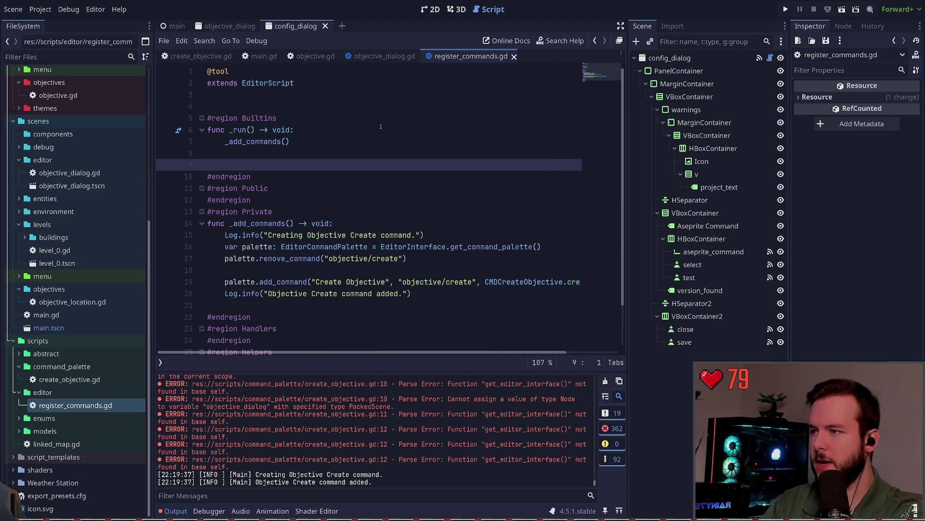
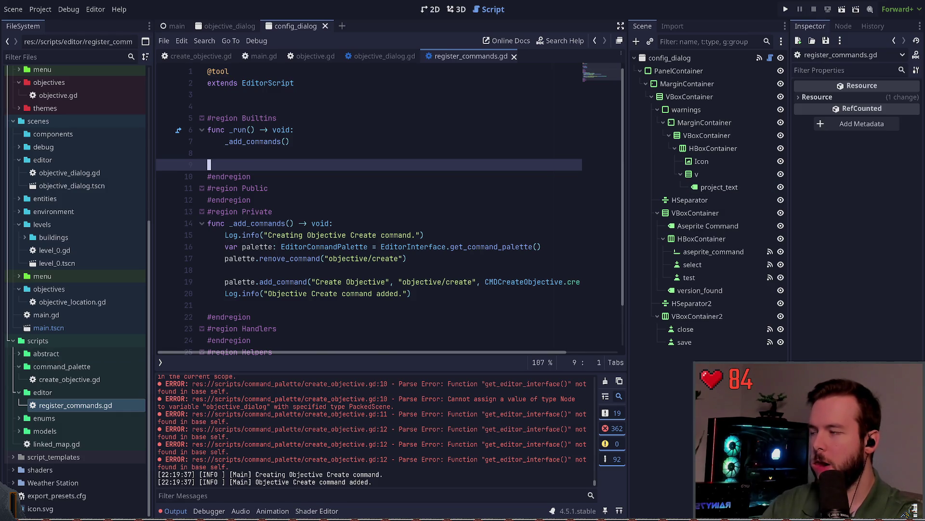
Step: Reopen the Weather Station project from the Project Manager to reload the editor
{"action": "scroll", "coordinate": [407, 287], "scroll_direction": "down", "scroll_amount": 1}
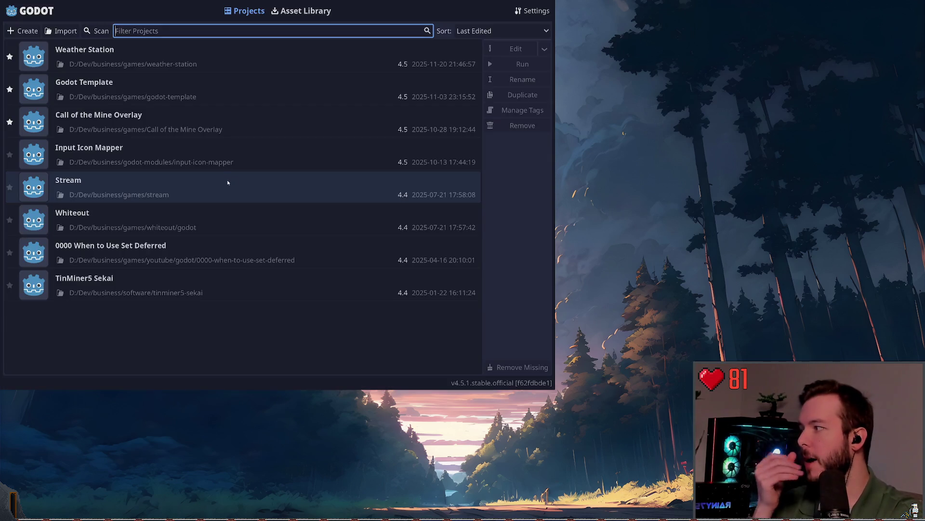
{"action": "double_click", "coordinate": [202, 59]}
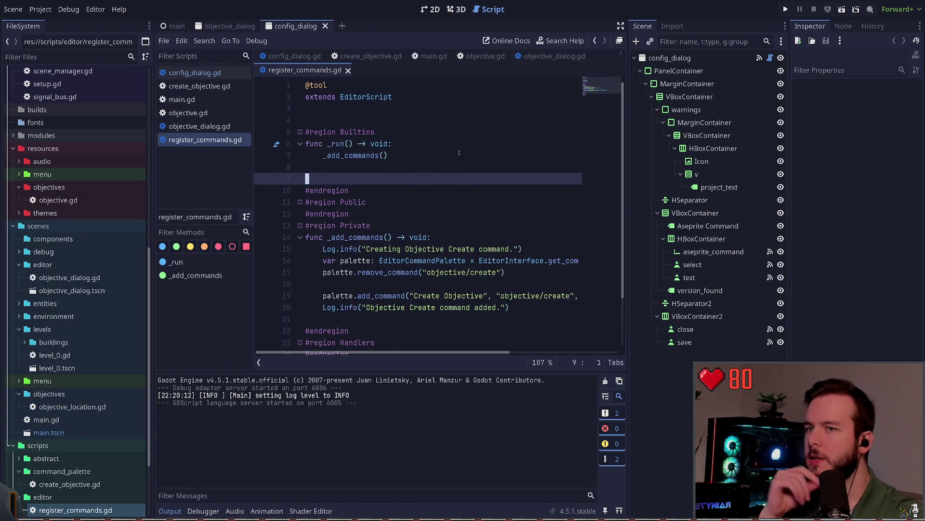
Step: Open objective_dialog.gd and close the config_dialog scene
{"action": "left_click", "coordinate": [259, 362]}
{"action": "left_click", "coordinate": [456, 56]}
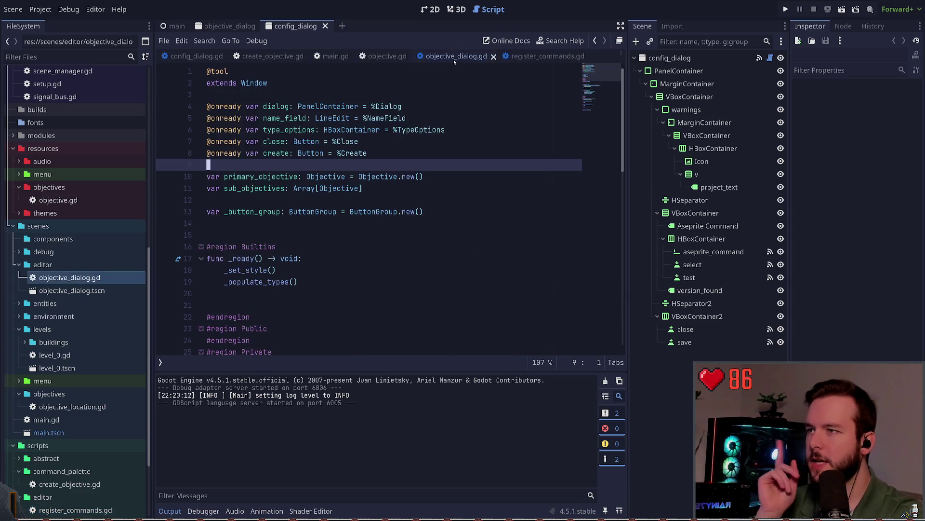
{"action": "scroll", "coordinate": [351, 189], "scroll_direction": "down", "scroll_amount": 4}
{"action": "left_click", "coordinate": [670, 58]}
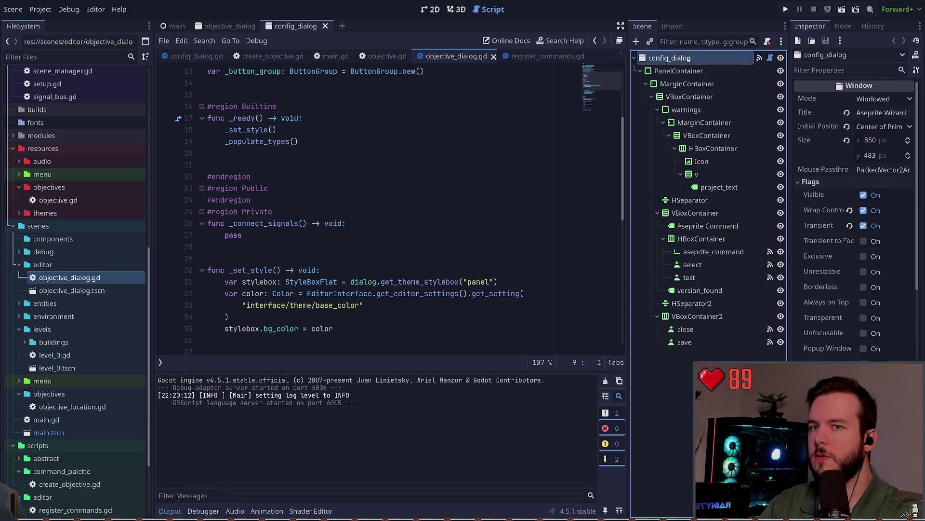
{"action": "left_click", "coordinate": [325, 27]}
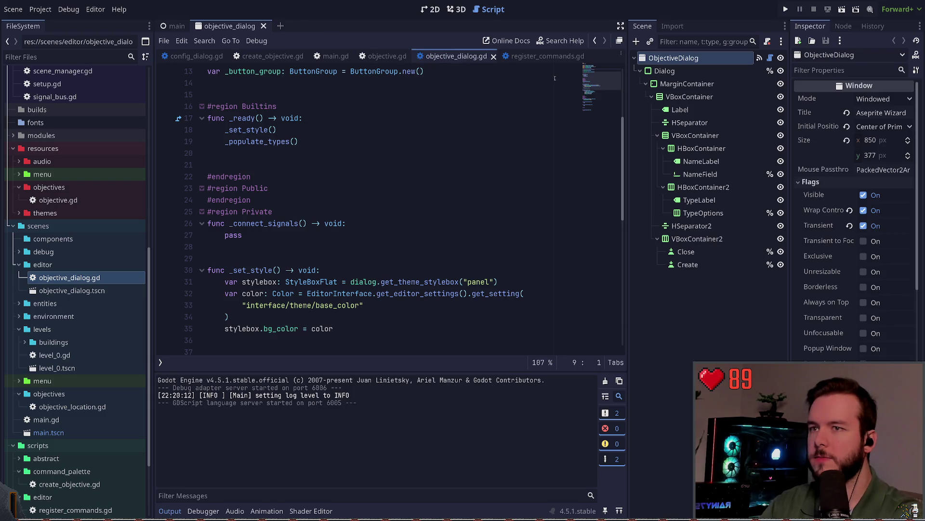
{"action": "scroll", "coordinate": [555, 78], "scroll_direction": "up", "scroll_amount": 4}
Step: Change the dialog window title from Aseprite Wizard to 'Create Objective' and save the scene
{"action": "left_click", "coordinate": [871, 113]}
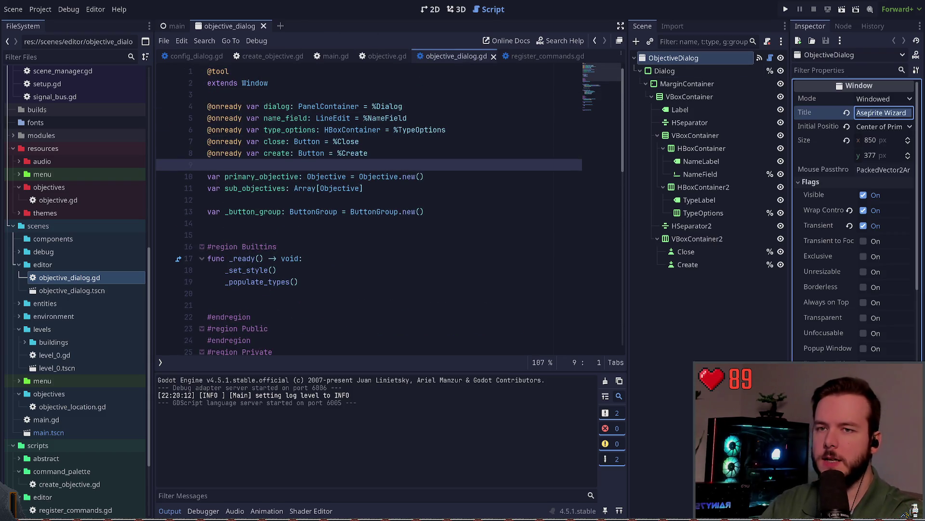
{"action": "key", "text": "ctrl+a"}
{"action": "type", "text": "Create Objective"}
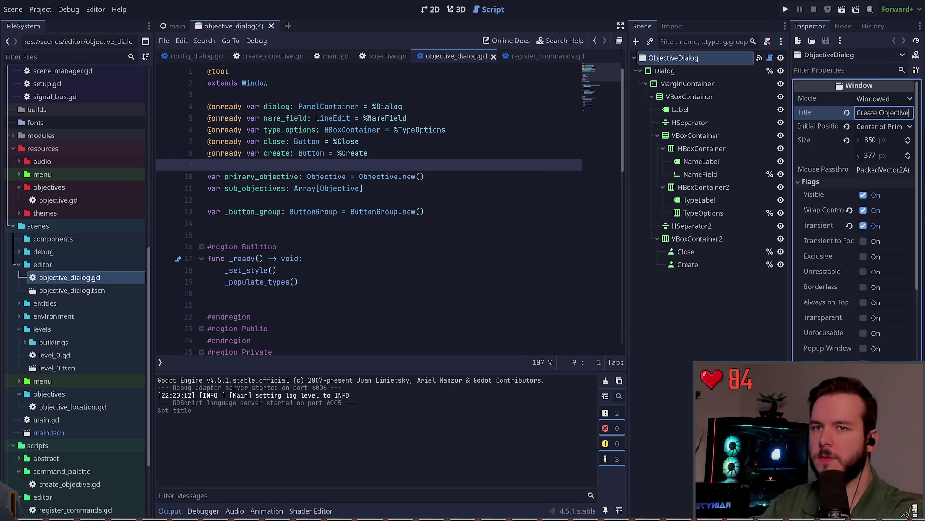
{"action": "left_click", "coordinate": [574, 177]}
{"action": "key", "text": "ctrl+s"}
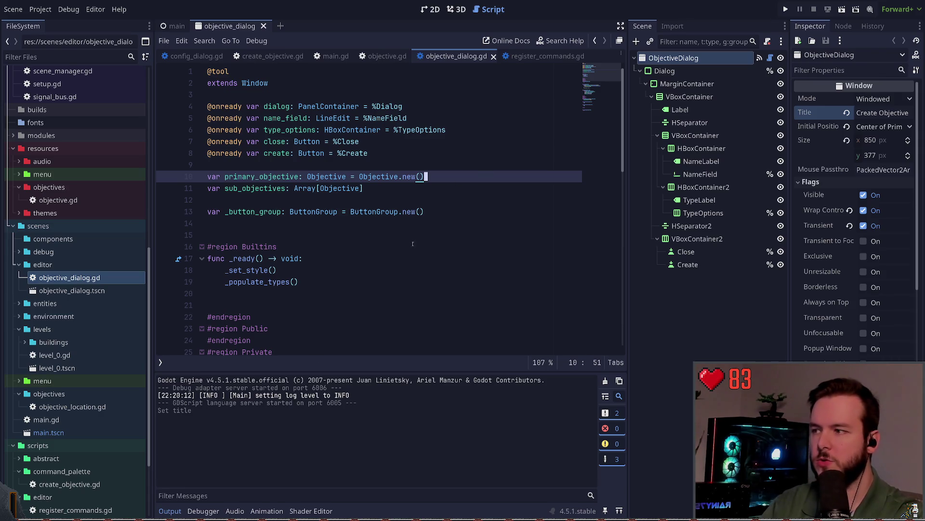
Step: Replace the pass placeholder in _connect_signals with a close button pressed connection and save
{"action": "scroll", "coordinate": [428, 229], "scroll_direction": "down", "scroll_amount": 6}
{"action": "scroll", "coordinate": [428, 229], "scroll_direction": "down", "scroll_amount": 8}
{"action": "scroll", "coordinate": [348, 200], "scroll_direction": "up", "scroll_amount": 10}
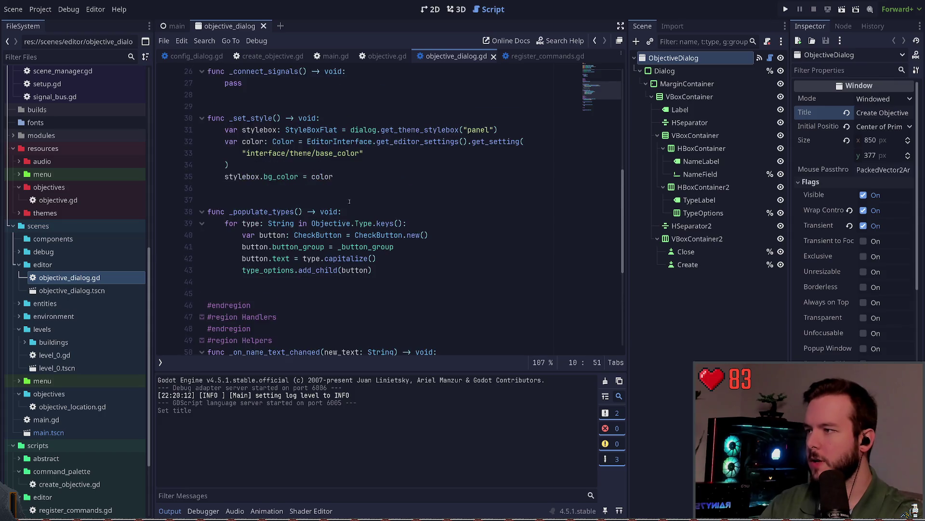
{"action": "left_click", "coordinate": [359, 220]}
{"action": "key", "text": "BackSpace"}
{"action": "key", "text": "BackSpace"}
{"action": "key", "text": "BackSpace"}
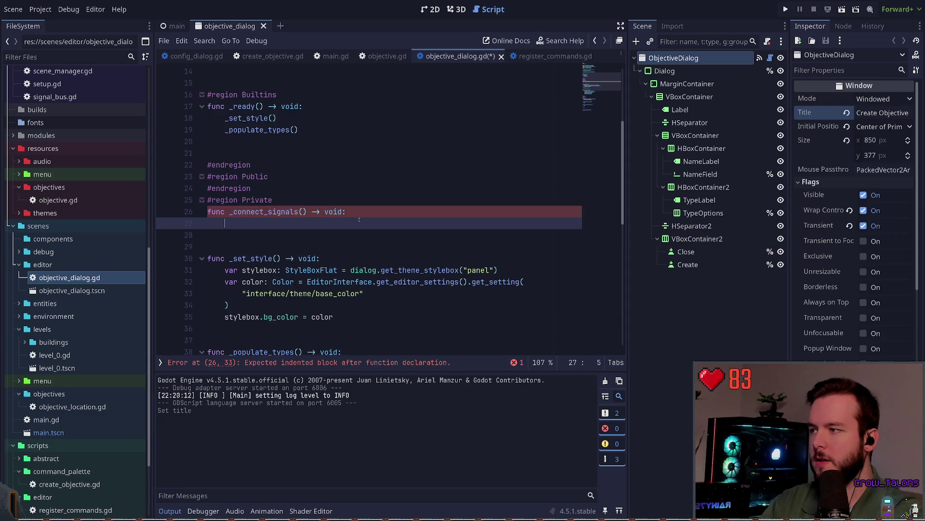
{"action": "type", "text": "close.connect(_"}
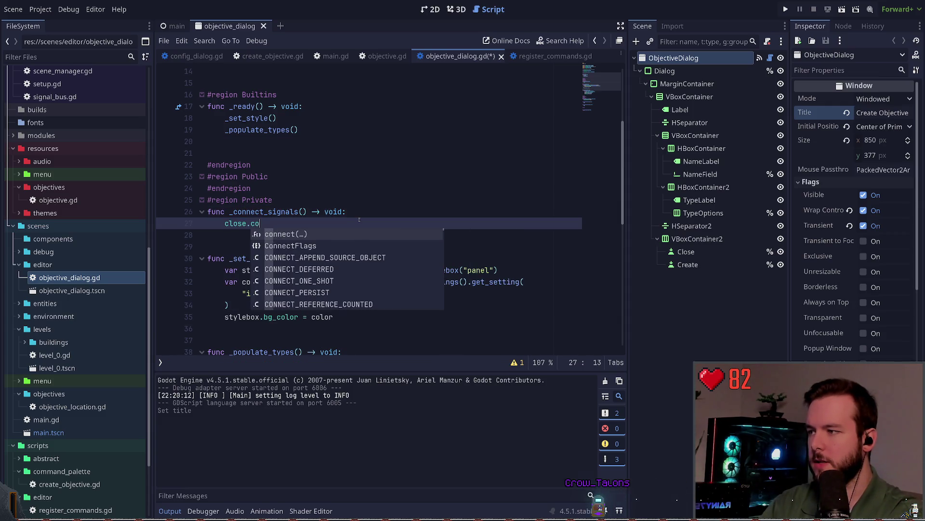
{"action": "key", "text": "BackSpace"}
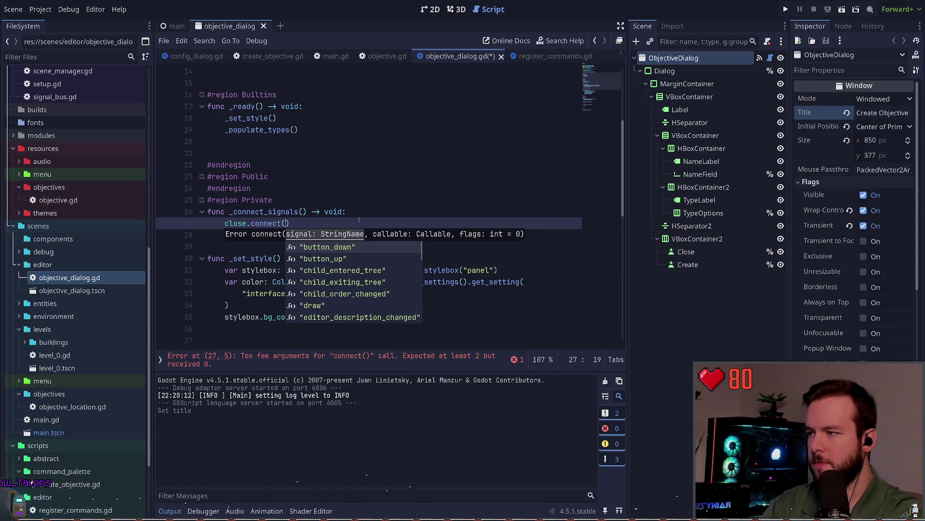
{"action": "type", "text": ")"}
{"action": "key", "text": "BackSpace"}
{"action": "key", "text": "BackSpace"}
{"action": "key", "text": "BackSpace"}
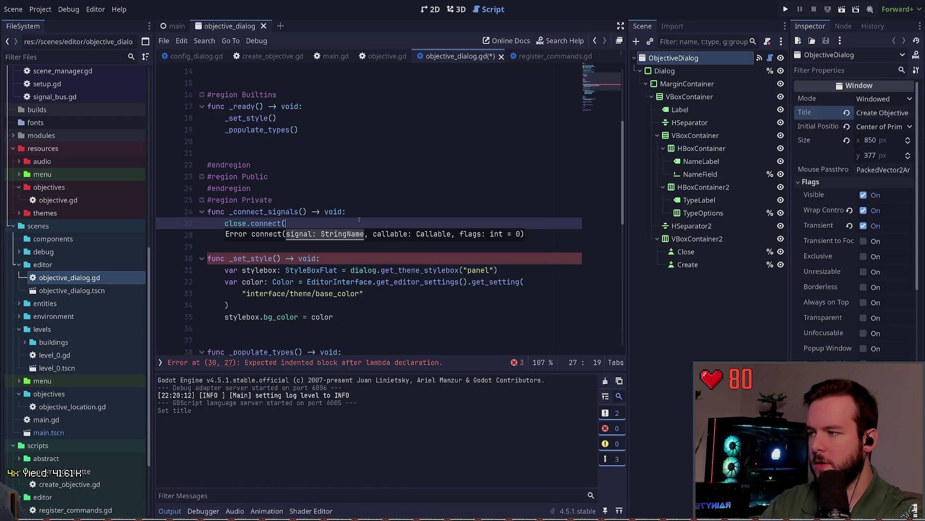
{"action": "type", "text": "pressed."}
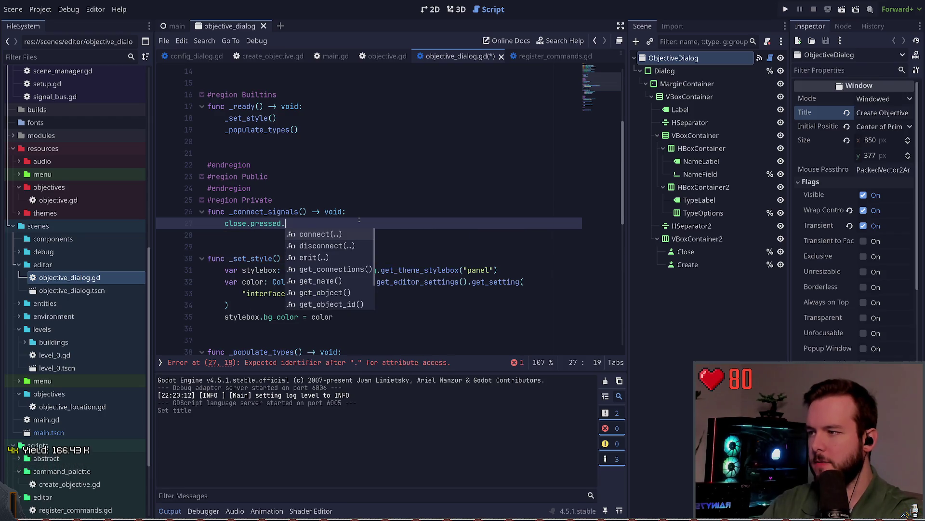
{"action": "key", "text": "Return"}
{"action": "type", "text": "ect(hide"}
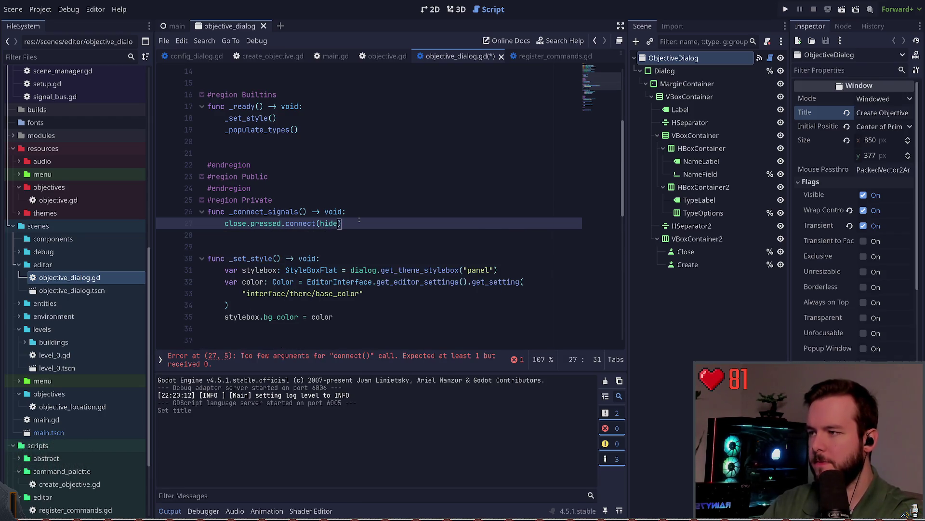
{"action": "key", "text": "ctrl+s"}
Step: Duplicate the close connection line and rename the copy to the create button
{"action": "key", "text": "End"}
{"action": "key", "text": "ctrl+shift+d"}
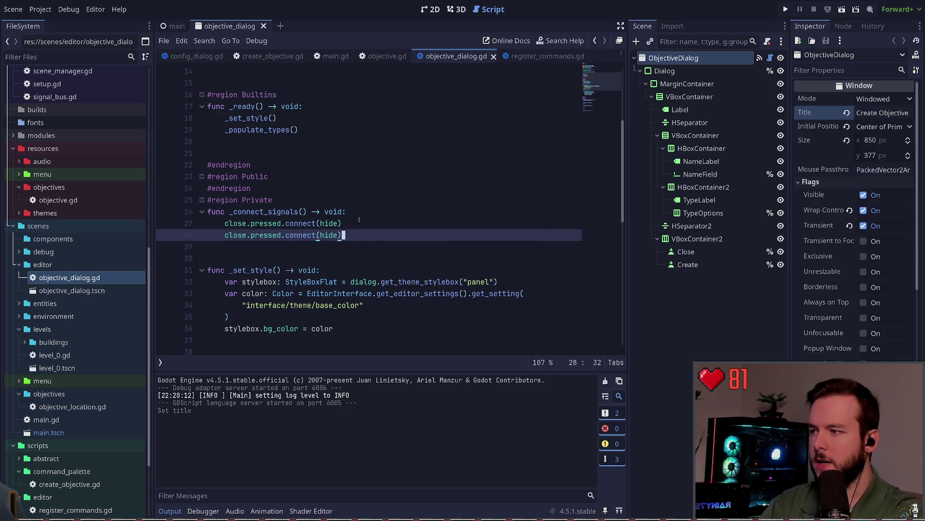
{"action": "key", "text": "Left"}
{"action": "key", "text": "Left"}
{"action": "key", "text": "Left"}
{"action": "key", "text": "Left"}
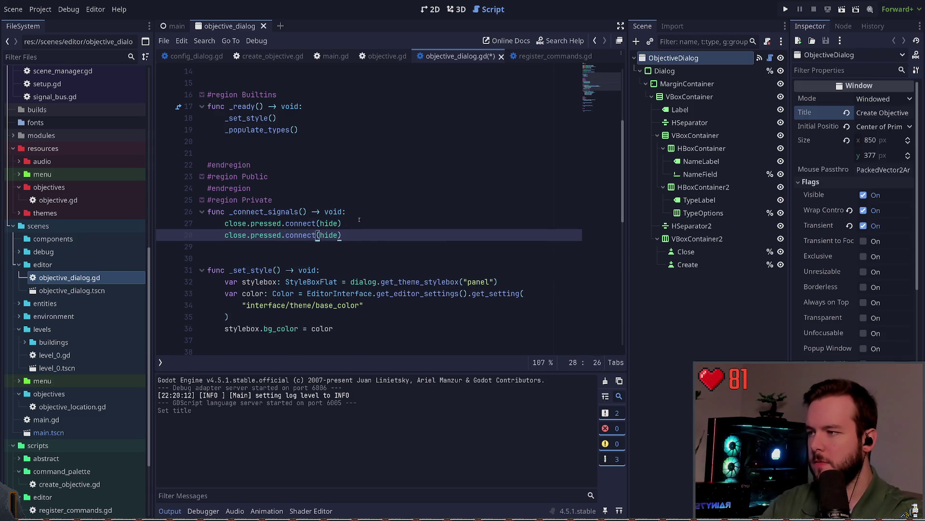
{"action": "key", "text": "ctrl+Left"}
{"action": "key", "text": "ctrl+Left"}
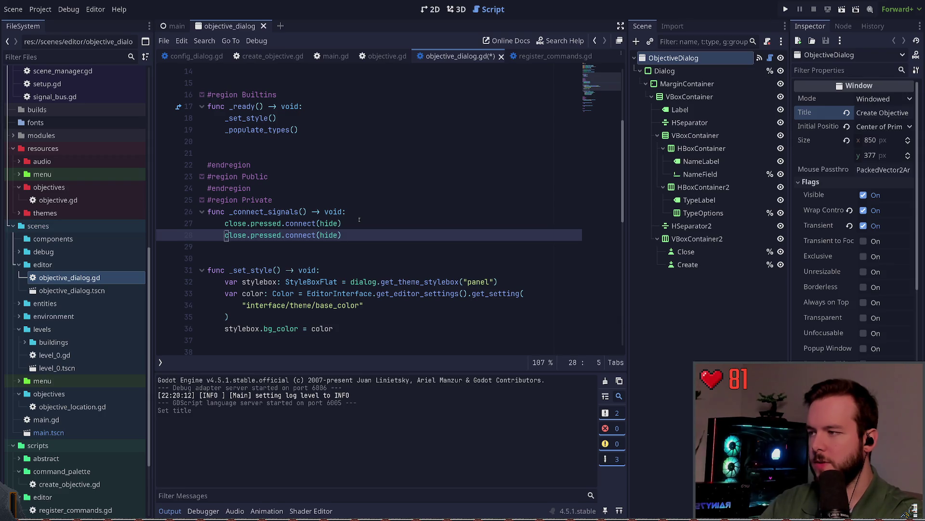
{"action": "key", "text": "ctrl+BackSpace"}
{"action": "type", "text": "create"}
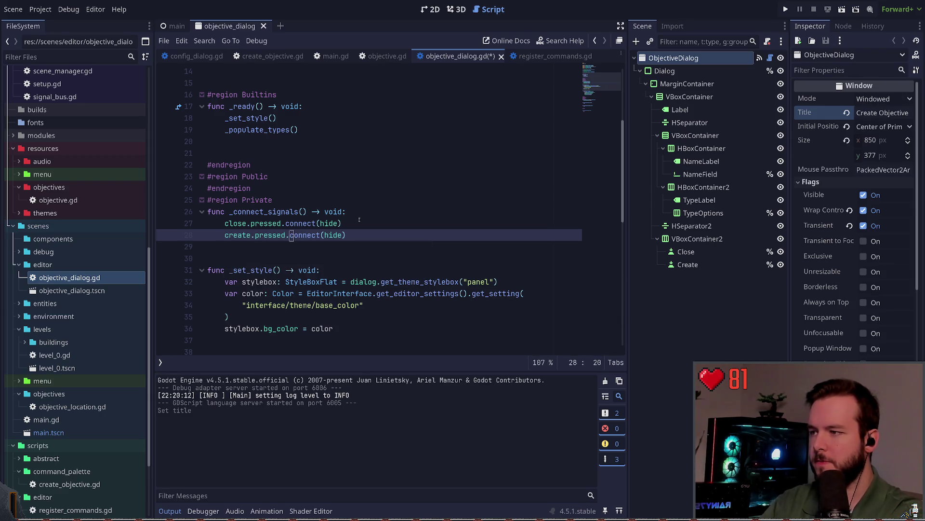
{"action": "key", "text": "ctrl+Right"}
{"action": "key", "text": "Right"}
{"action": "key", "text": "Up"}
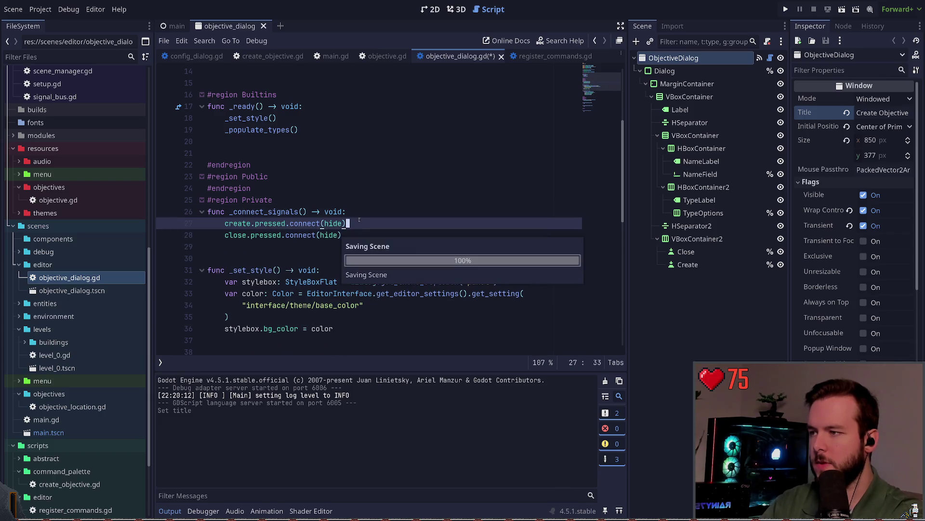
{"action": "key", "text": "ctrl+s"}
Step: Connect the create button's pressed signal to _on_create_button_pressed and save
{"action": "key", "text": "Up"}
{"action": "key", "text": "End"}
{"action": "key", "text": "Down"}
{"action": "key", "text": "Down"}
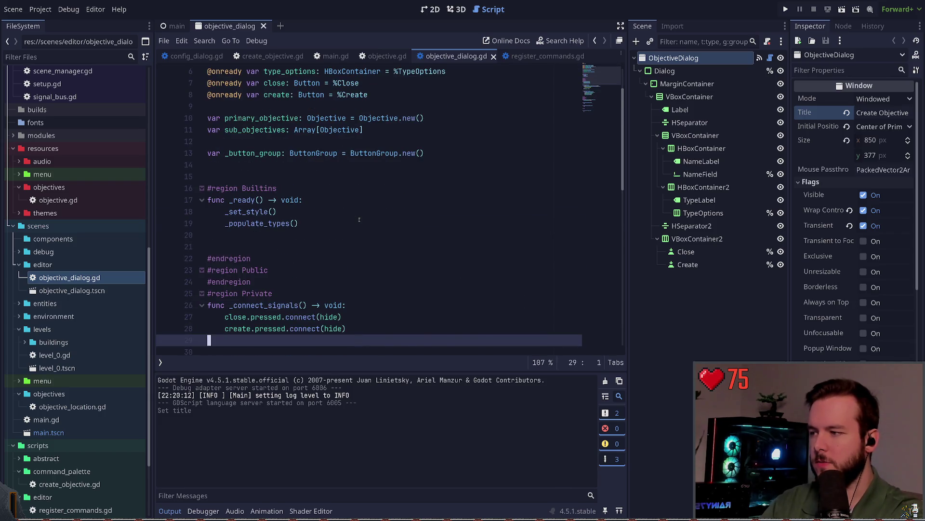
{"action": "key", "text": "Home"}
{"action": "key", "text": "ctrl+Right"}
{"action": "key", "text": "ctrl+Right"}
{"action": "key", "text": "ctrl+Right"}
{"action": "key", "text": "ctrl+Delete"}
{"action": "type", "text": "_c"}
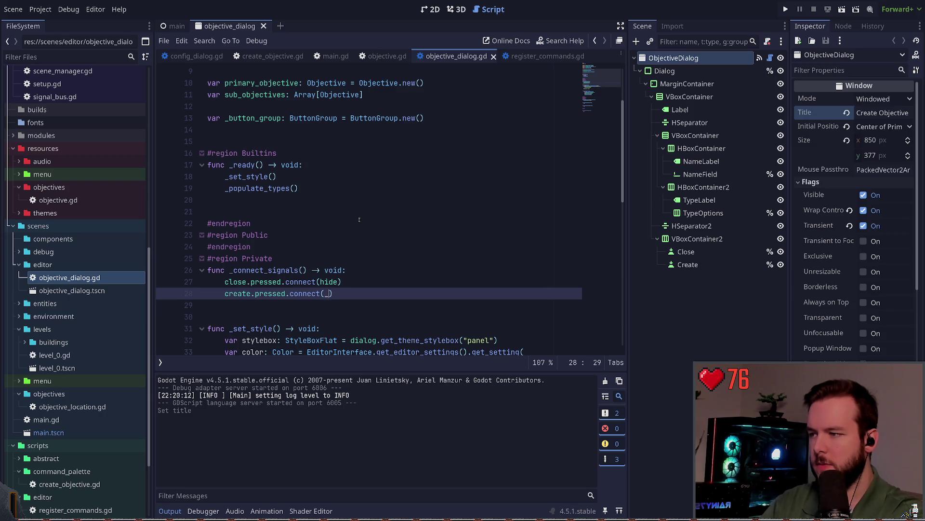
{"action": "type", "text": "re"}
{"action": "key", "text": "Return"}
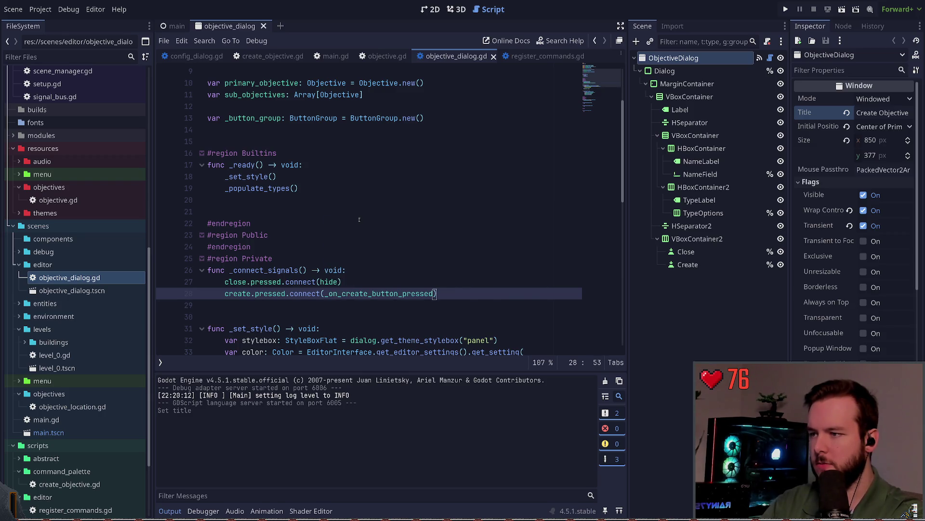
{"action": "key", "text": "ctrl+s"}
Step: Delete the unused _on_close_button_pressed function and its leftover blank lines
{"action": "scroll", "coordinate": [355, 251], "scroll_direction": "down", "scroll_amount": 10}
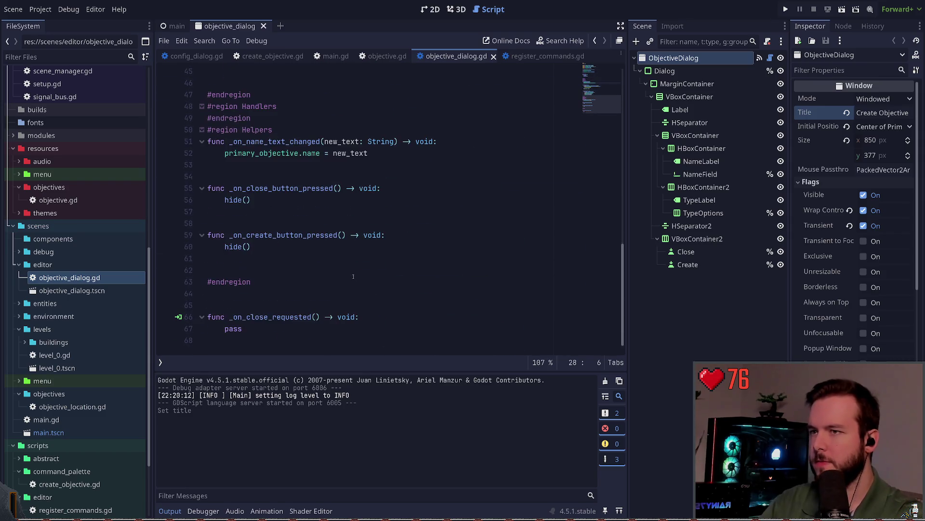
{"action": "left_click_drag", "start_coordinate": [252, 200], "coordinate": [211, 189]}
{"action": "left_click", "coordinate": [210, 189]}
{"action": "key", "text": "ctrl+shift+k"}
{"action": "key", "text": "ctrl+shift+k"}
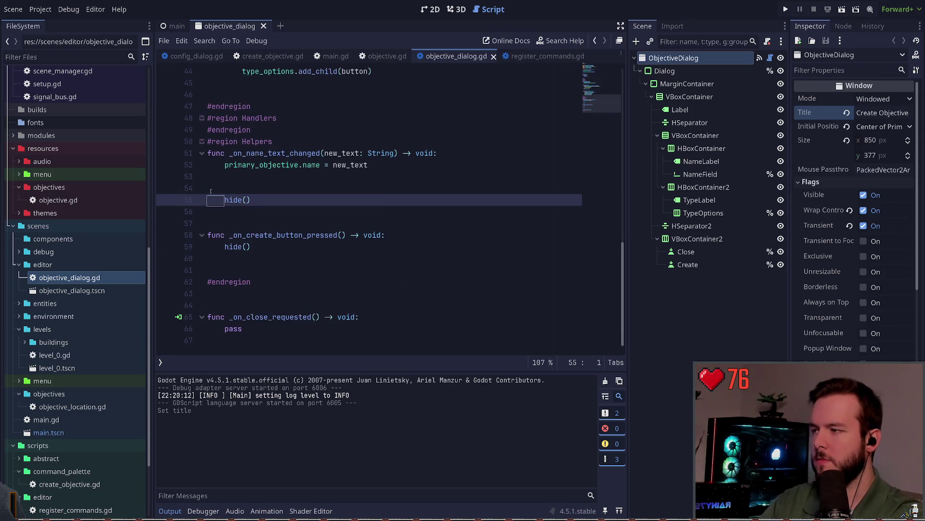
{"action": "key", "text": "ctrl+s"}
{"action": "key", "text": "ctrl+shift+k"}
{"action": "key", "text": "ctrl+shift+k"}
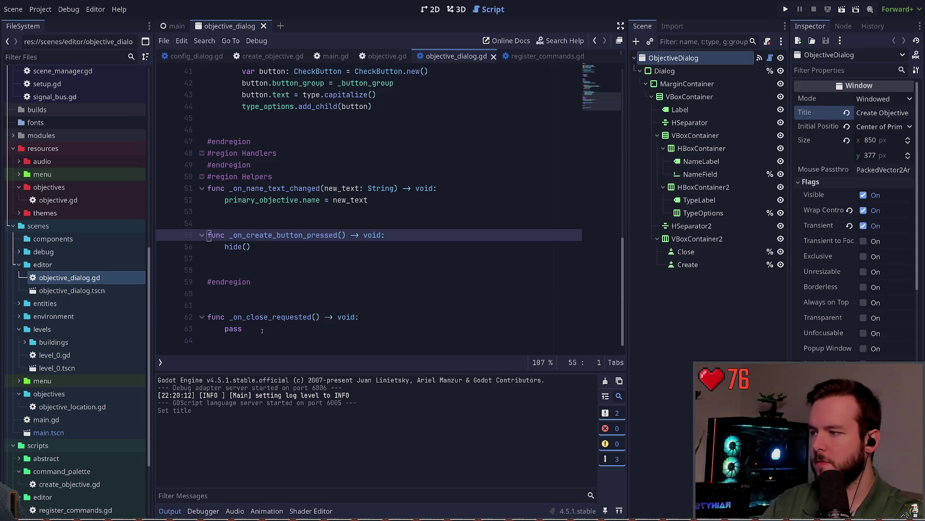
Step: Delete the empty _on_close_requested function and the extra blank line before #endregion
{"action": "left_click_drag", "start_coordinate": [262, 330], "coordinate": [209, 304]}
{"action": "key", "text": "Left"}
{"action": "key", "text": "Down"}
{"action": "key", "text": "Down"}
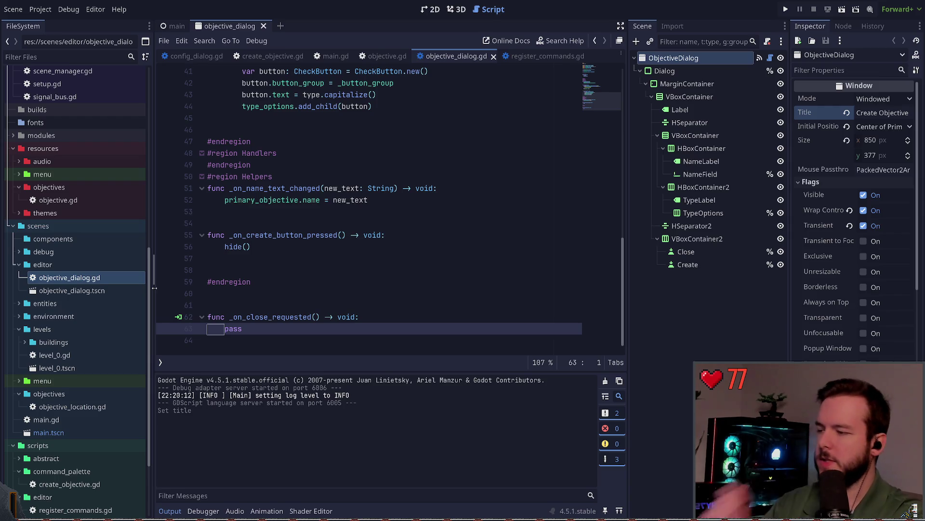
{"action": "key", "text": "Up"}
{"action": "key", "text": "Up"}
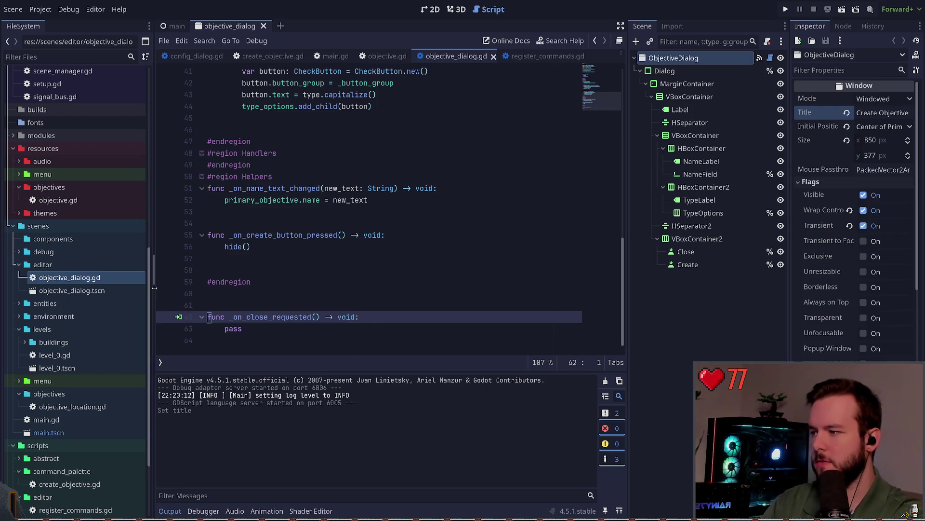
{"action": "key", "text": "shift+Down"}
{"action": "key", "text": "shift+Down"}
{"action": "key", "text": "shift+End"}
{"action": "key", "text": "BackSpace"}
{"action": "key", "text": "BackSpace"}
{"action": "key", "text": "ctrl+s"}
{"action": "key", "text": "Up"}
{"action": "key", "text": "Up"}
{"action": "key", "text": "BackSpace"}
{"action": "key", "text": "Down"}
{"action": "key", "text": "Down"}
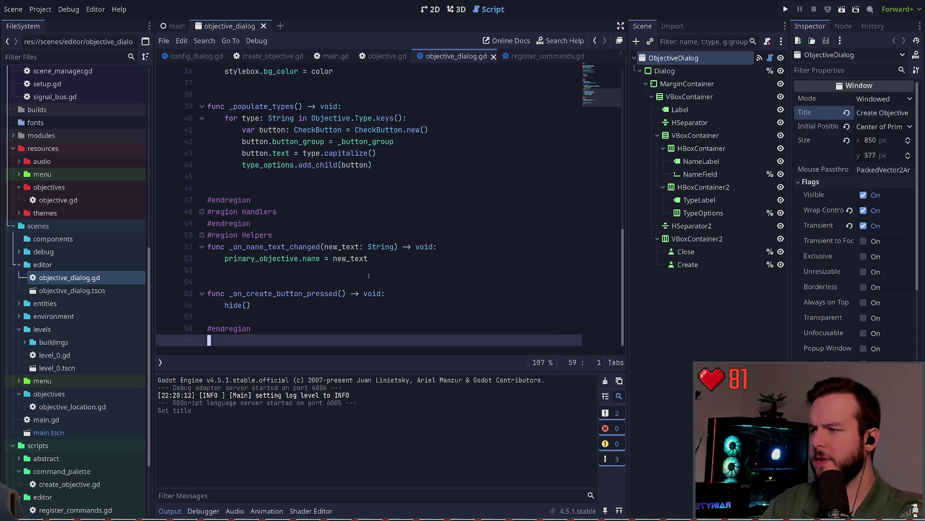
Step: Switch back to the config_dialog.gd script
{"action": "left_click", "coordinate": [369, 276]}
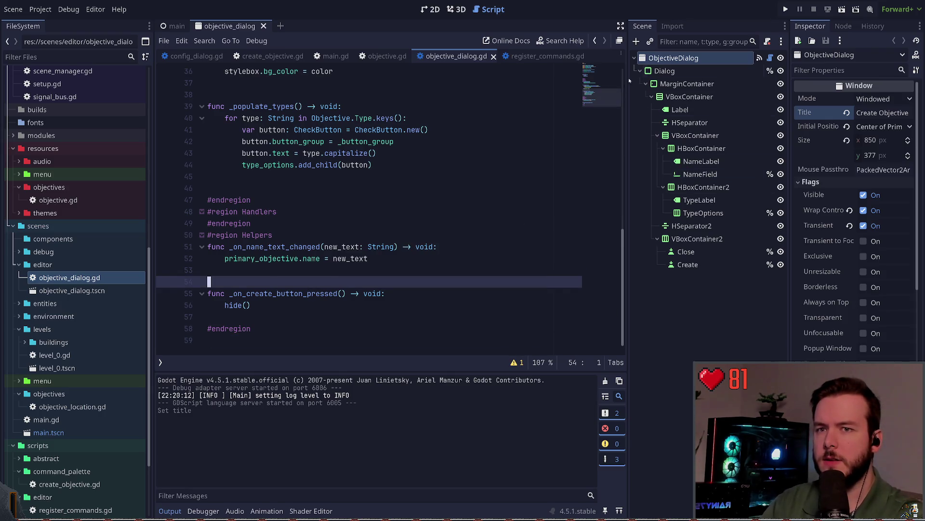
{"action": "left_click", "coordinate": [395, 181]}
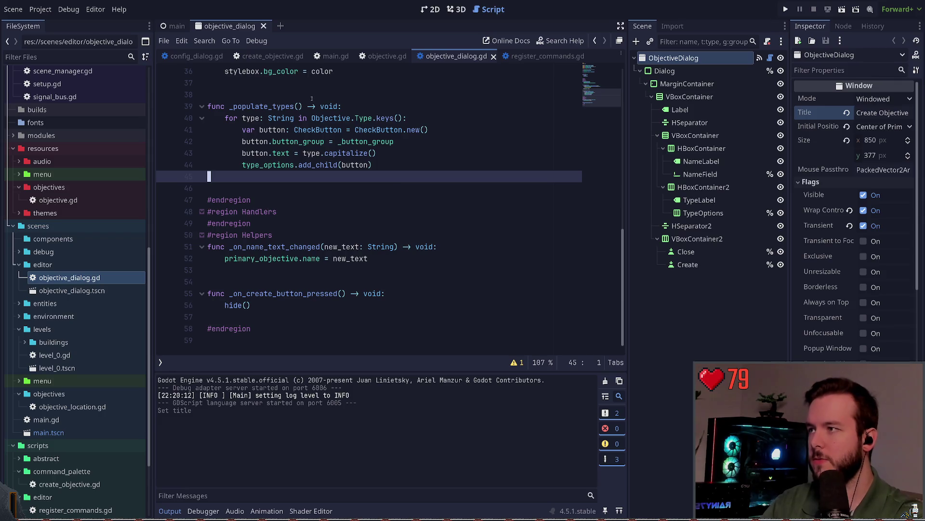
{"action": "key", "text": "alt+Left"}
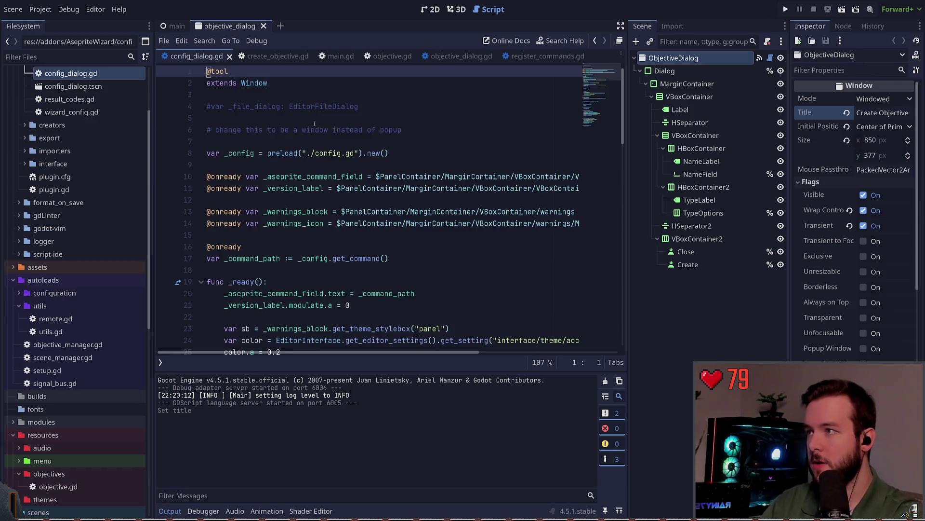
Step: Search the command palette for 'create', then dismiss it
{"action": "key", "text": "ctrl+shift+p"}
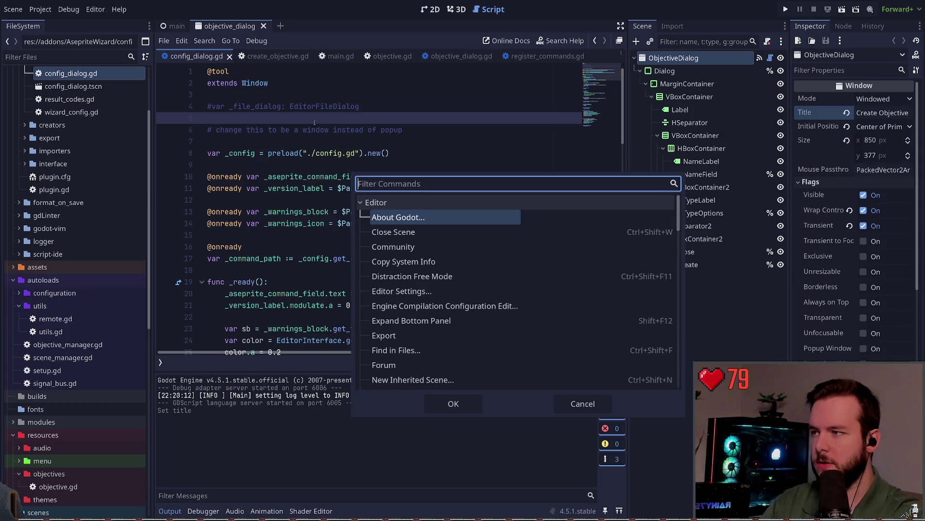
{"action": "type", "text": "create"}
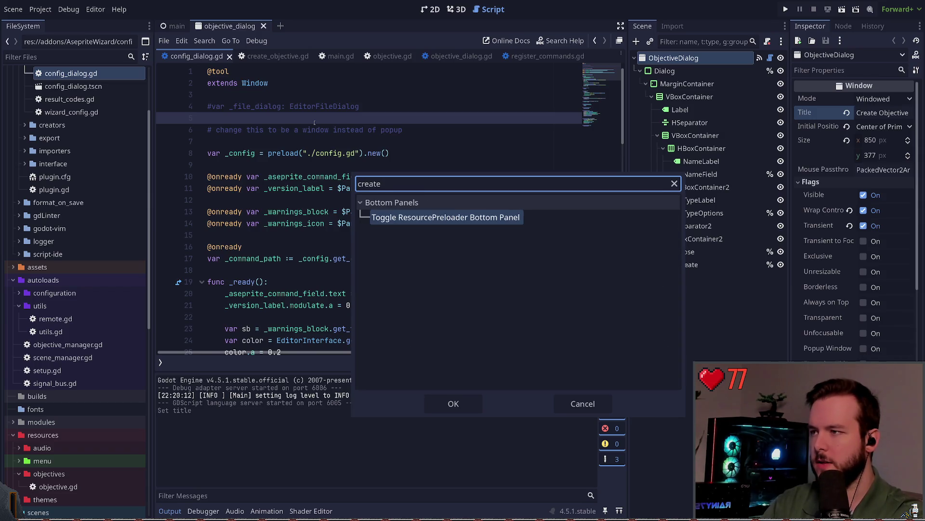
{"action": "key", "text": "ctrl+BackSpace"}
{"action": "key", "text": "Escape"}
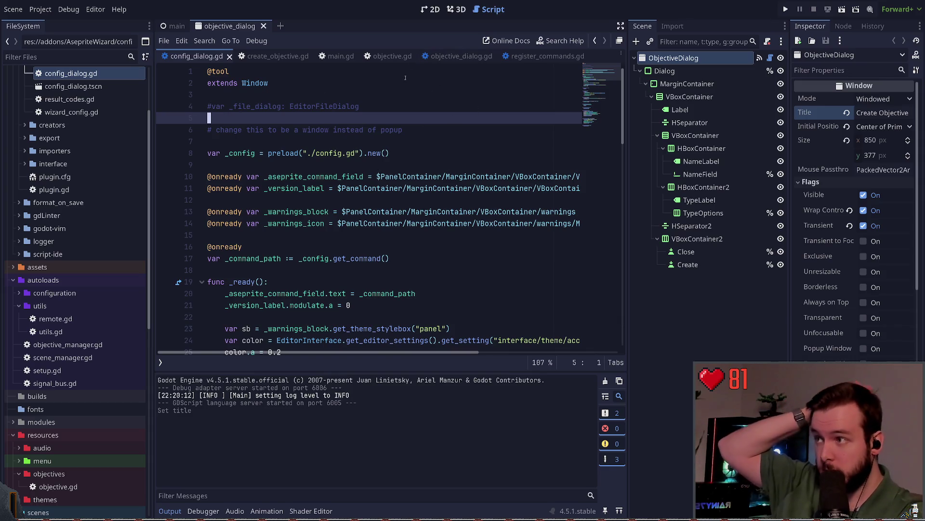
Step: Create a new script named editor.gd in the autoloads/utils folder
{"action": "left_click", "coordinate": [15, 100]}
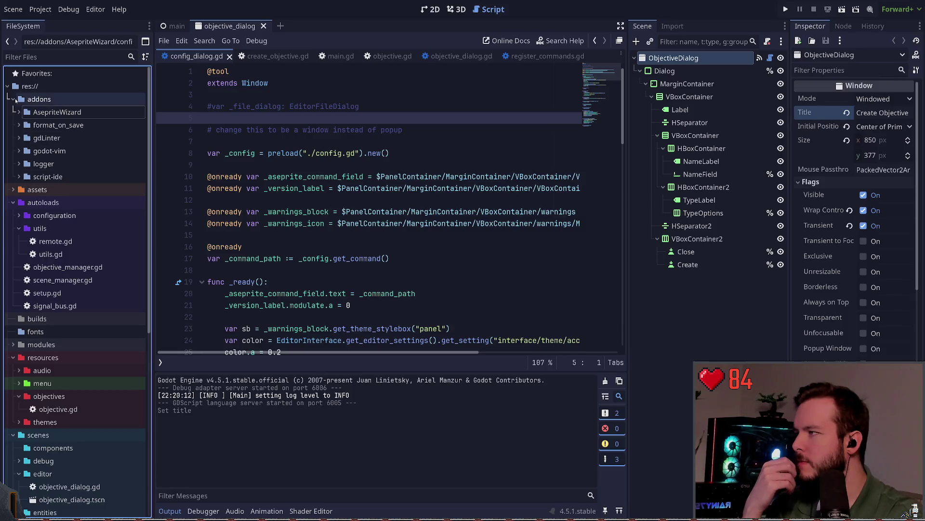
{"action": "left_click", "coordinate": [15, 100]}
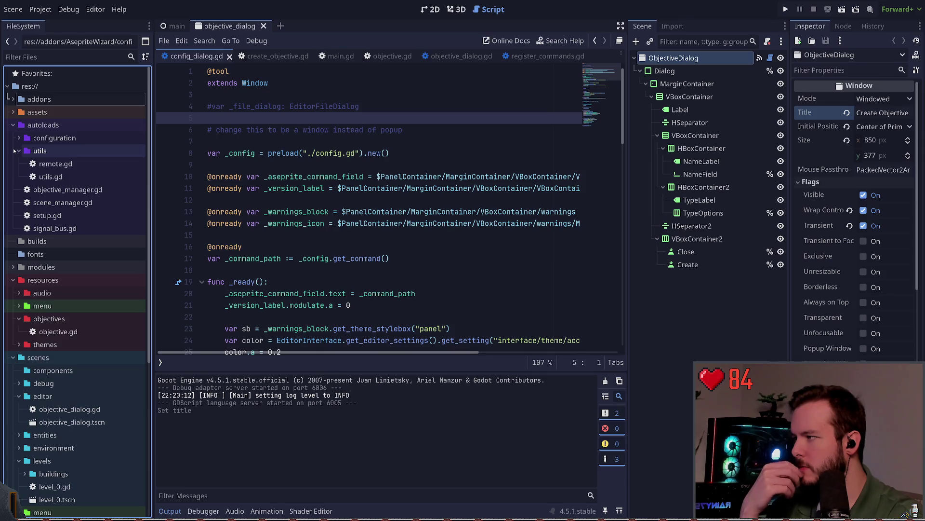
{"action": "left_click", "coordinate": [42, 152]}
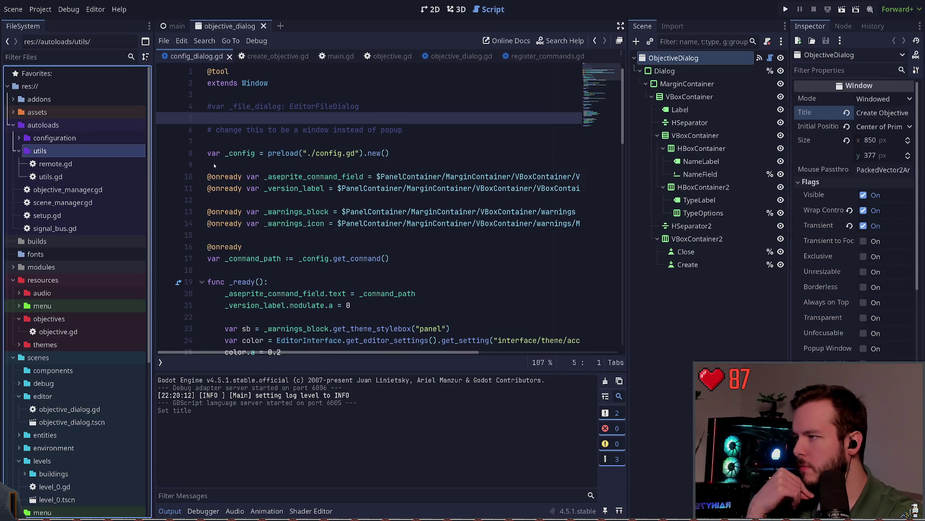
{"action": "key", "text": "ctrl+n"}
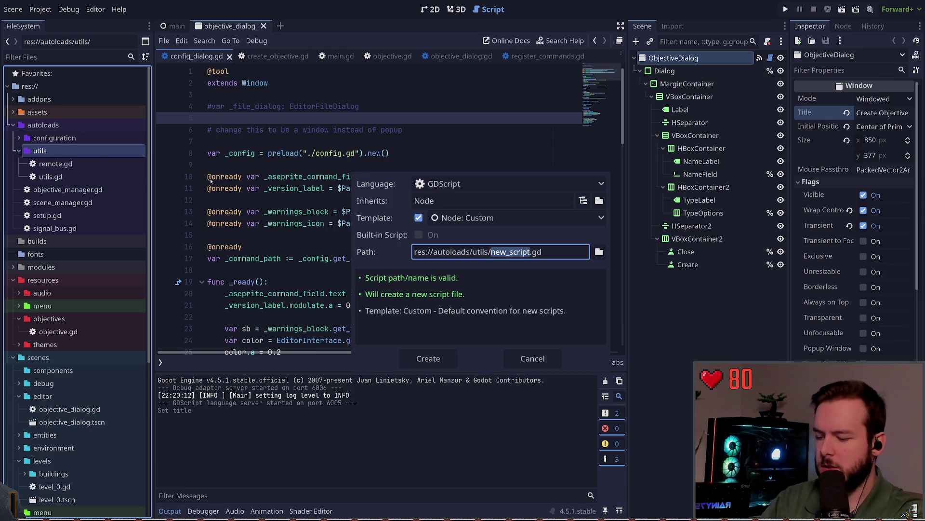
{"action": "type", "text": "eidotr"}
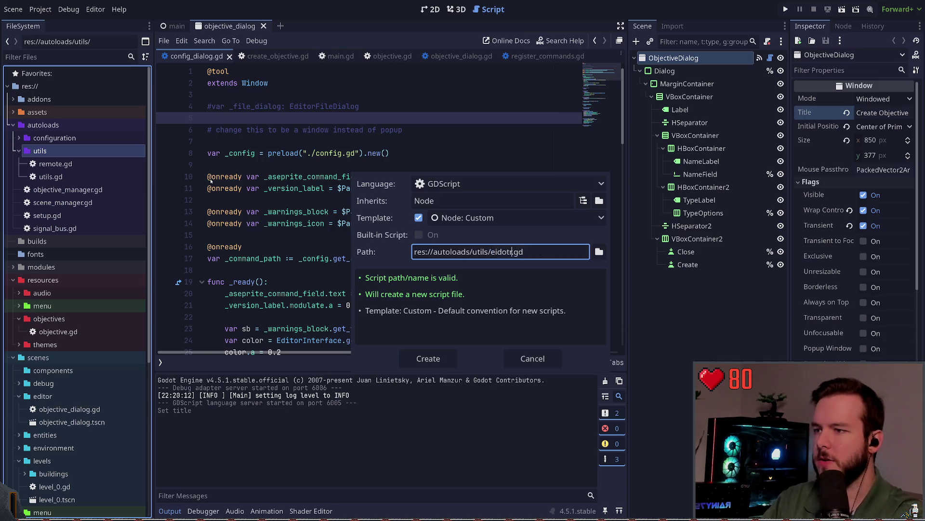
{"action": "key", "text": "BackSpace"}
{"action": "key", "text": "BackSpace"}
{"action": "key", "text": "BackSpace"}
{"action": "type", "text": "ditor"}
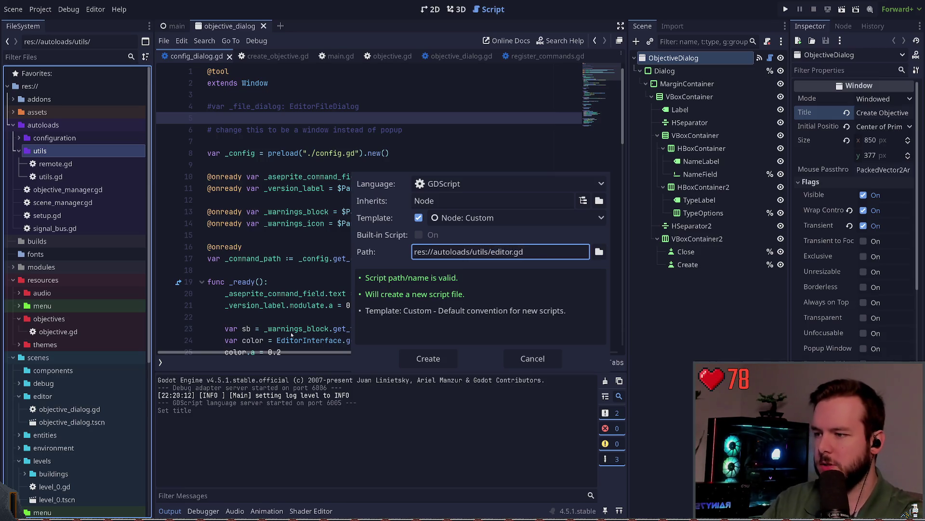
{"action": "left_click", "coordinate": [428, 358]}
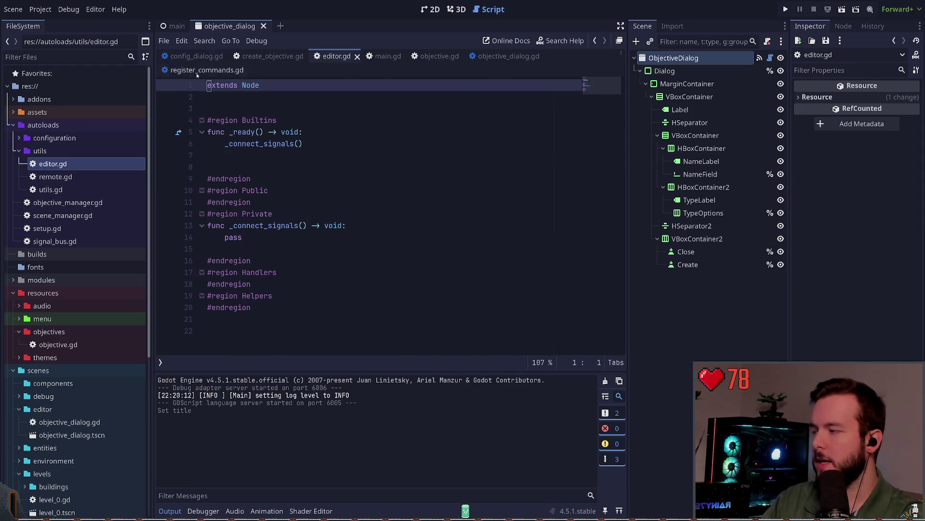
Step: Open and close objective_location.gd, collapsing the scenes folder
{"action": "scroll", "coordinate": [93, 277], "scroll_direction": "down", "scroll_amount": 5}
{"action": "double_click", "coordinate": [86, 302]}
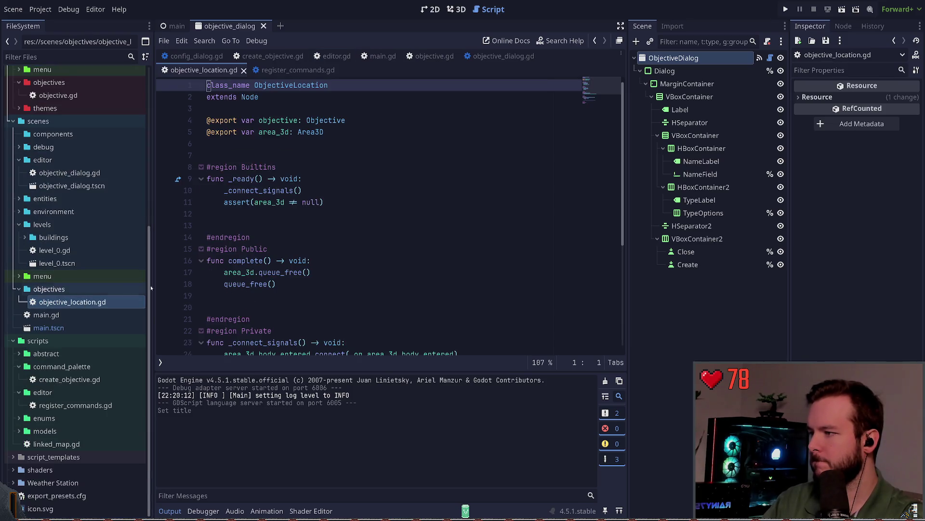
{"action": "left_click", "coordinate": [13, 121]}
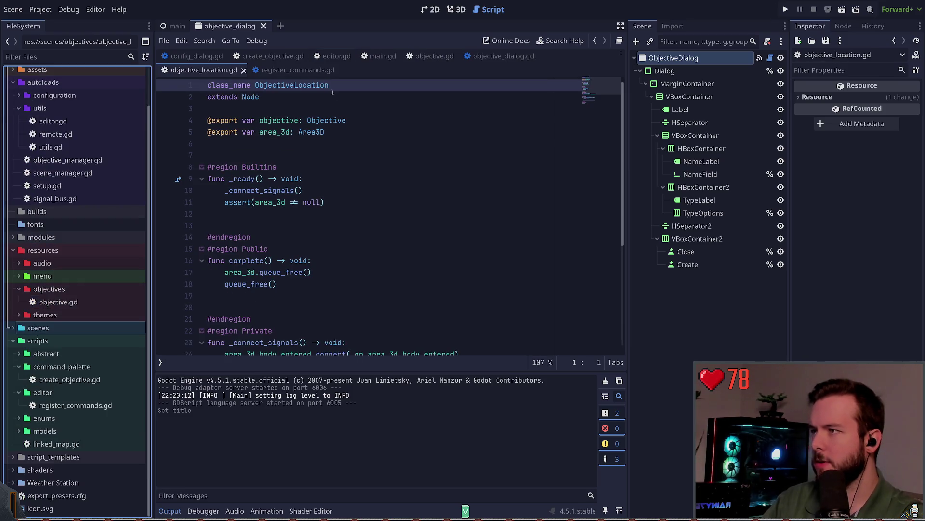
{"action": "left_click", "coordinate": [244, 70]}
Step: Review the _add_commands function in register_commands.gd, then return to editor.gd's _ready
{"action": "double_click", "coordinate": [75, 405]}
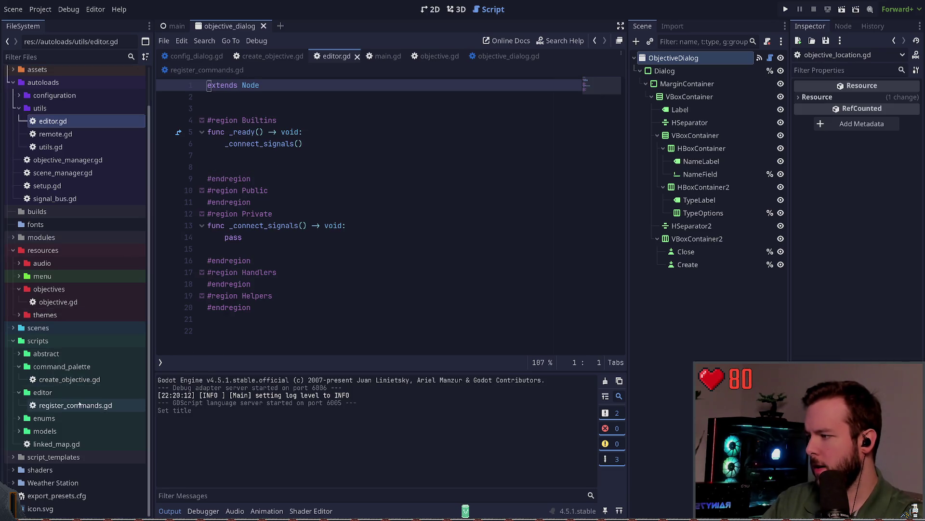
{"action": "left_click", "coordinate": [288, 190]}
{"action": "scroll", "coordinate": [288, 191], "scroll_direction": "down", "scroll_amount": 2}
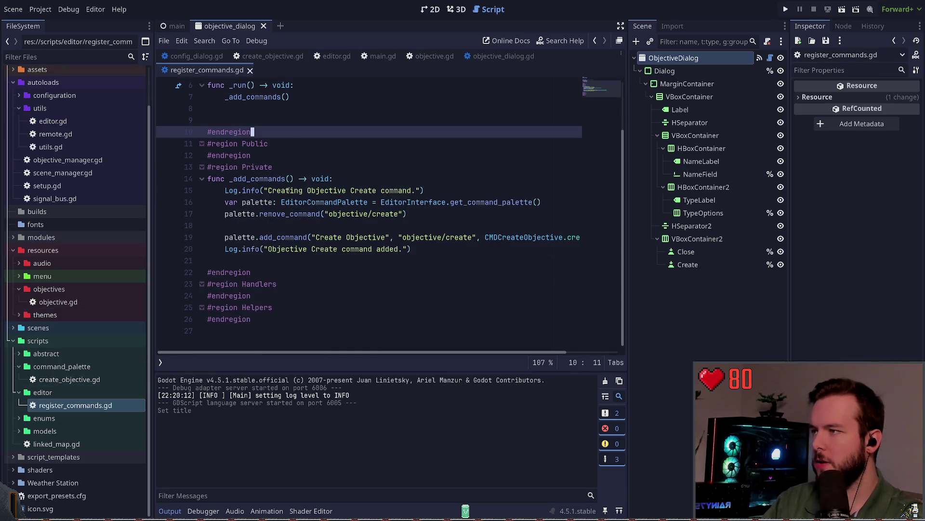
{"action": "mouse_move", "coordinate": [413, 249]}
{"action": "left_mouse_down"}
{"action": "mouse_move", "coordinate": [216, 236]}
{"action": "mouse_move", "coordinate": [159, 183]}
{"action": "left_mouse_up"}
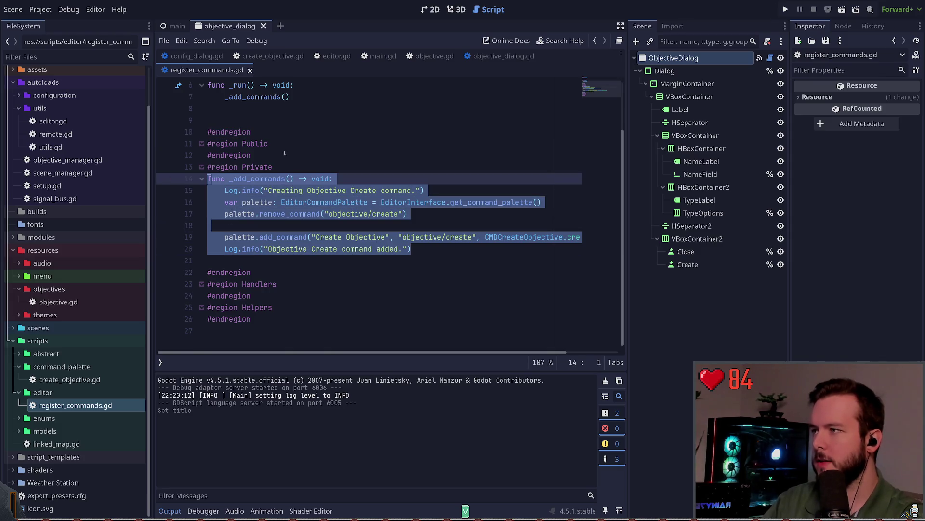
{"action": "scroll", "coordinate": [302, 172], "scroll_direction": "up", "scroll_amount": 2}
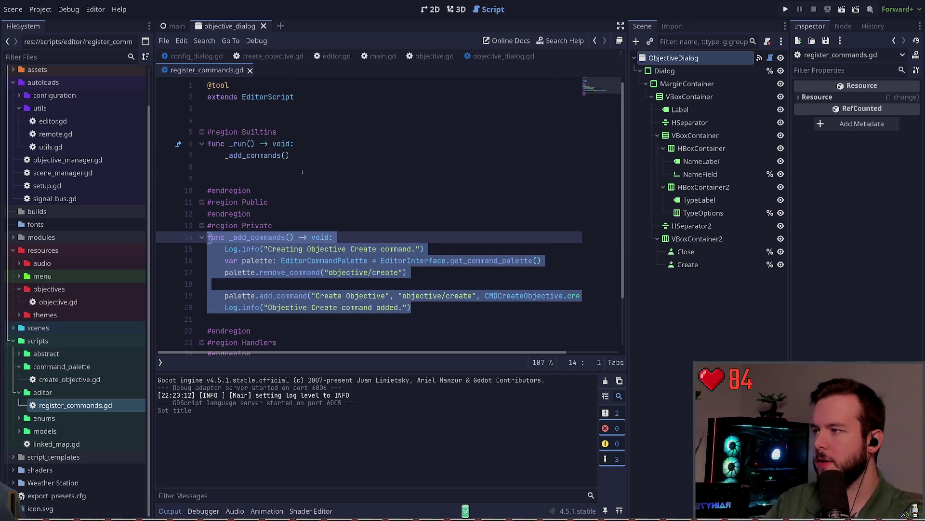
{"action": "left_click", "coordinate": [250, 69]}
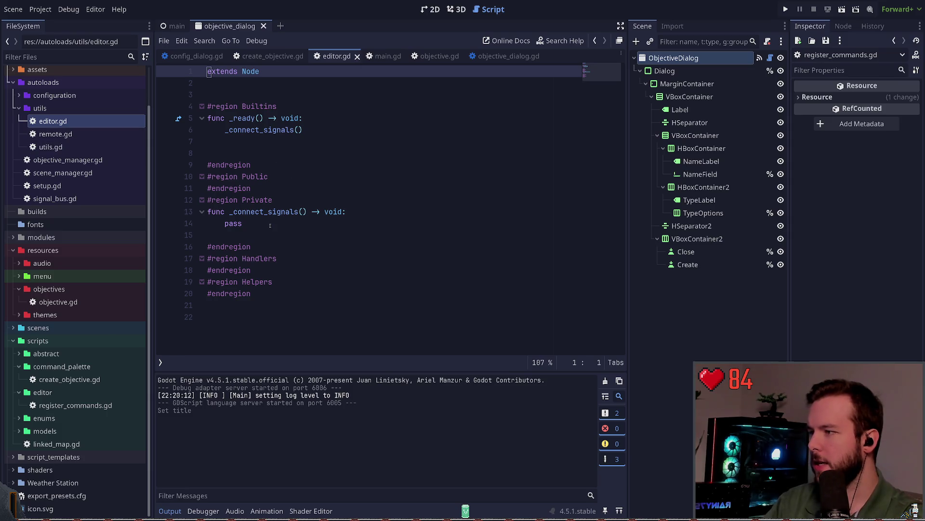
{"action": "left_click", "coordinate": [317, 140]}
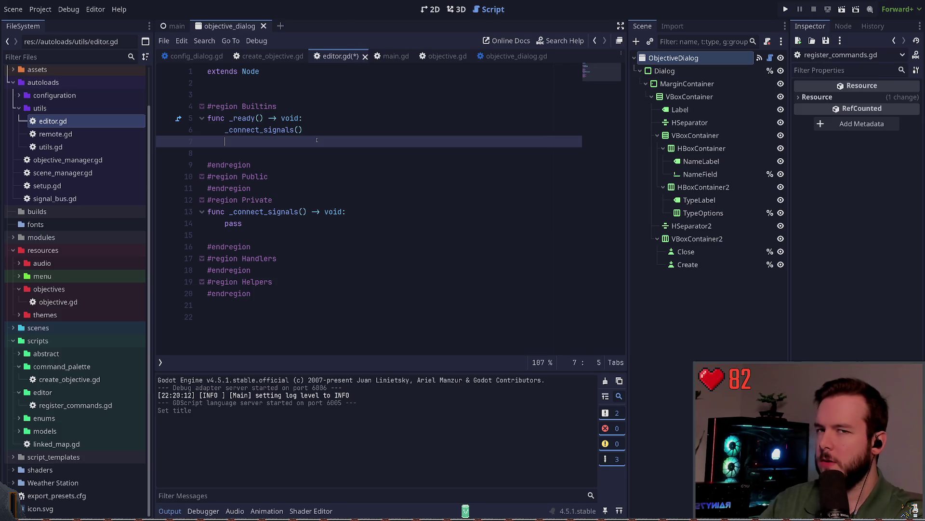
Step: Add an _add_commands() call to _ready and insert a blank first line in editor.gd
{"action": "key", "text": "BackSpace"}
{"action": "key", "text": "BackSpace"}
{"action": "key", "text": "BackSpace"}
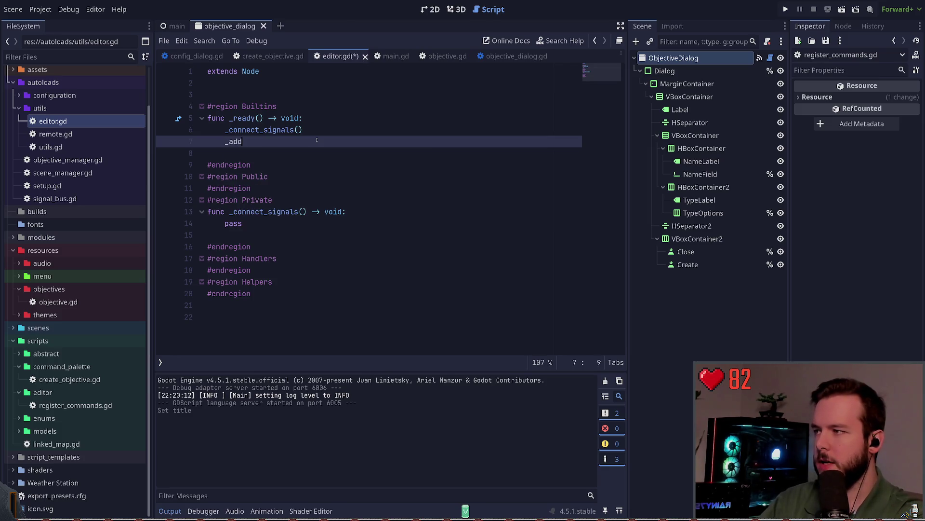
{"action": "type", "text": "ds()"}
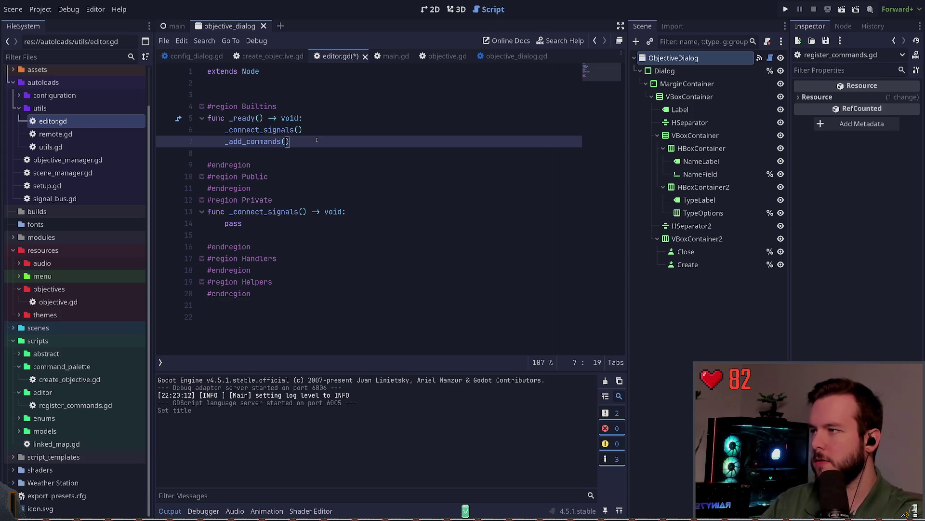
{"action": "key", "text": "Return"}
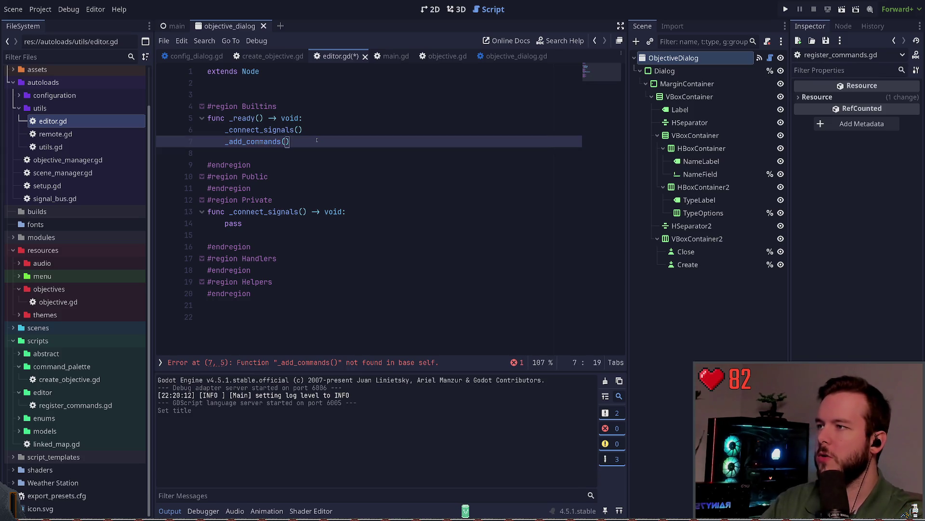
{"action": "key", "text": "ctrl+Home"}
{"action": "key", "text": "Return"}
{"action": "key", "text": "Up"}
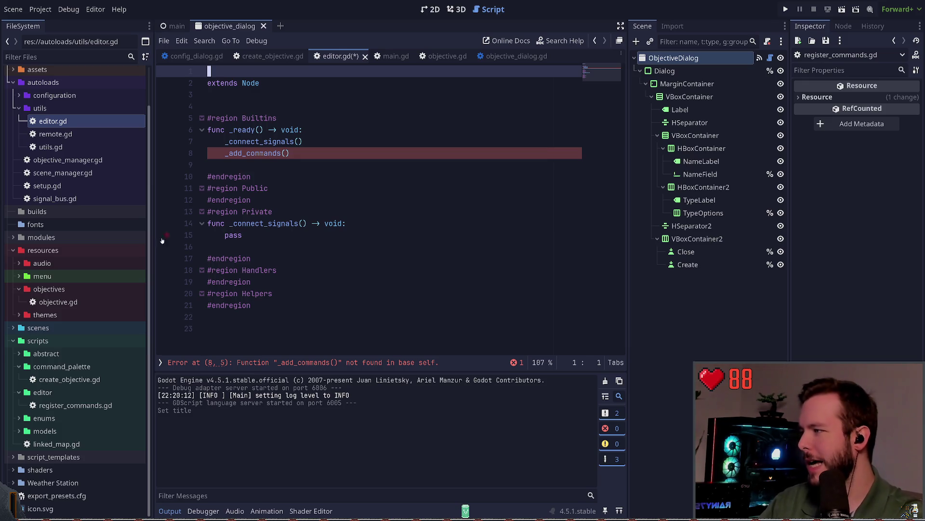
{"action": "scroll", "coordinate": [99, 245], "scroll_direction": "up", "scroll_amount": 3}
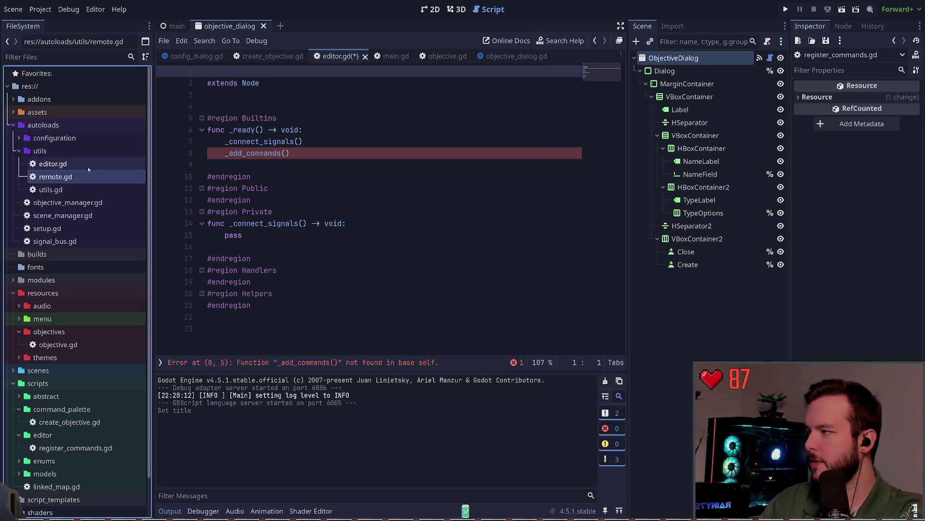
Step: Delete editor.gd, open utils.gd and call _register_editor_commands() in _ready
{"action": "key", "text": "Delete"}
{"action": "key", "text": "Return"}
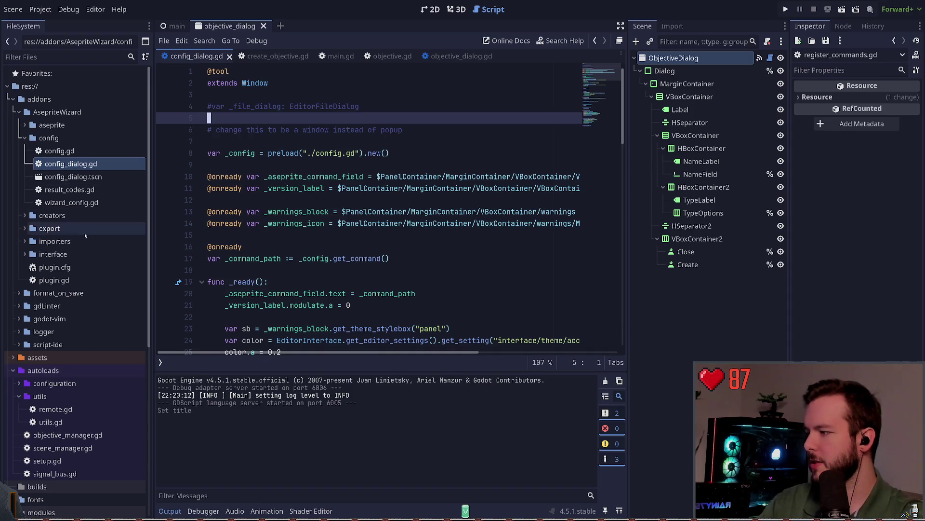
{"action": "double_click", "coordinate": [51, 421]}
{"action": "left_click", "coordinate": [308, 144]}
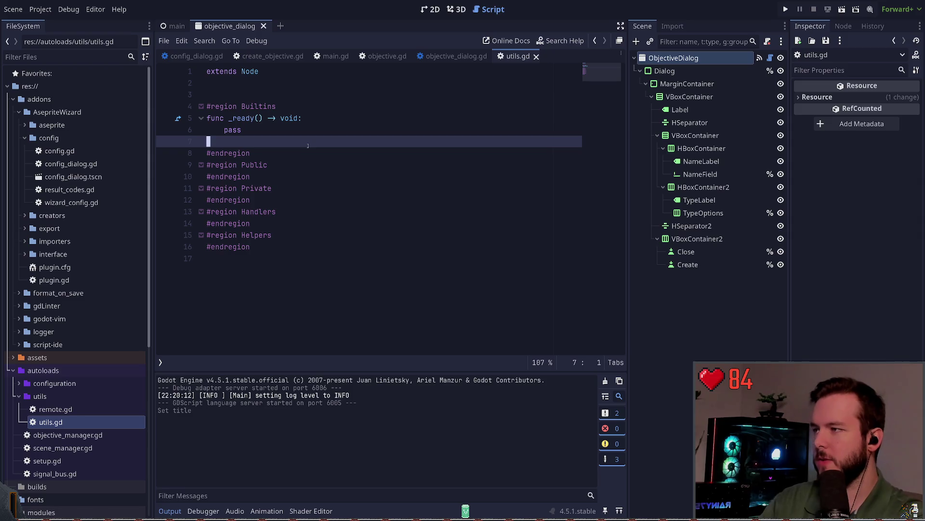
{"action": "key", "text": "k"}
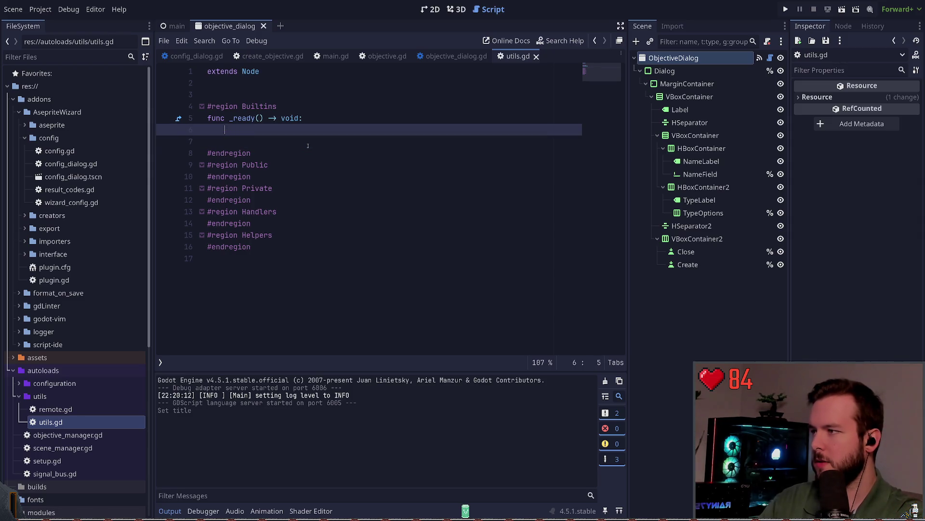
{"action": "type", "text": "register_edit"}
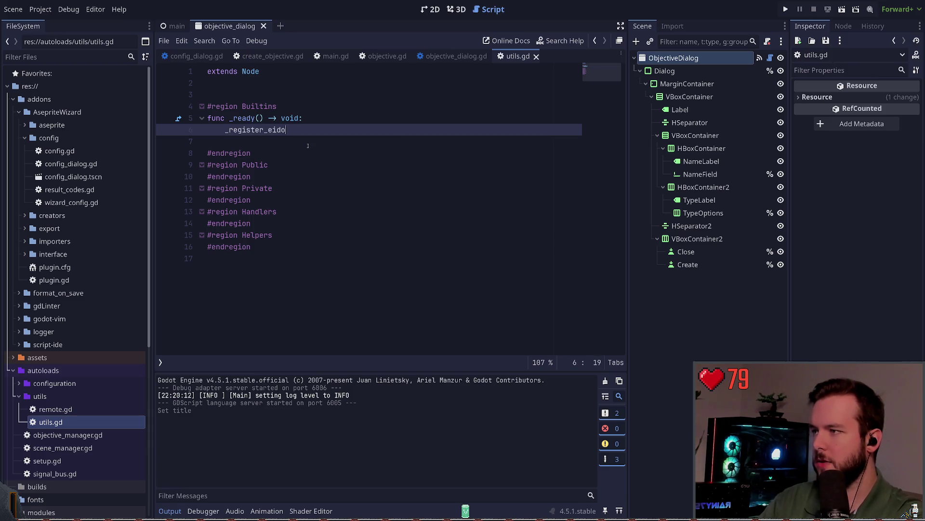
{"action": "type", "text": "or_ocm"}
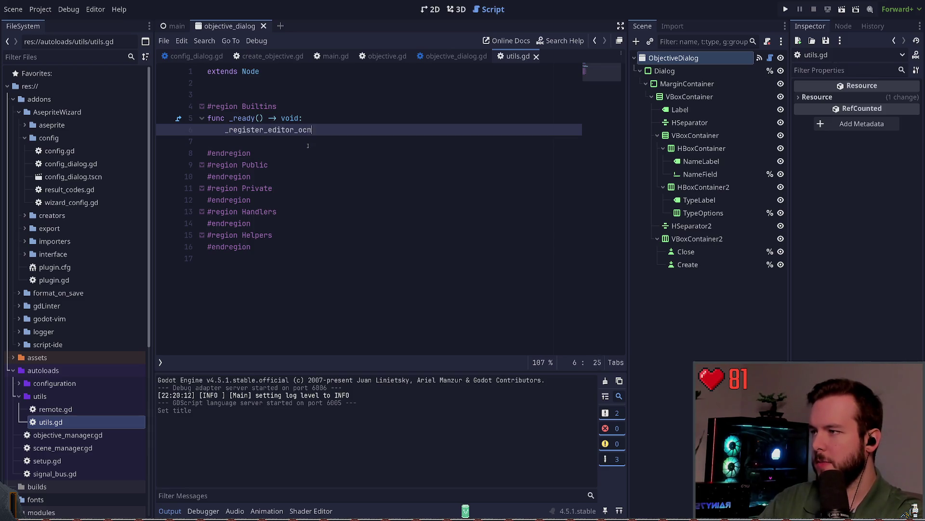
{"action": "key", "text": "BackSpace"}
{"action": "key", "text": "BackSpace"}
{"action": "key", "text": "BackSpace"}
{"action": "type", "text": "commands("}
{"action": "key", "text": "Escape"}
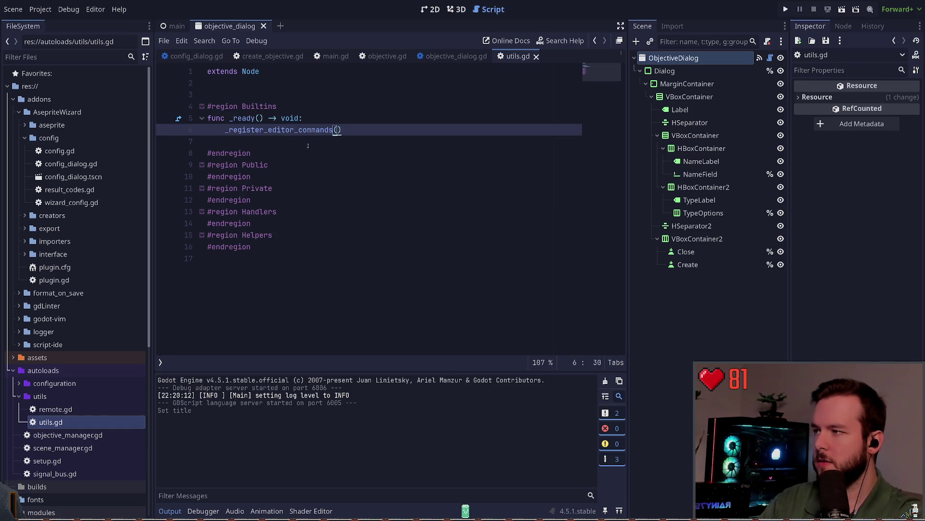
Step: Rename the startup call to _add_editor_commands() using vim keys
{"action": "key", "text": "b"}
{"action": "key", "text": "l"}
{"action": "key", "text": "c"}
{"action": "key", "text": "t"}
{"action": "key", "text": "underscore"}
{"action": "type", "text": "add"}
{"action": "key", "text": "Escape"}
{"action": "key", "text": "j"}
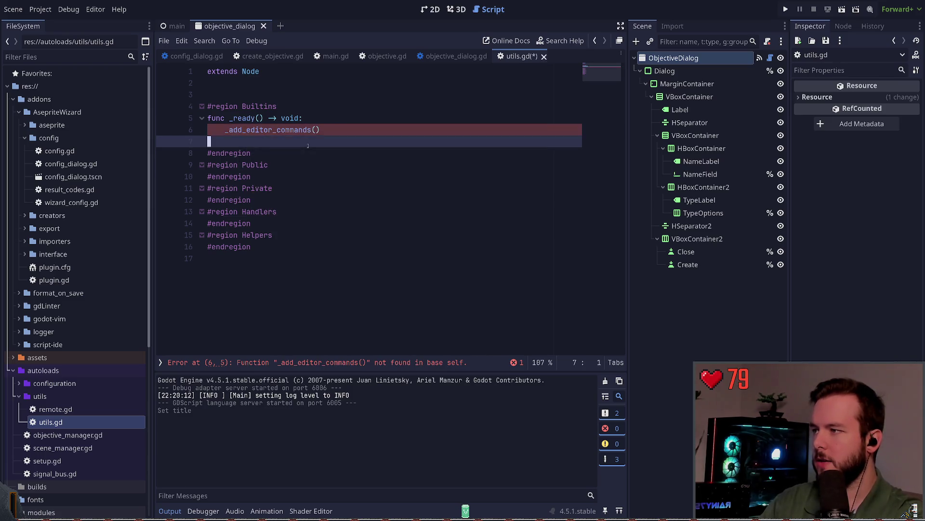
Step: Declare func _add_editor_commands() -> void under #region Private, beginning its body with 'register'
{"action": "key", "text": "j"}
{"action": "key", "text": "j"}
{"action": "key", "text": "j"}
{"action": "key", "text": "j"}
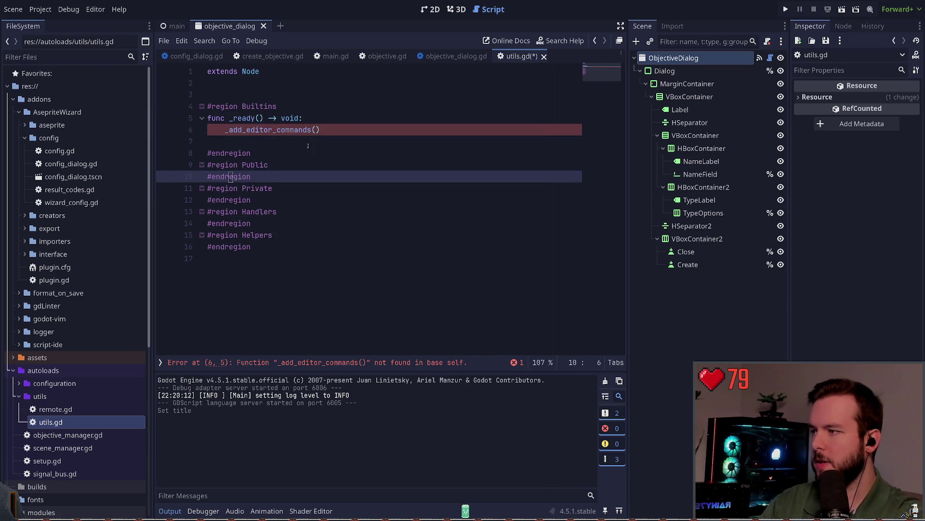
{"action": "key", "text": "o"}
{"action": "key", "text": "Return"}
{"action": "key", "text": "Up"}
{"action": "type", "text": "func _ad"}
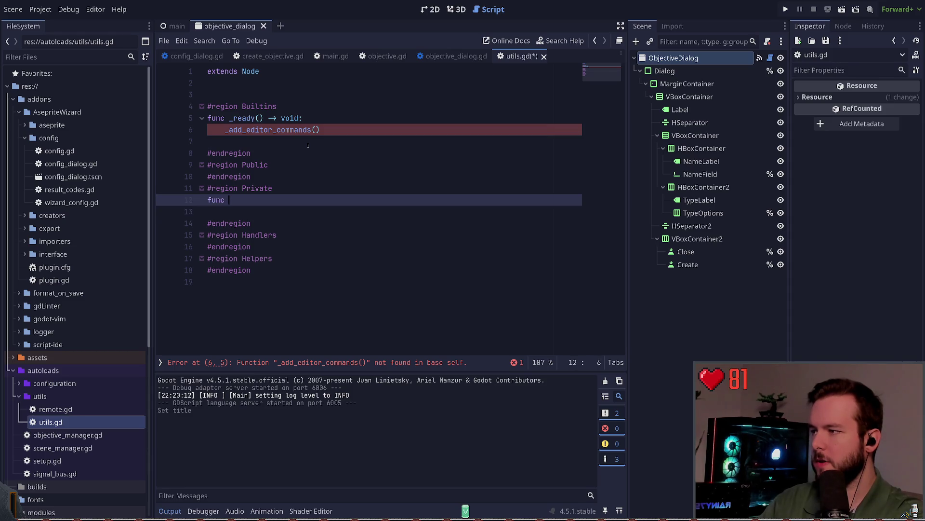
{"action": "type", "text": "d_edit"}
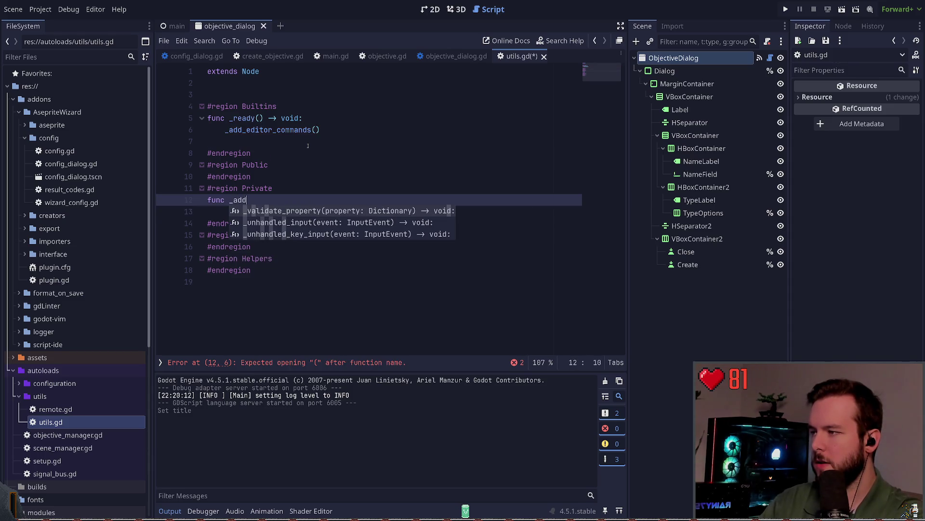
{"action": "type", "text": "or_commands("}
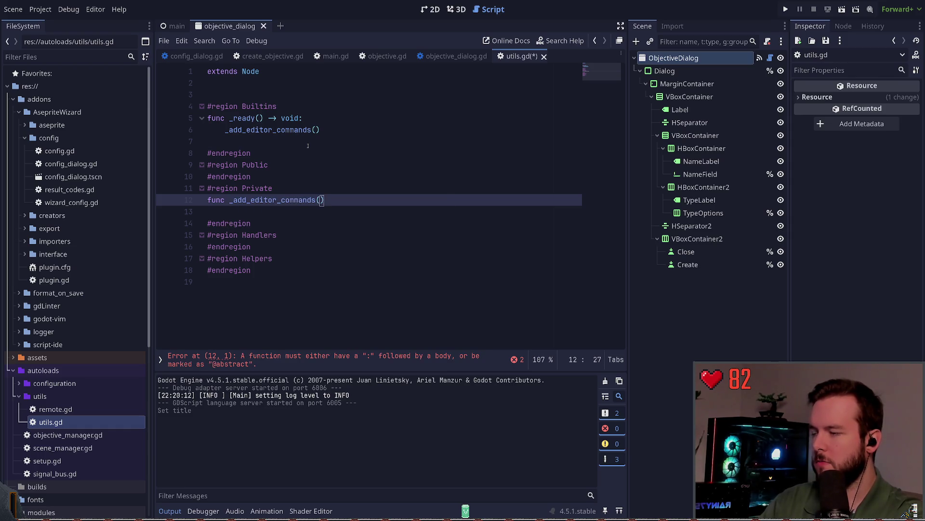
{"action": "type", "text": ") -> void:"}
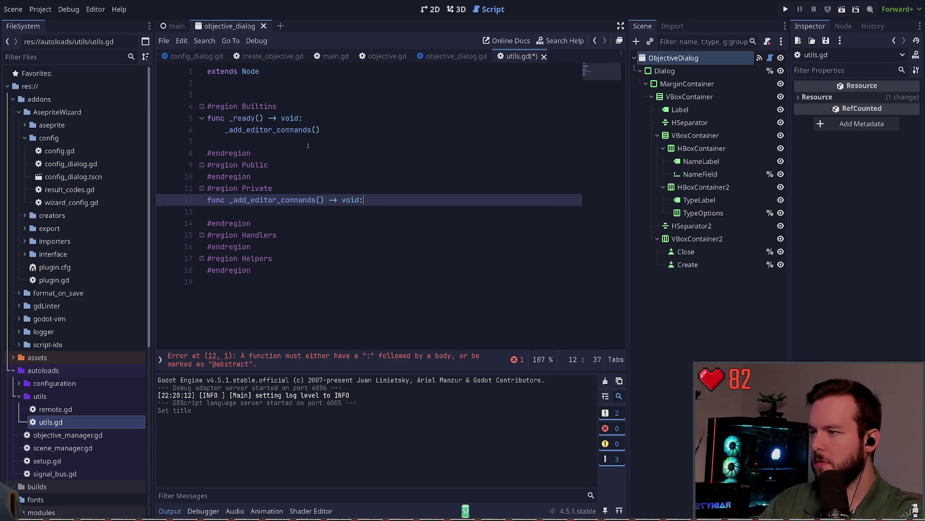
{"action": "key", "text": "Return"}
{"action": "type", "text": "register"}
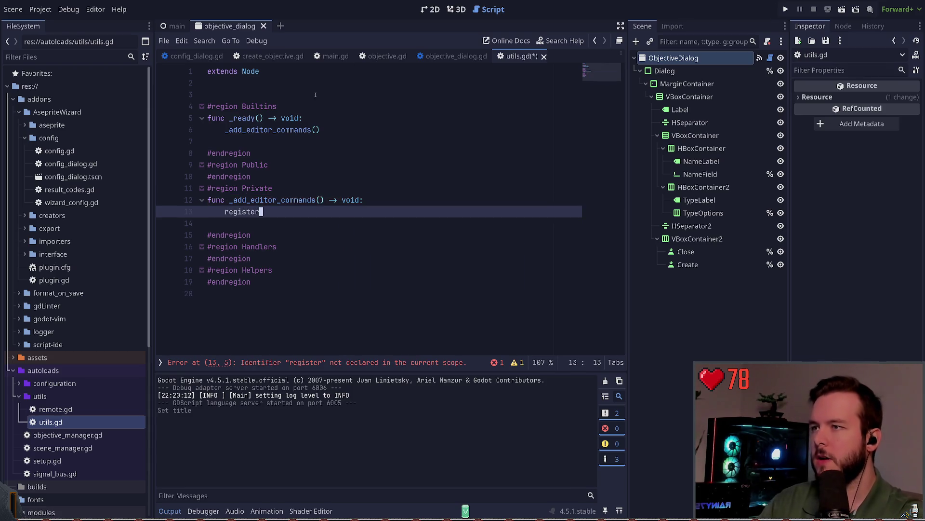
{"action": "scroll", "coordinate": [120, 303], "scroll_direction": "down", "scroll_amount": 6}
Step: Copy the registration lines from register_commands.gd and close the objective_dialog, objective, main and create_objective tabs
{"action": "double_click", "coordinate": [75, 405]}
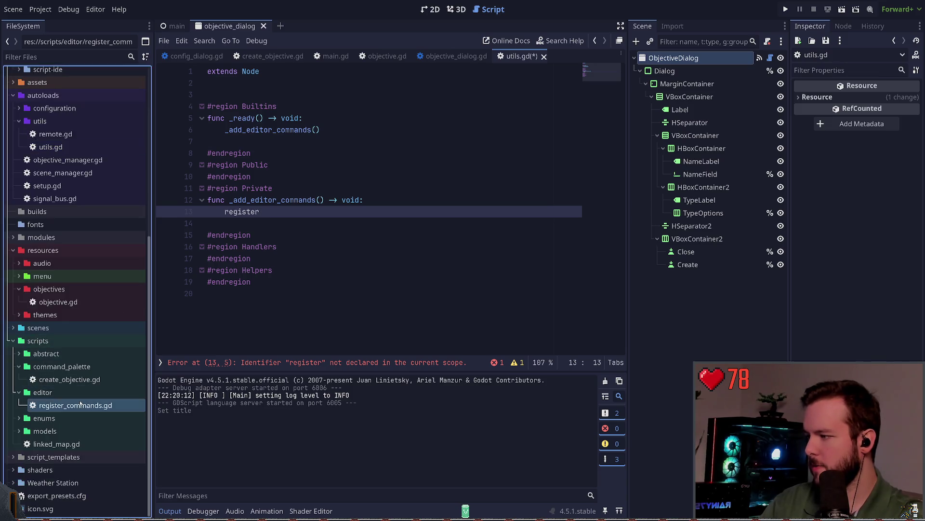
{"action": "left_click_drag", "start_coordinate": [410, 261], "coordinate": [136, 204]}
{"action": "key", "text": "ctrl+c"}
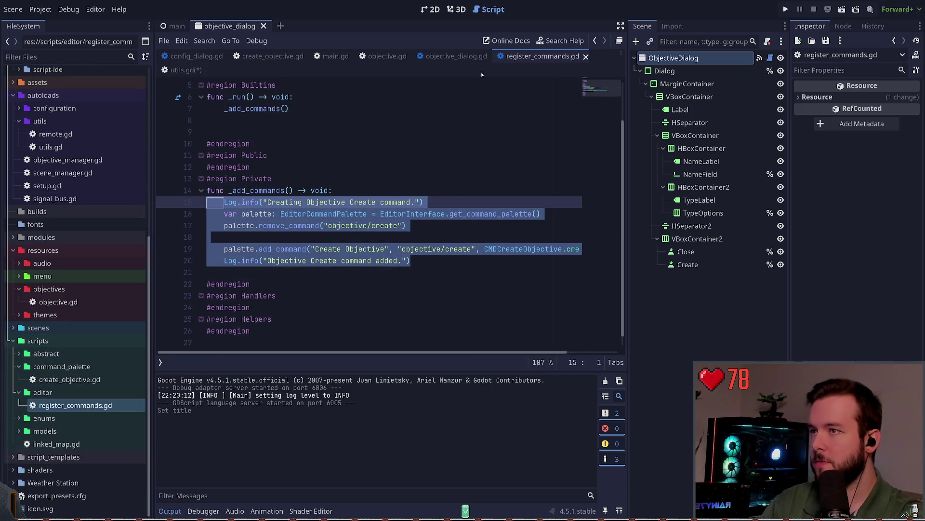
{"action": "left_click", "coordinate": [456, 56]}
{"action": "left_click", "coordinate": [494, 57]}
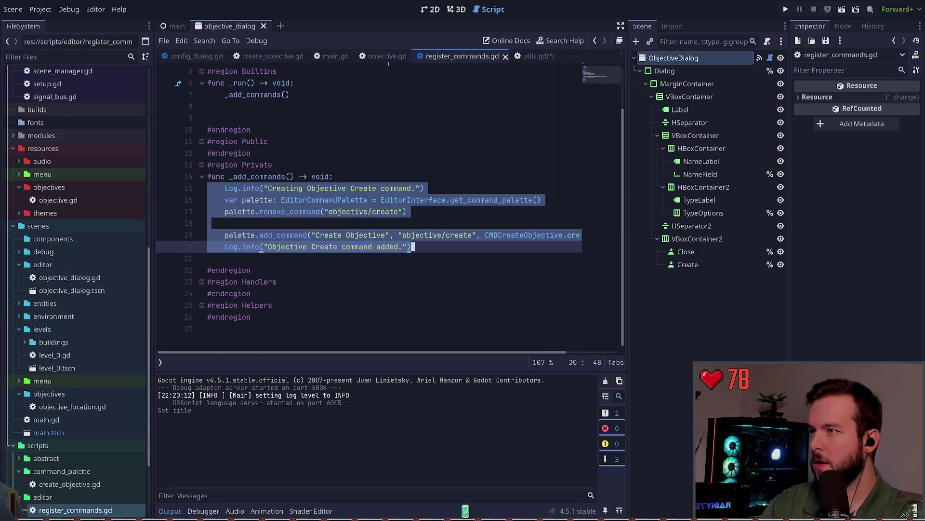
{"action": "left_click", "coordinate": [386, 56]}
{"action": "left_click", "coordinate": [413, 57]}
{"action": "left_click", "coordinate": [335, 56]}
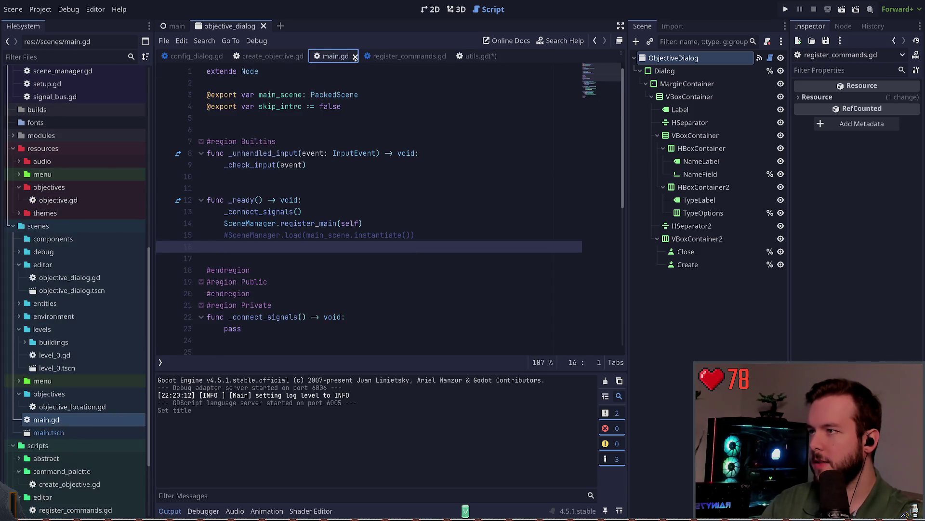
{"action": "left_click", "coordinate": [356, 56]}
{"action": "left_click", "coordinate": [310, 57]}
{"action": "left_click", "coordinate": [310, 56]}
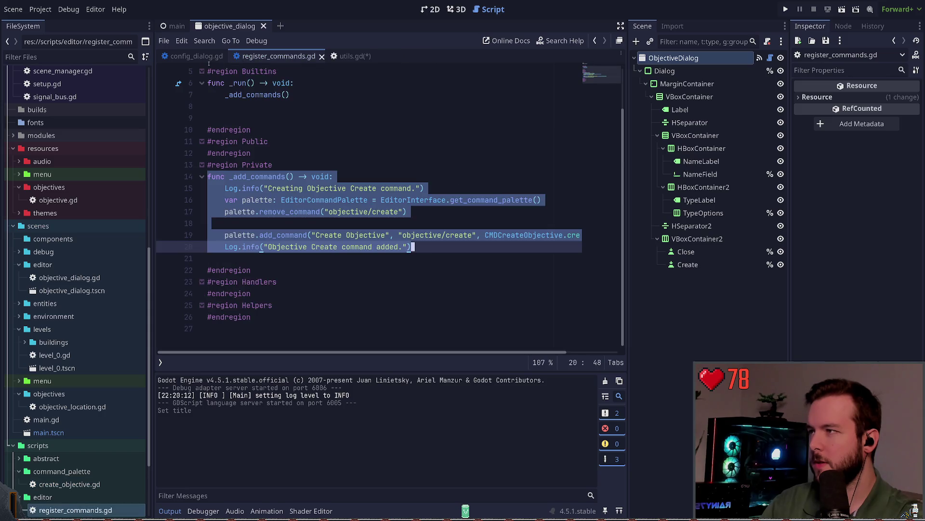
{"action": "left_click", "coordinate": [350, 56]}
Step: Paste the registration code over 'register' in utils.gd and fix the first line's indentation
{"action": "left_click_drag", "start_coordinate": [261, 212], "coordinate": [220, 212]}
{"action": "key", "text": "ctrl+v"}
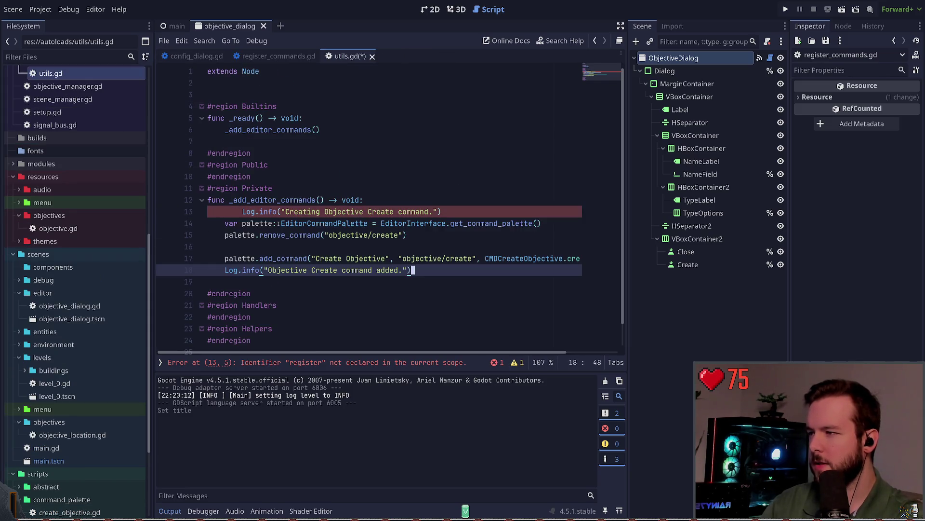
{"action": "left_click", "coordinate": [256, 212]}
{"action": "key", "text": "shift+Tab"}
{"action": "key", "text": "End"}
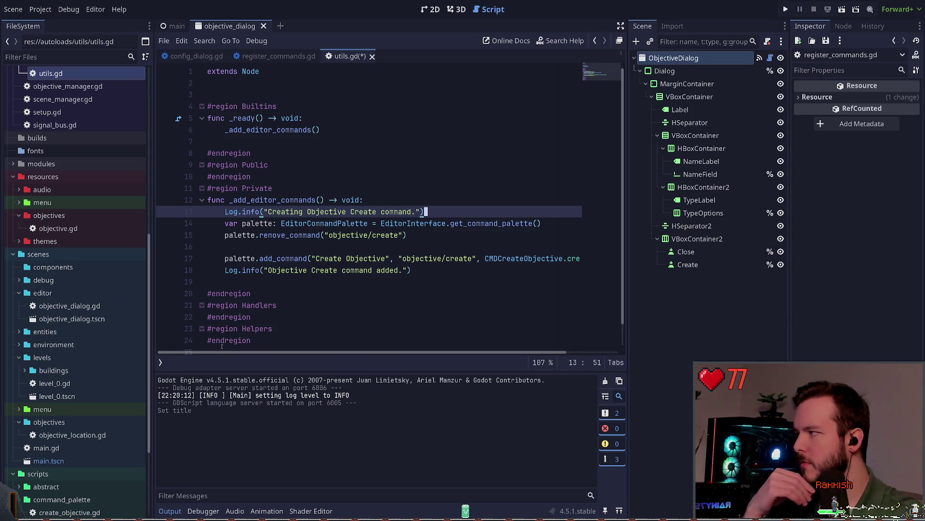
Step: Declare a new function _add_objective_create() -> void below the existing function in utils.gd
{"action": "scroll", "coordinate": [300, 261], "scroll_direction": "down", "scroll_amount": 1}
{"action": "left_click", "coordinate": [300, 261]}
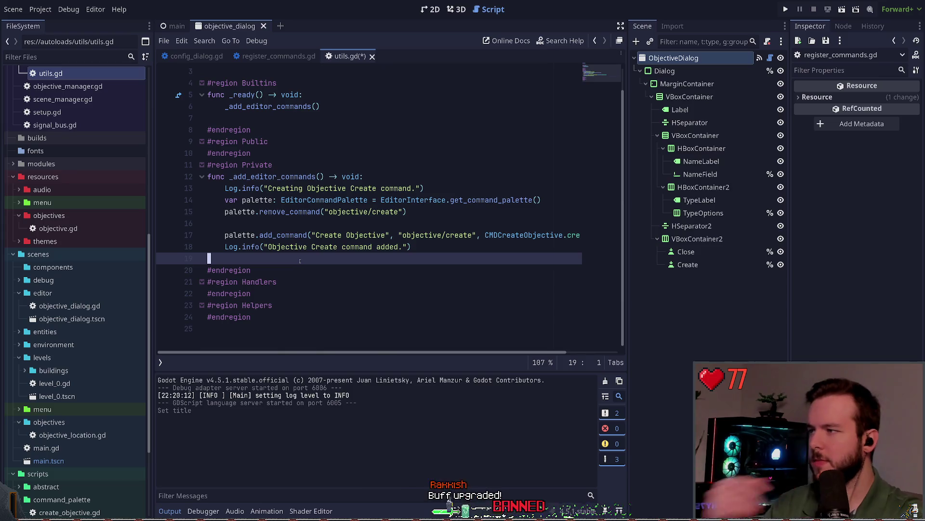
{"action": "key", "text": "Return"}
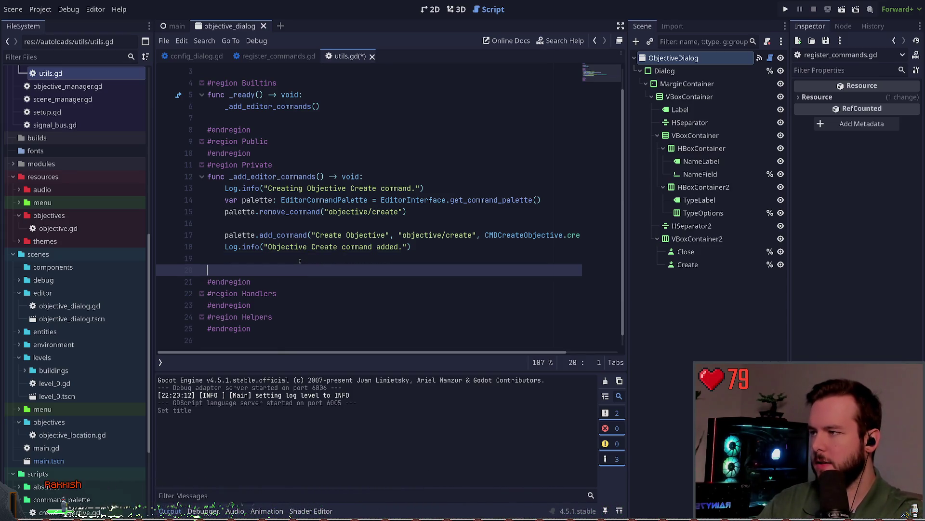
{"action": "type", "text": "func _add_"}
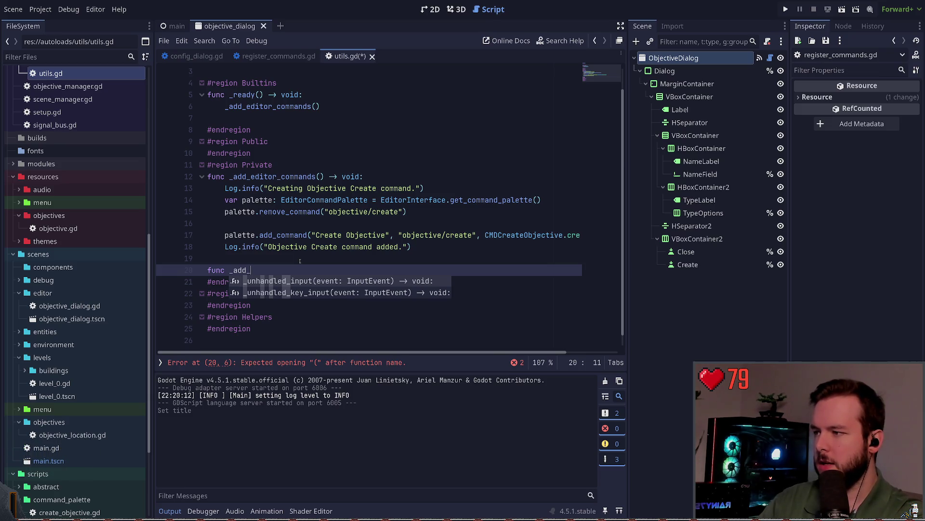
{"action": "type", "text": "objective_create"}
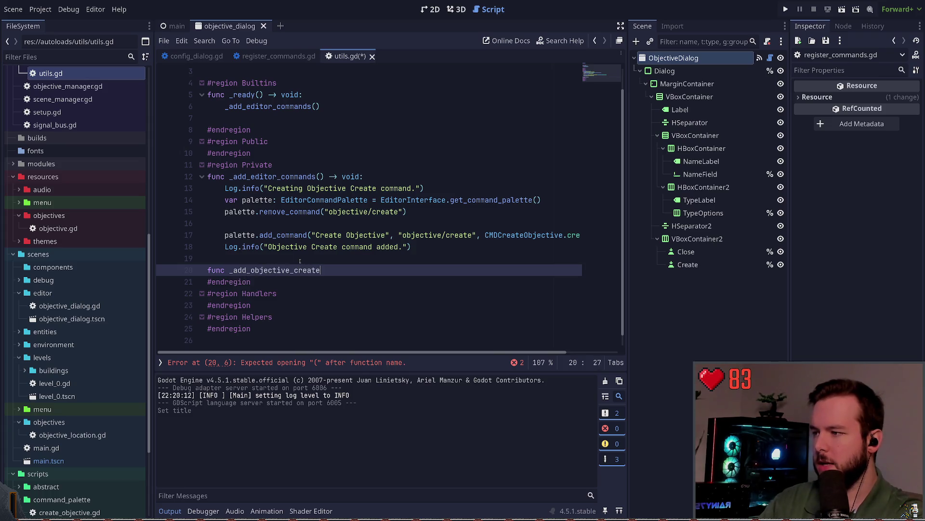
{"action": "type", "text": "("}
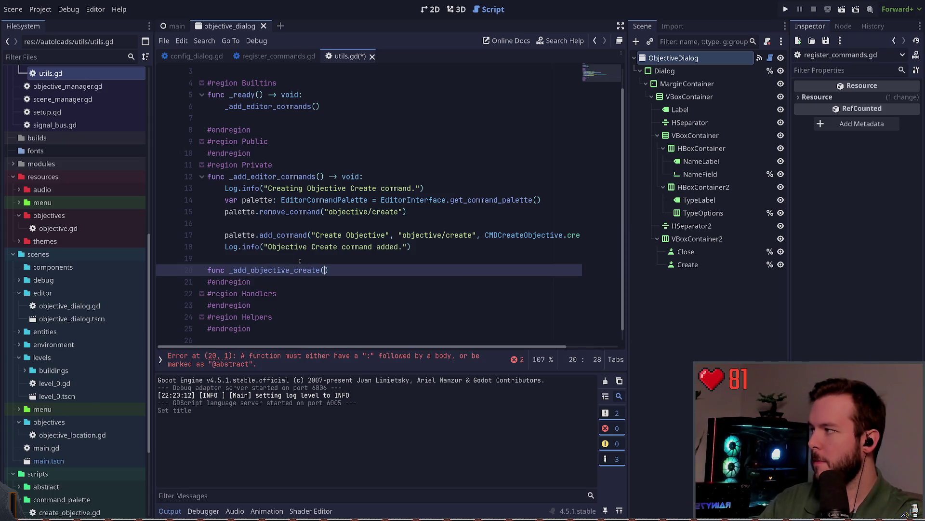
{"action": "type", "text": ") ->"}
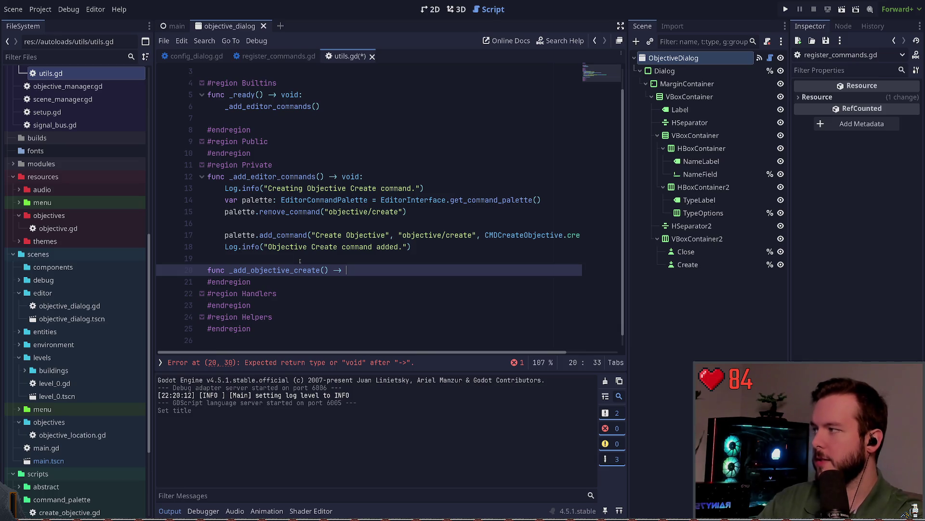
{"action": "left_click", "coordinate": [202, 165]}
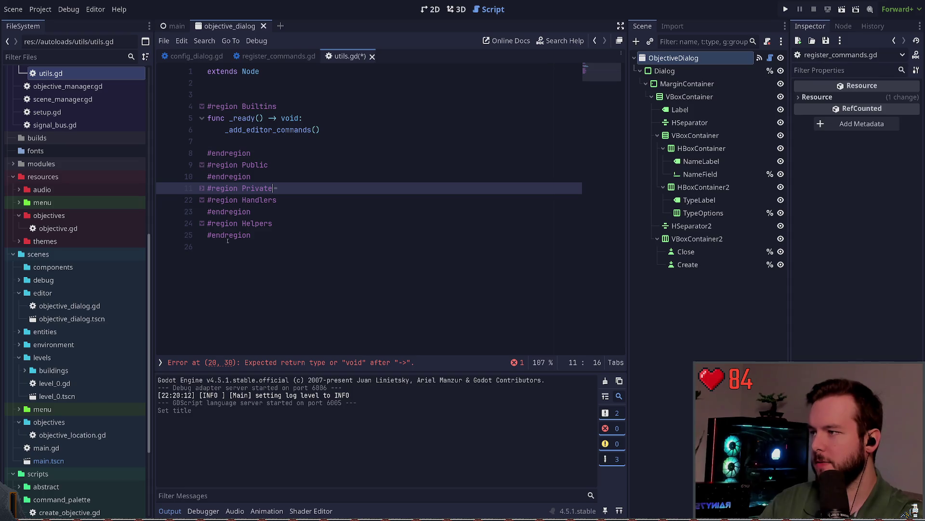
{"action": "left_click", "coordinate": [202, 189]}
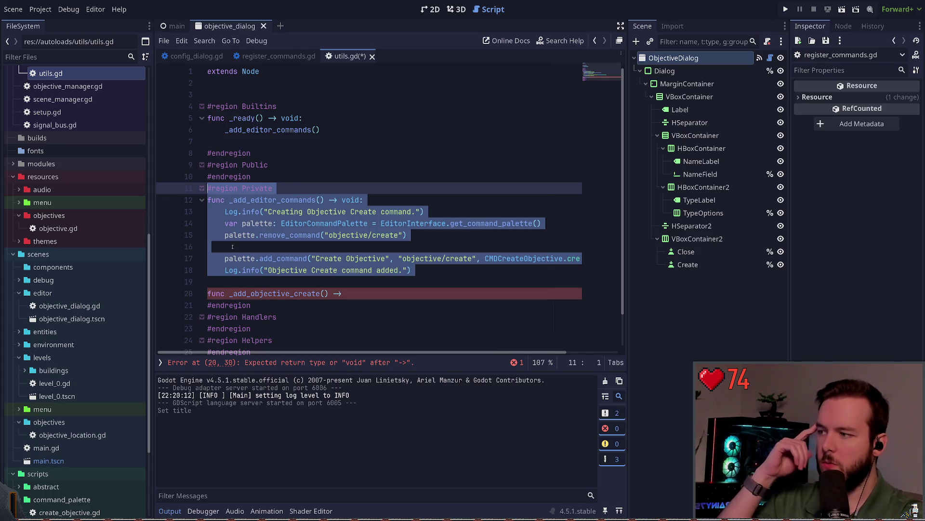
{"action": "scroll", "coordinate": [263, 258], "scroll_direction": "down", "scroll_amount": 1}
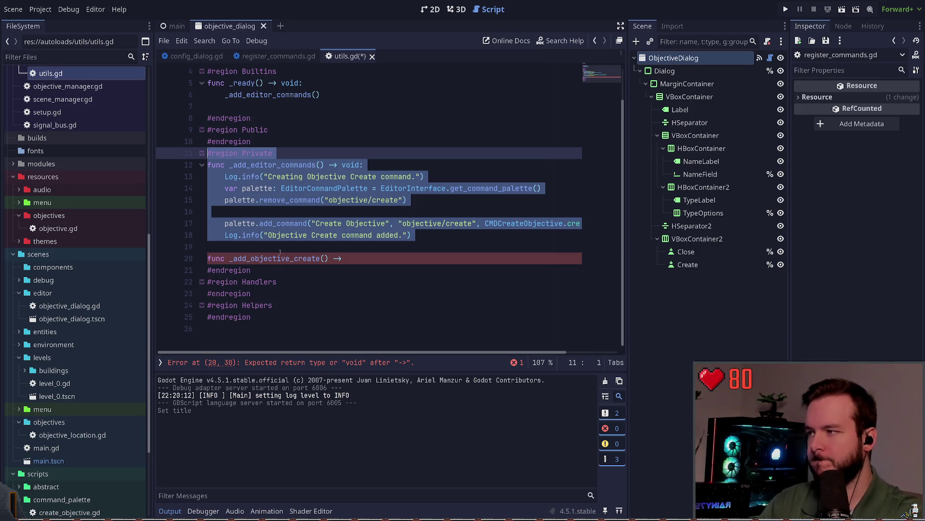
{"action": "left_click", "coordinate": [281, 251]}
{"action": "key", "text": "Down"}
{"action": "key", "text": "End"}
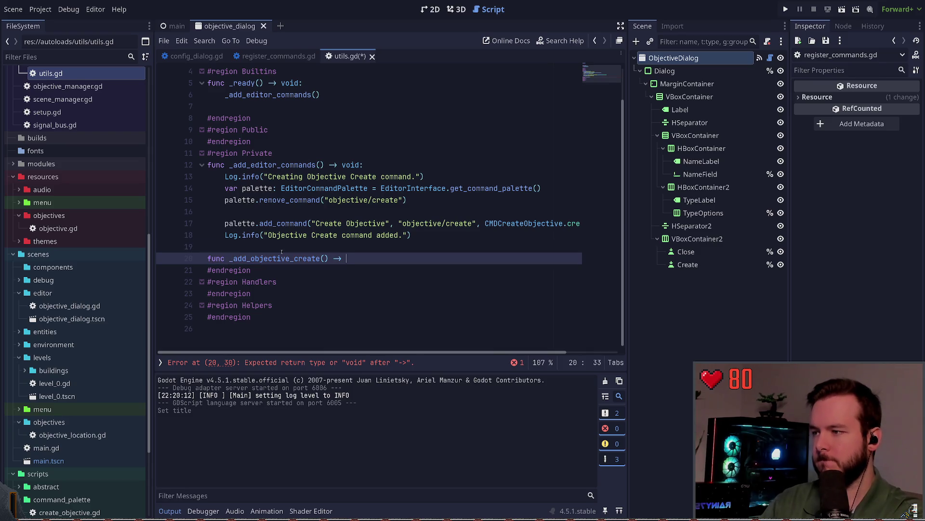
{"action": "type", "text": "void:"}
{"action": "key", "text": "Return"}
{"action": "key", "text": "Return"}
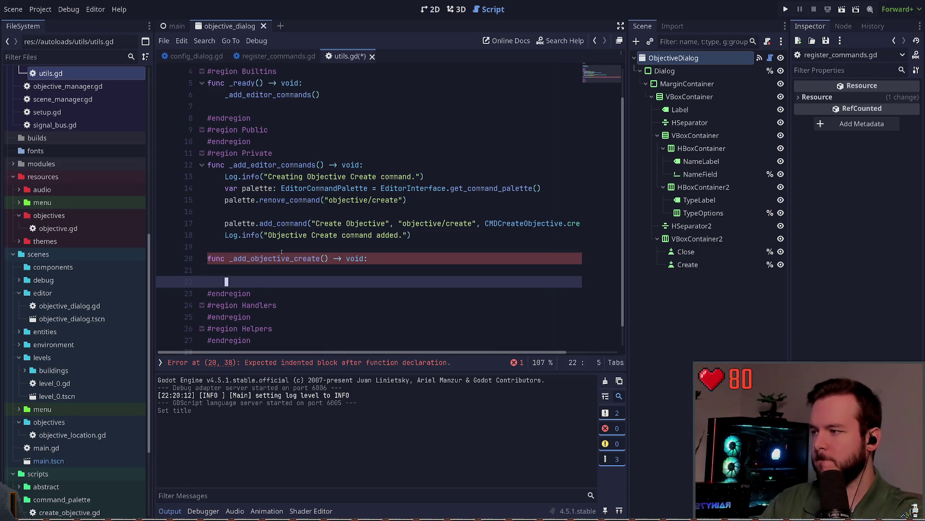
Step: Move the Log and palette registration lines into _add_objective_create, call it from _add_editor_commands, and save
{"action": "key", "text": "Up"}
{"action": "key", "text": "Up"}
{"action": "key", "text": "Up"}
{"action": "key", "text": "shift+Up"}
{"action": "key", "text": "shift+Up"}
{"action": "key", "text": "shift+Up"}
{"action": "key", "text": "shift+Up"}
{"action": "key", "text": "shift+Up"}
{"action": "key", "text": "alt+Down"}
{"action": "key", "text": "alt+Down"}
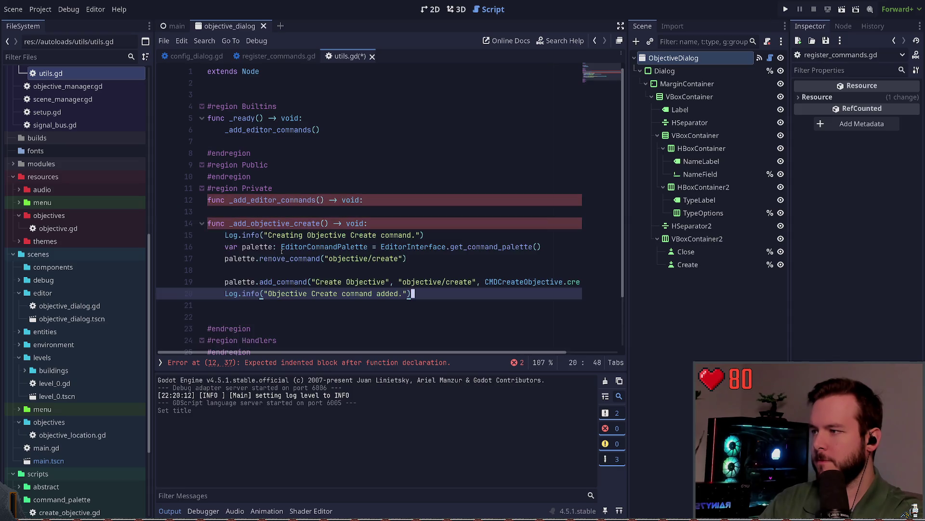
{"action": "key", "text": "Up"}
{"action": "key", "text": "Up"}
{"action": "key", "text": "Up"}
{"action": "key", "text": "Up"}
{"action": "key", "text": "Up"}
{"action": "key", "text": "Up"}
{"action": "key", "text": "End"}
{"action": "key", "text": "Return"}
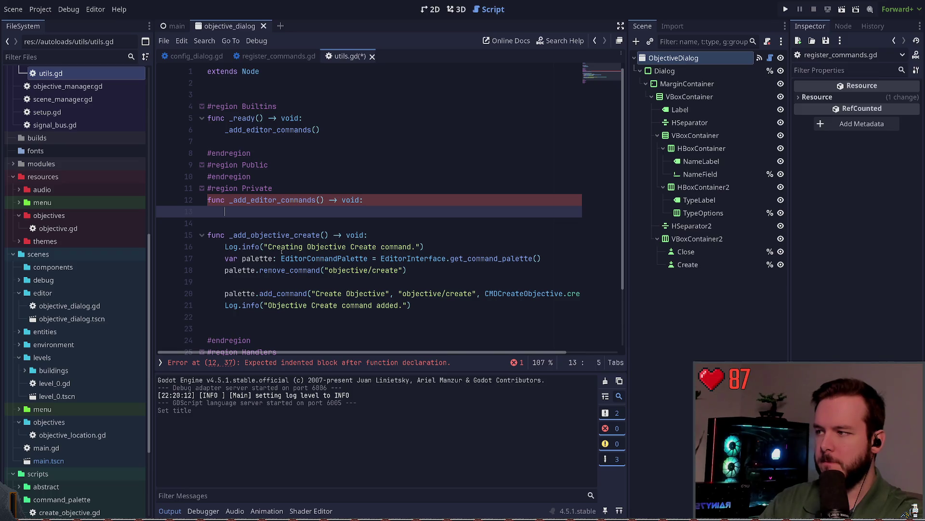
{"action": "type", "text": "_add_"}
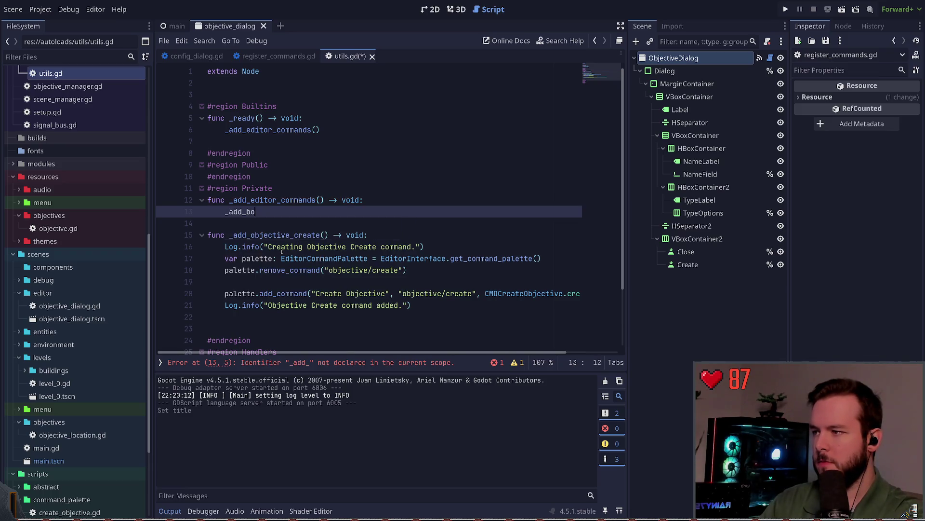
{"action": "type", "text": "ob"}
{"action": "key", "text": "Return"}
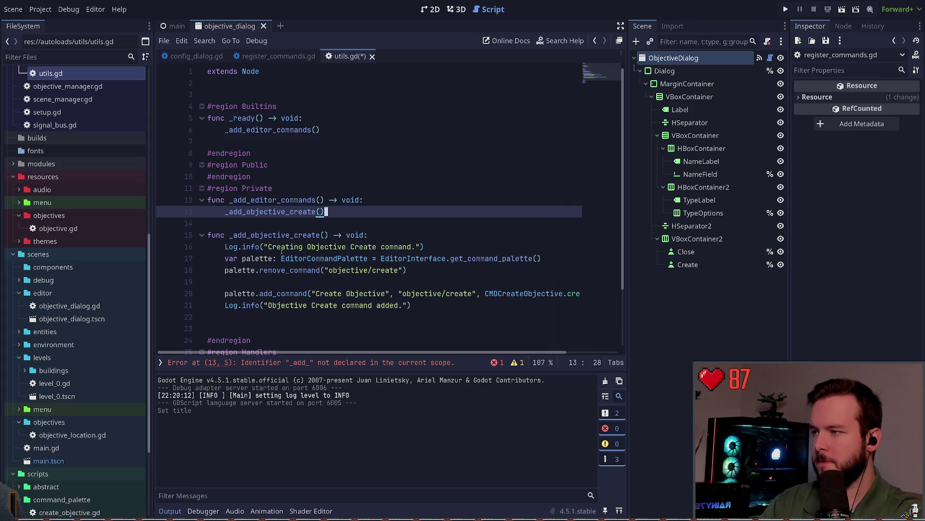
{"action": "key", "text": "ctrl+s"}
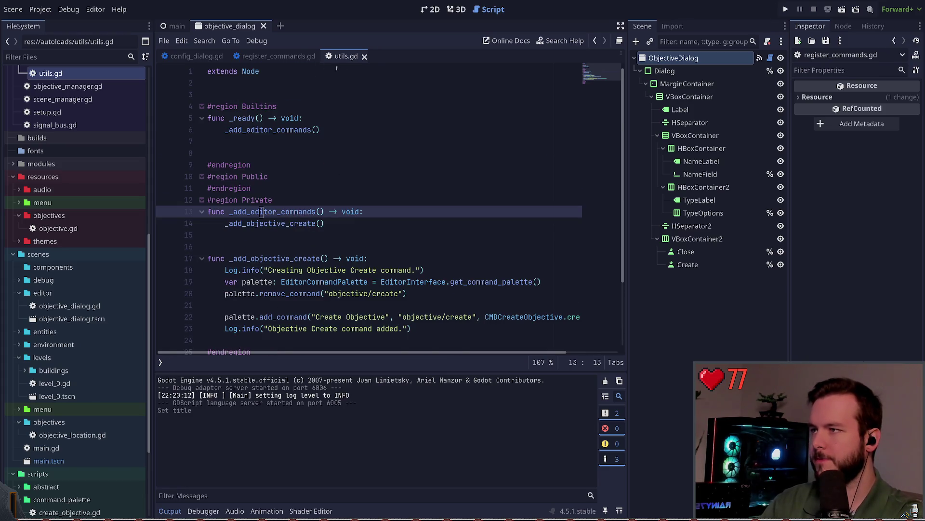
Step: Delete the scripts/editor folder and discard the orphaned register_commands.gd tab
{"action": "left_click", "coordinate": [278, 56]}
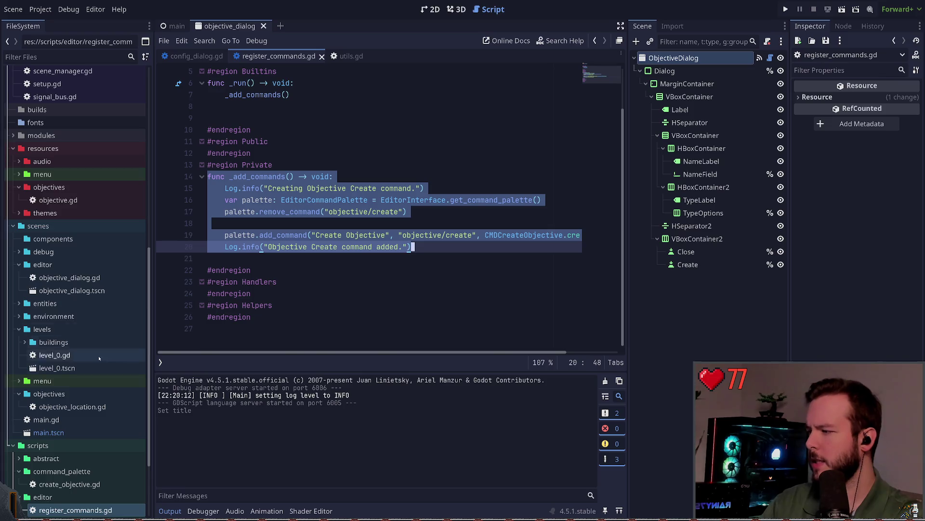
{"action": "left_click", "coordinate": [67, 394]}
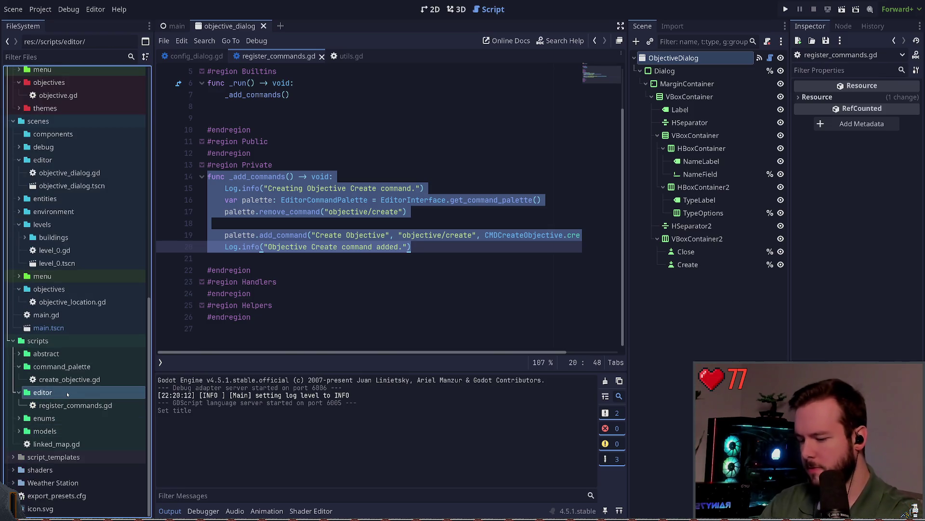
{"action": "key", "text": "Delete"}
{"action": "key", "text": "Return"}
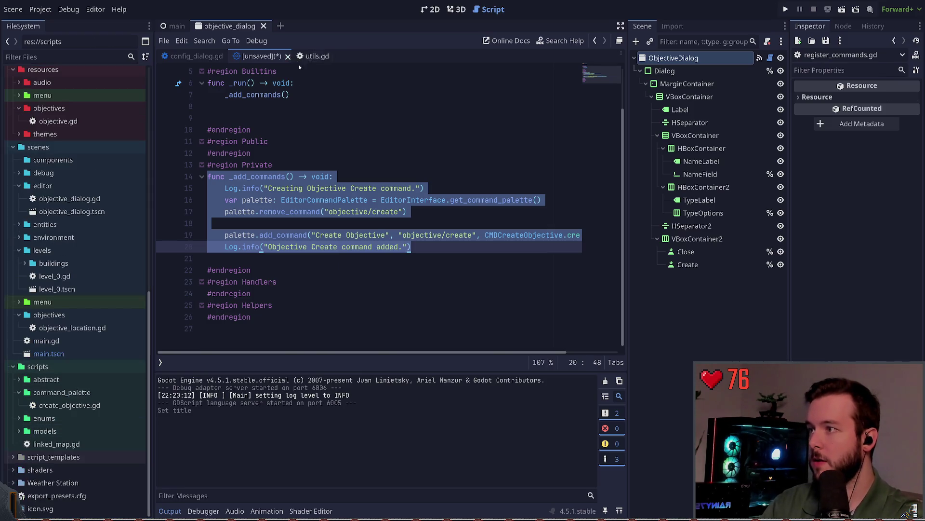
{"action": "left_click", "coordinate": [553, 271]}
{"action": "key", "text": "ctrl+w"}
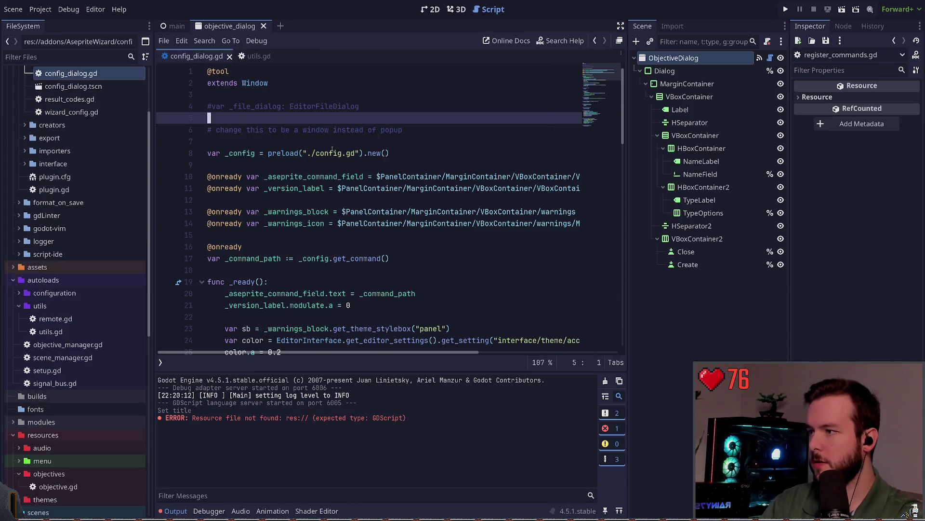
Step: Close config_dialog.gd, open objective_location.gd, then open create_objective.gd in the script editor
{"action": "left_click", "coordinate": [229, 57]}
{"action": "scroll", "coordinate": [133, 270], "scroll_direction": "down", "scroll_amount": 10}
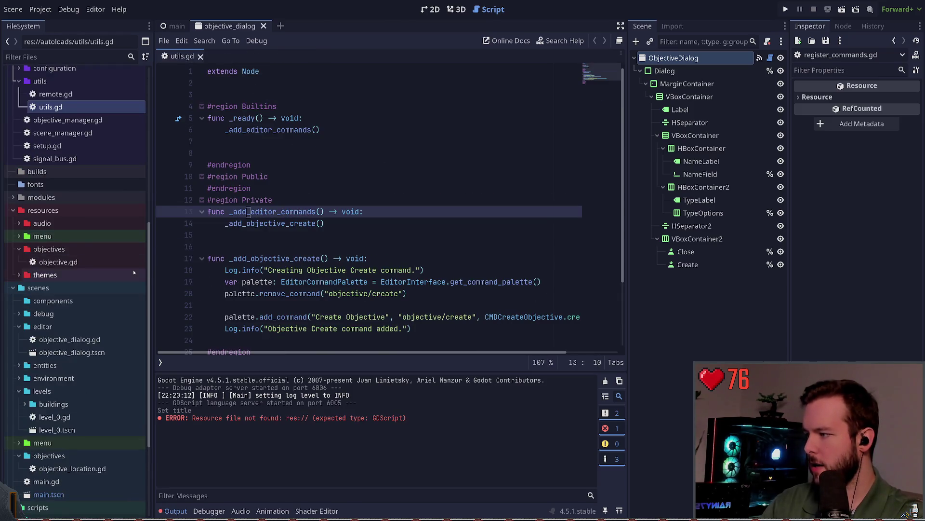
{"action": "left_click", "coordinate": [68, 359]}
{"action": "double_click", "coordinate": [67, 357]}
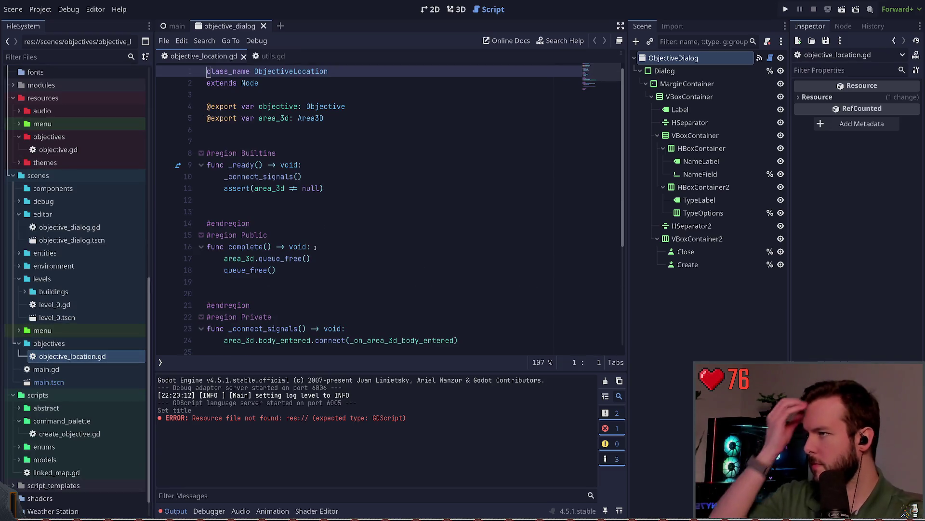
{"action": "left_click", "coordinate": [18, 343]}
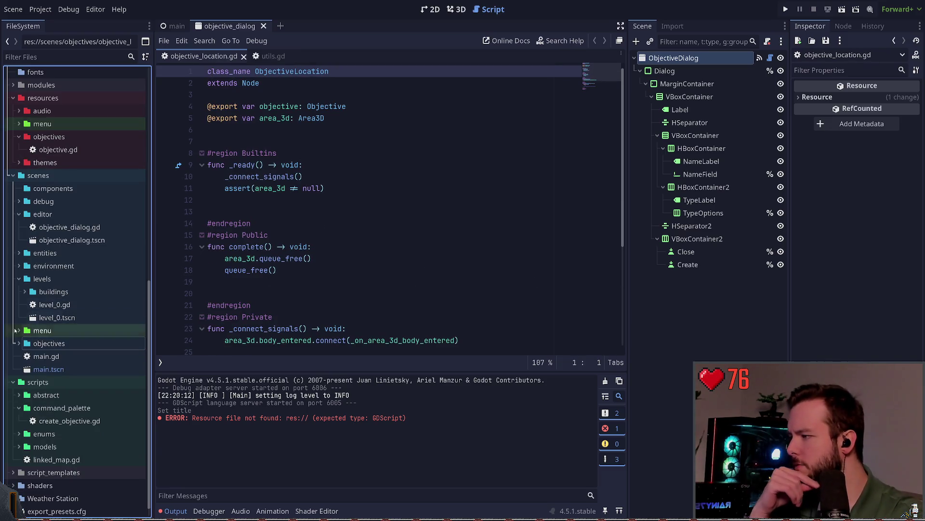
{"action": "double_click", "coordinate": [63, 405]}
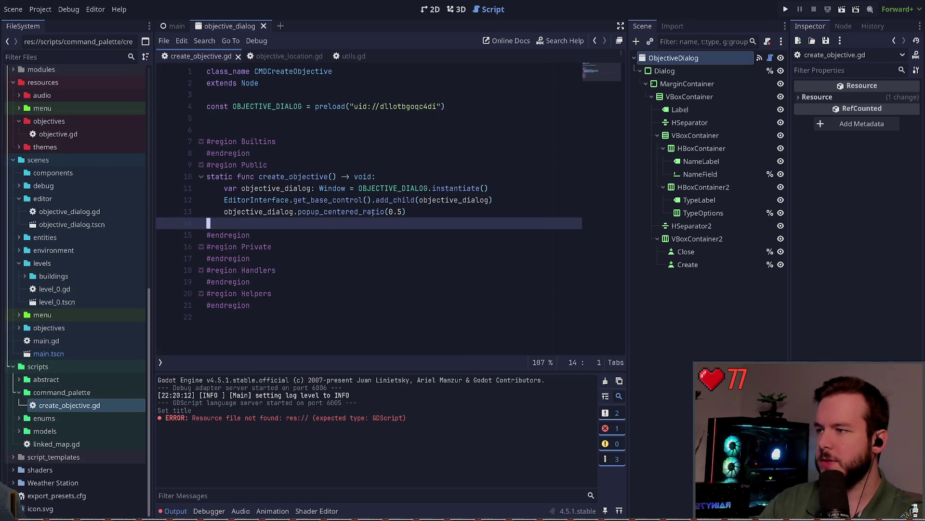
Step: Look over create_objective.gd's body, folding and unfolding create_objective and the Public region
{"action": "key", "text": "shift+Up"}
{"action": "key", "text": "shift+Up"}
{"action": "key", "text": "shift+Up"}
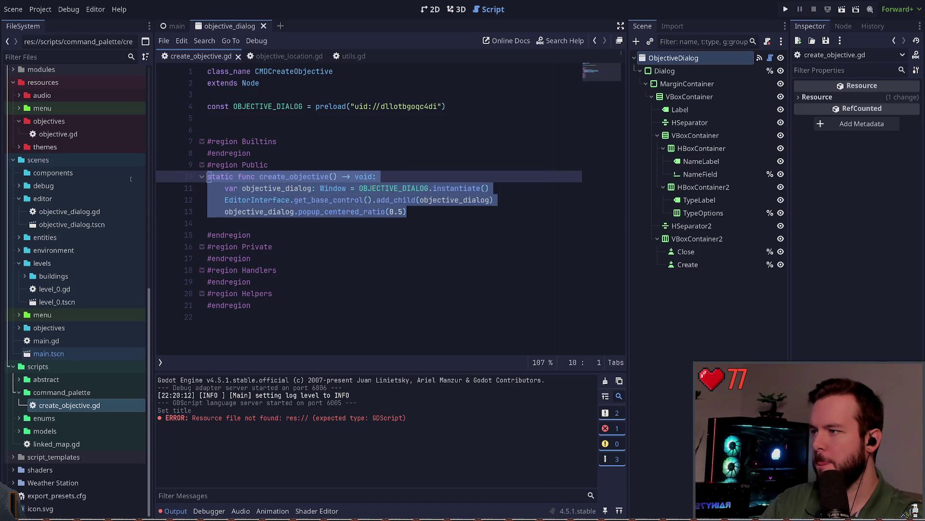
{"action": "key", "text": "shift+Down"}
{"action": "left_click", "coordinate": [431, 213]}
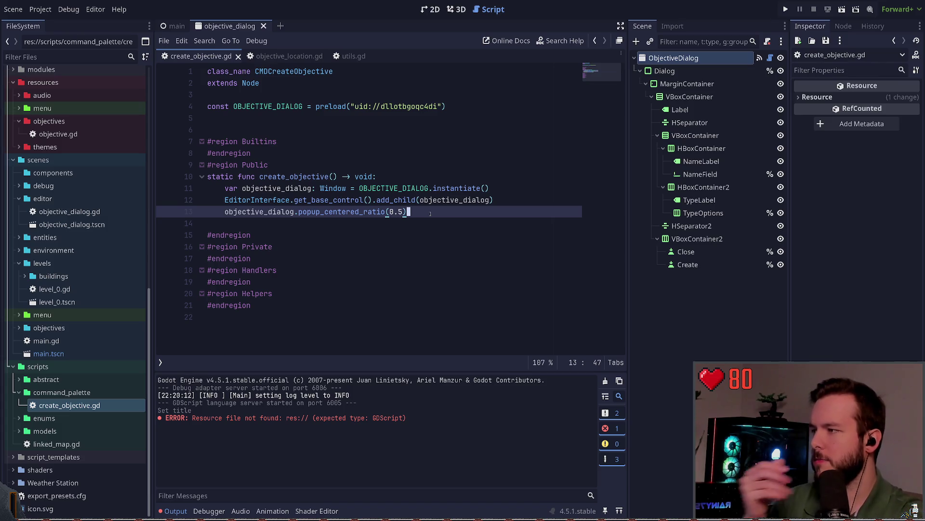
{"action": "left_click", "coordinate": [201, 177]}
{"action": "left_click", "coordinate": [202, 176]}
{"action": "left_click", "coordinate": [202, 165]}
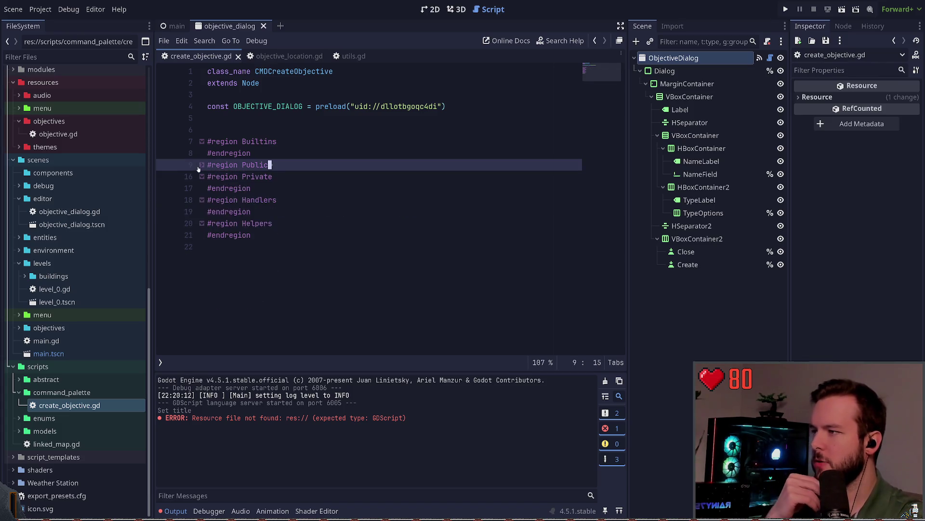
{"action": "left_click", "coordinate": [201, 165]}
{"action": "left_click", "coordinate": [421, 216]}
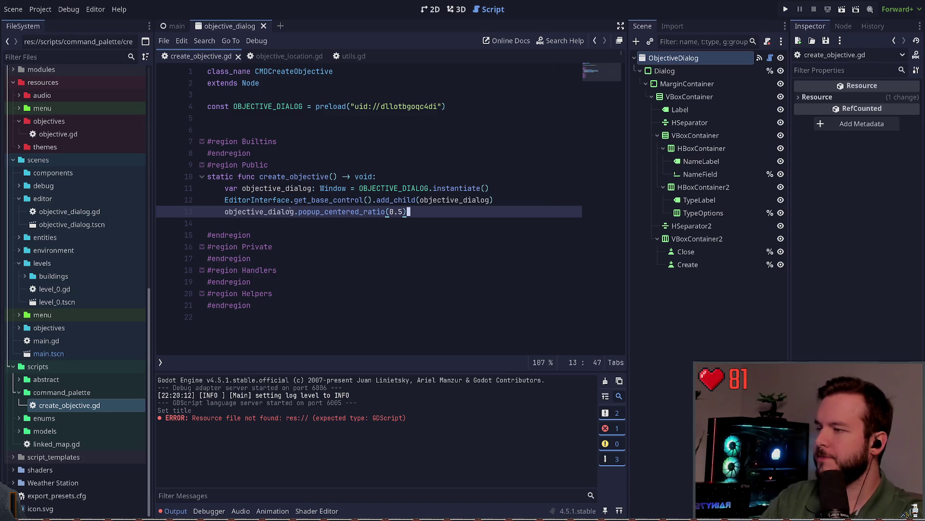
{"action": "key", "text": "Up"}
{"action": "key", "text": "Up"}
{"action": "key", "text": "Up"}
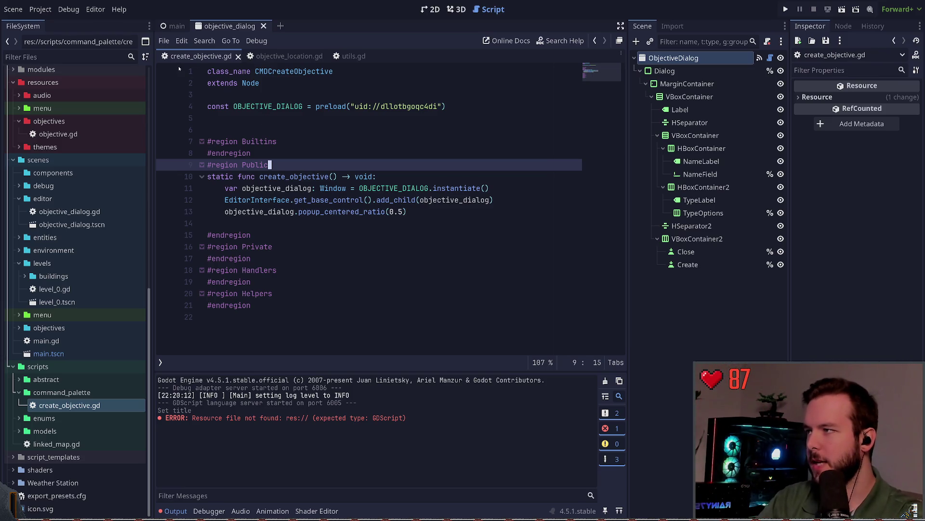
{"action": "left_click", "coordinate": [225, 118]}
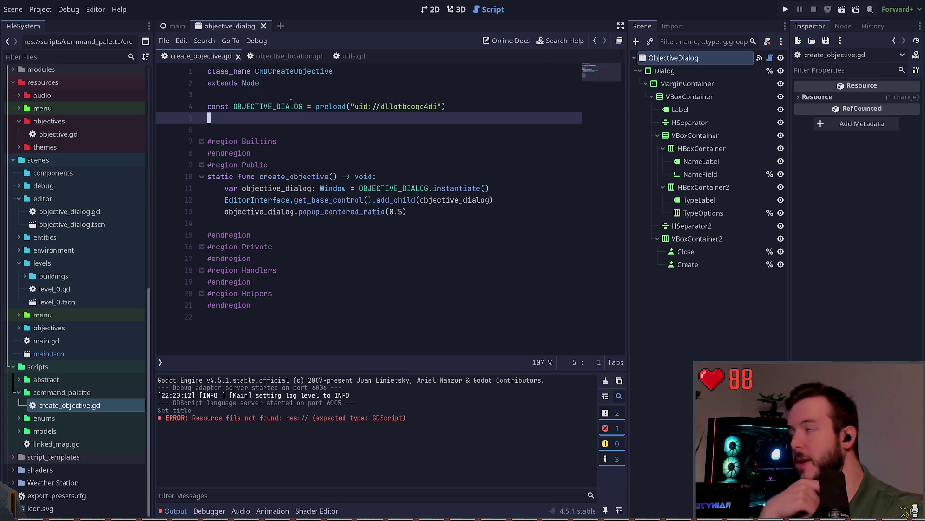
{"action": "key", "text": "Return"}
{"action": "type", "text": "class "}
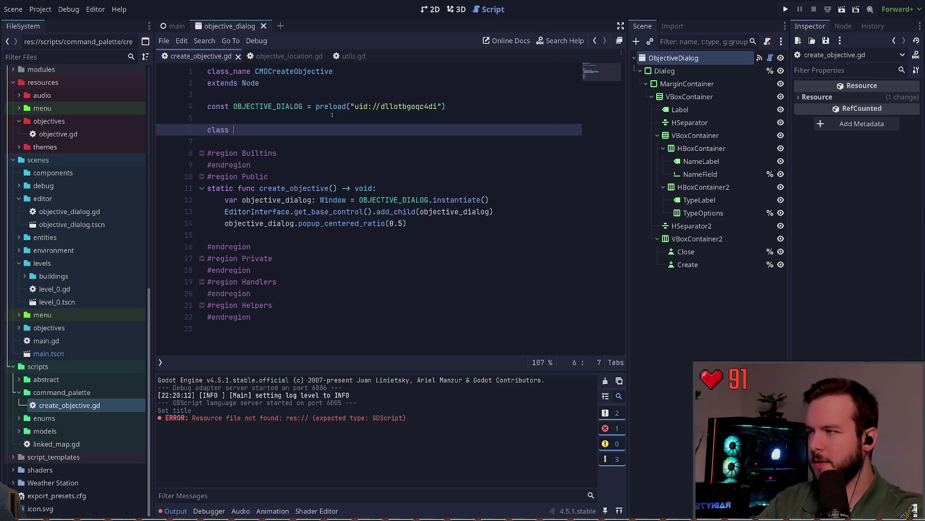
{"action": "type", "text": "Interface:"}
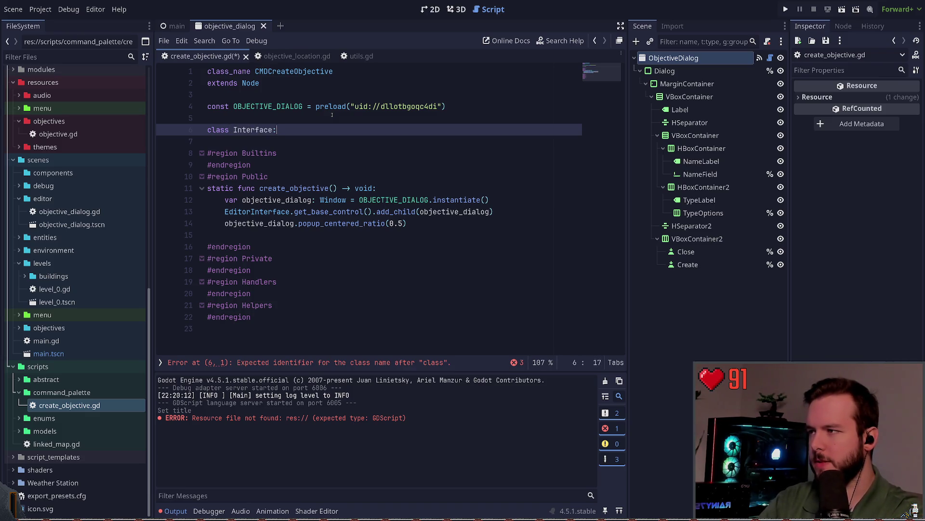
{"action": "key", "text": "ctrl+BackSpace"}
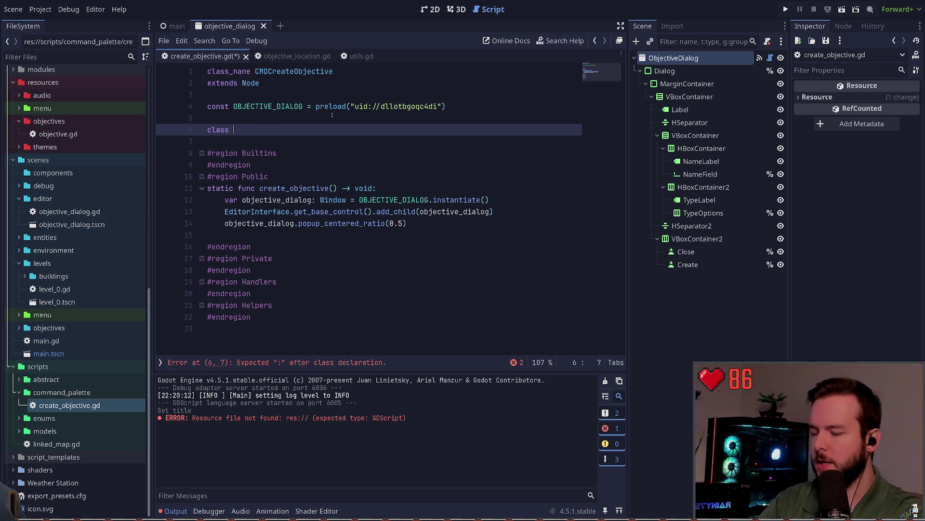
{"action": "type", "text": "Test"}
{"action": "key", "text": "BackSpace"}
{"action": "key", "text": "BackSpace"}
{"action": "key", "text": "BackSpace"}
{"action": "type", "text": "xample:"}
{"action": "key", "text": "Return"}
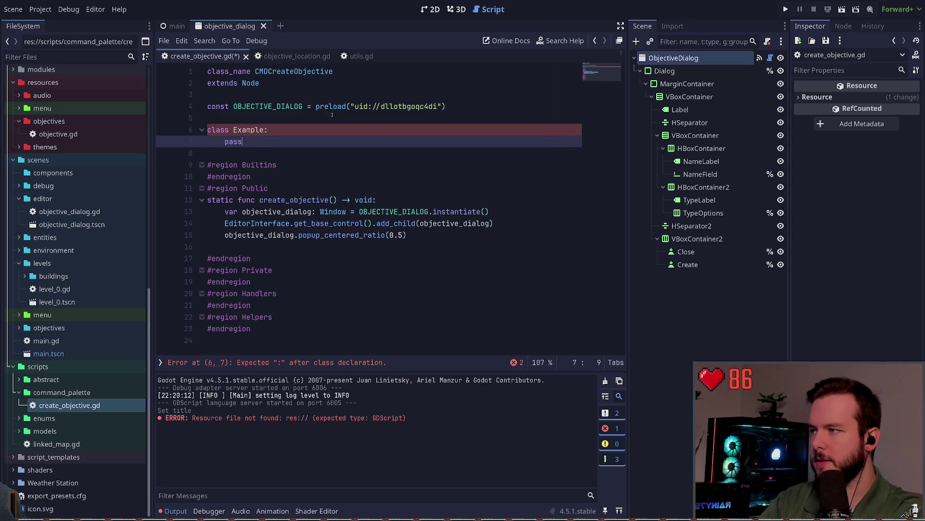
{"action": "key", "text": "Return"}
{"action": "key", "text": "Return"}
{"action": "left_click", "coordinate": [201, 141]}
{"action": "left_click", "coordinate": [202, 142]}
{"action": "left_click", "coordinate": [201, 142]}
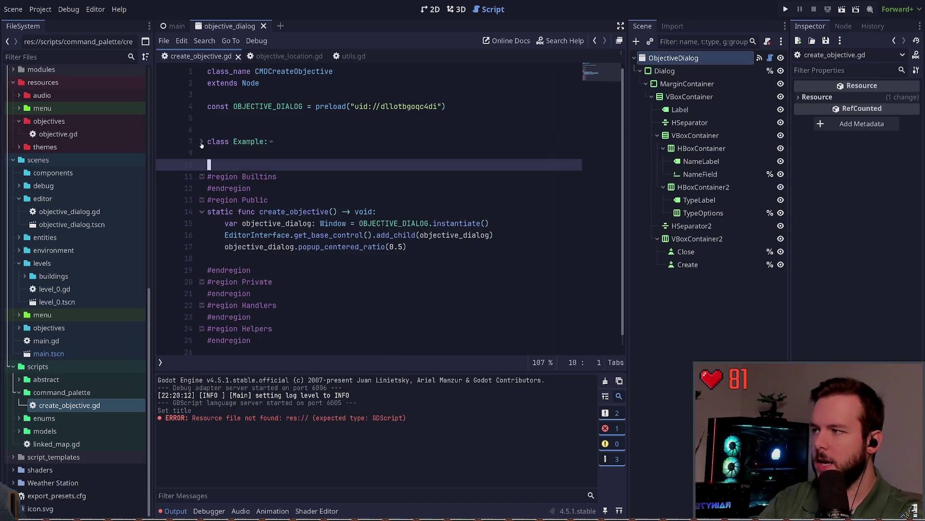
{"action": "left_click", "coordinate": [201, 142]}
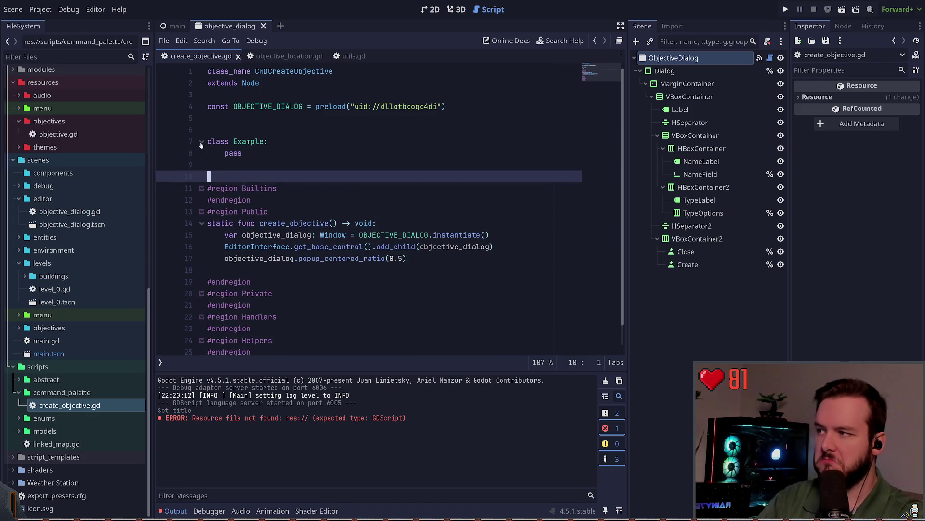
{"action": "left_click_drag", "start_coordinate": [260, 177], "coordinate": [208, 141]}
{"action": "key", "text": "BackSpace"}
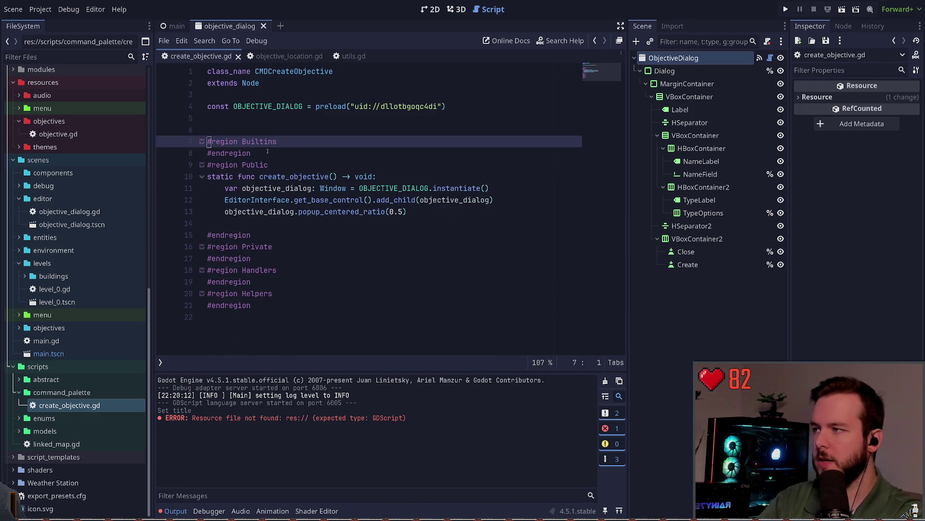
{"action": "left_click", "coordinate": [268, 223]}
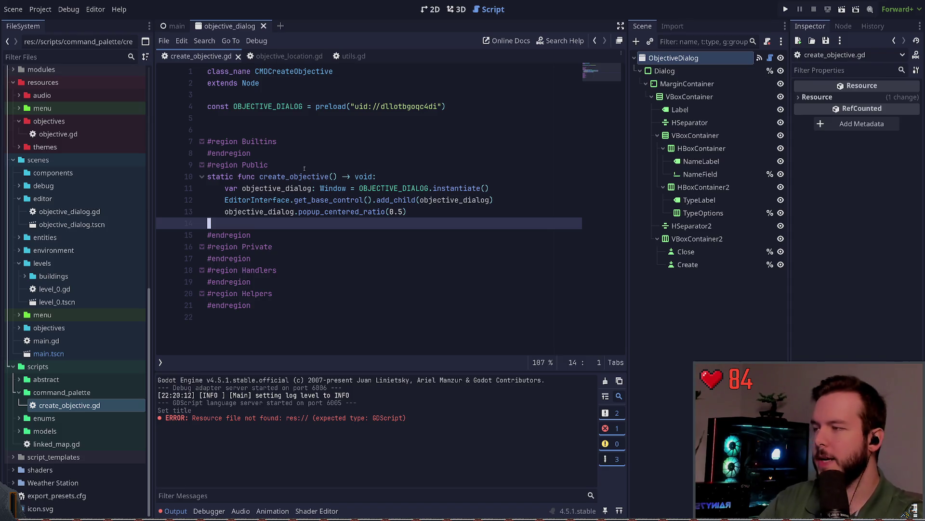
{"action": "left_click", "coordinate": [302, 131]}
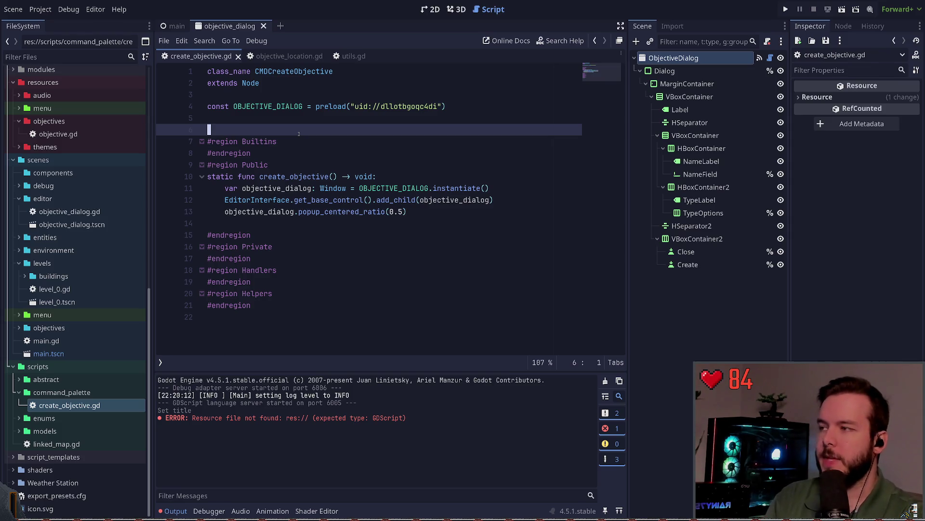
{"action": "left_click_drag", "start_coordinate": [293, 150], "coordinate": [208, 142]}
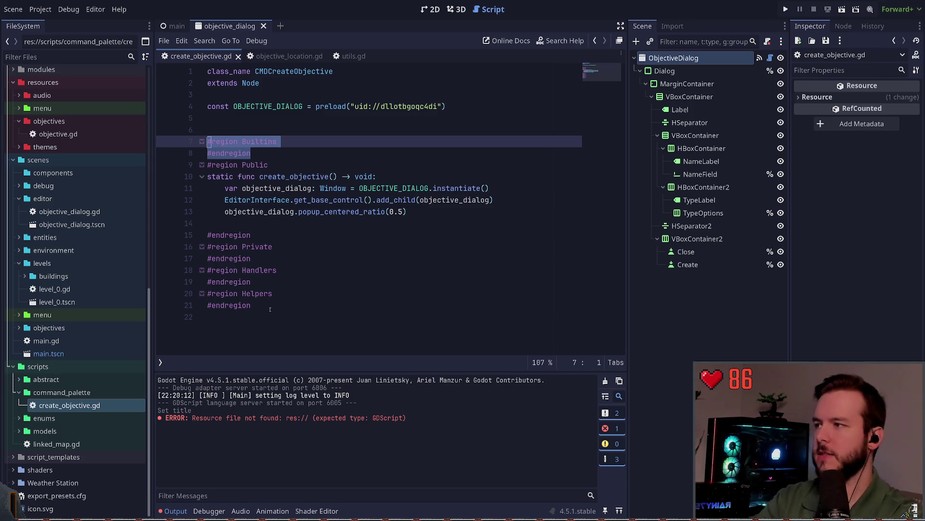
{"action": "left_click", "coordinate": [290, 140]}
{"action": "left_click", "coordinate": [293, 133]}
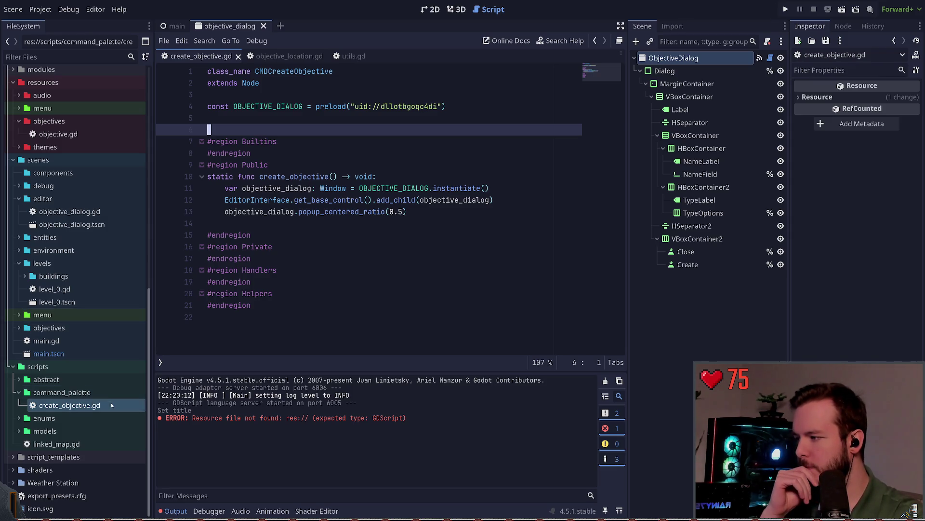
{"action": "left_click", "coordinate": [301, 227]}
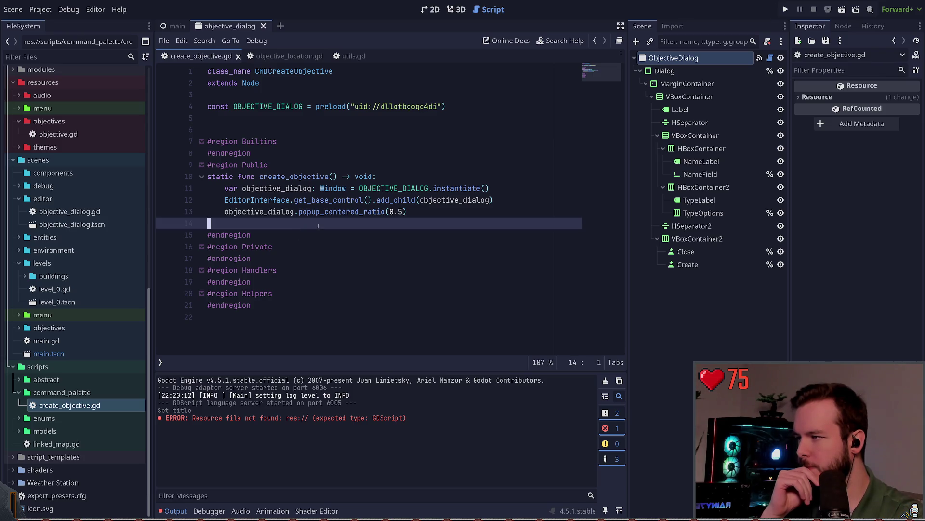
{"action": "left_click_drag", "start_coordinate": [270, 167], "coordinate": [208, 142]}
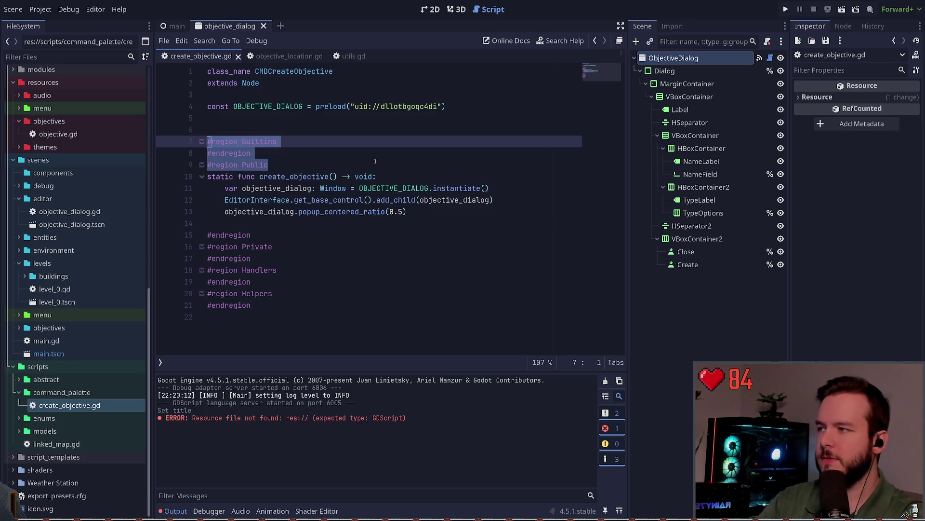
{"action": "key", "text": "Left"}
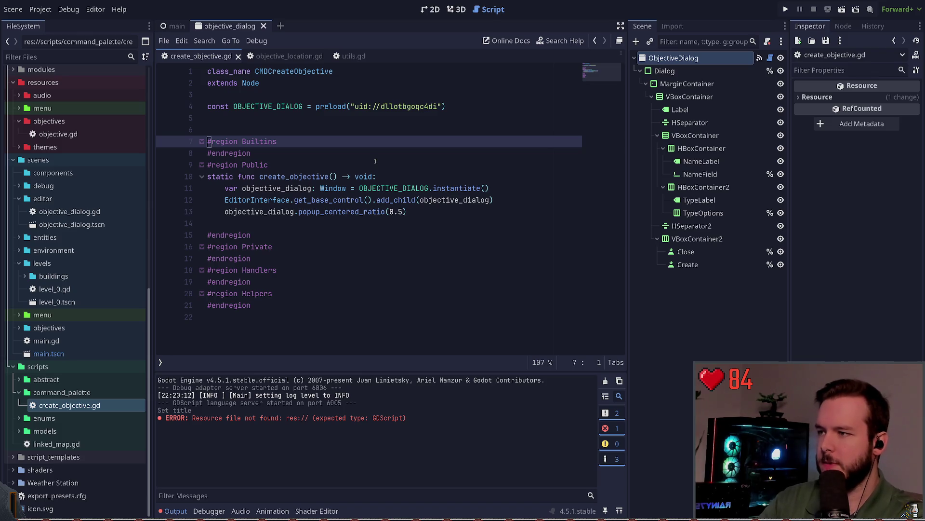
{"action": "key", "text": "ctrl+shift+k"}
{"action": "key", "text": "ctrl+shift+k"}
{"action": "key", "text": "ctrl+shift+k"}
{"action": "key", "text": "Down"}
{"action": "key", "text": "Down"}
{"action": "key", "text": "Down"}
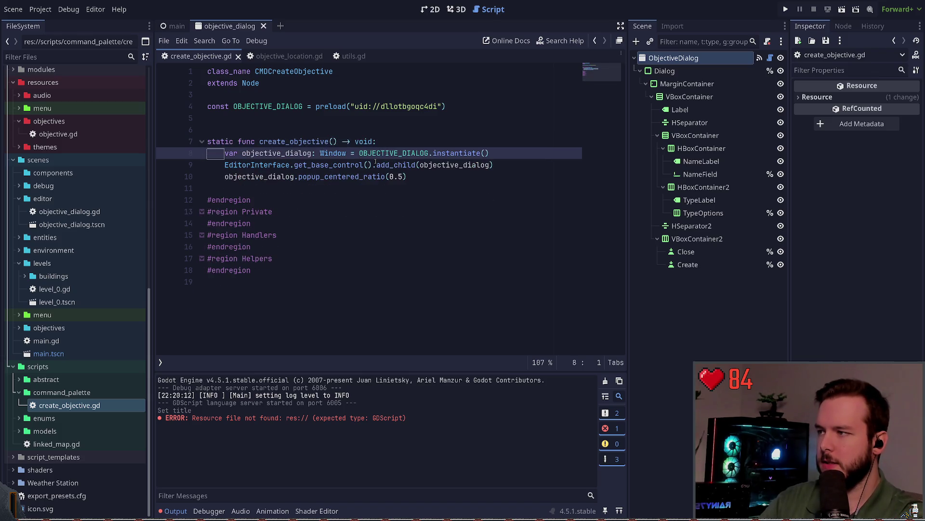
{"action": "key", "text": "ctrl+z"}
{"action": "key", "text": "ctrl+z"}
{"action": "key", "text": "ctrl+z"}
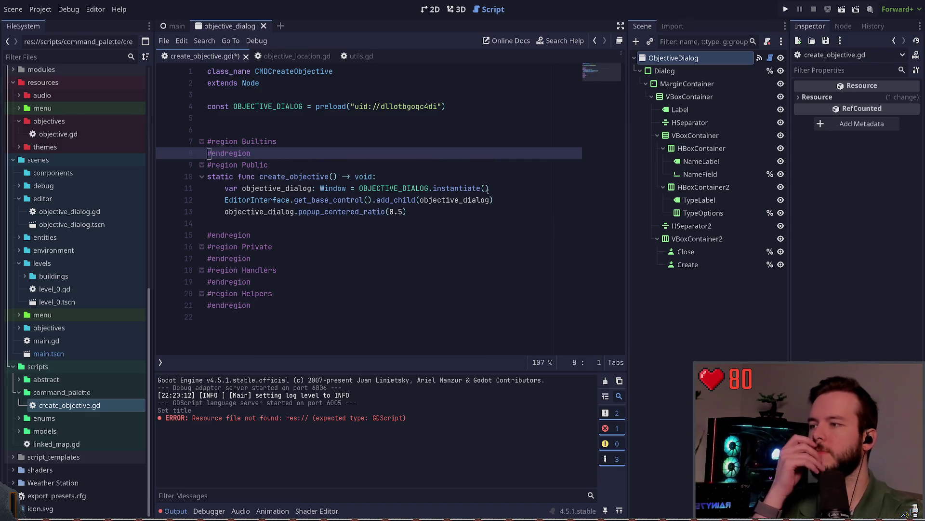
{"action": "key", "text": "ctrl+s"}
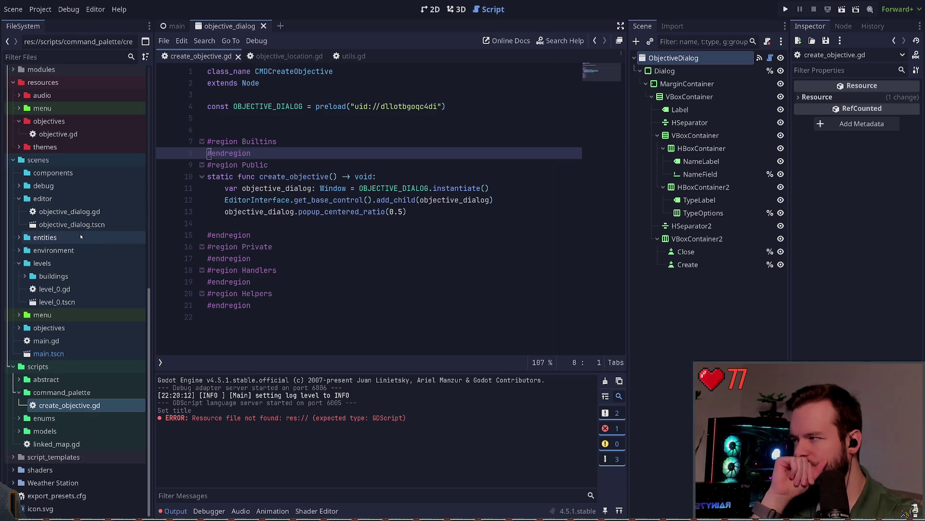
{"action": "left_click", "coordinate": [19, 121]}
{"action": "left_click_drag", "start_coordinate": [414, 211], "coordinate": [143, 183]}
{"action": "key", "text": "shift+Up"}
{"action": "left_click", "coordinate": [371, 231]}
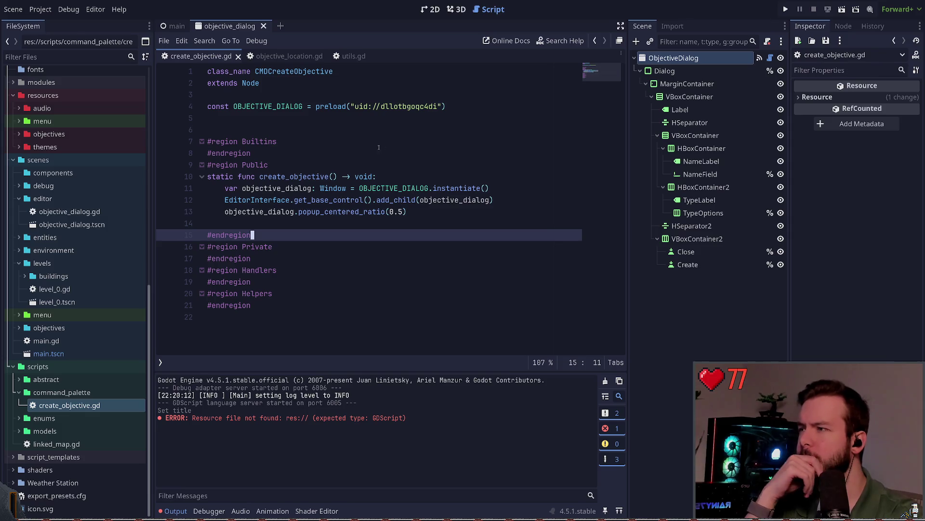
{"action": "scroll", "coordinate": [80, 214], "scroll_direction": "up", "scroll_amount": 5}
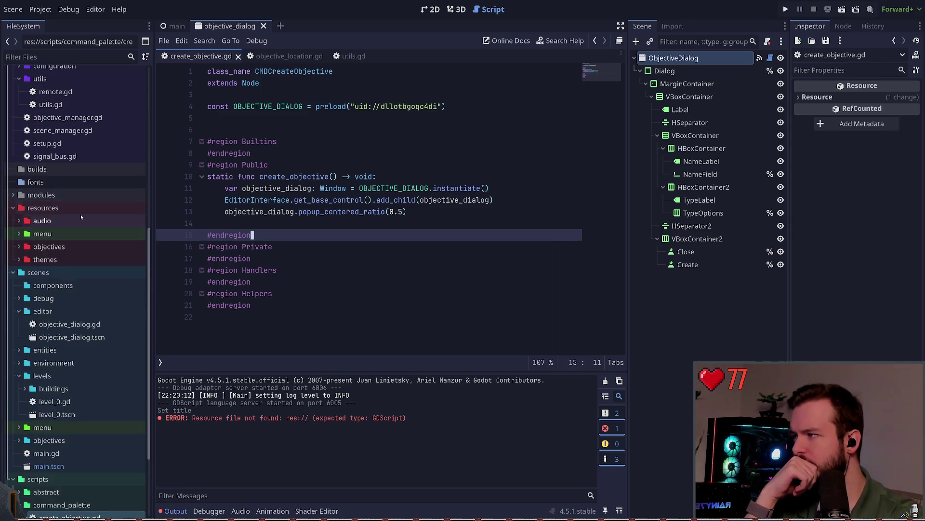
{"action": "scroll", "coordinate": [72, 222], "scroll_direction": "up", "scroll_amount": 5}
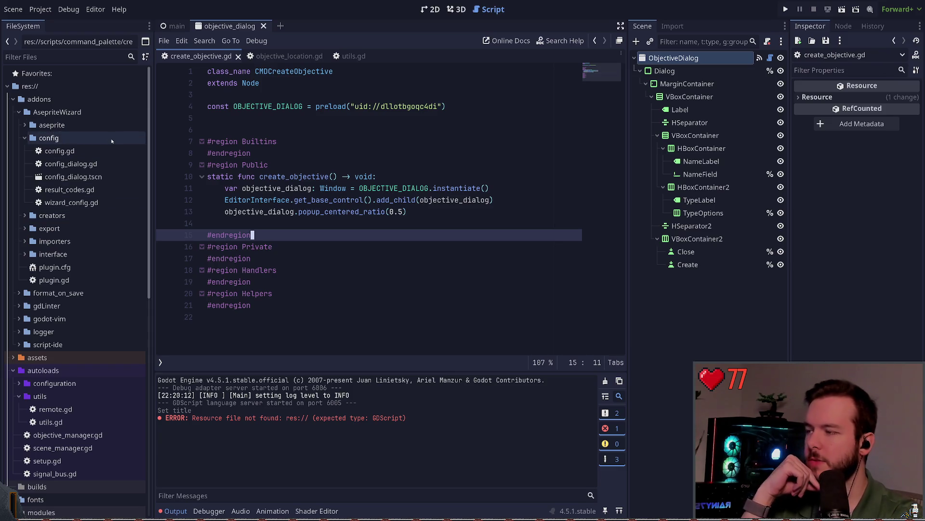
Step: Show the scripts panel and browse OBJECTIVE_DIALOG, then objective_location.gd's _ready, complete and signal functions
{"action": "left_click", "coordinate": [160, 362]}
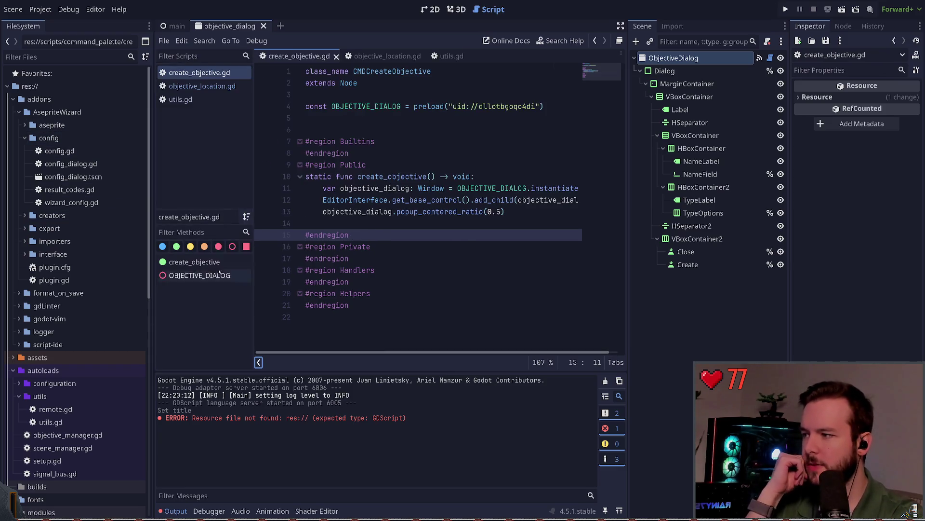
{"action": "left_click", "coordinate": [180, 275]}
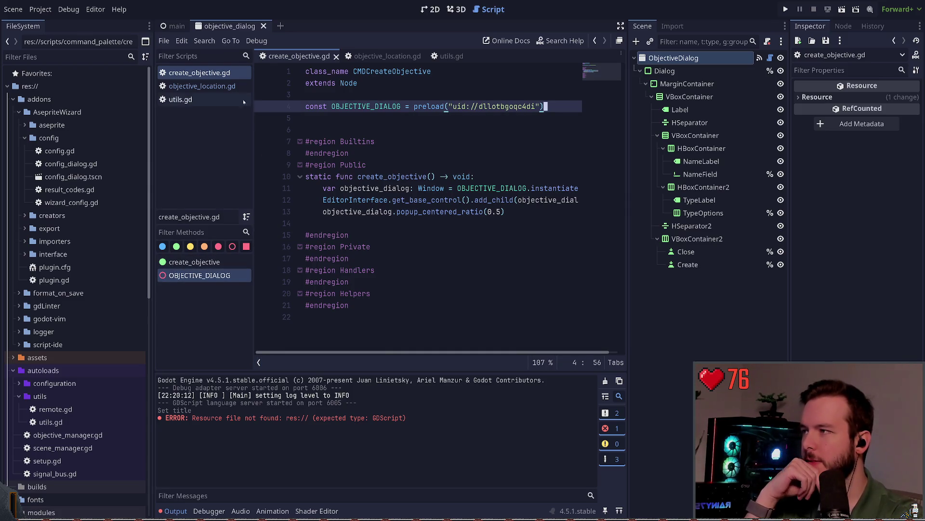
{"action": "left_click", "coordinate": [202, 86]}
{"action": "left_click", "coordinate": [180, 262]}
{"action": "left_click", "coordinate": [184, 275]}
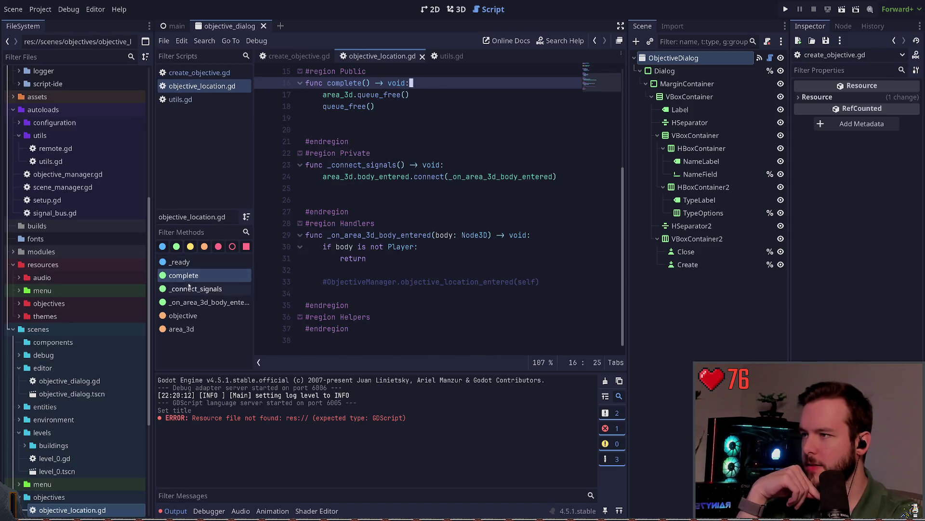
{"action": "left_click", "coordinate": [193, 288]}
{"action": "left_click", "coordinate": [202, 302]}
Step: Check objective_location.gd's objective and area_3d variables, then close that script
{"action": "left_click", "coordinate": [188, 315]}
{"action": "left_click", "coordinate": [186, 328]}
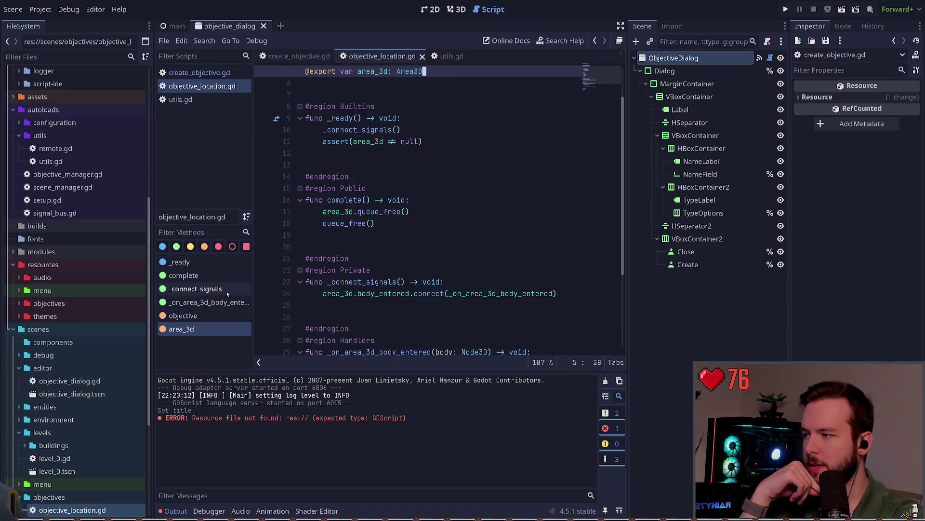
{"action": "left_click", "coordinate": [183, 299]}
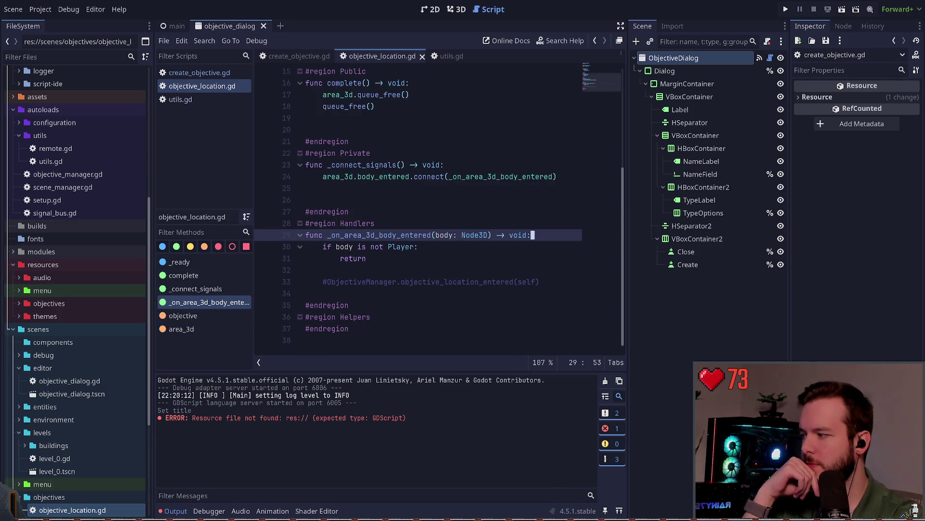
{"action": "key", "text": "Up"}
{"action": "key", "text": "Up"}
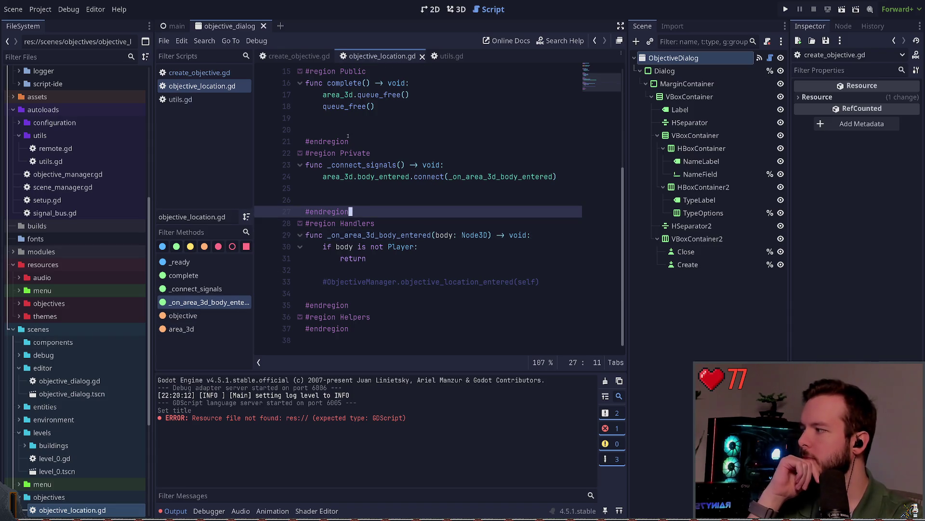
{"action": "left_click", "coordinate": [422, 56]}
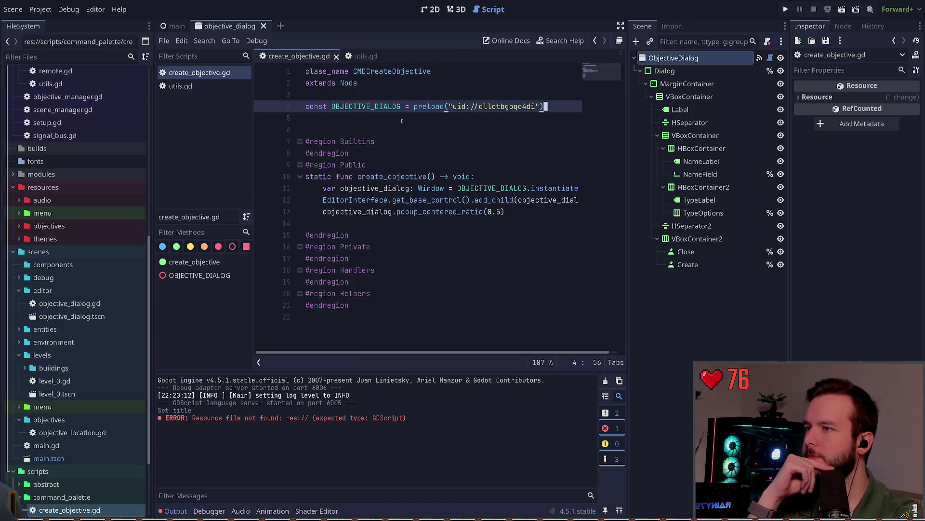
Step: Hide the script list and review create_objective.gd, adding then removing a scratch EditorInterface line
{"action": "left_click", "coordinate": [258, 362]}
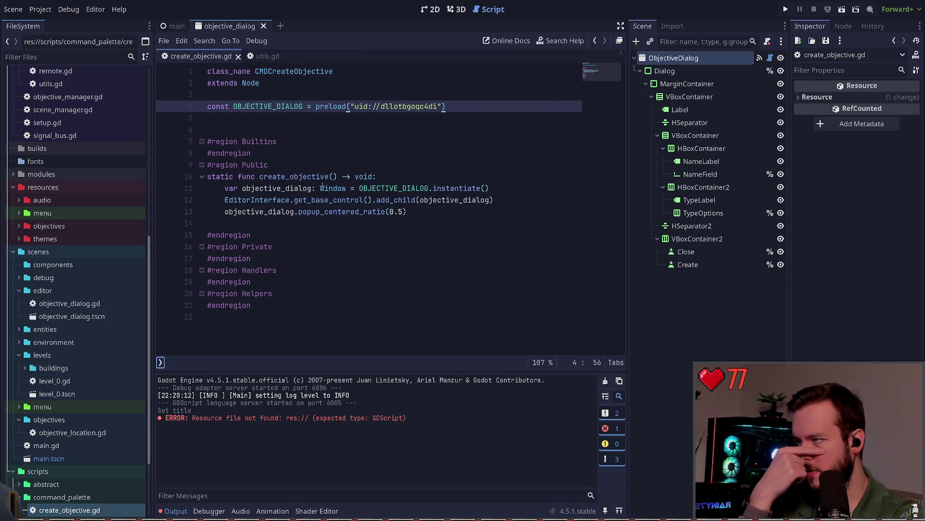
{"action": "mouse_move", "coordinate": [408, 211]}
{"action": "left_mouse_down"}
{"action": "mouse_move", "coordinate": [204, 176]}
{"action": "mouse_move", "coordinate": [183, 107]}
{"action": "mouse_move", "coordinate": [133, 116]}
{"action": "left_mouse_up"}
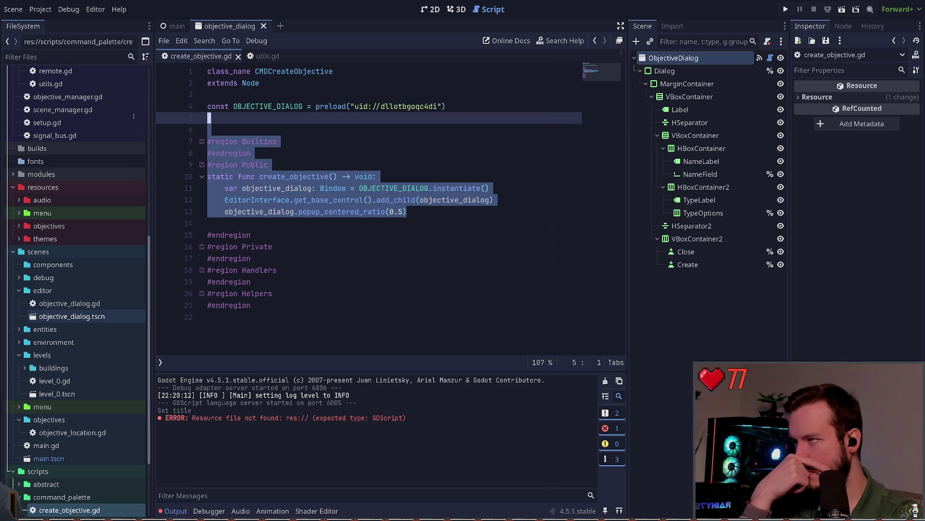
{"action": "key", "text": "Down"}
{"action": "left_click_drag", "start_coordinate": [341, 76], "coordinate": [253, 72]}
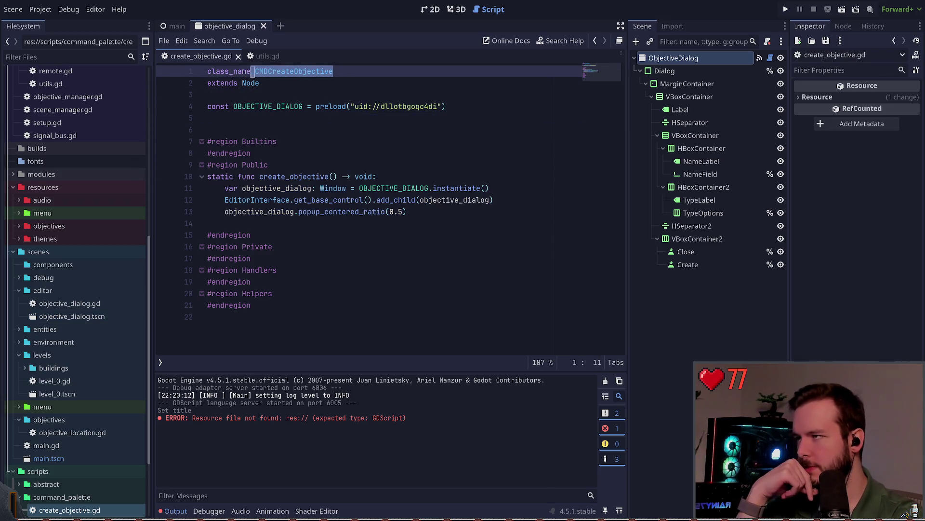
{"action": "left_click", "coordinate": [270, 130]}
{"action": "left_click", "coordinate": [255, 71]}
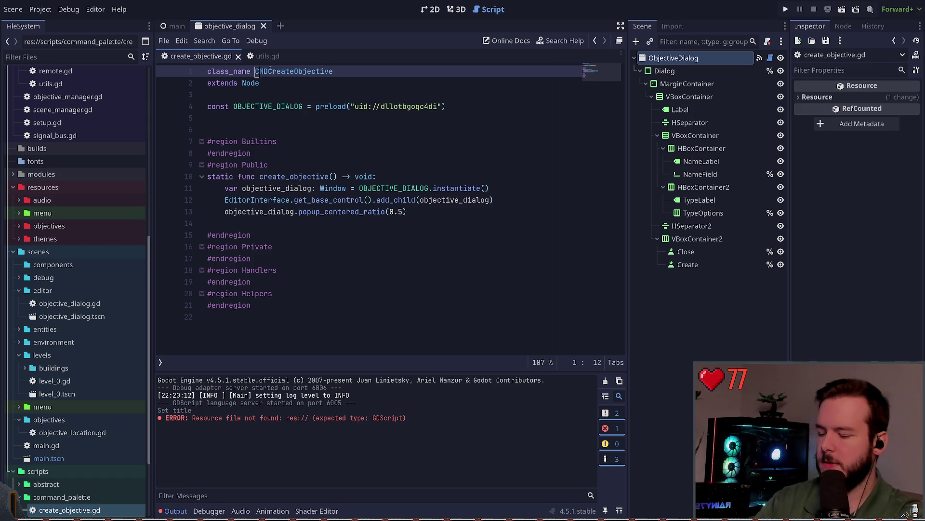
{"action": "key", "text": "End"}
{"action": "key", "text": "Return"}
{"action": "type", "text": "Edito"}
{"action": "type", "text": "rInterface"}
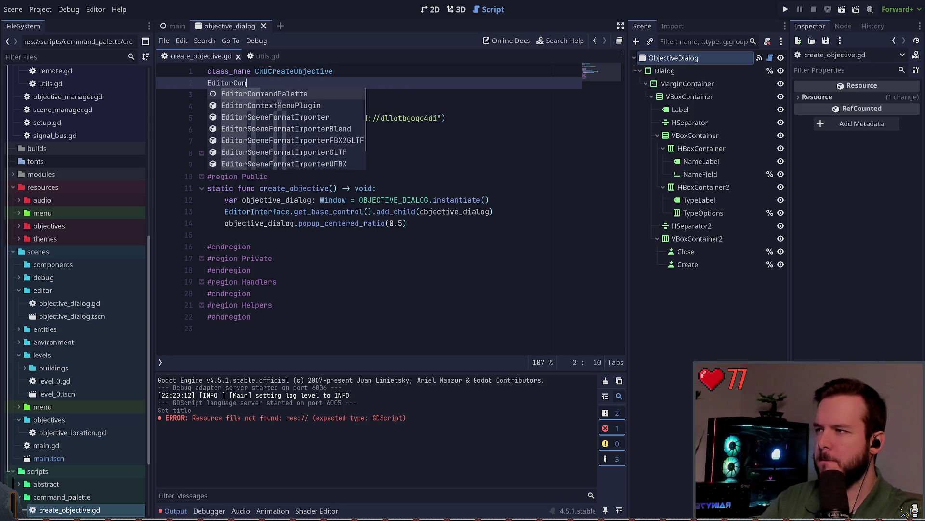
{"action": "key", "text": "Escape"}
{"action": "key", "text": "ctrl+shift+k"}
Step: Rename class CMDCreateObjective to EditorCommandCreateObjective on line 1 and save the script
{"action": "key", "text": "Up"}
{"action": "key", "text": "End"}
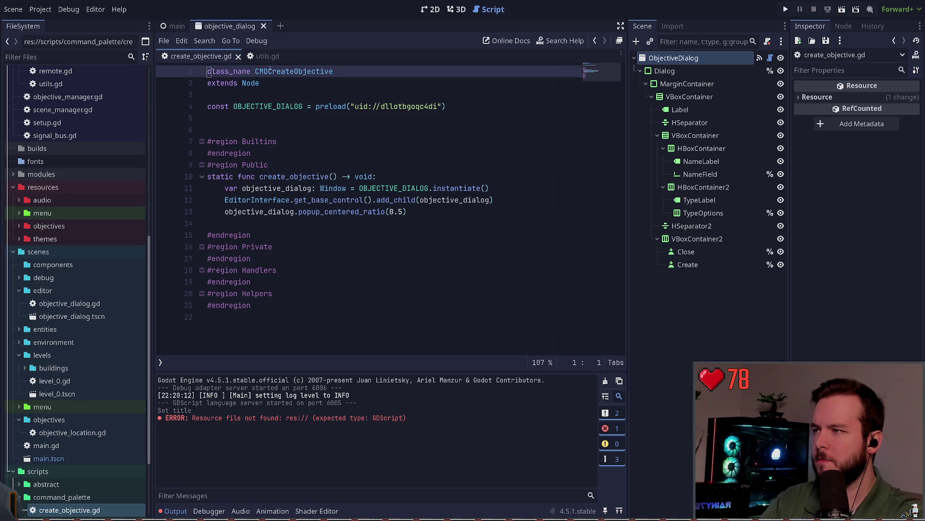
{"action": "key", "text": "ctrl+Left"}
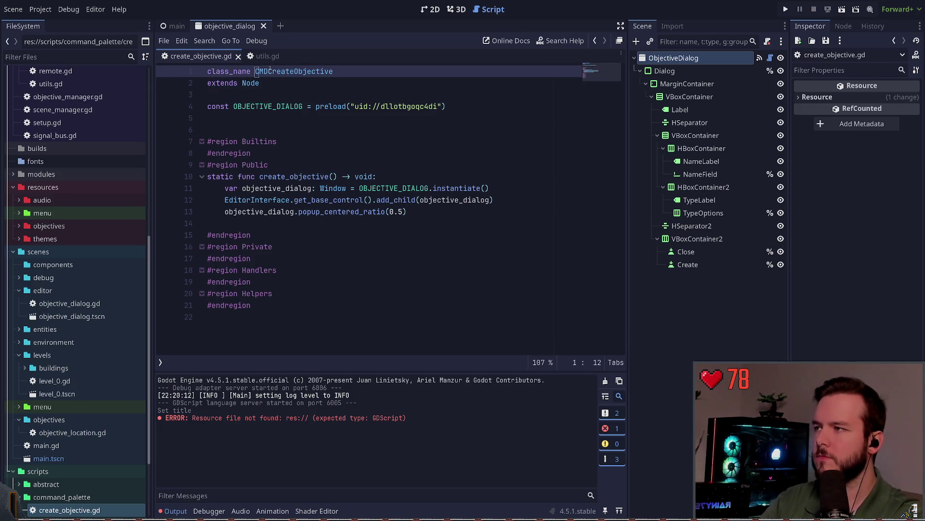
{"action": "key", "text": "Delete"}
{"action": "key", "text": "Delete"}
{"action": "key", "text": "Delete"}
{"action": "key", "text": "Home"}
{"action": "key", "text": "ctrl+Right"}
{"action": "key", "text": "Right"}
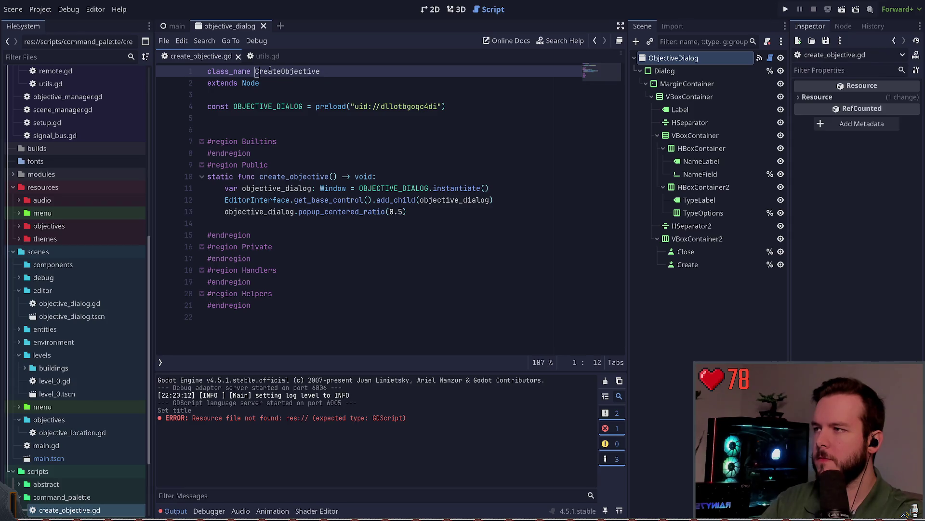
{"action": "type", "text": "EditorComm"}
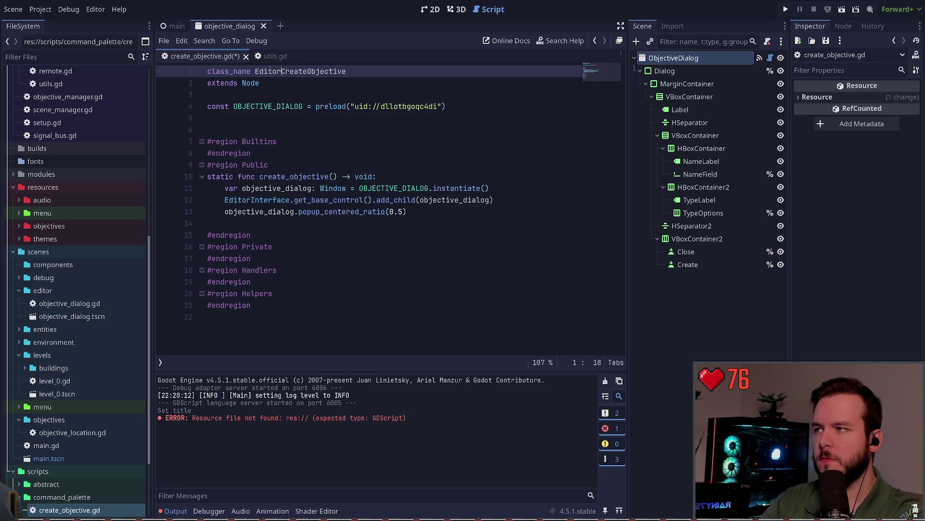
{"action": "type", "text": "andC"}
{"action": "key", "text": "ctrl+s"}
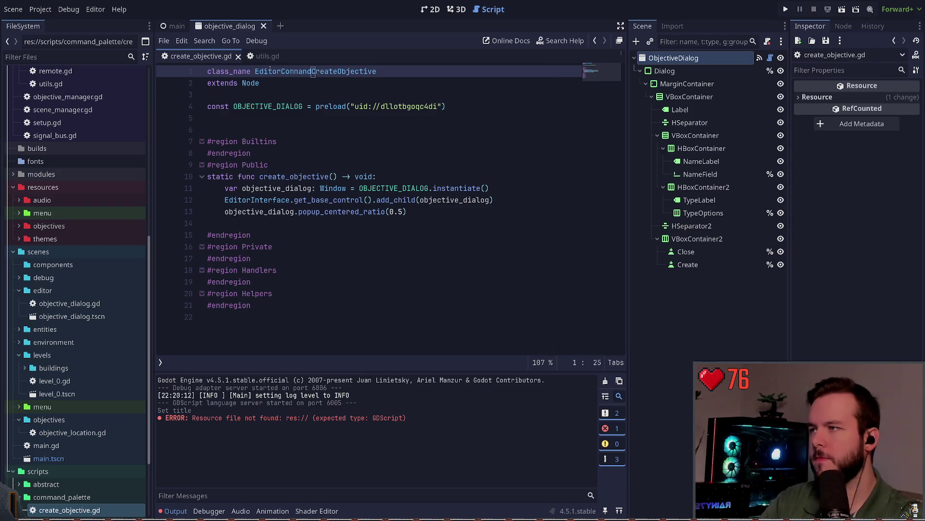
{"action": "left_click", "coordinate": [306, 95]}
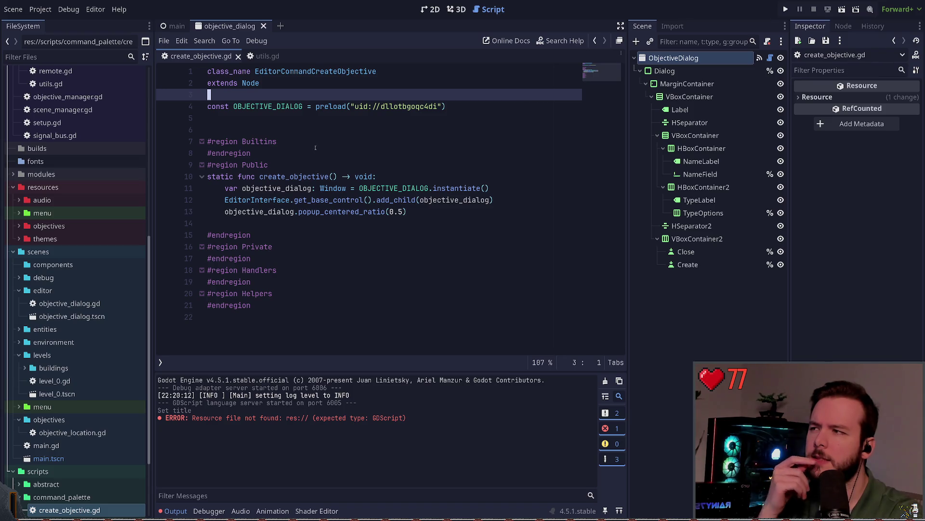
Step: Paste the OBJECTIVE_DIALOG constant and create_objective function at the top of utils.gd and save
{"action": "scroll", "coordinate": [123, 302], "scroll_direction": "down", "scroll_amount": 5}
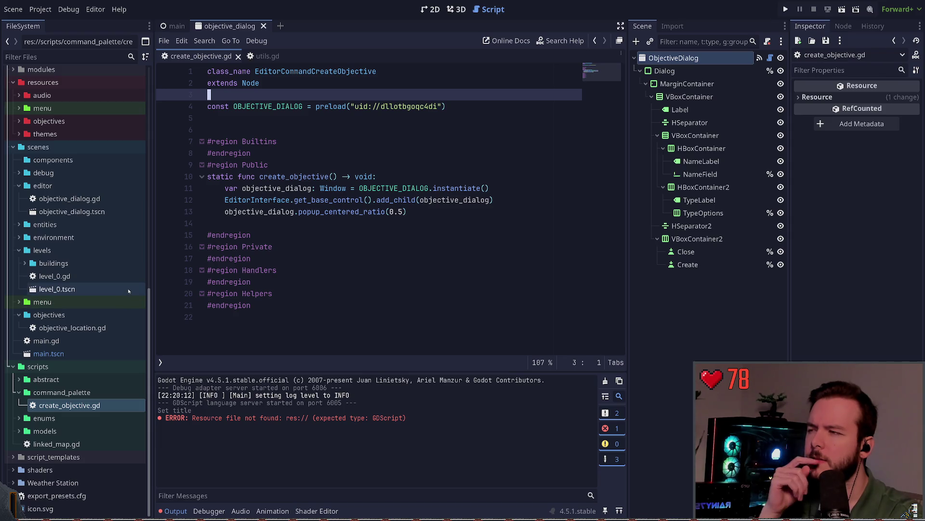
{"action": "scroll", "coordinate": [93, 271], "scroll_direction": "up", "scroll_amount": 10}
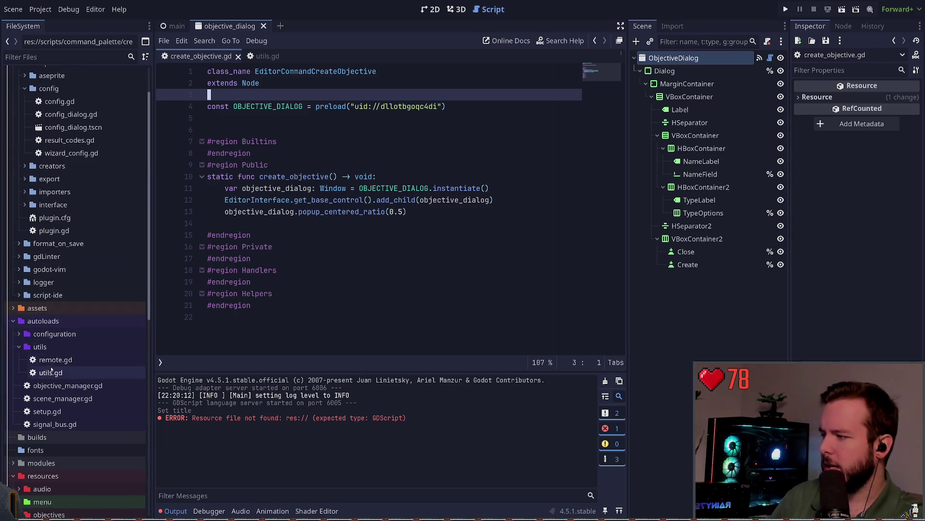
{"action": "left_click_drag", "start_coordinate": [407, 211], "coordinate": [207, 106]}
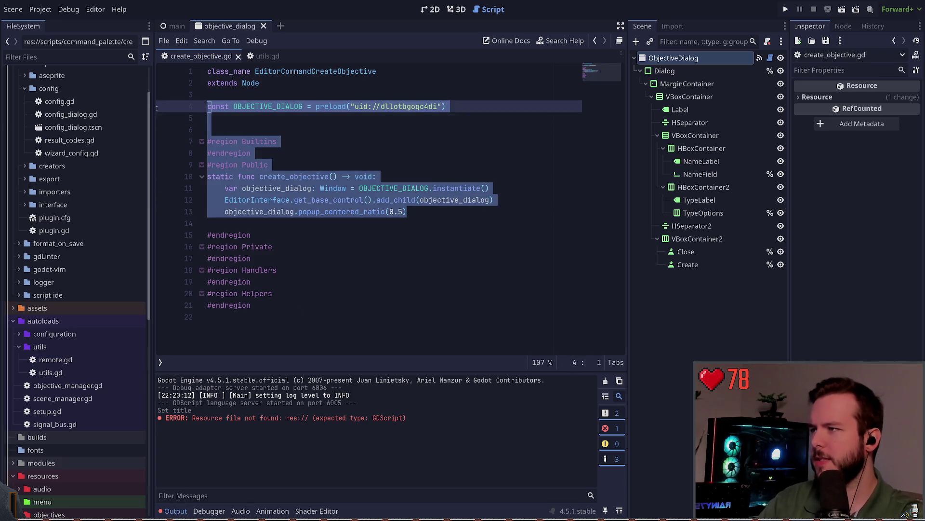
{"action": "double_click", "coordinate": [63, 372]}
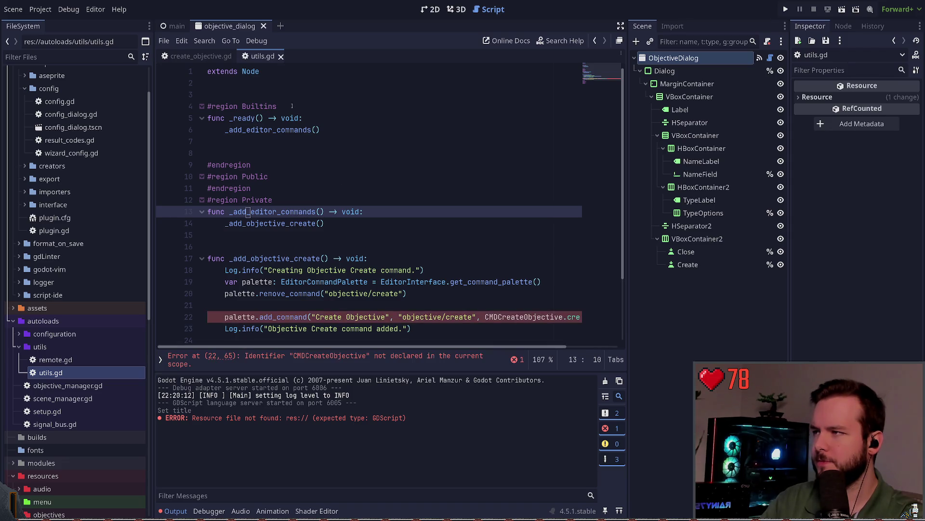
{"action": "left_click", "coordinate": [296, 88]}
{"action": "key", "text": "ctrl+v"}
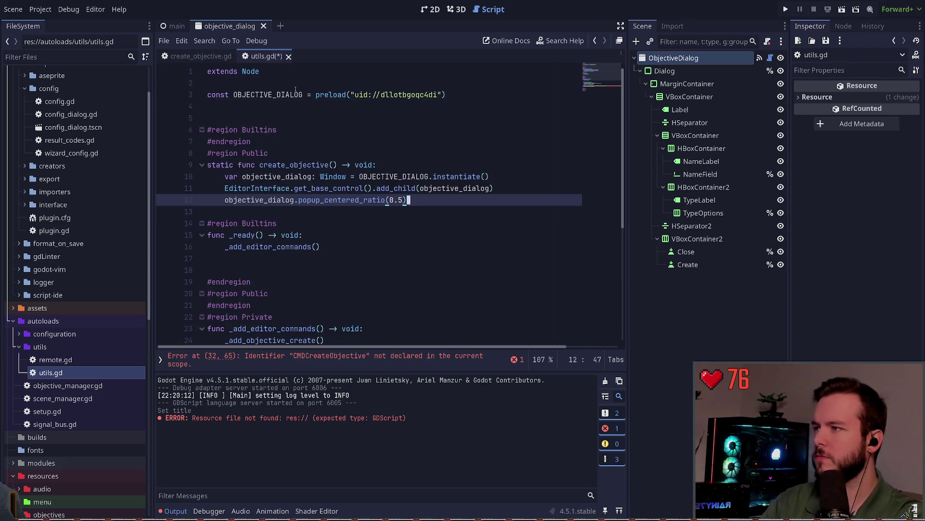
{"action": "key", "text": "Up"}
{"action": "key", "text": "Up"}
{"action": "key", "text": "Up"}
{"action": "key", "text": "ctrl+s"}
Step: Review the pasted create_objective body and the _add_objective_create code further down utils.gd
{"action": "key", "text": "Down"}
{"action": "key", "text": "Down"}
{"action": "key", "text": "Down"}
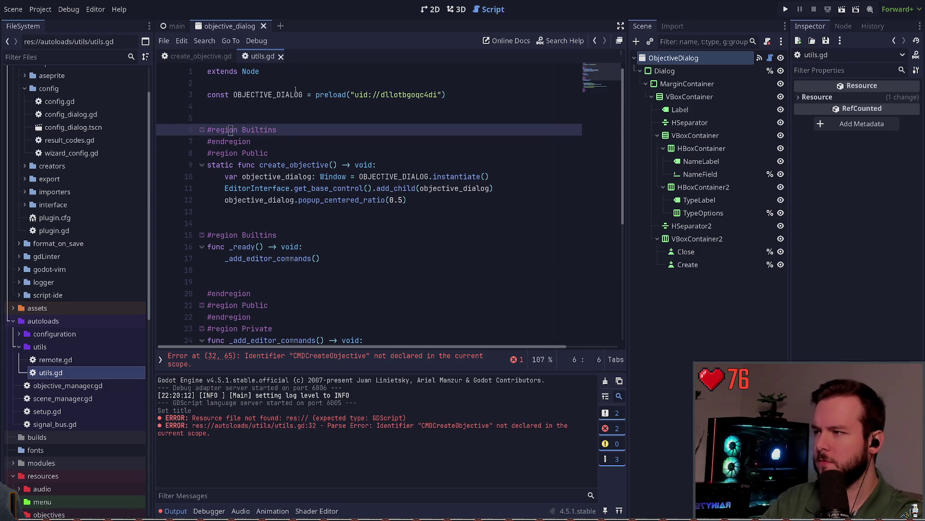
{"action": "left_click", "coordinate": [426, 200], "text": "shift"}
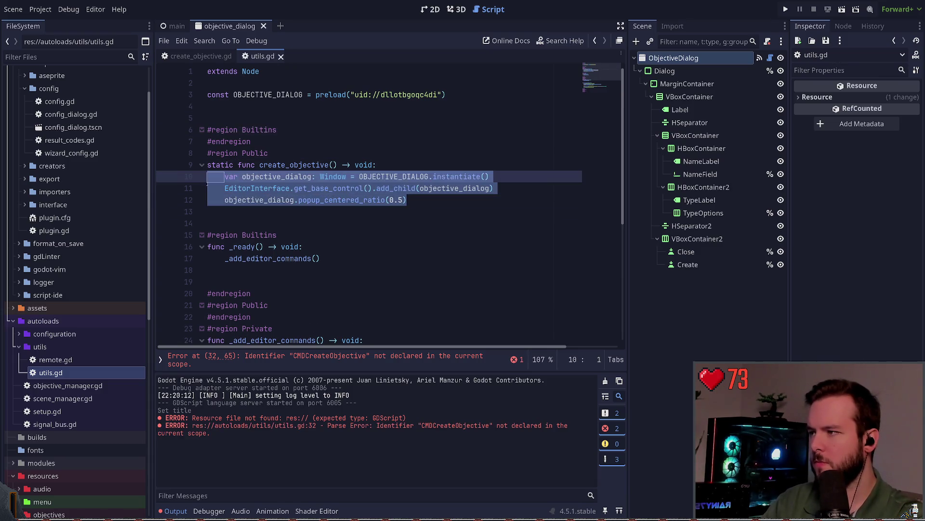
{"action": "scroll", "coordinate": [301, 210], "scroll_direction": "down", "scroll_amount": 5}
{"action": "scroll", "coordinate": [301, 211], "scroll_direction": "up", "scroll_amount": 4}
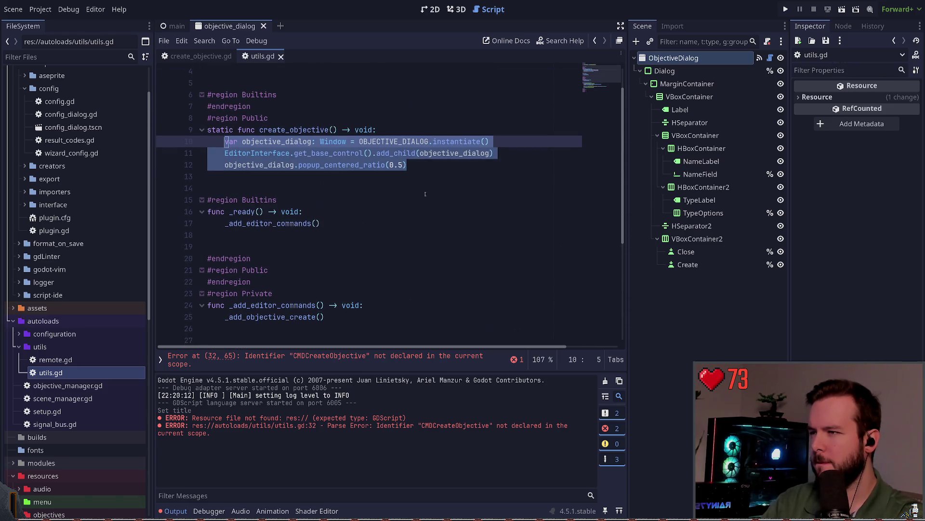
{"action": "scroll", "coordinate": [425, 194], "scroll_direction": "down", "scroll_amount": 5}
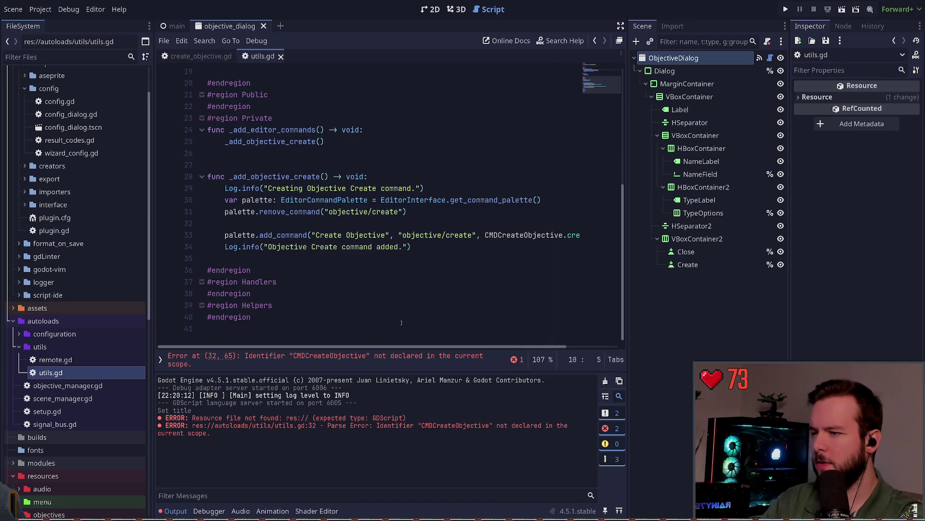
{"action": "mouse_move", "coordinate": [415, 346]}
{"action": "left_mouse_down"}
{"action": "mouse_move", "coordinate": [468, 343]}
{"action": "mouse_move", "coordinate": [425, 344]}
{"action": "left_mouse_up"}
{"action": "left_click", "coordinate": [359, 166]}
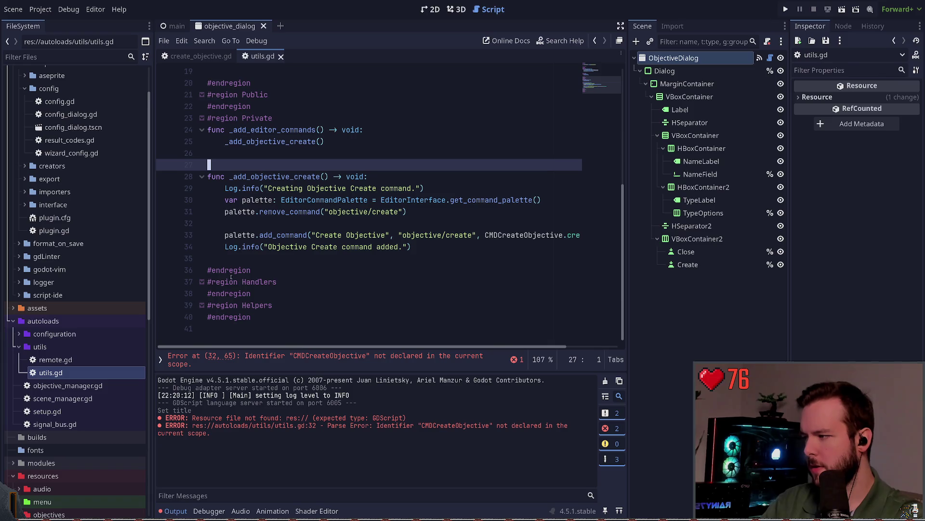
{"action": "scroll", "coordinate": [98, 339], "scroll_direction": "down", "scroll_amount": 5}
{"action": "scroll", "coordinate": [97, 338], "scroll_direction": "down", "scroll_amount": 4}
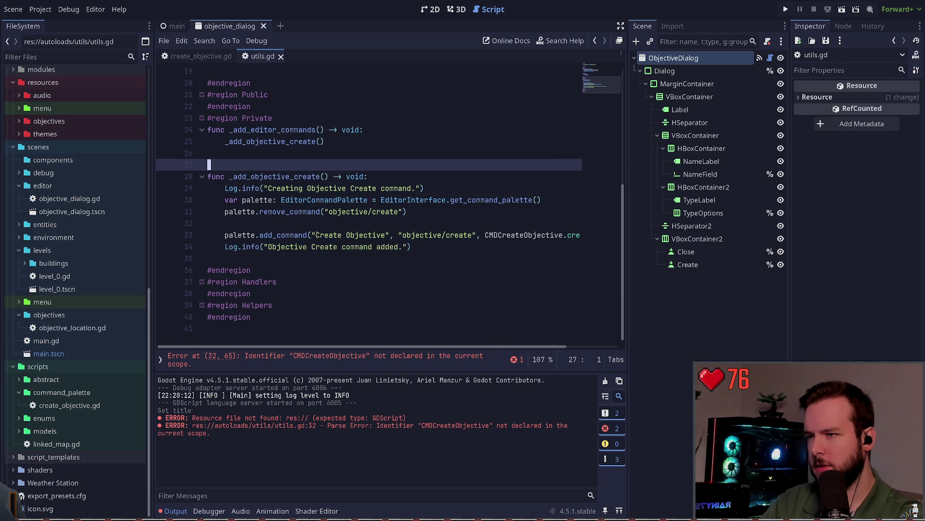
{"action": "scroll", "coordinate": [372, 197], "scroll_direction": "up", "scroll_amount": 6}
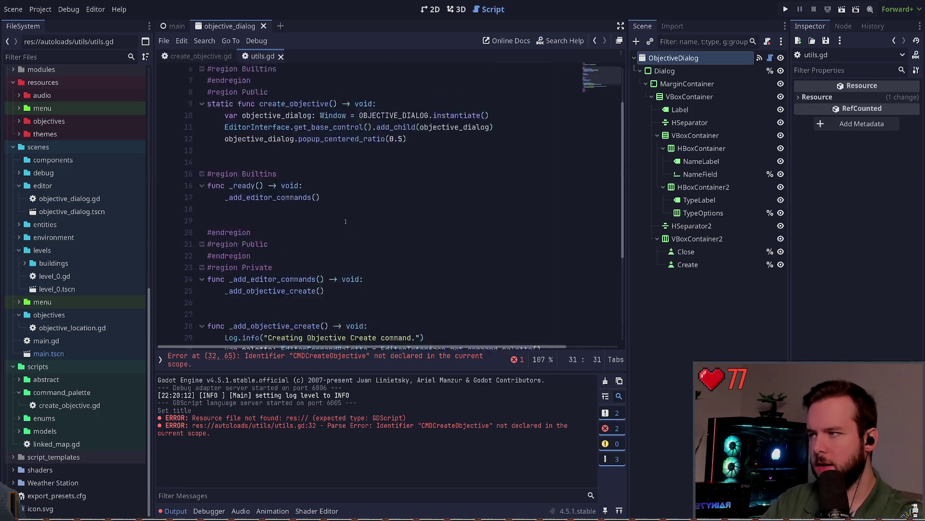
{"action": "key", "text": "ctrl+Home"}
Step: Undo the pasted code and repoint the callback to EditorCommandCreateObjective.create_objective, then save
{"action": "key", "text": "ctrl+z"}
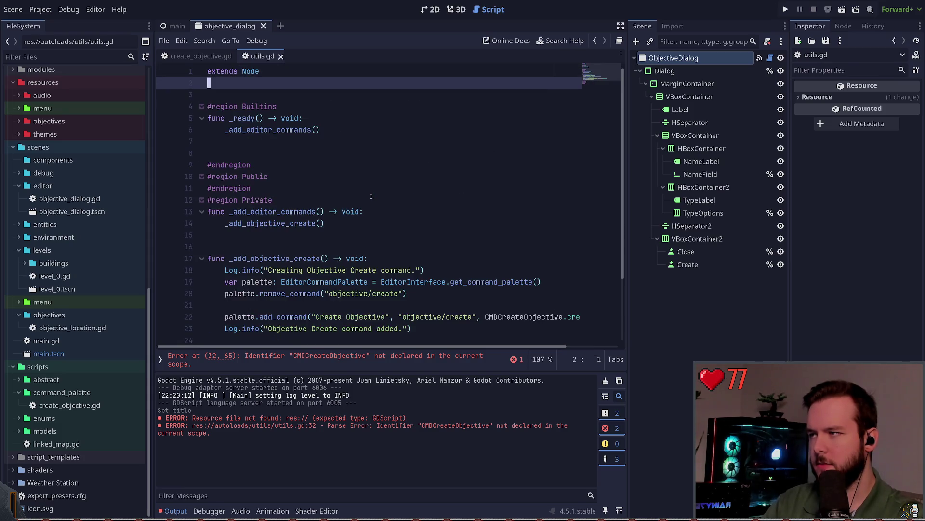
{"action": "scroll", "coordinate": [488, 234], "scroll_direction": "down", "scroll_amount": 3}
{"action": "double_click", "coordinate": [488, 235]}
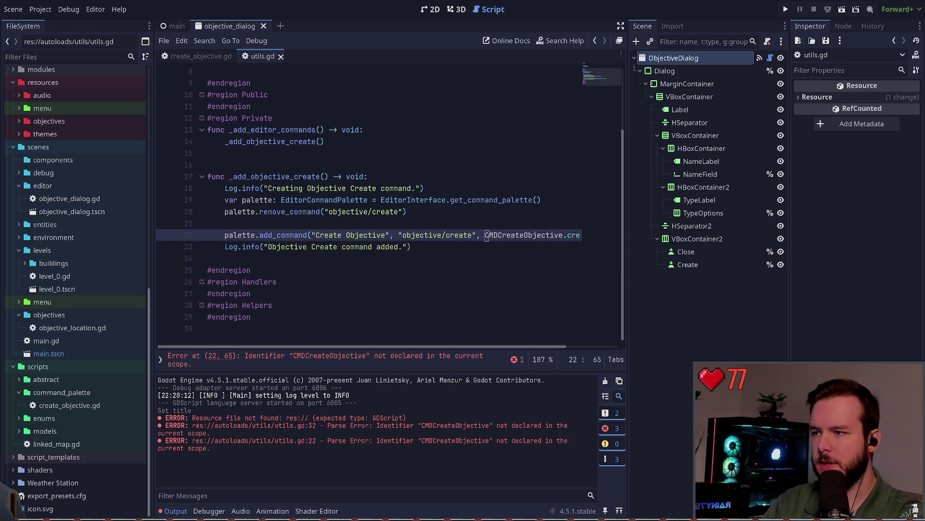
{"action": "key", "text": "BackSpace"}
{"action": "type", "text": "Comma"}
{"action": "key", "text": "BackSpace"}
{"action": "key", "text": "BackSpace"}
{"action": "key", "text": "BackSpace"}
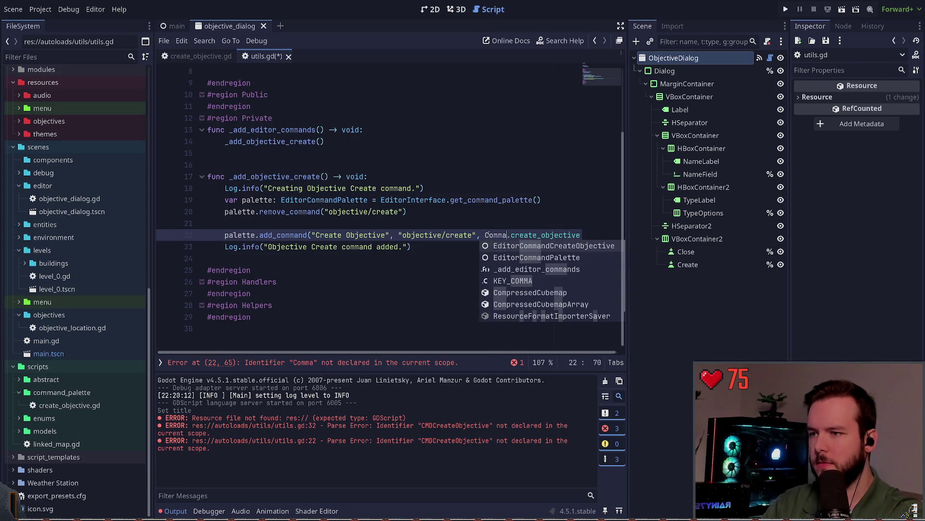
{"action": "type", "text": "Ei"}
{"action": "key", "text": "BackSpace"}
{"action": "type", "text": "ditor"}
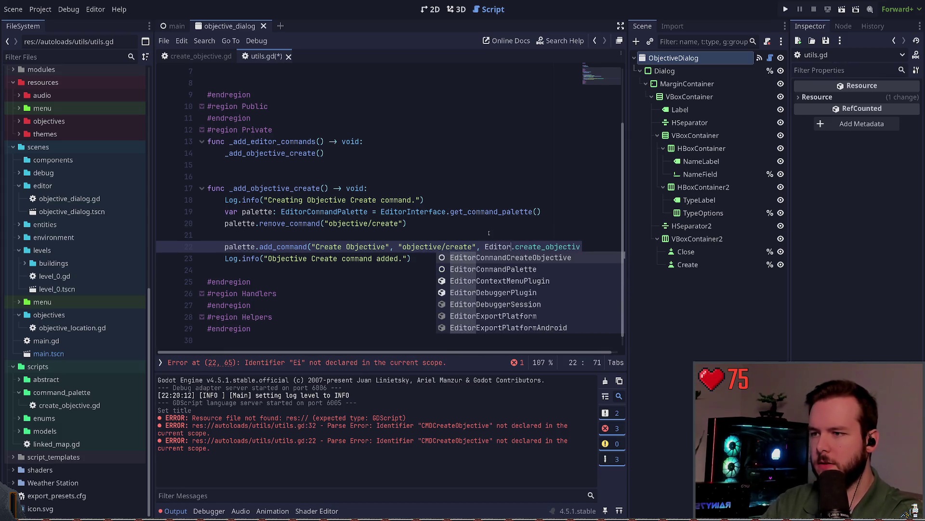
{"action": "key", "text": "Return"}
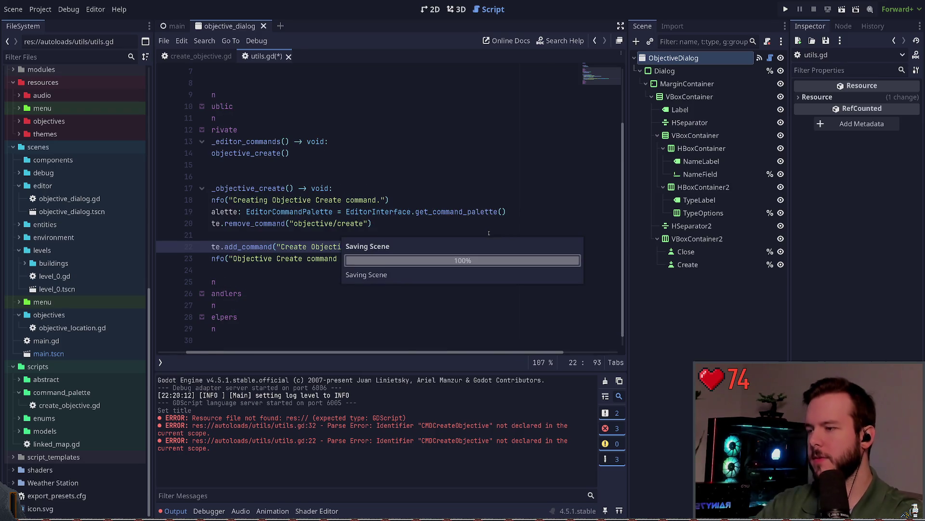
{"action": "key", "text": "Return"}
{"action": "key", "text": "ctrl+s"}
Step: Change the callback to CustomEditorCommands.create_objective and save utils.gd
{"action": "left_click", "coordinate": [450, 258]}
{"action": "key", "text": "ctrl+Left"}
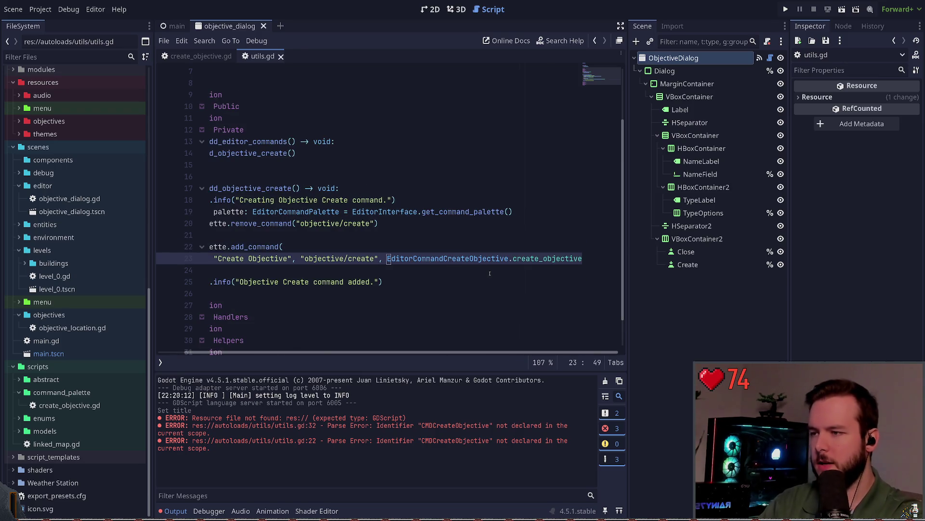
{"action": "key", "text": "ctrl+Right"}
{"action": "key", "text": "Left"}
{"action": "key", "text": "Left"}
{"action": "key", "text": "Left"}
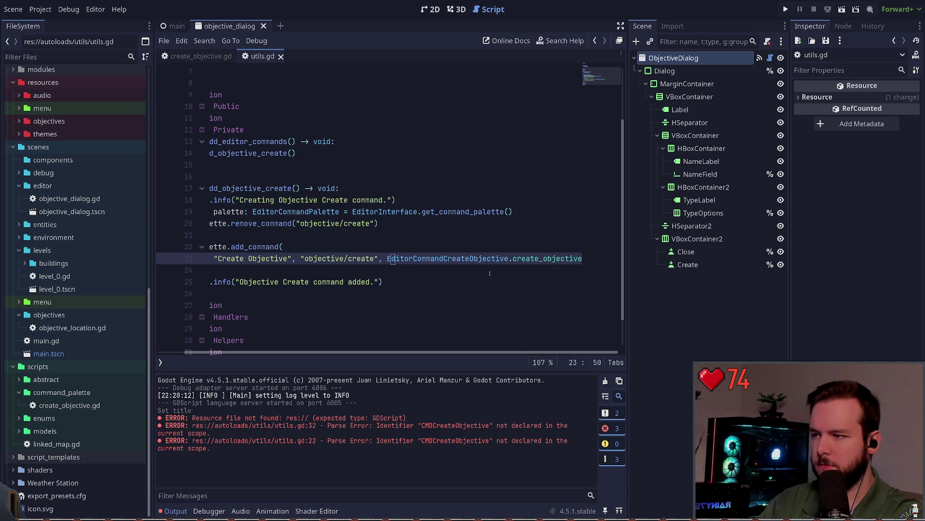
{"action": "key", "text": "Left"}
{"action": "type", "text": "Custom"}
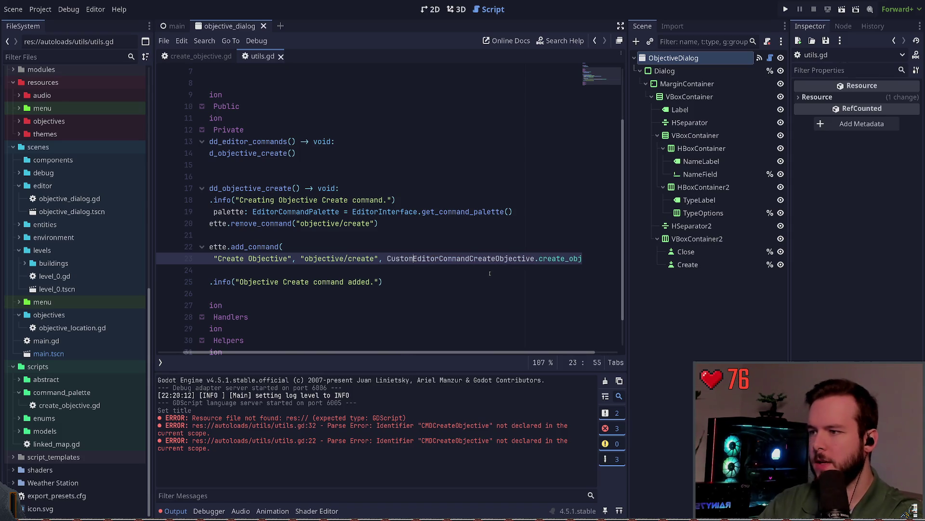
{"action": "key", "text": "Right"}
{"action": "key", "text": "Right"}
{"action": "key", "text": "Right"}
{"action": "key", "text": "Right"}
{"action": "key", "text": "Right"}
{"action": "key", "text": "Right"}
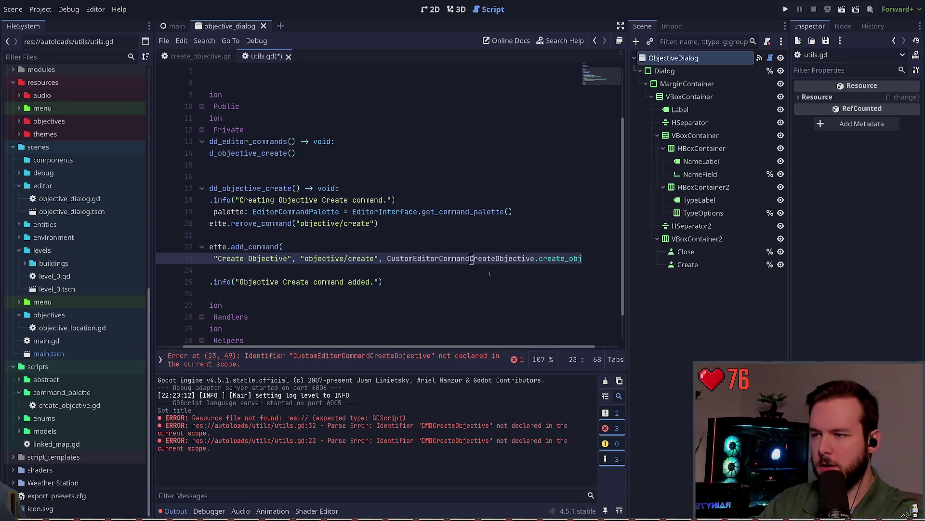
{"action": "key", "text": "ctrl+Delete"}
{"action": "type", "text": "s"}
{"action": "key", "text": "Escape"}
{"action": "key", "text": "Down"}
{"action": "key", "text": "ctrl+s"}
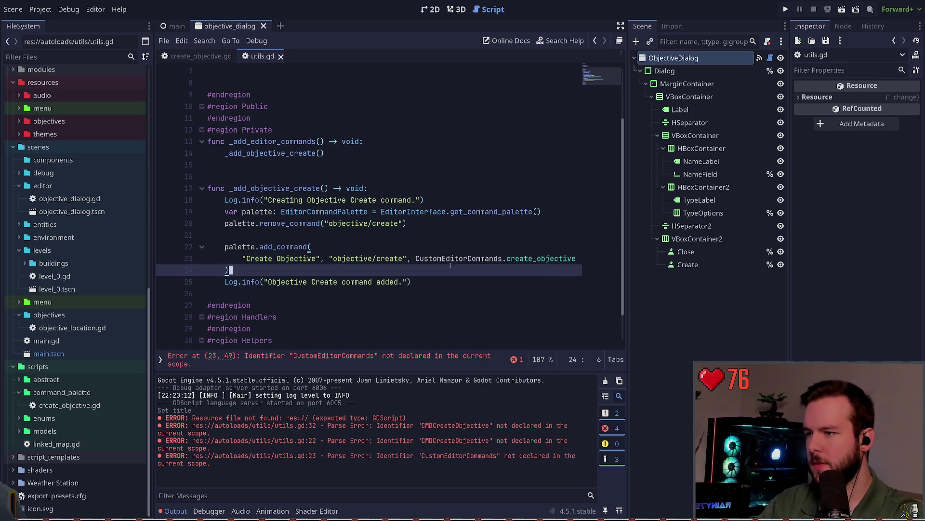
Step: Rename create_objective.gd to objective.gd in the FileSystem dock
{"action": "double_click", "coordinate": [84, 408]}
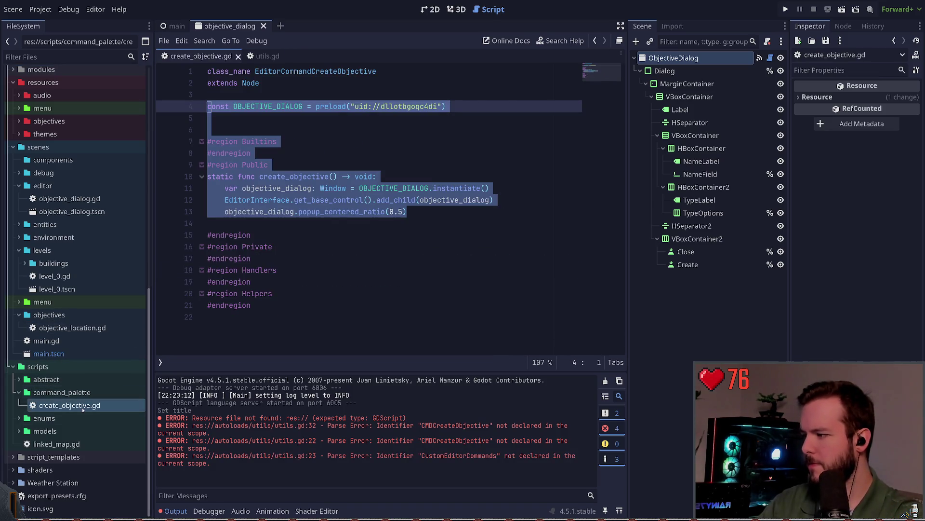
{"action": "left_click", "coordinate": [134, 409]}
{"action": "type", "text": "objective"}
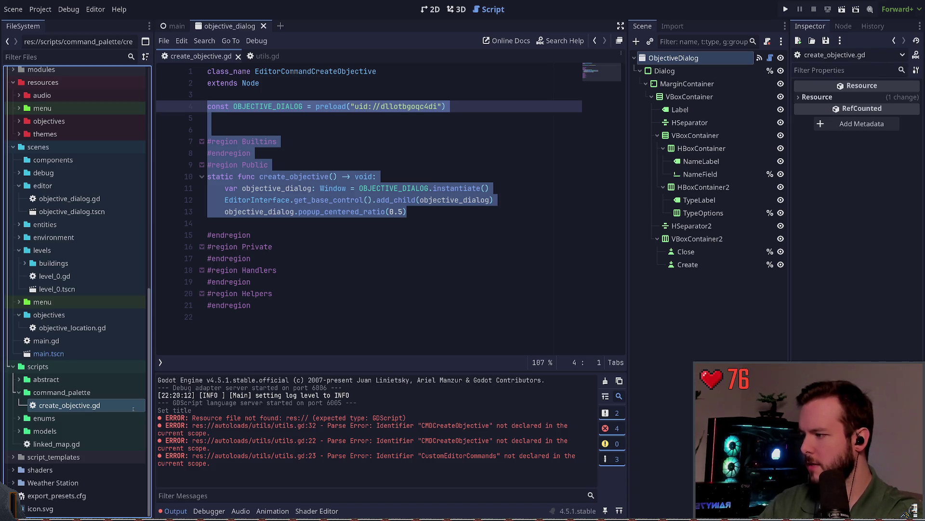
{"action": "key", "text": "Return"}
Step: Change objective.gd's class_name to EditorCommandObjective and save the script and project
{"action": "left_click", "coordinate": [291, 71]}
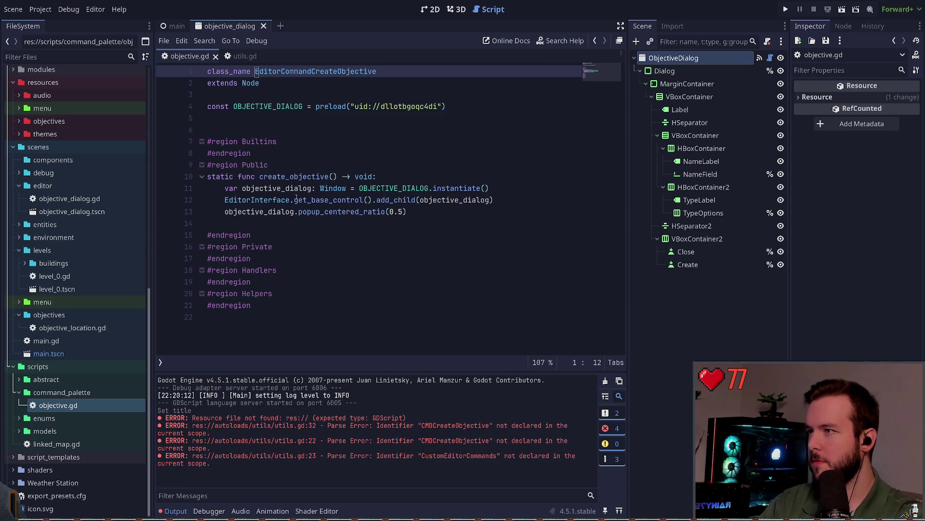
{"action": "left_click", "coordinate": [312, 72]}
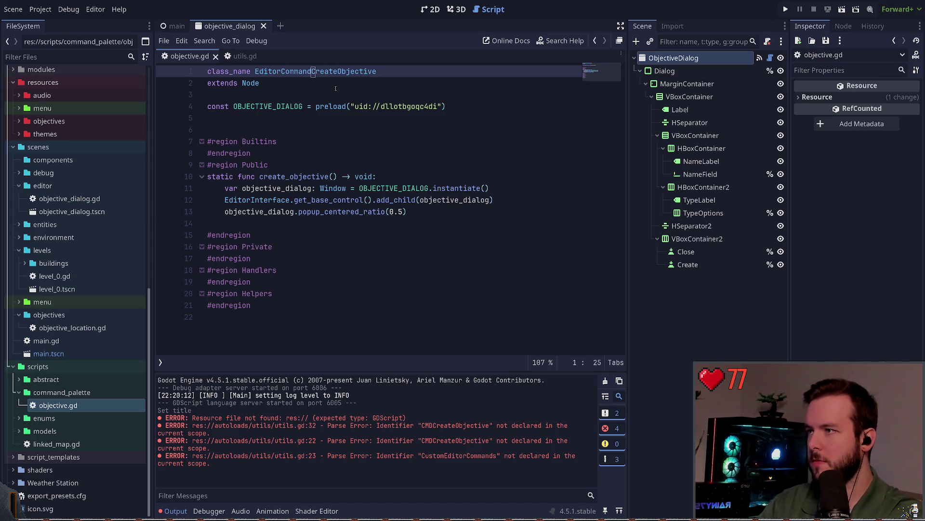
{"action": "key", "text": "ctrl+shift+Return"}
{"action": "key", "text": "ctrl+z"}
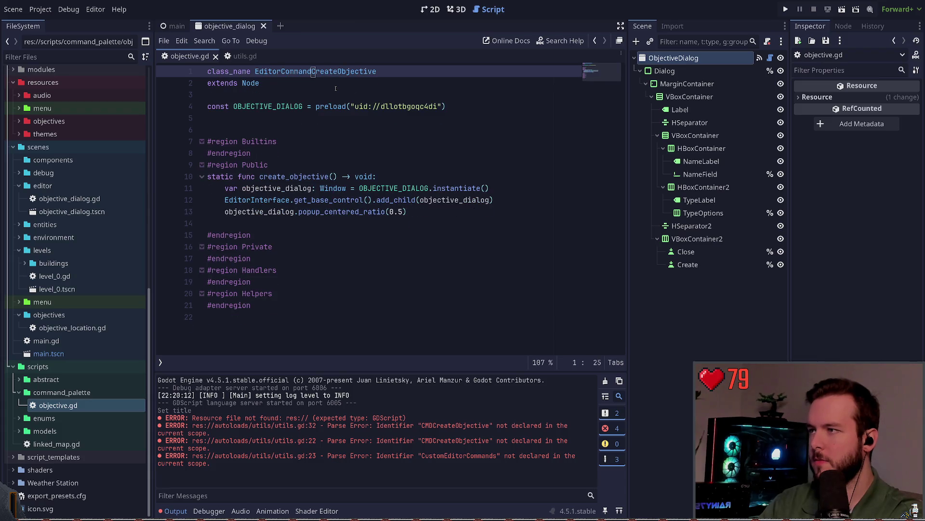
{"action": "key", "text": "ctrl+z"}
{"action": "key", "text": "ctrl+s"}
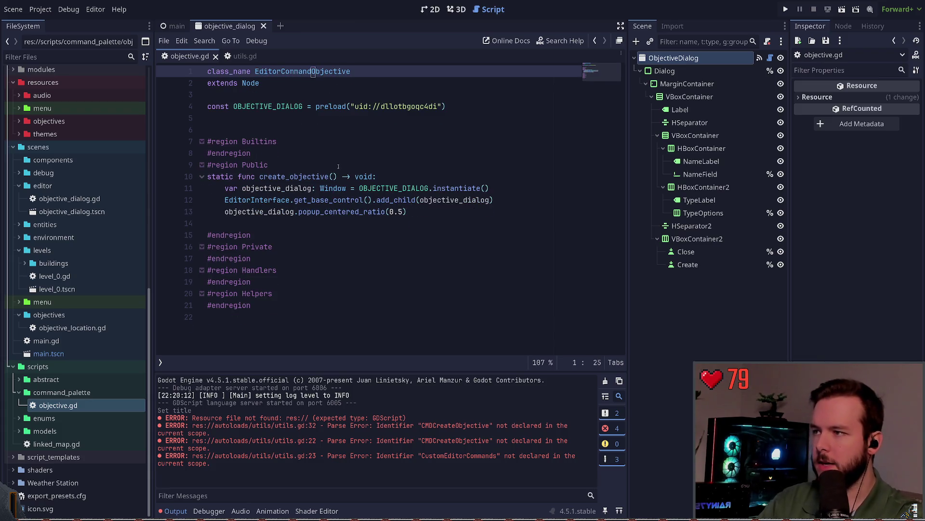
{"action": "left_click", "coordinate": [234, 106]}
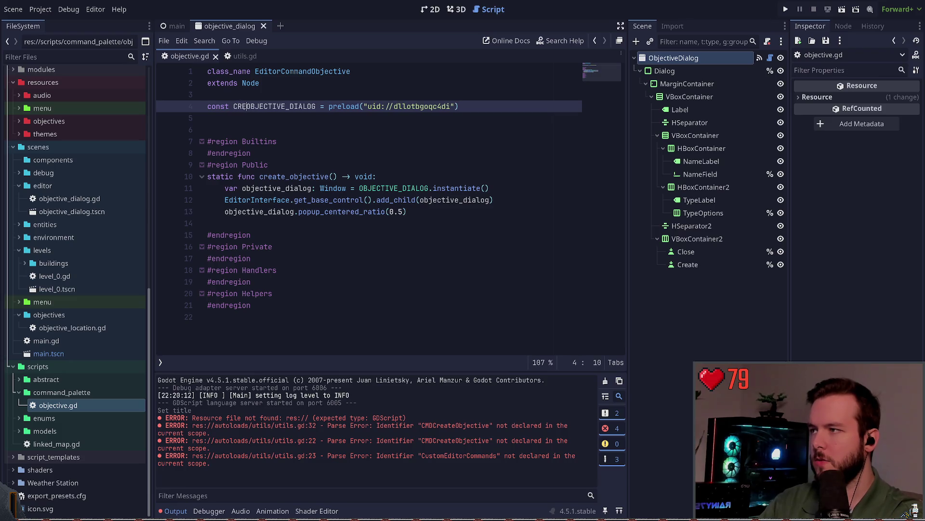
{"action": "key", "text": "ctrl+s"}
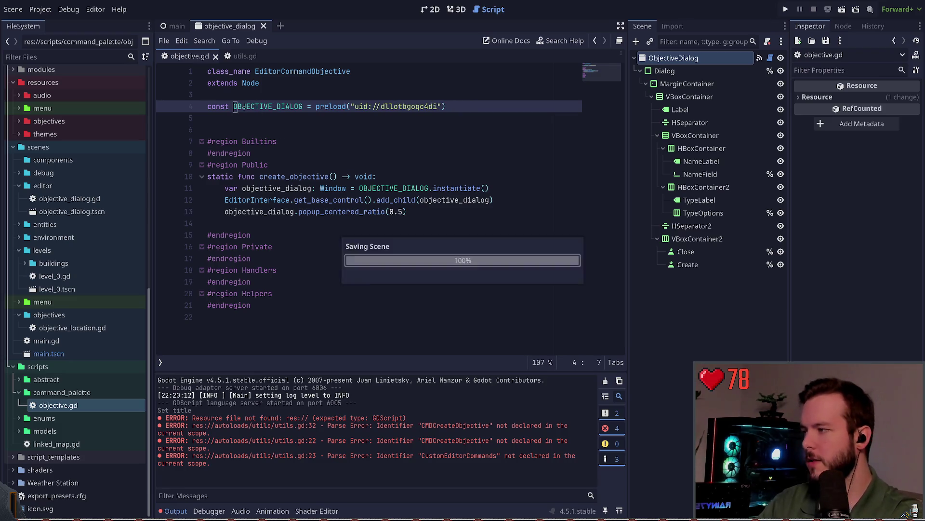
Step: Rename the objective_dialog files to objective_create_dialog and open the renamed script
{"action": "left_click", "coordinate": [85, 203]}
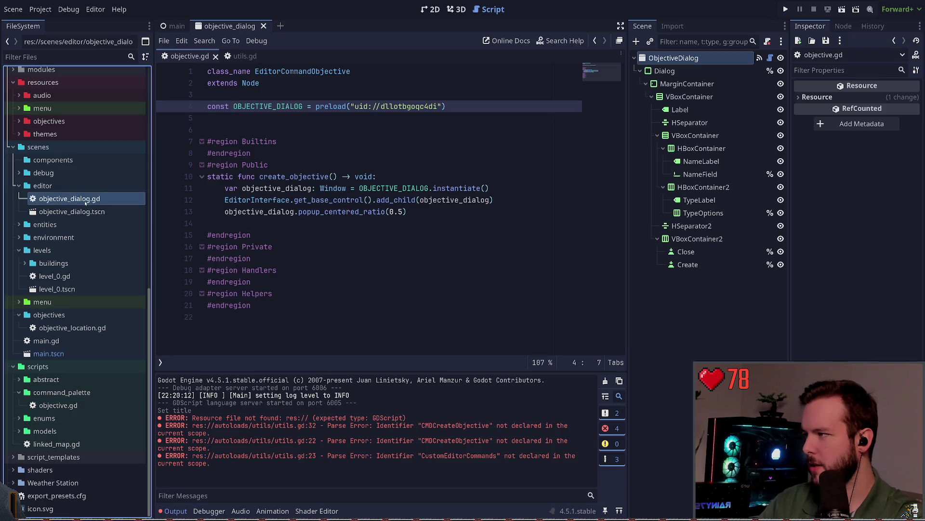
{"action": "double_click", "coordinate": [112, 213]}
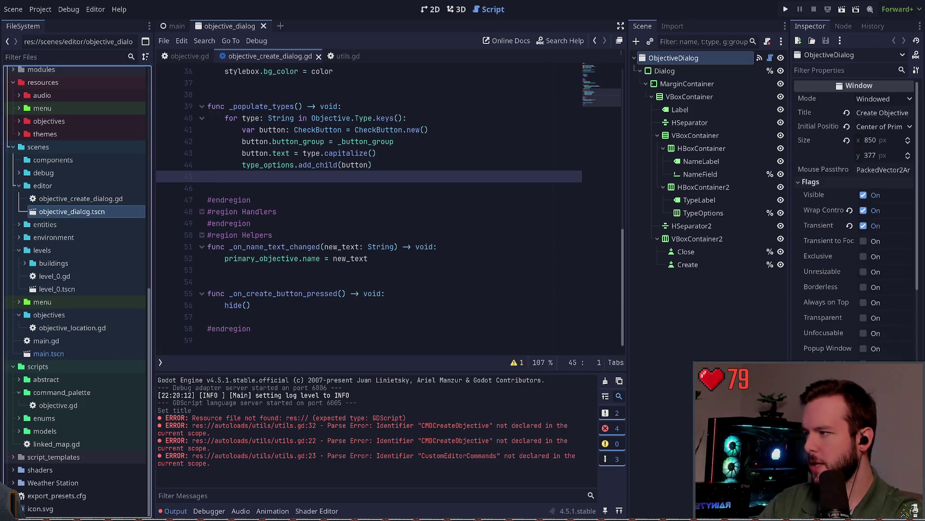
{"action": "left_click", "coordinate": [344, 118]}
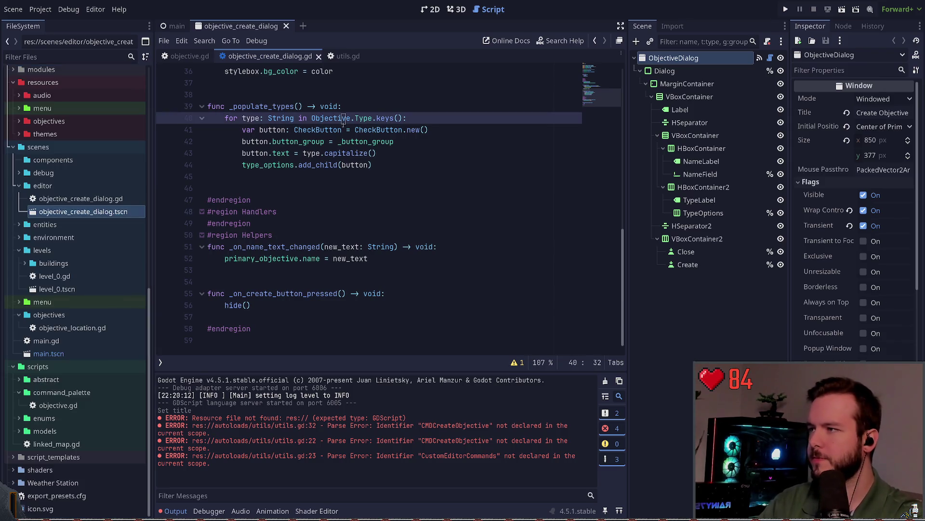
Step: Rename the dialog's root node to ObjectiveCreateDialog and reopen objective.gd
{"action": "left_click", "coordinate": [686, 60]}
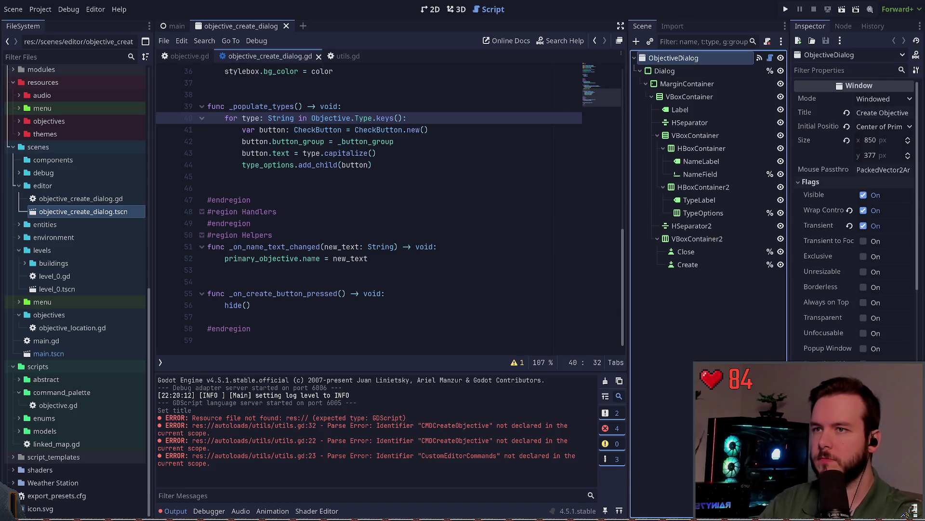
{"action": "type", "text": "Create"}
{"action": "key", "text": "Return"}
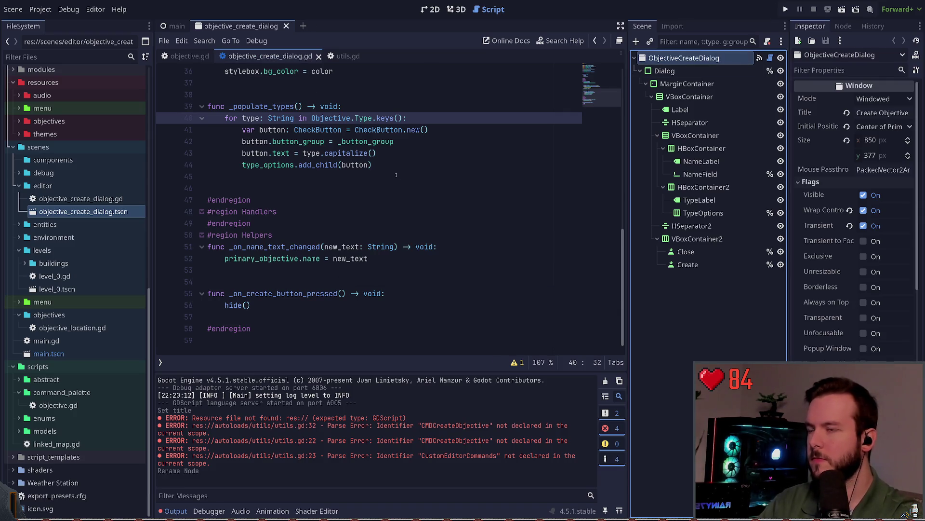
{"action": "left_click", "coordinate": [396, 177]}
{"action": "left_click_drag", "start_coordinate": [81, 199], "coordinate": [166, 165]}
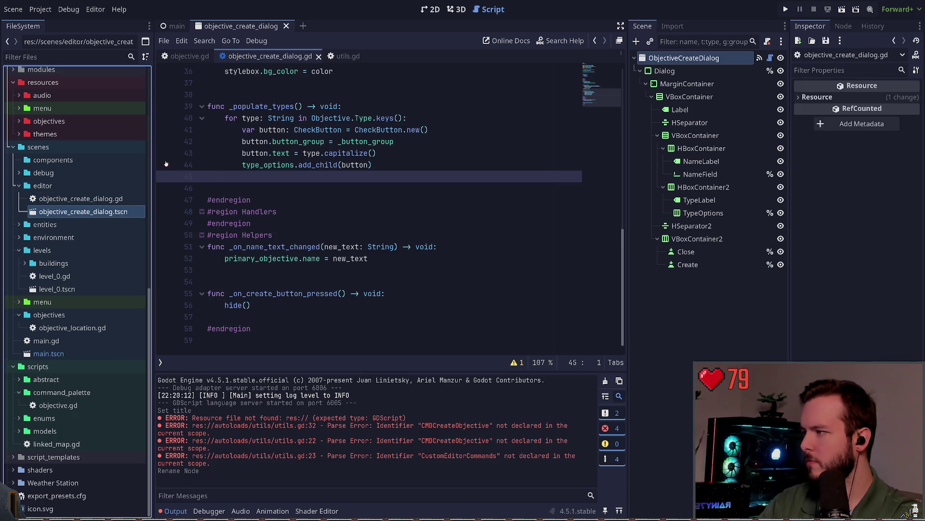
{"action": "left_click", "coordinate": [19, 185]}
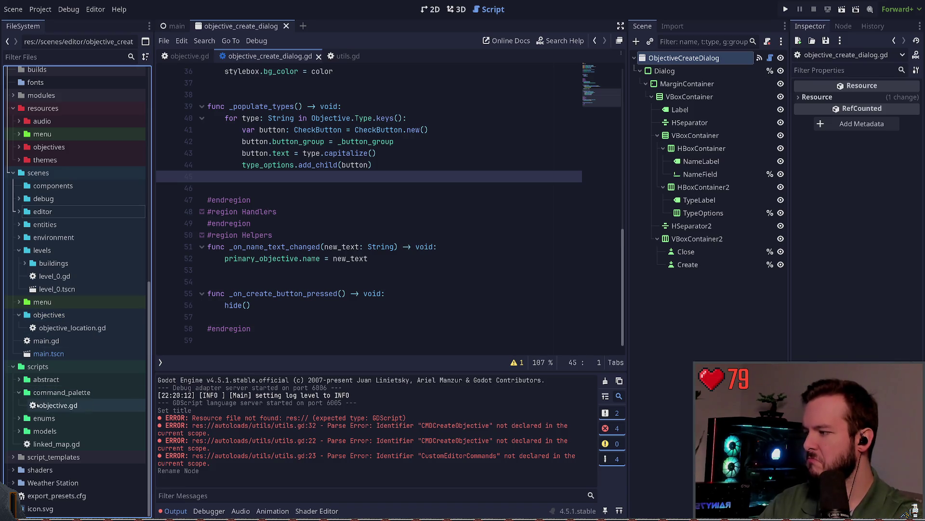
{"action": "double_click", "coordinate": [38, 405]}
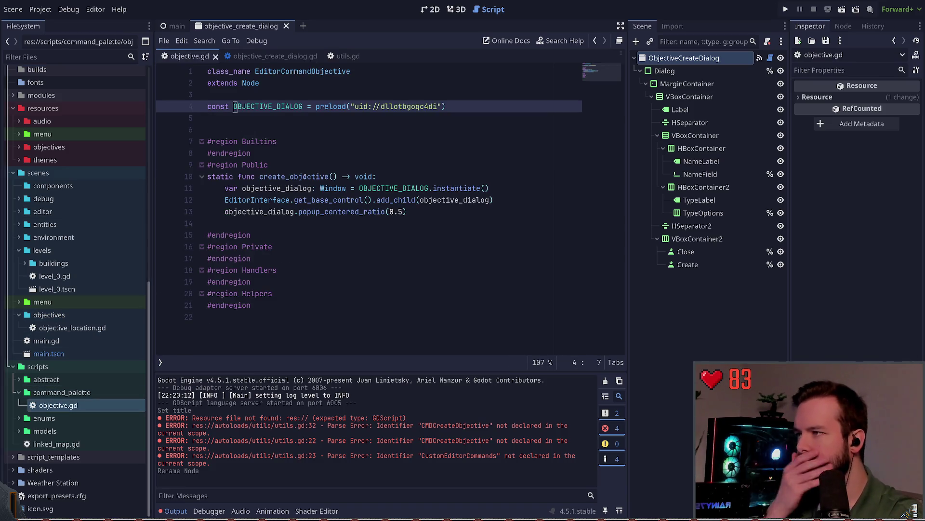
Step: Look over objective.gd's opening lines and the levels and scenes folders in the file tree
{"action": "left_click", "coordinate": [299, 118]}
{"action": "left_click", "coordinate": [299, 85]}
{"action": "left_click", "coordinate": [300, 102]}
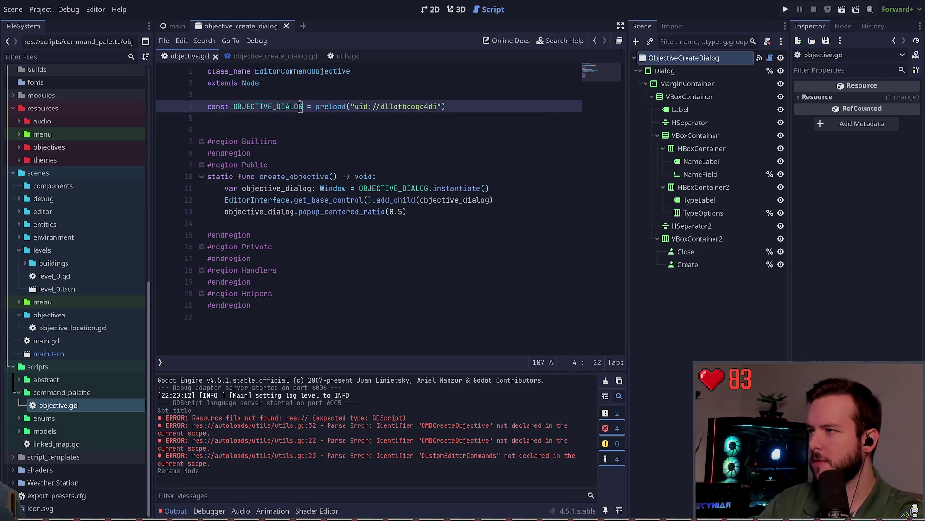
{"action": "left_click", "coordinate": [289, 98]}
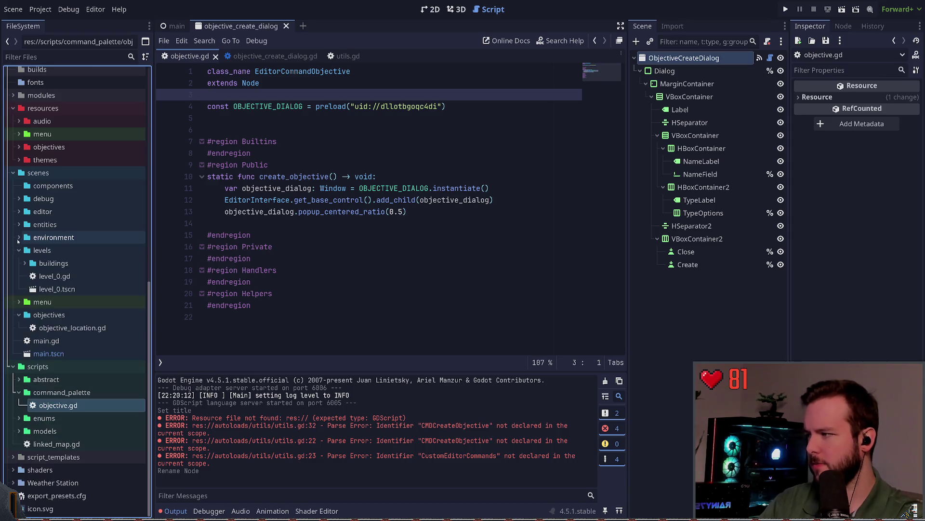
{"action": "left_click", "coordinate": [19, 250]}
{"action": "left_click", "coordinate": [19, 263]}
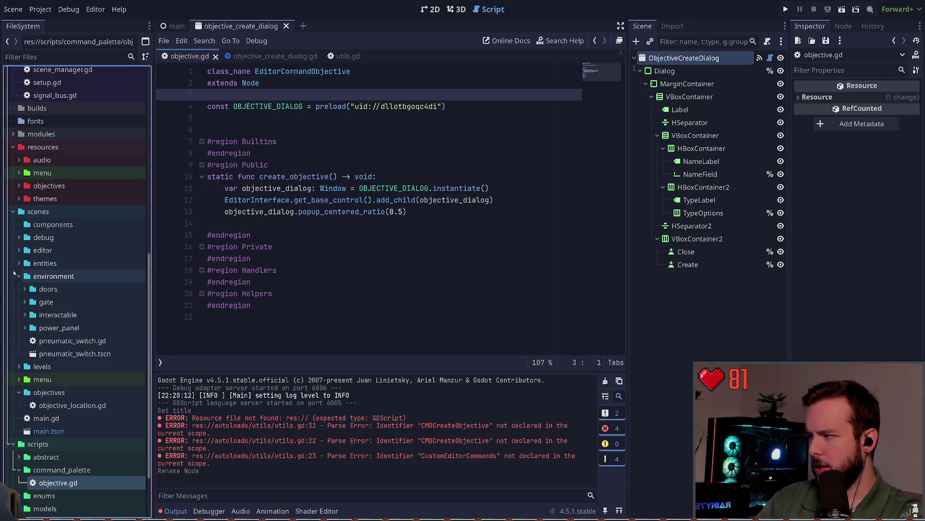
{"action": "left_click", "coordinate": [19, 263]}
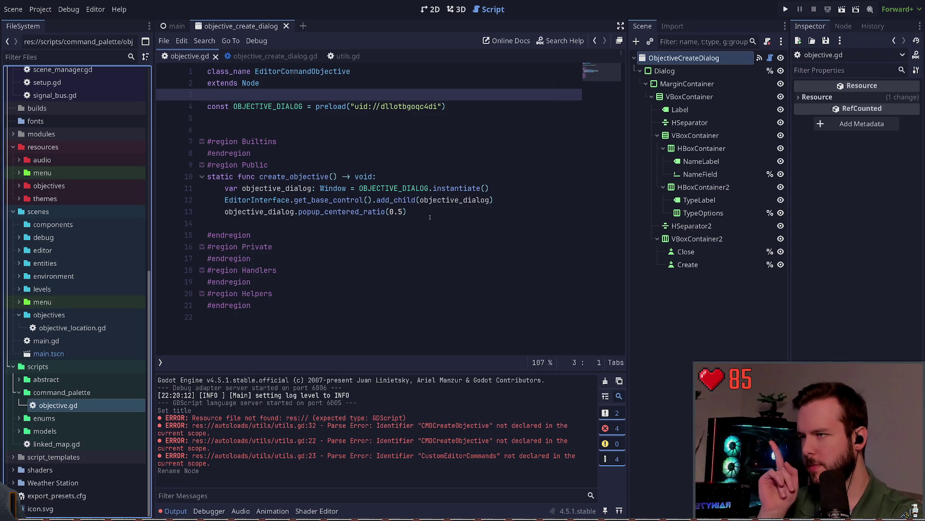
Step: Rename the static create_objective function on line 10 to create
{"action": "left_click", "coordinate": [294, 177]}
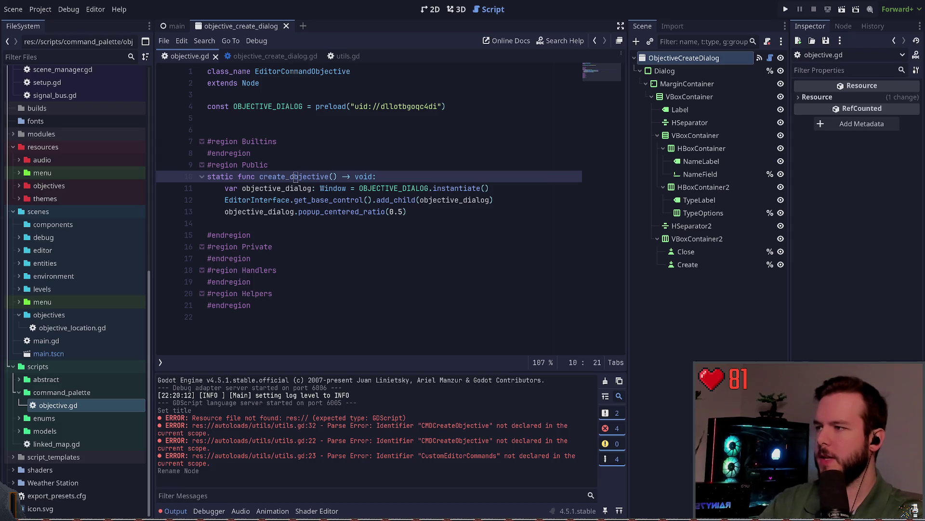
{"action": "key", "text": "ctrl+Left"}
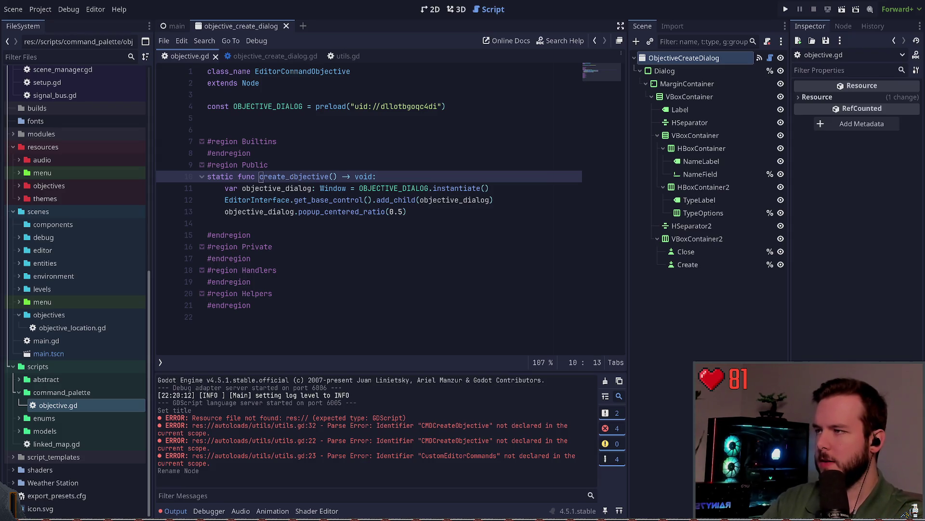
{"action": "left_click", "coordinate": [288, 177]}
{"action": "key", "text": "ctrl+Delete"}
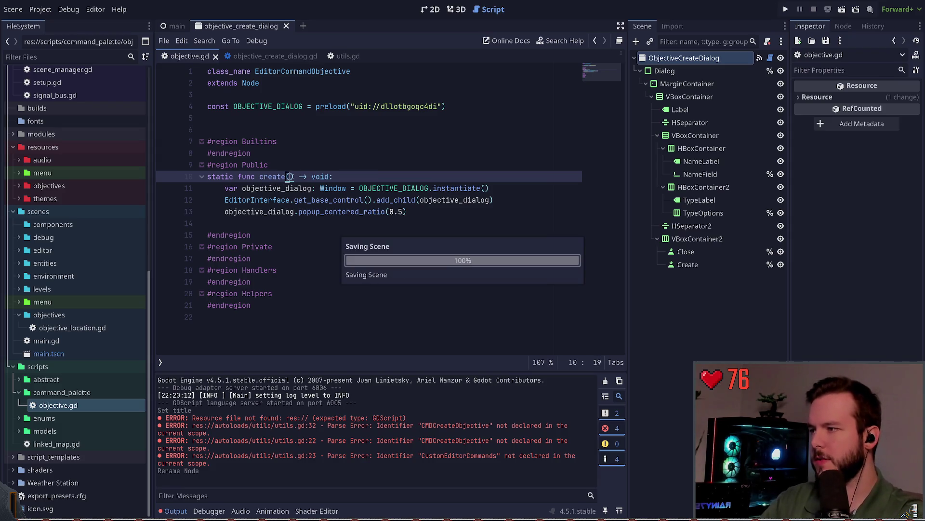
{"action": "left_click", "coordinate": [307, 211]}
{"action": "left_click", "coordinate": [308, 223]}
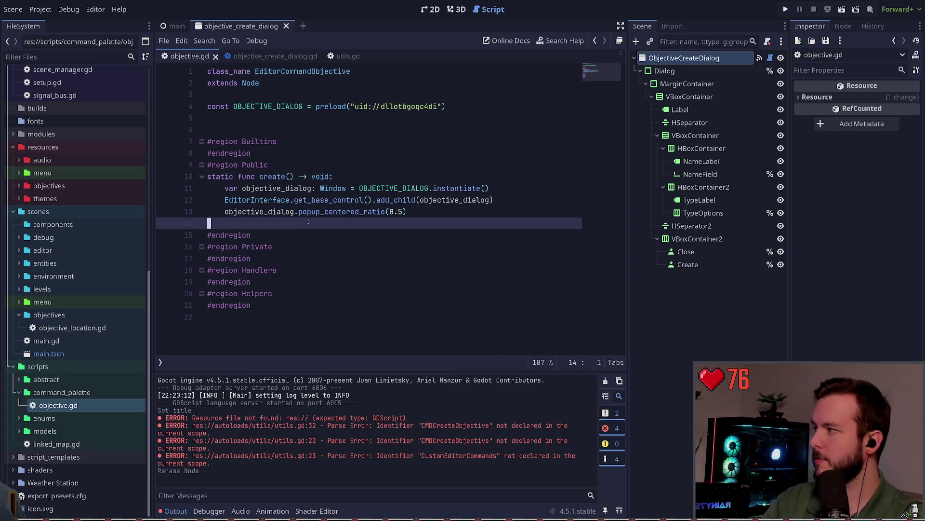
{"action": "key", "text": "ctrl+z"}
{"action": "key", "text": "ctrl+z"}
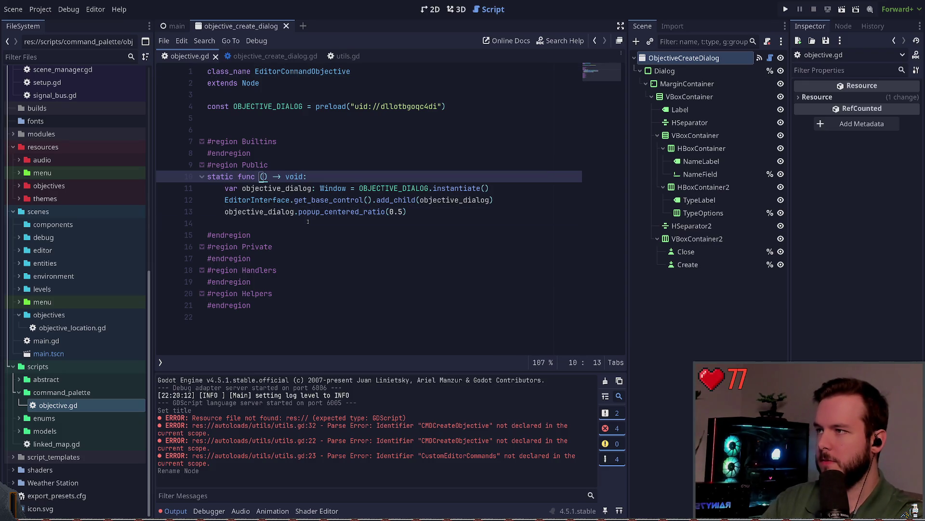
{"action": "type", "text": "obj"}
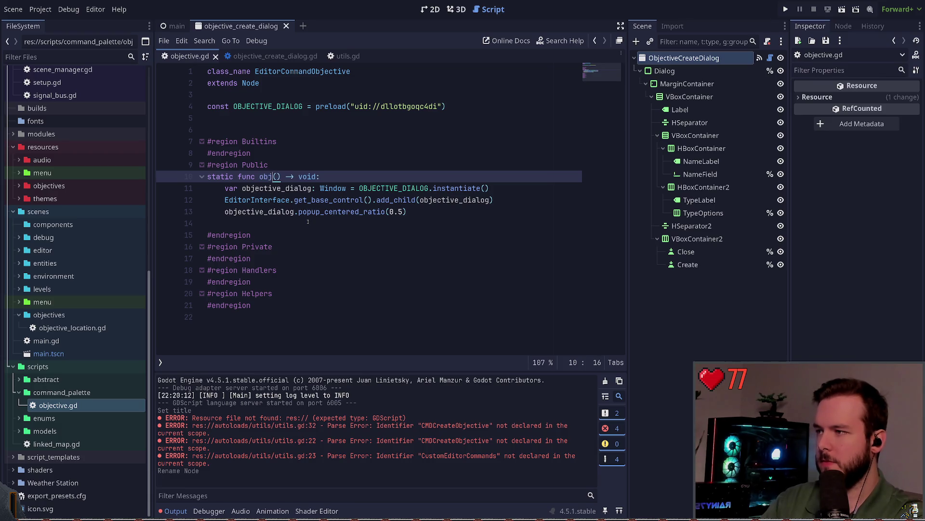
{"action": "key", "text": "BackSpace"}
{"action": "key", "text": "BackSpace"}
{"action": "key", "text": "BackSpace"}
{"action": "type", "text": "create_objective"}
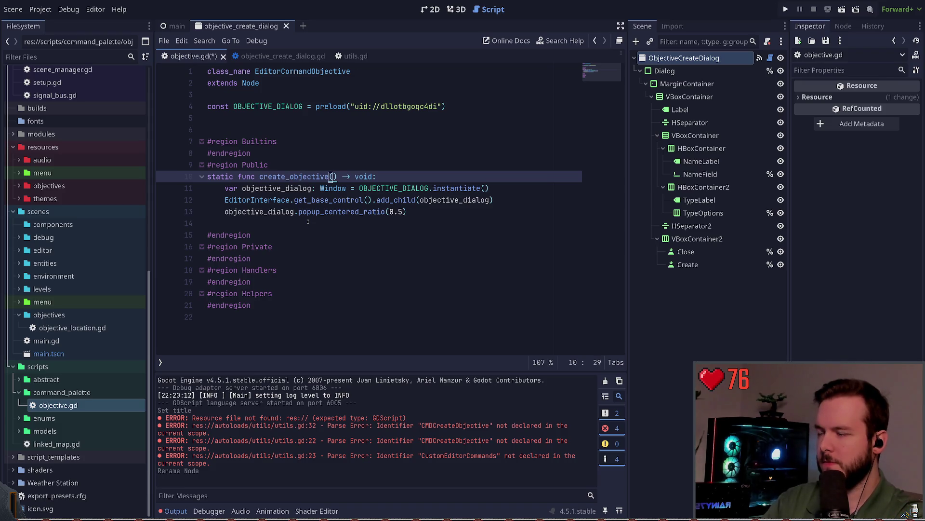
{"action": "key", "text": "BackSpace"}
{"action": "key", "text": "BackSpace"}
{"action": "key", "text": "BackSpace"}
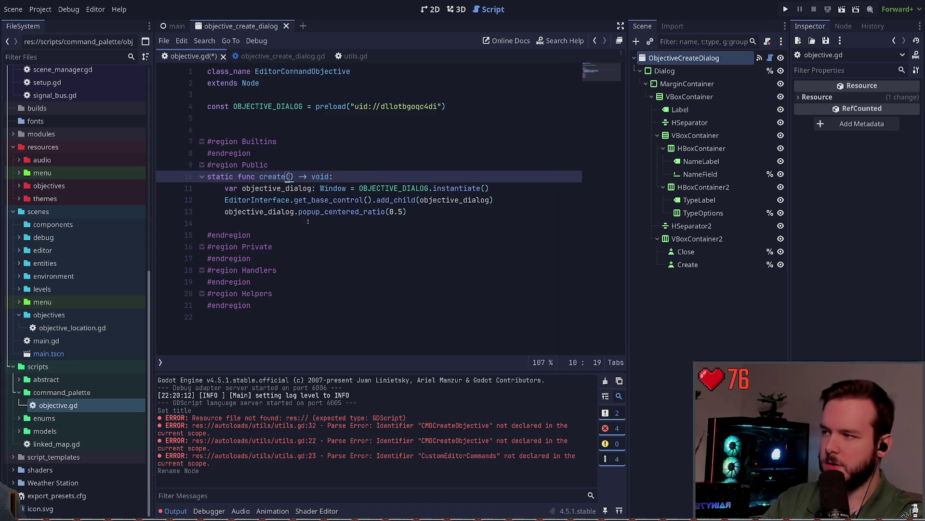
Step: Add 'static func edit() -> void:' with an empty body below create() and save objective.gd
{"action": "key", "text": "Down"}
{"action": "key", "text": "Down"}
{"action": "key", "text": "Down"}
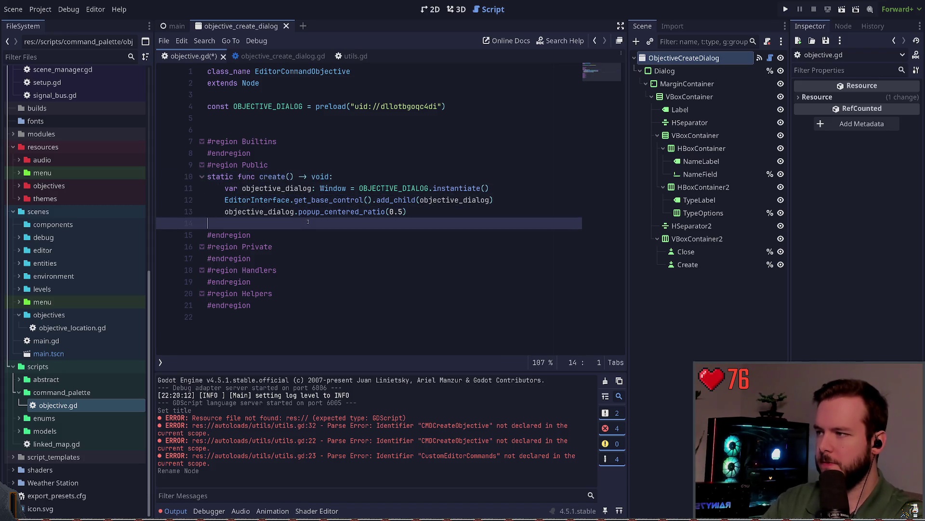
{"action": "key", "text": "Return"}
{"action": "key", "text": "Return"}
{"action": "key", "text": "Up"}
{"action": "type", "text": "stat"}
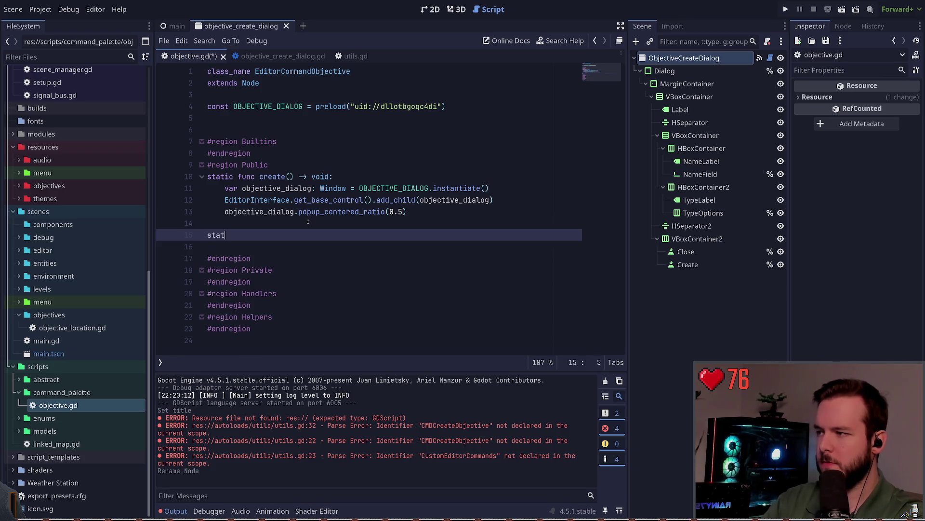
{"action": "type", "text": "ic func edit() ->"}
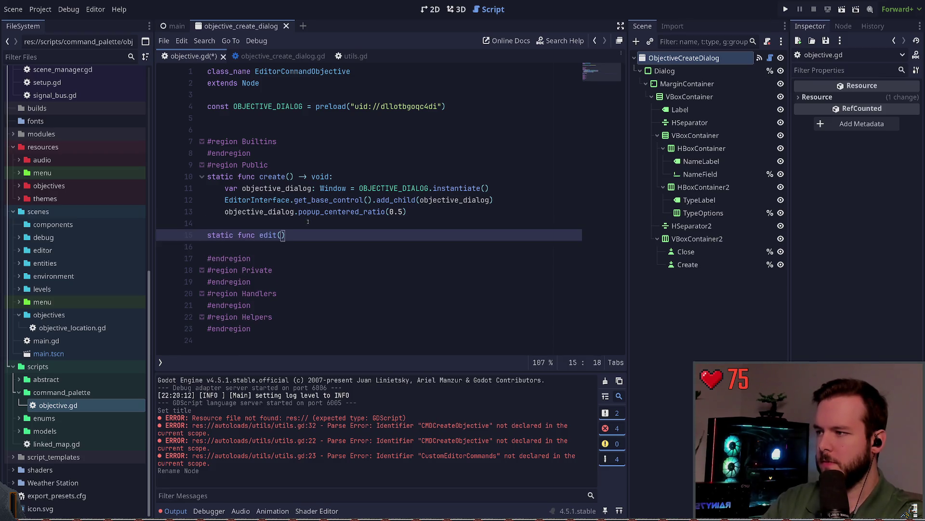
{"action": "type", "text": " void:"}
{"action": "key", "text": "Return"}
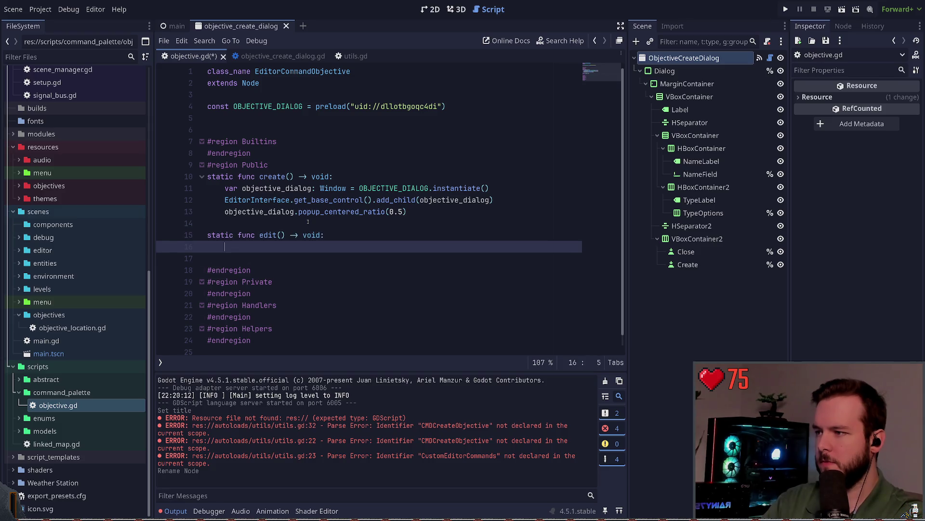
{"action": "key", "text": "Up"}
{"action": "key", "text": "Home"}
{"action": "key", "text": "Return"}
{"action": "key", "text": "ctrl+s"}
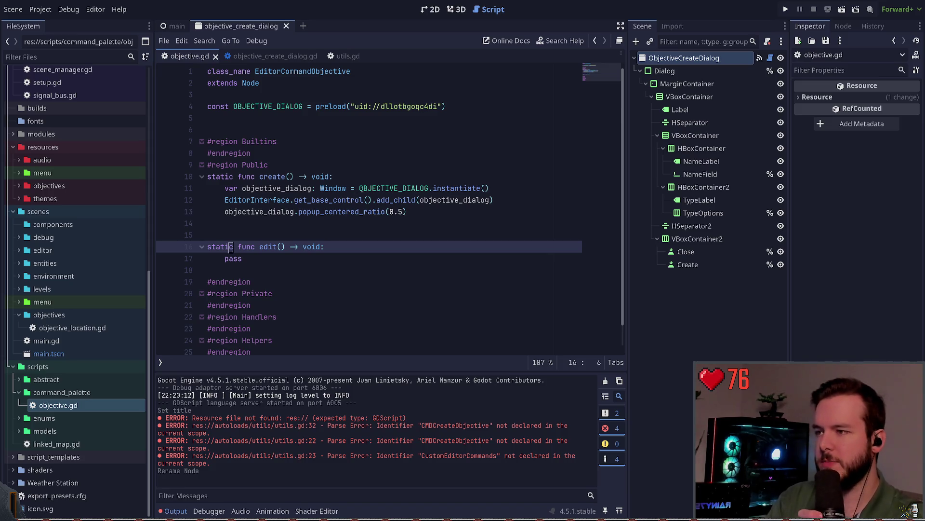
{"action": "left_click", "coordinate": [293, 223]}
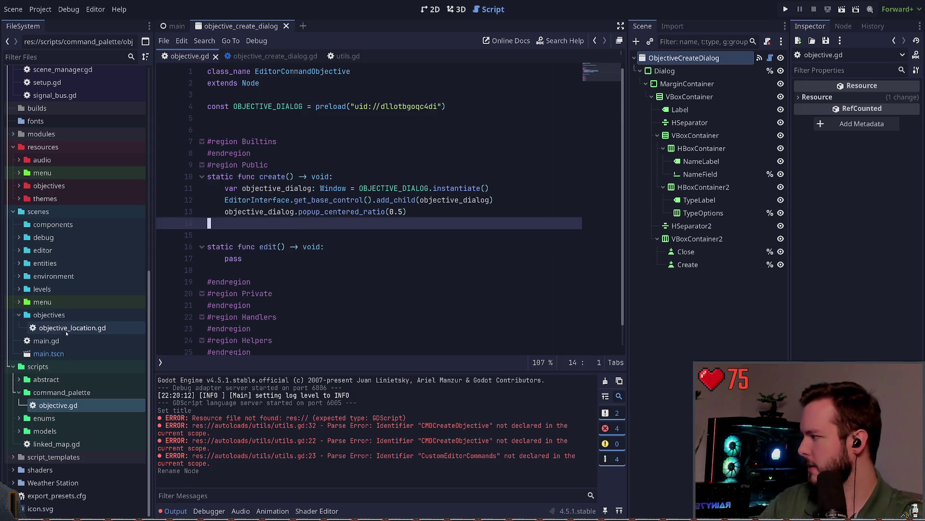
{"action": "left_click", "coordinate": [269, 56]}
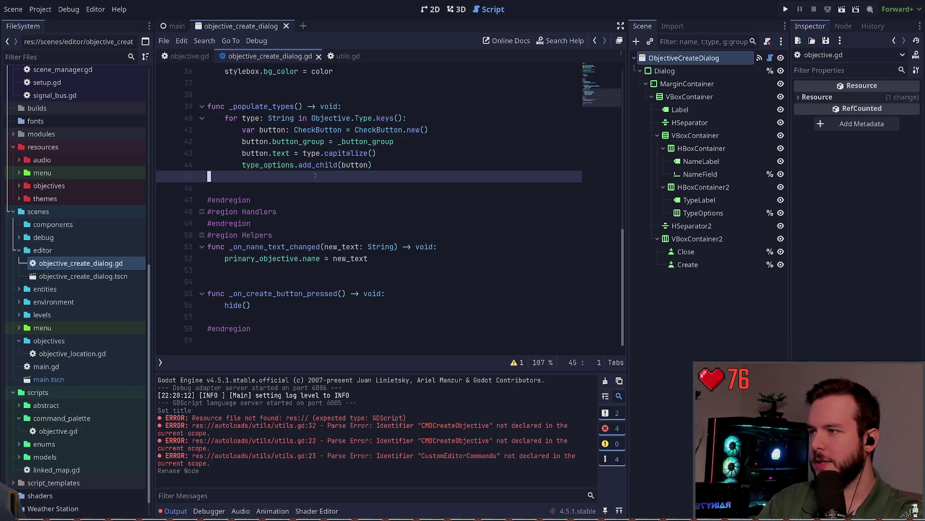
{"action": "scroll", "coordinate": [289, 265], "scroll_direction": "up", "scroll_amount": 10}
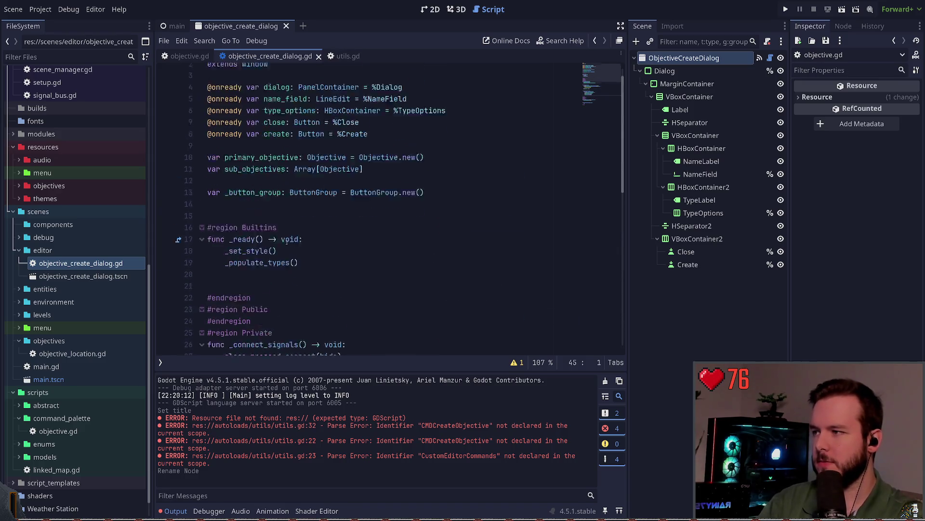
Step: In utils.gd, replace CustomEditorCommands with EditorCommandObjective via autocomplete
{"action": "left_click", "coordinate": [344, 56]}
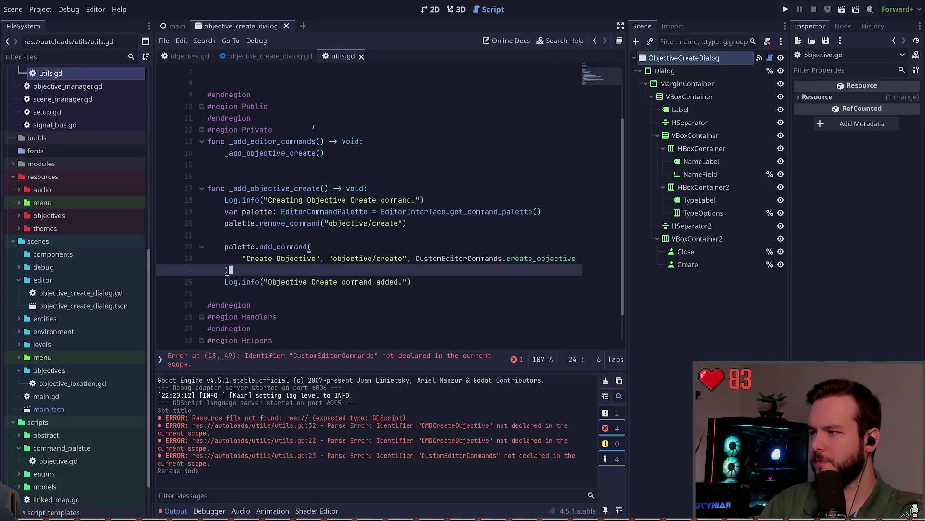
{"action": "left_click", "coordinate": [270, 56]}
{"action": "left_click", "coordinate": [336, 57]}
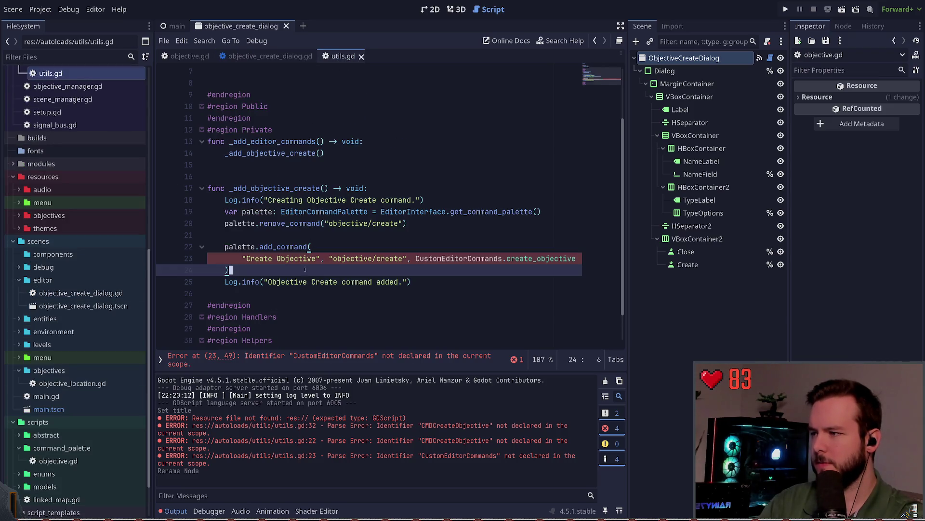
{"action": "left_click", "coordinate": [434, 259]}
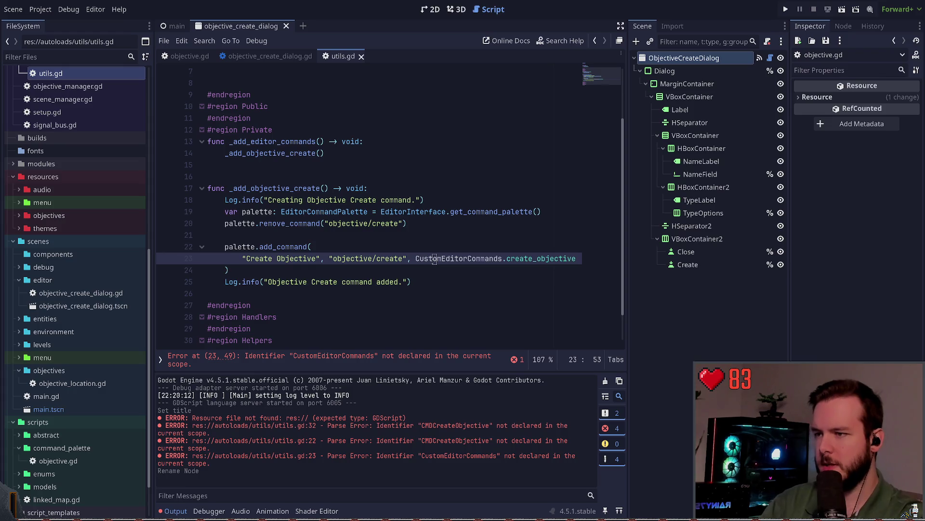
{"action": "key", "text": "ctrl+Left"}
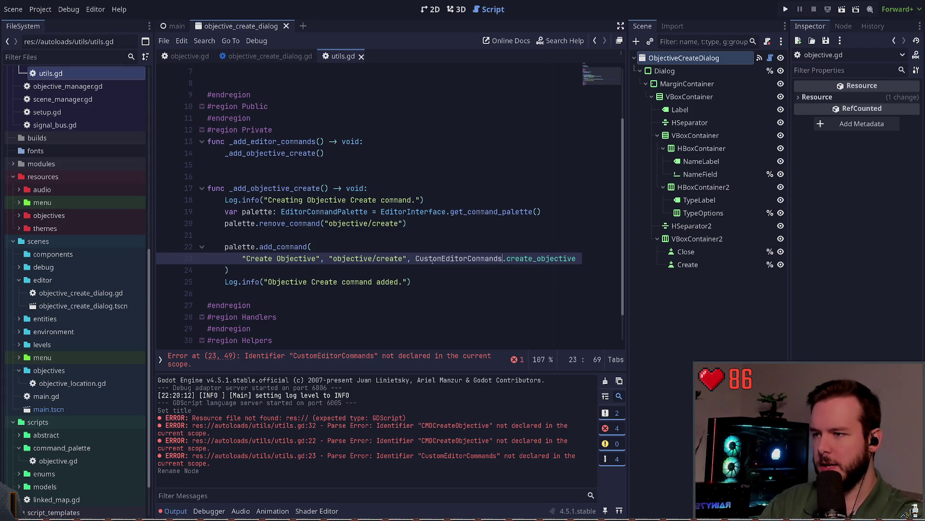
{"action": "key", "text": "BackSpace"}
{"action": "key", "text": "BackSpace"}
{"action": "key", "text": "BackSpace"}
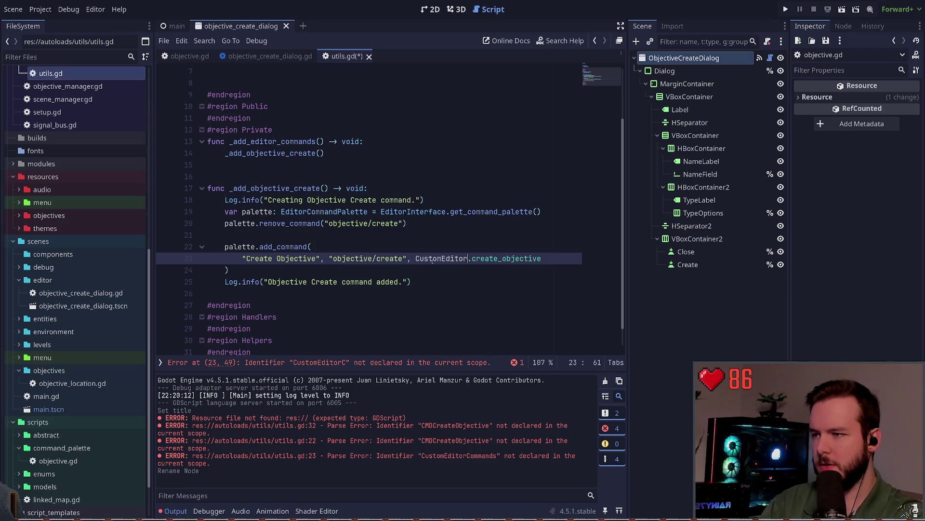
{"action": "key", "text": "BackSpace"}
{"action": "key", "text": "BackSpace"}
{"action": "key", "text": "BackSpace"}
{"action": "type", "text": "EditorC"}
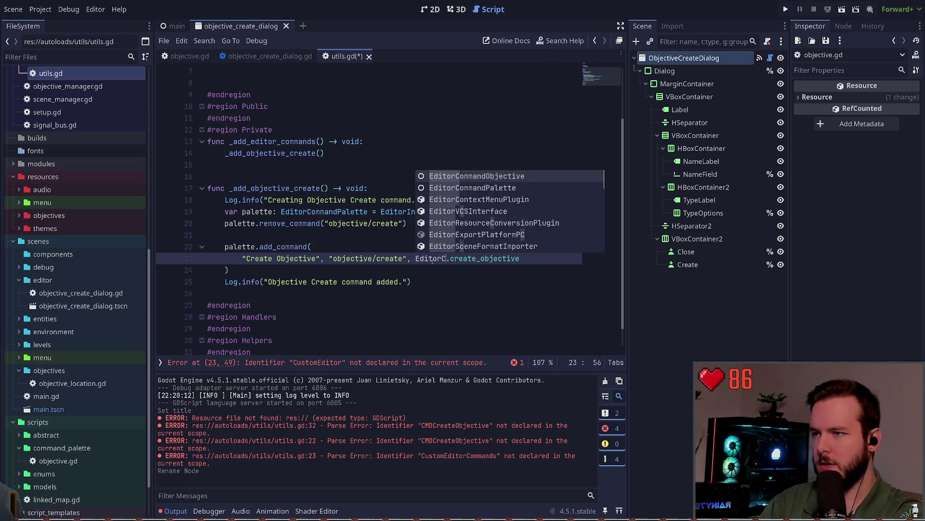
{"action": "key", "text": "Return"}
{"action": "key", "text": "ctrl+s"}
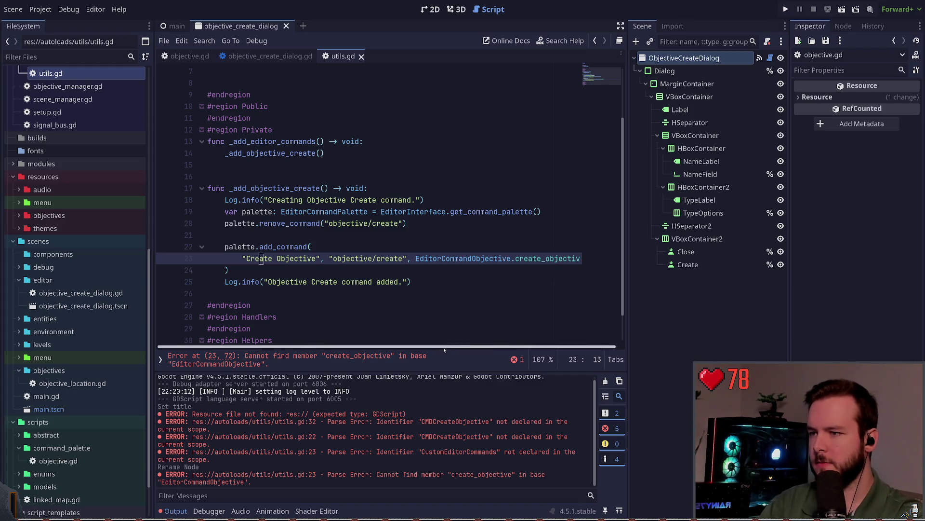
Step: Delete the leftover create_objectiv member after EditorCommandObjective and save utils.gd
{"action": "left_click", "coordinate": [387, 273]}
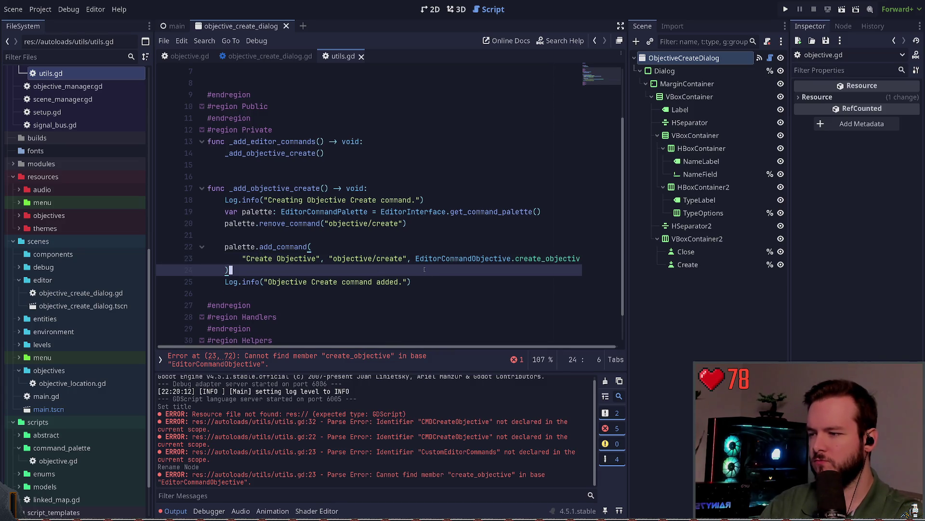
{"action": "double_click", "coordinate": [524, 258]}
{"action": "key", "text": "BackSpace"}
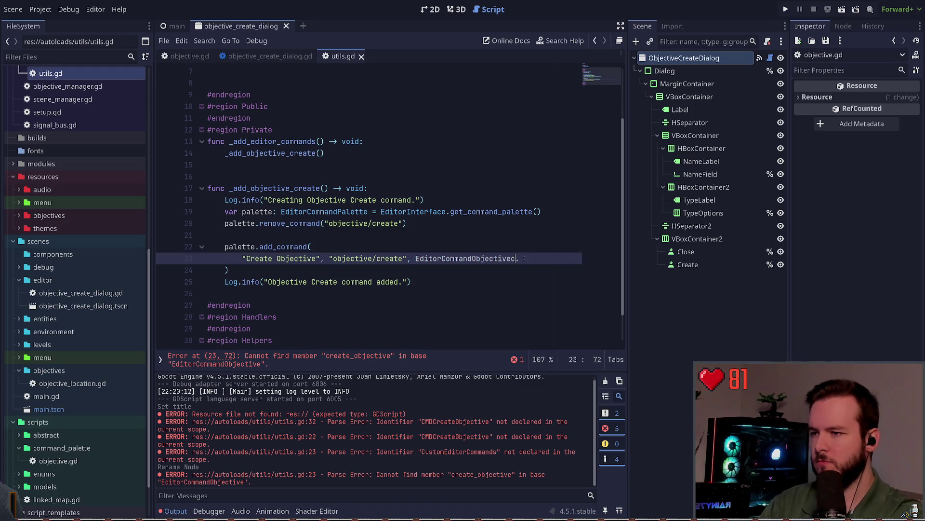
{"action": "key", "text": "BackSpace"}
{"action": "key", "text": "BackSpace"}
{"action": "key", "text": "BackSpace"}
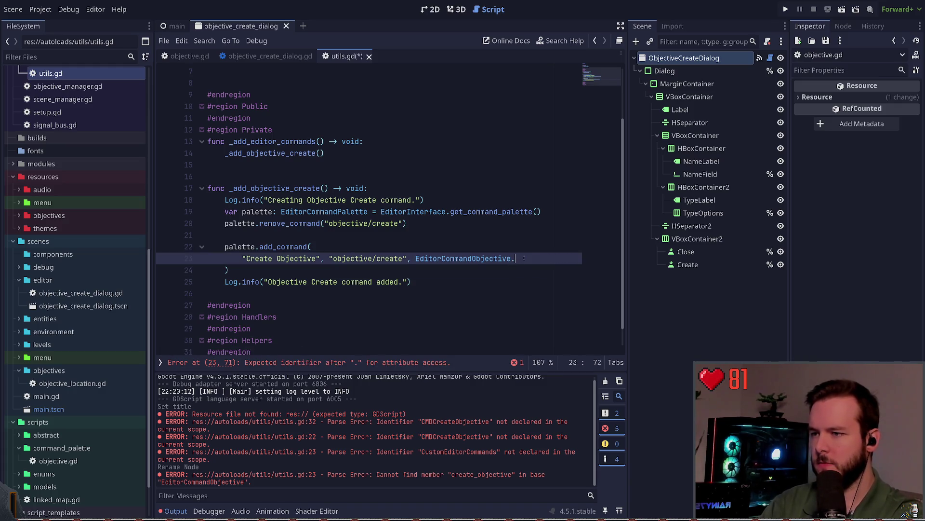
{"action": "key", "text": "ctrl+s"}
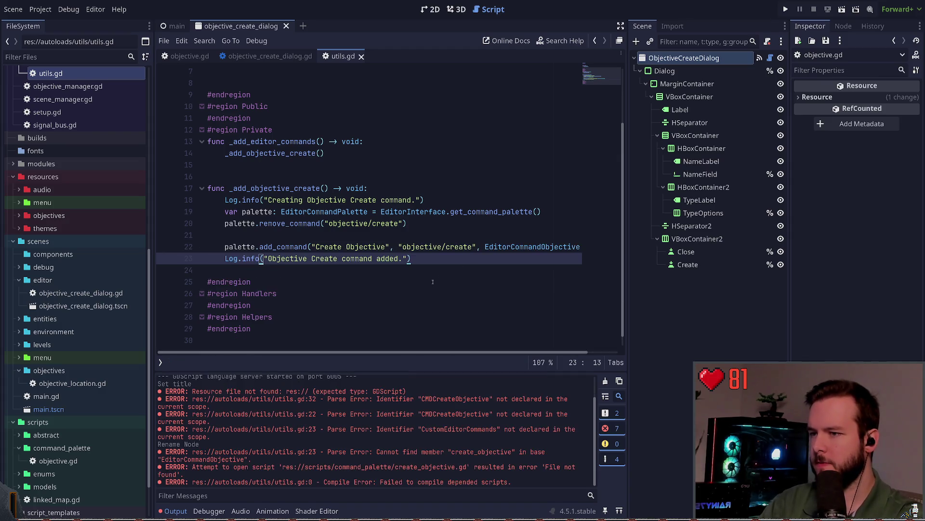
Step: Glance through the open scripts, then run the project with F5 to reload it
{"action": "scroll", "coordinate": [377, 345], "scroll_direction": "down", "scroll_amount": 1}
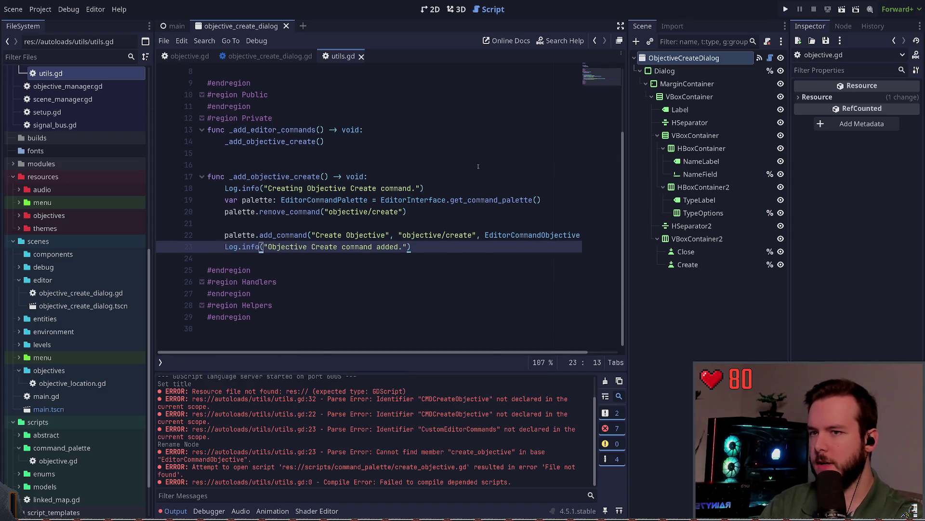
{"action": "left_click", "coordinate": [201, 57]}
{"action": "left_click", "coordinate": [270, 56]}
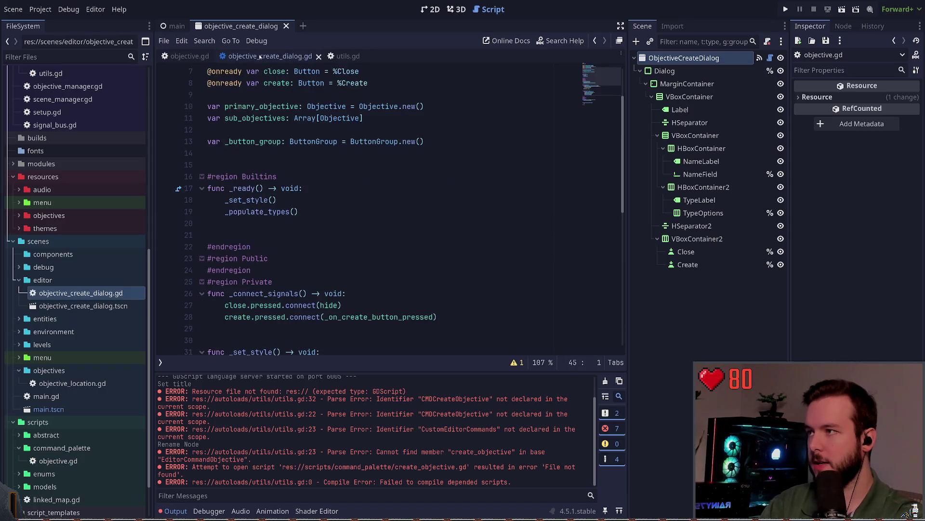
{"action": "left_click", "coordinate": [344, 56]}
{"action": "left_click", "coordinate": [317, 121]}
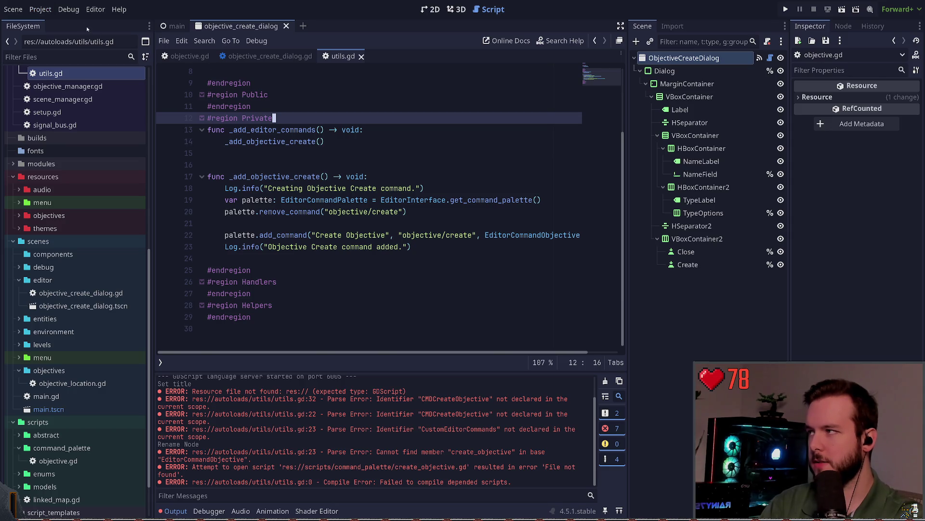
{"action": "key", "text": "F5"}
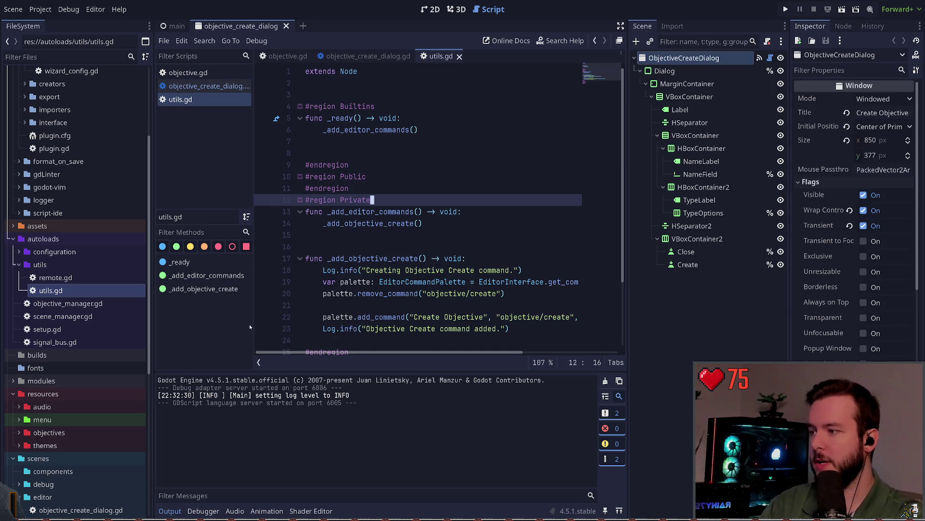
{"action": "left_click", "coordinate": [258, 362]}
{"action": "left_click", "coordinate": [313, 223]}
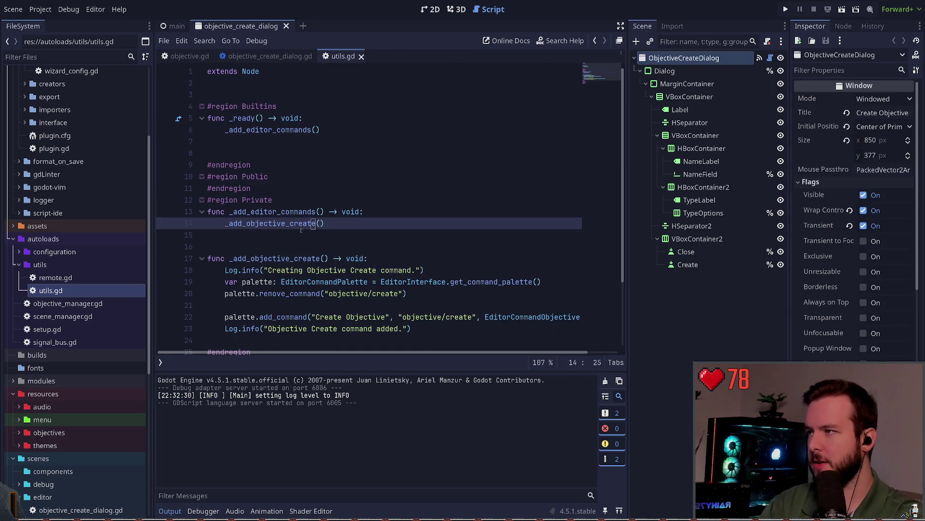
{"action": "scroll", "coordinate": [72, 241], "scroll_direction": "up", "scroll_amount": 5}
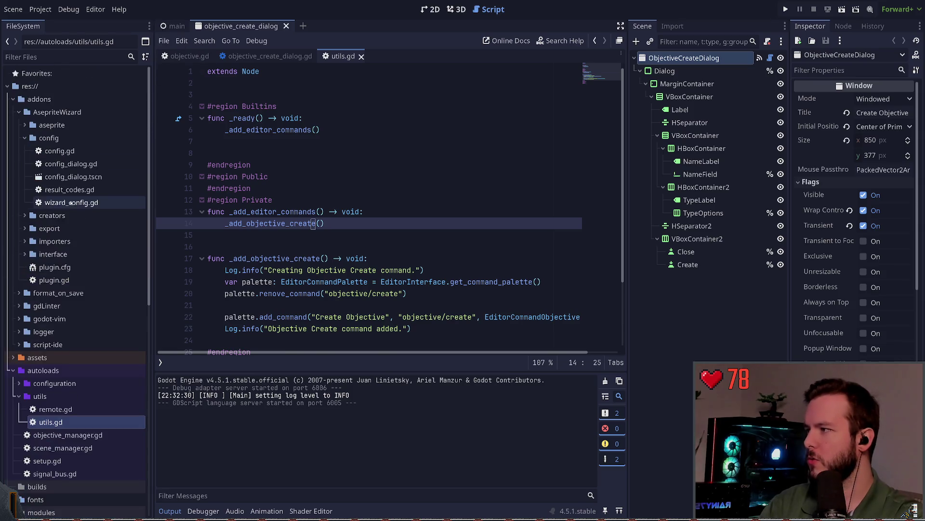
{"action": "left_click", "coordinate": [22, 137]}
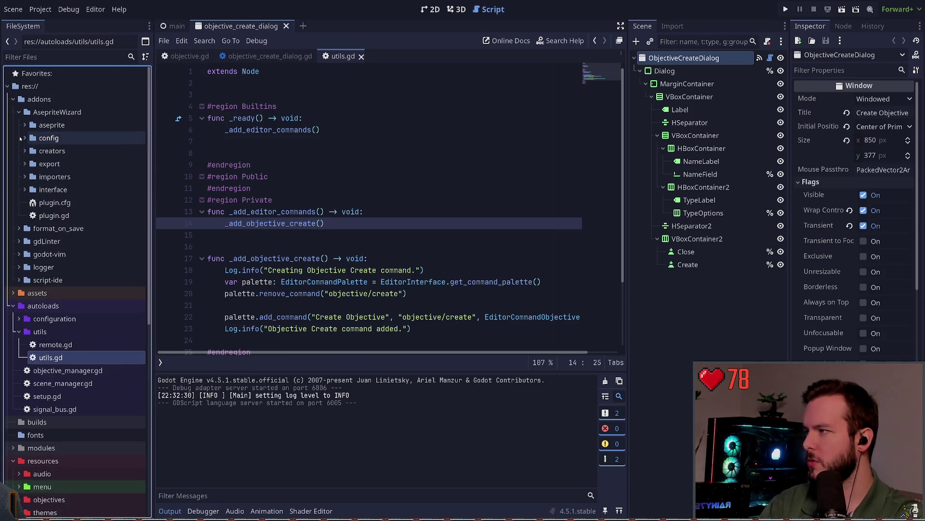
{"action": "double_click", "coordinate": [51, 357]}
{"action": "key", "text": "g"}
{"action": "key", "text": "g"}
{"action": "type", "text": "O"}
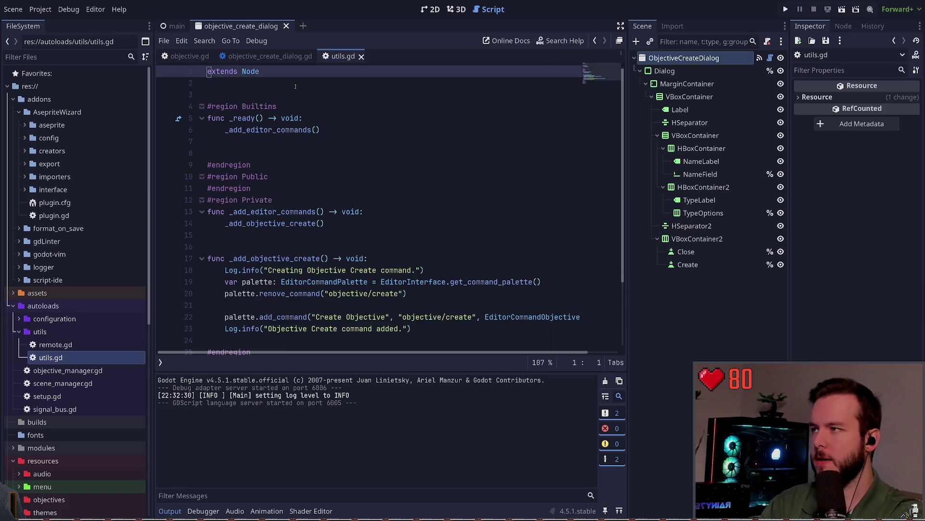
{"action": "type", "text": "@tool"}
{"action": "key", "text": "ctrl+s"}
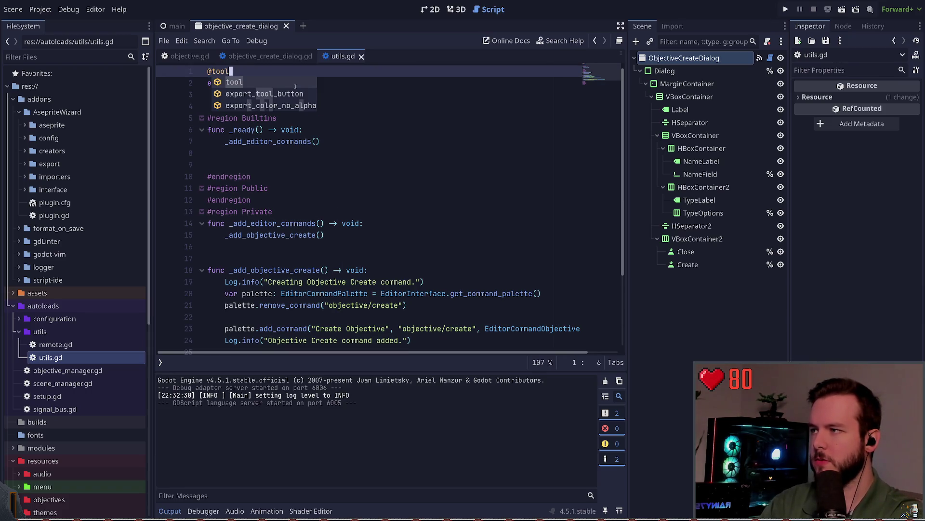
Step: Wrap the _add_editor_commands() call in _ready under 'if Engine.is_editor_hint():' and save
{"action": "key", "text": "Escape"}
{"action": "key", "text": "j"}
{"action": "key", "text": "j"}
{"action": "key", "text": "j"}
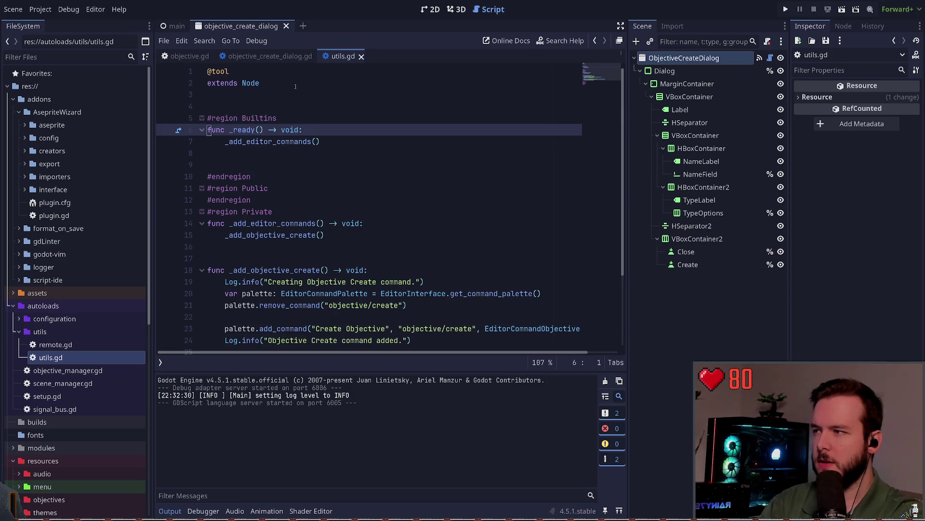
{"action": "type", "text": "o"}
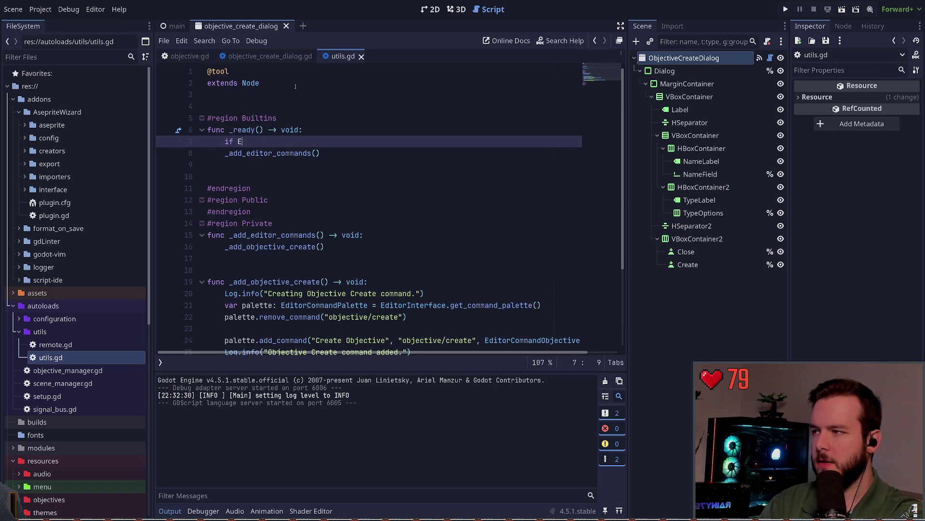
{"action": "type", "text": "Engine.is"}
{"action": "key", "text": "Return"}
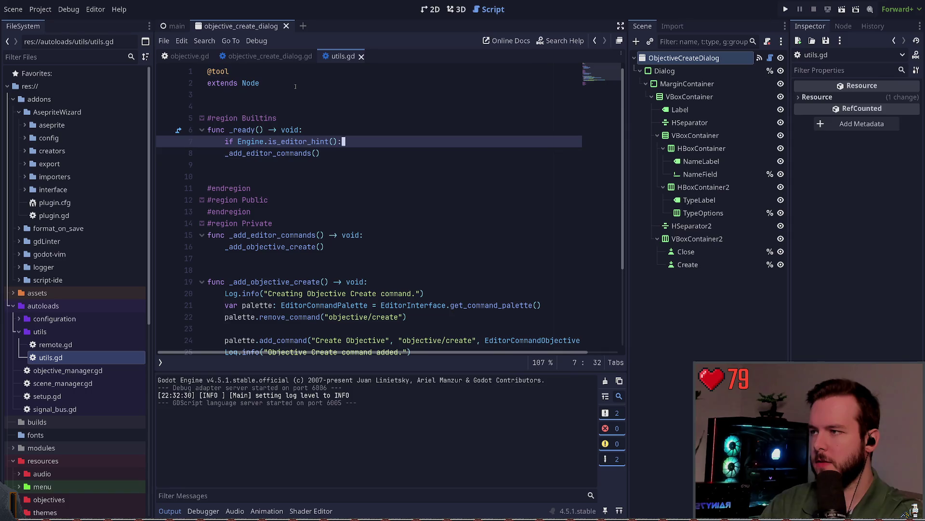
{"action": "key", "text": "Escape"}
{"action": "key", "text": "ctrl+s"}
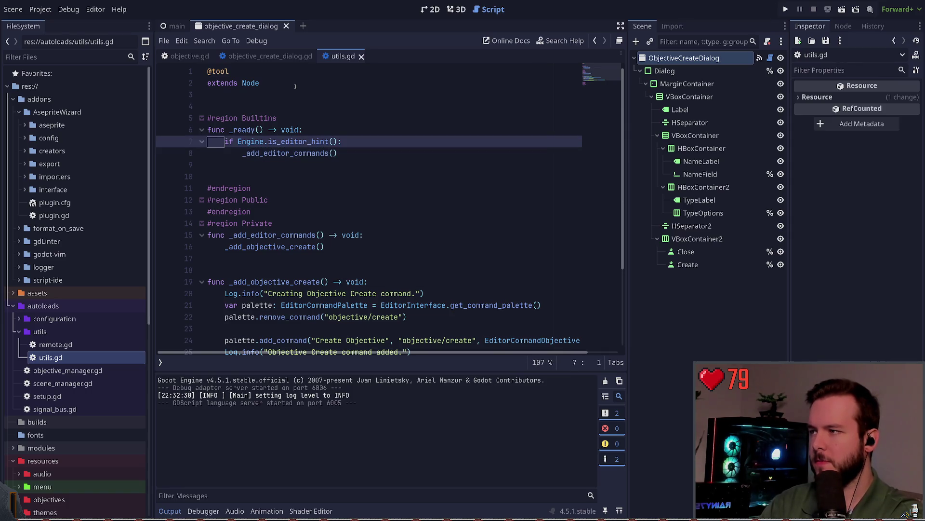
{"action": "key", "text": "w"}
{"action": "key", "text": "w"}
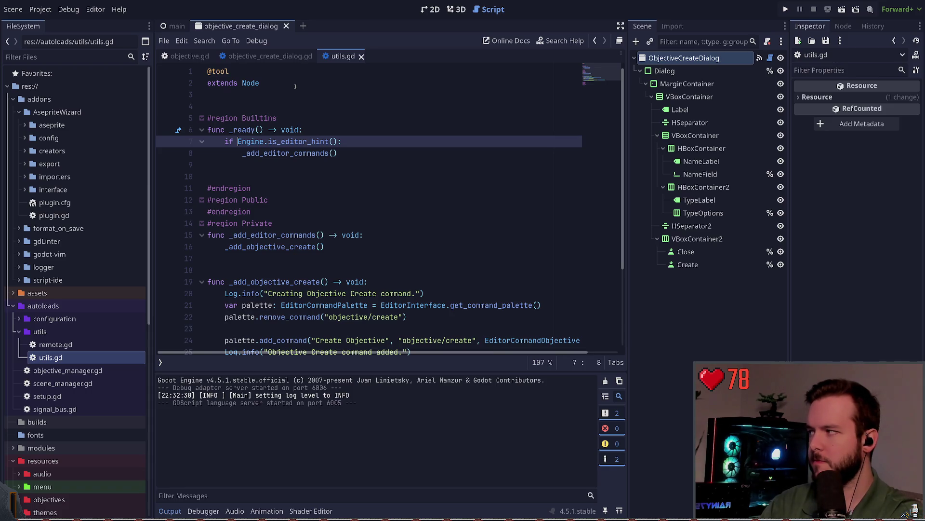
{"action": "key", "text": "j"}
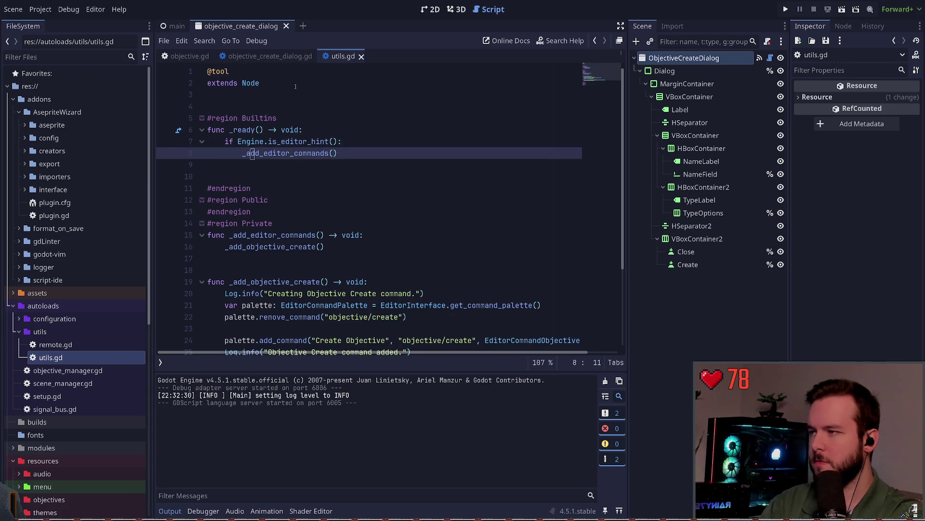
{"action": "key", "text": "k"}
{"action": "key", "text": "k"}
{"action": "key", "text": "j"}
{"action": "key", "text": "j"}
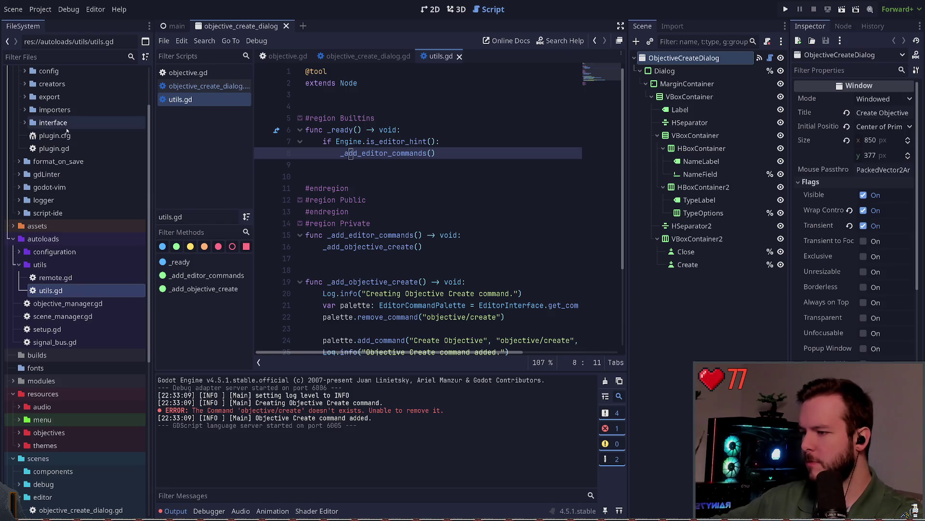
Step: Delete the palette.remove_command line from _add_objective_create and save utils.gd
{"action": "left_click", "coordinate": [410, 165]}
{"action": "scroll", "coordinate": [409, 198], "scroll_direction": "down", "scroll_amount": 3}
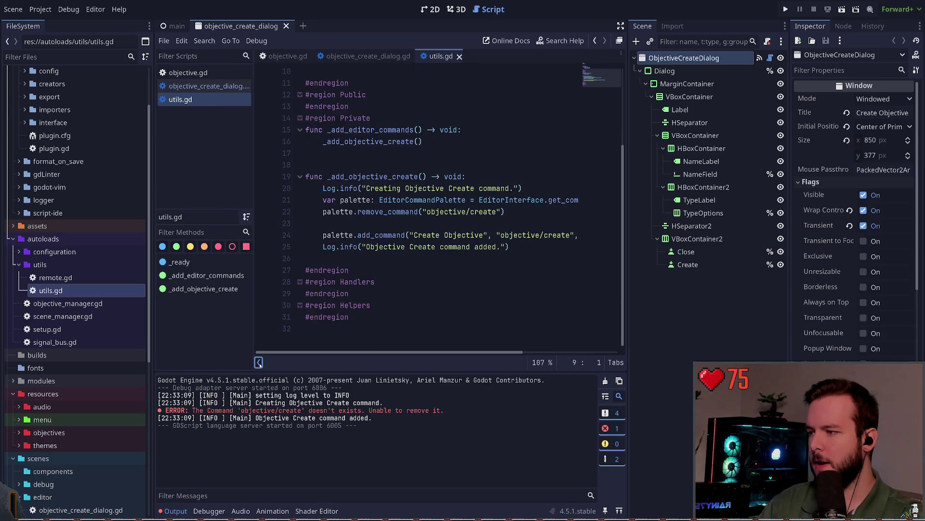
{"action": "left_click", "coordinate": [259, 362]}
{"action": "left_click", "coordinate": [372, 228]}
{"action": "left_click", "coordinate": [420, 214]}
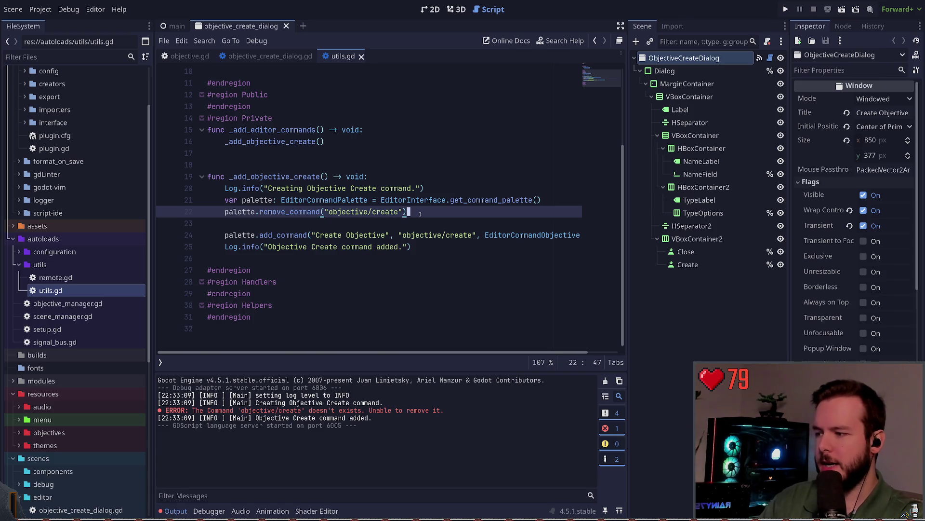
{"action": "key", "text": "Up"}
{"action": "key", "text": "End"}
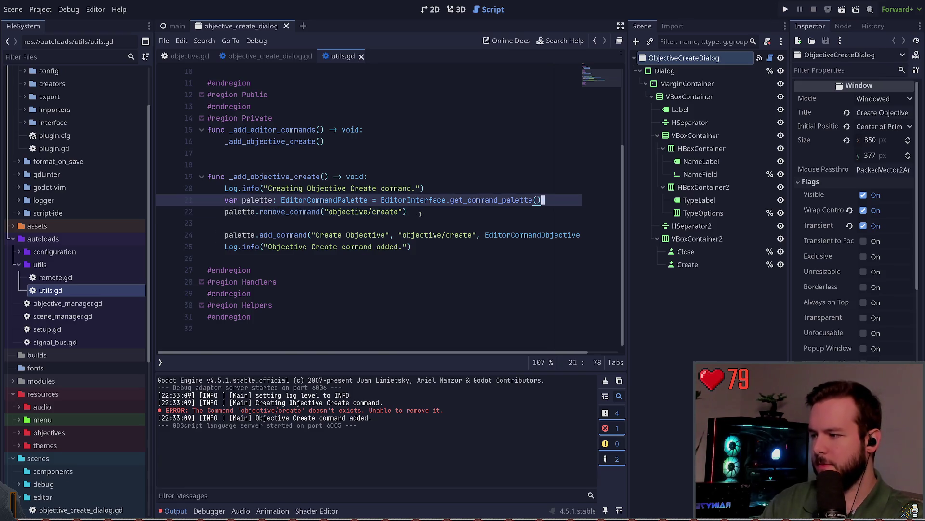
{"action": "key", "text": "Return"}
{"action": "type", "text": "alette."}
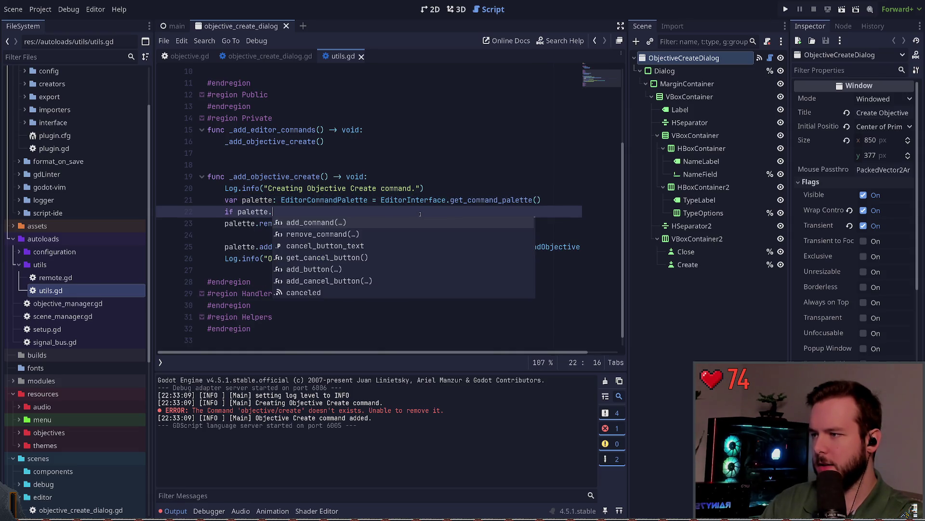
{"action": "type", "text": "comm"}
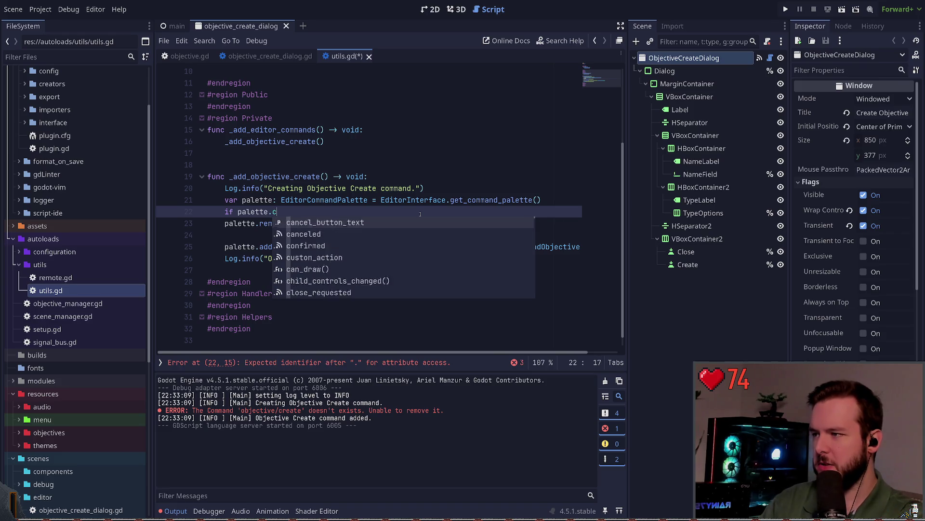
{"action": "key", "text": "Escape"}
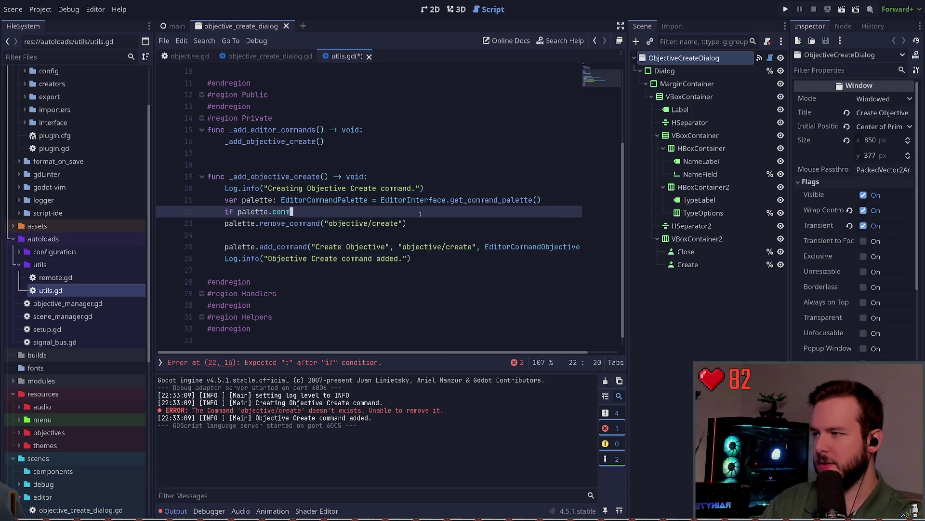
{"action": "key", "text": "d"}
{"action": "key", "text": "d"}
{"action": "key", "text": "ctrl+k"}
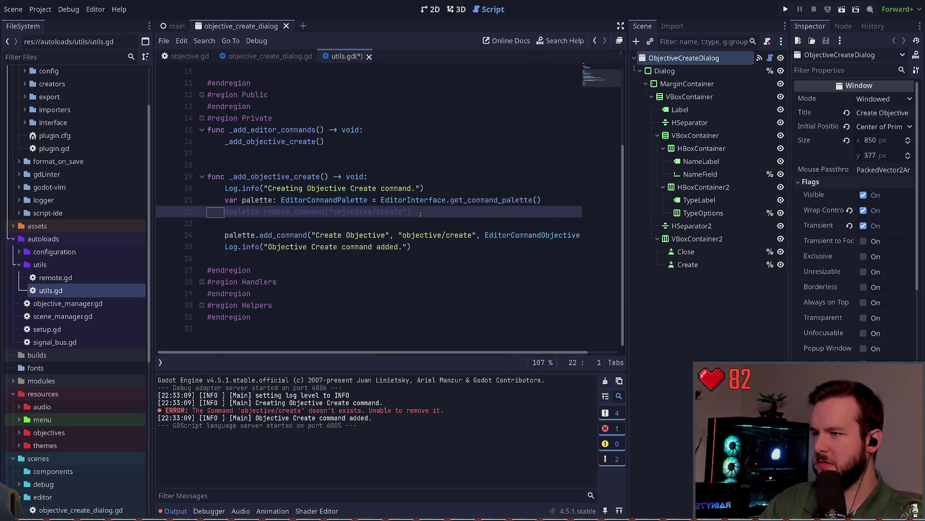
{"action": "key", "text": "d"}
{"action": "key", "text": "d"}
{"action": "key", "text": "d"}
{"action": "key", "text": "ctrl+s"}
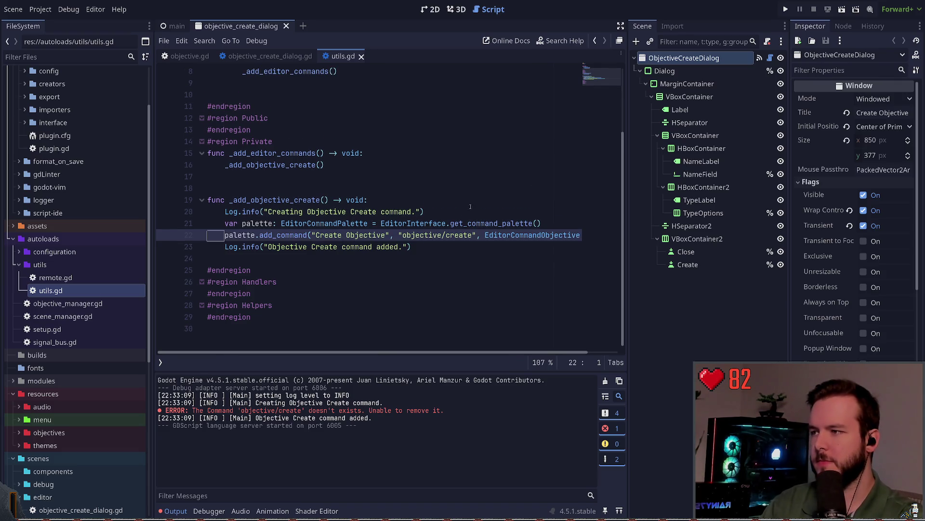
Step: Change both Log.info calls in _add_objective_create to Log.debug and save
{"action": "left_click", "coordinate": [470, 207]}
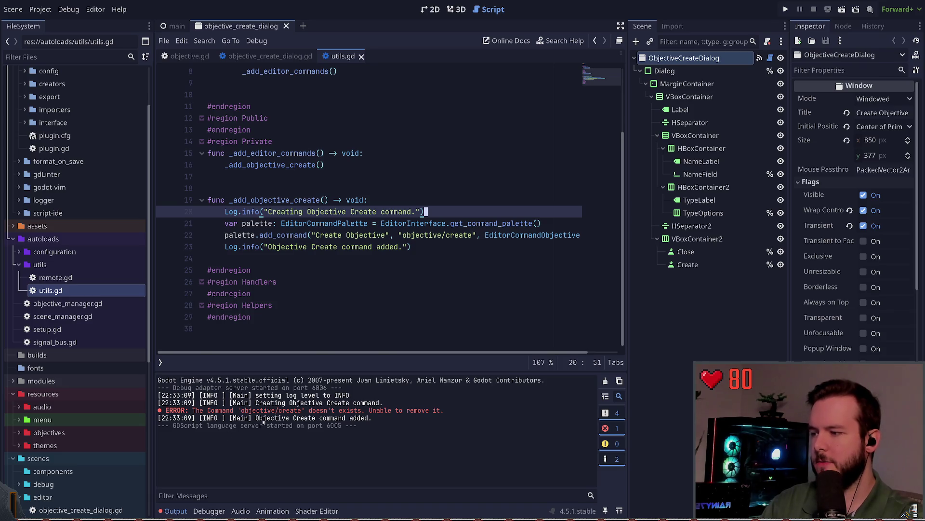
{"action": "left_click", "coordinate": [234, 212]}
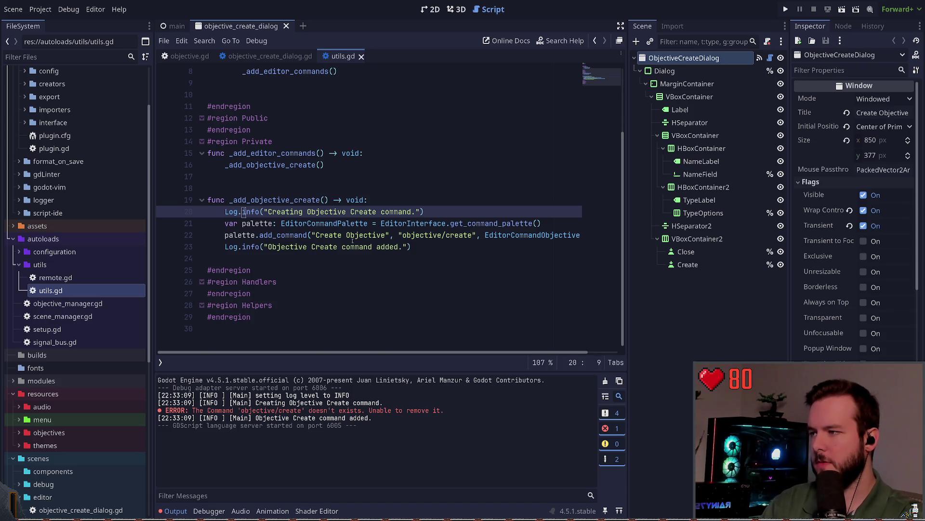
{"action": "type", "text": "cwdebug"}
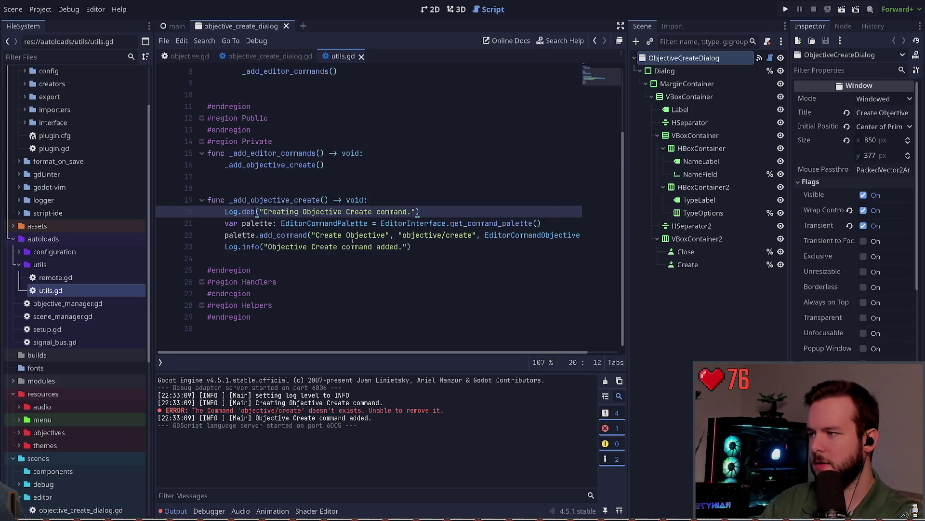
{"action": "key", "text": "Escape"}
{"action": "key", "text": "j"}
{"action": "key", "text": "j"}
{"action": "key", "text": "j"}
{"action": "key", "text": "b"}
{"action": "key", "text": "b"}
{"action": "type", "text": "cwdebug"}
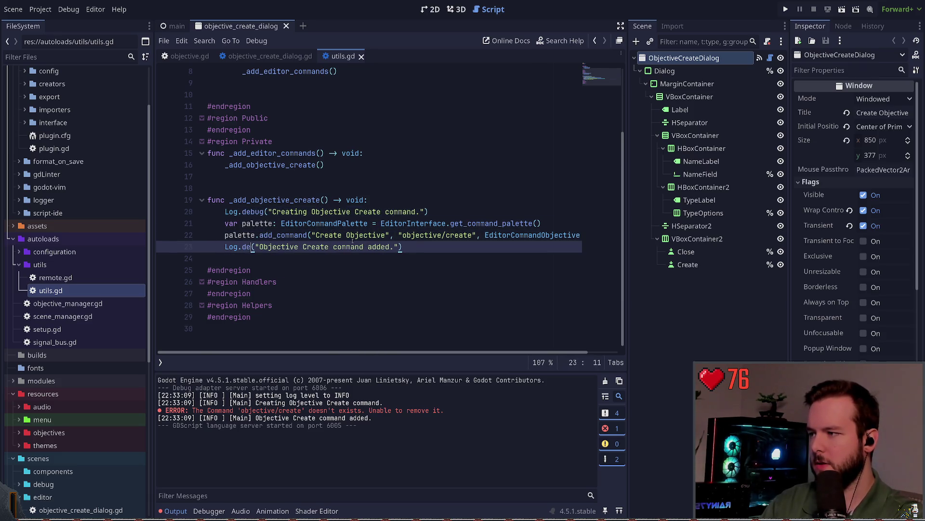
{"action": "key", "text": "Escape"}
{"action": "key", "text": "ctrl+s"}
{"action": "scroll", "coordinate": [352, 241], "scroll_direction": "up", "scroll_amount": 1}
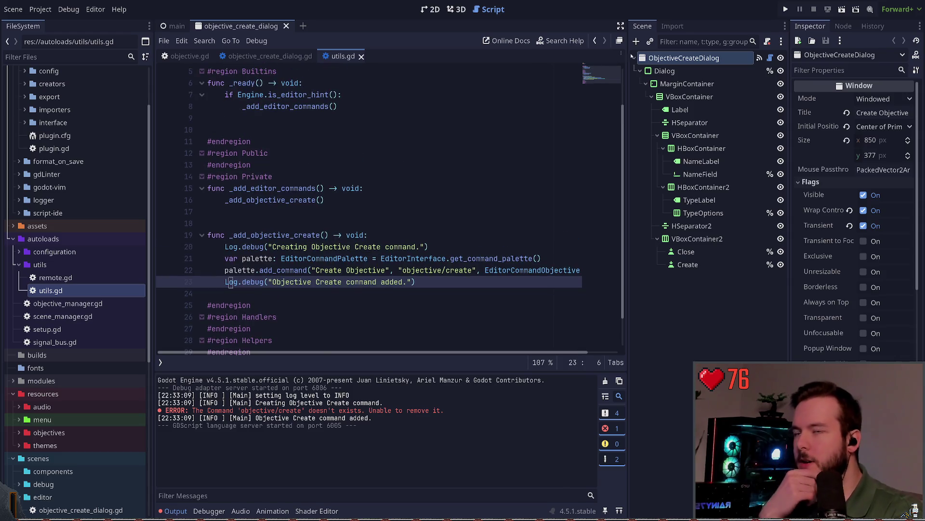
{"action": "left_click", "coordinate": [363, 96]}
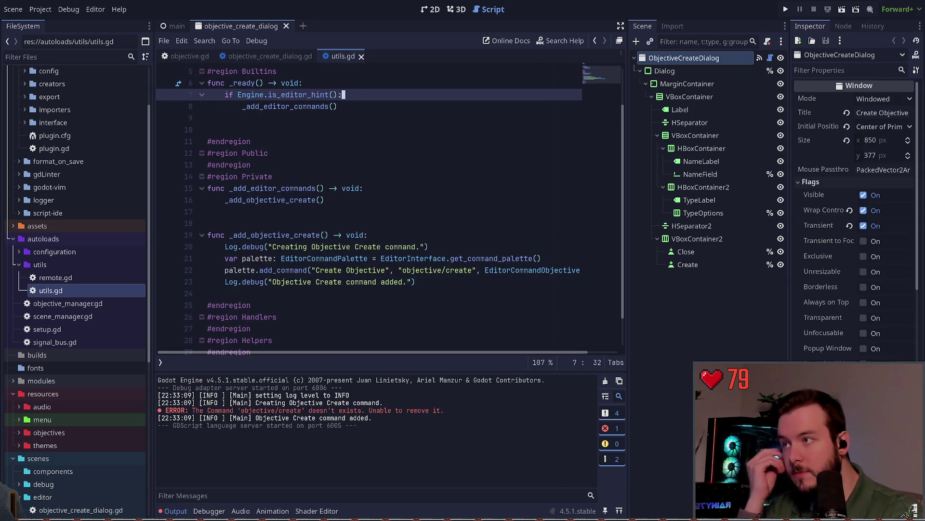
{"action": "key", "text": "a"}
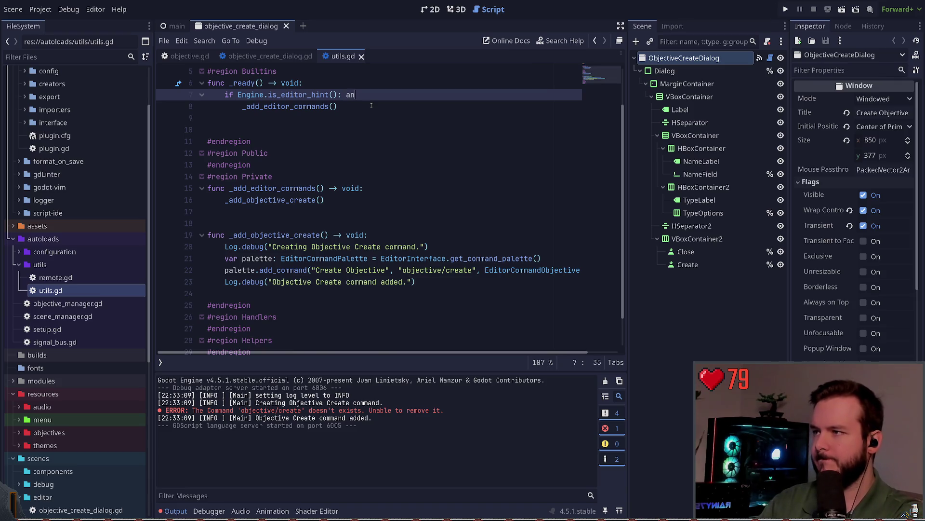
{"action": "key", "text": "Escape"}
{"action": "key", "text": "asciicircum"}
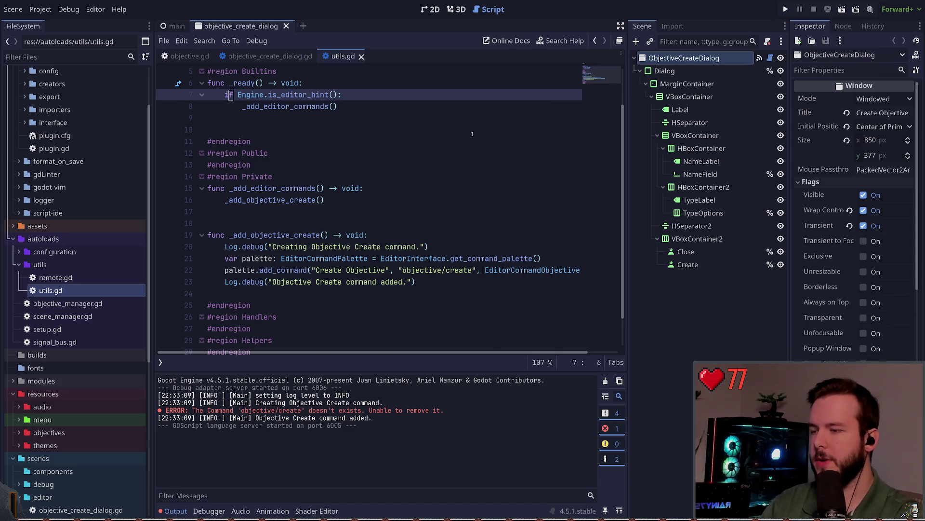
{"action": "key", "text": "ctrl+shift+p"}
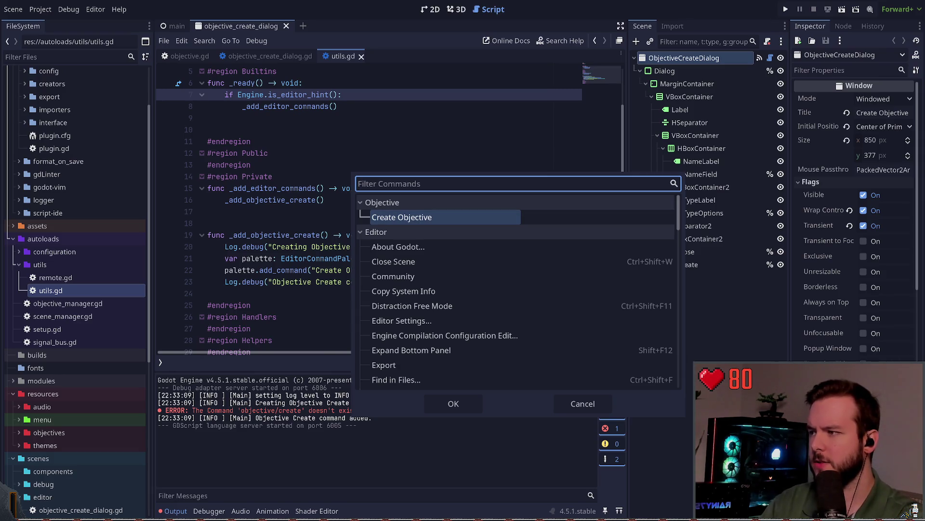
{"action": "key", "text": "Escape"}
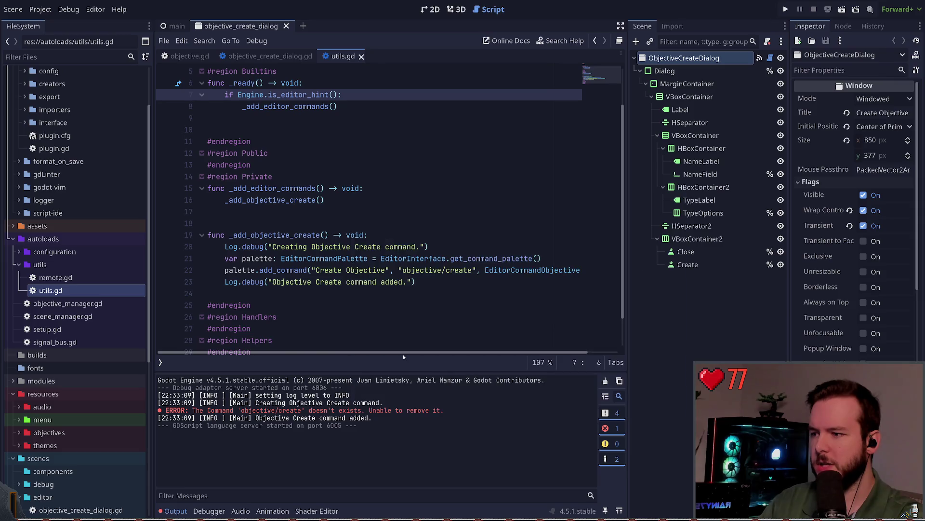
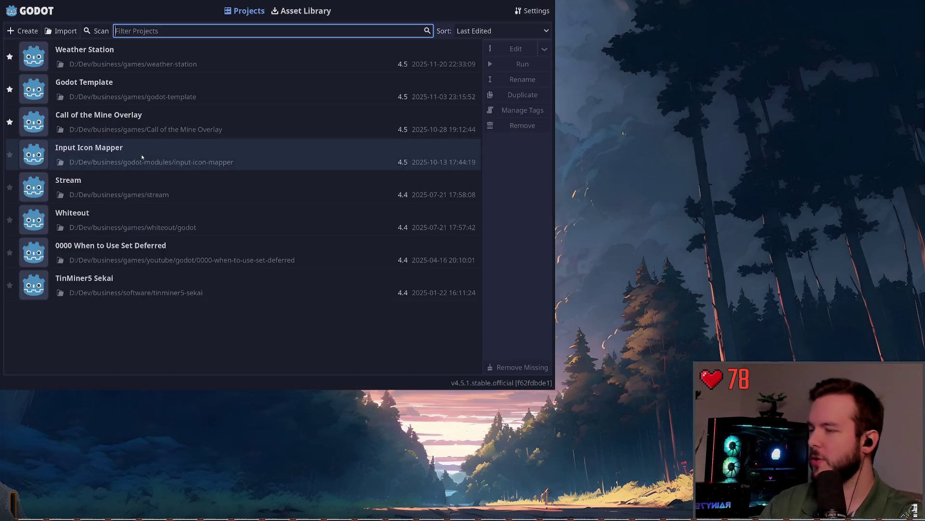
Step: Open the plugin project from the Project Manager and browse utils.gd
{"action": "double_click", "coordinate": [82, 48]}
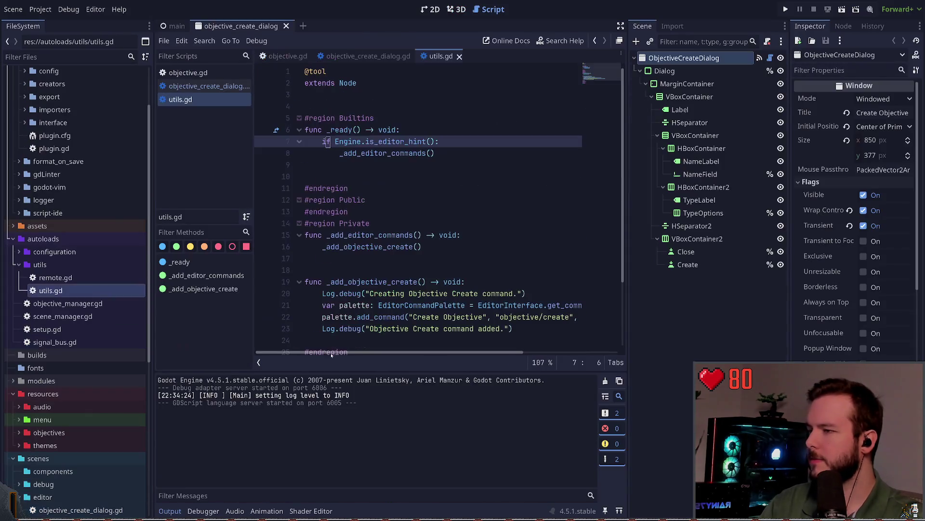
{"action": "left_click", "coordinate": [259, 362]}
{"action": "scroll", "coordinate": [313, 217], "scroll_direction": "down", "scroll_amount": 3}
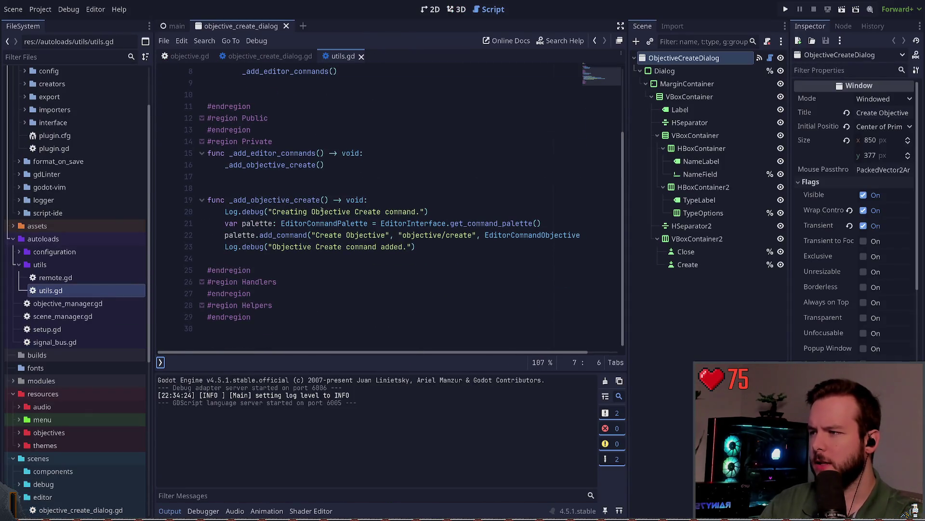
{"action": "left_click", "coordinate": [332, 189]}
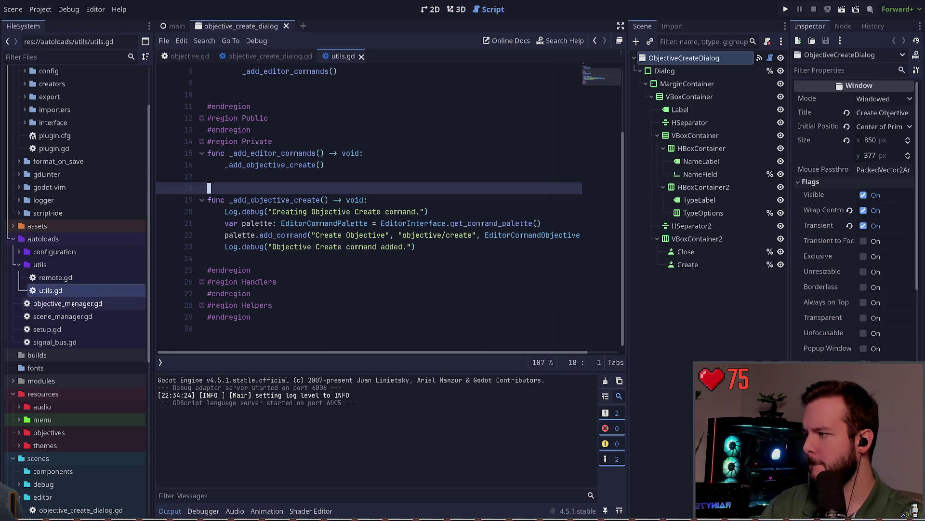
Step: Look over objective_create_dialog.gd, then show the Create Objective dialog scene in the 2D view
{"action": "left_click", "coordinate": [270, 56]}
{"action": "scroll", "coordinate": [342, 268], "scroll_direction": "down", "scroll_amount": 4}
{"action": "scroll", "coordinate": [341, 268], "scroll_direction": "up", "scroll_amount": 7}
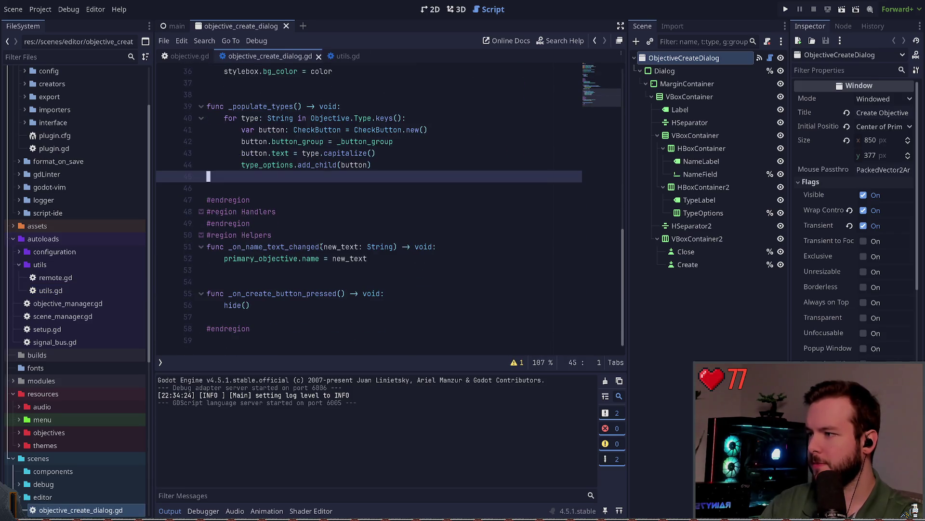
{"action": "scroll", "coordinate": [304, 251], "scroll_direction": "up", "scroll_amount": 2}
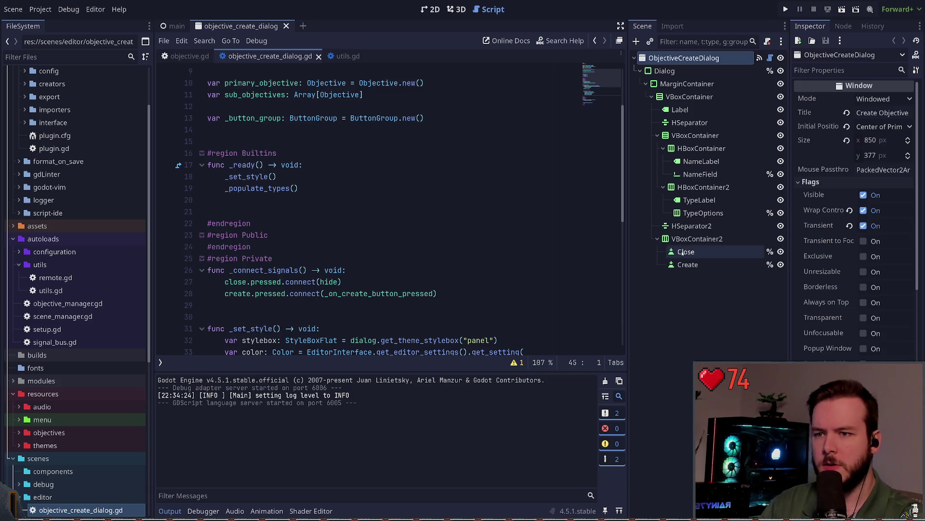
{"action": "key", "text": "ctrl+F2"}
{"action": "key", "text": "ctrl+F1"}
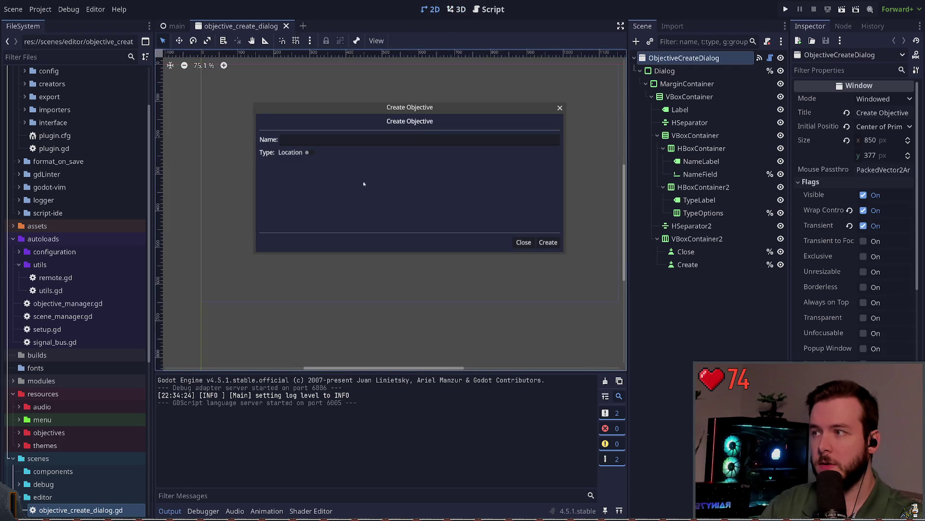
Step: Review the Close button's Inspector properties, then reopen the objective_create_dialog.gd script
{"action": "left_click", "coordinate": [528, 244]}
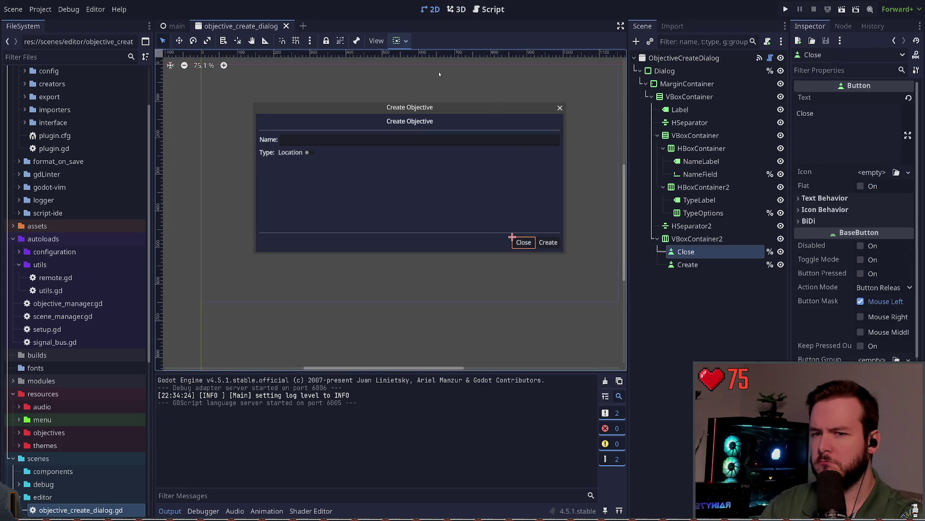
{"action": "scroll", "coordinate": [819, 289], "scroll_direction": "down", "scroll_amount": 10}
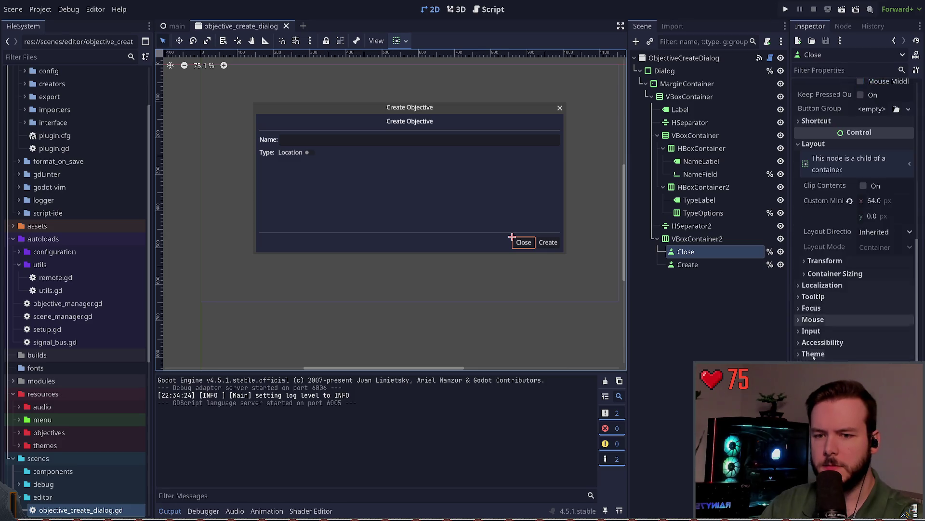
{"action": "scroll", "coordinate": [819, 289], "scroll_direction": "up", "scroll_amount": 10}
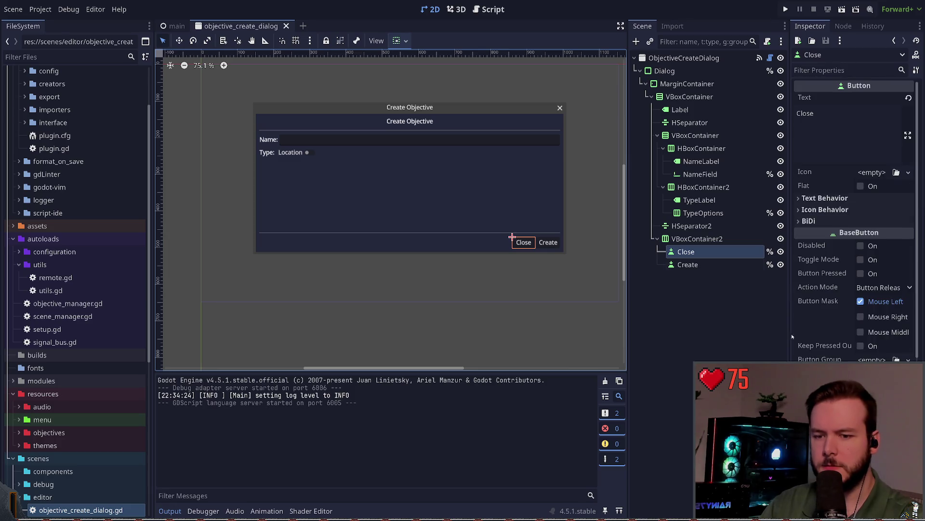
{"action": "left_click", "coordinate": [771, 58]}
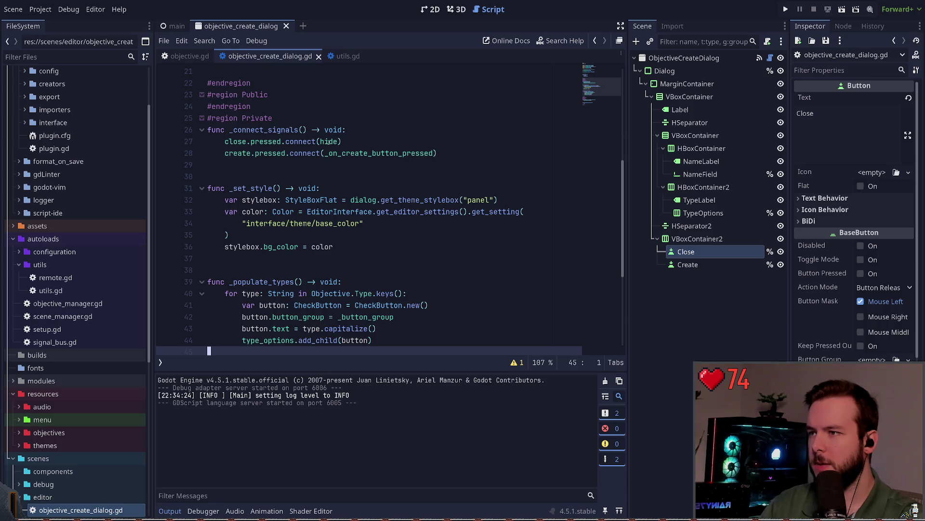
Step: Point the close connection at _on_close_button_pressed and add that handler function
{"action": "left_click", "coordinate": [330, 141]}
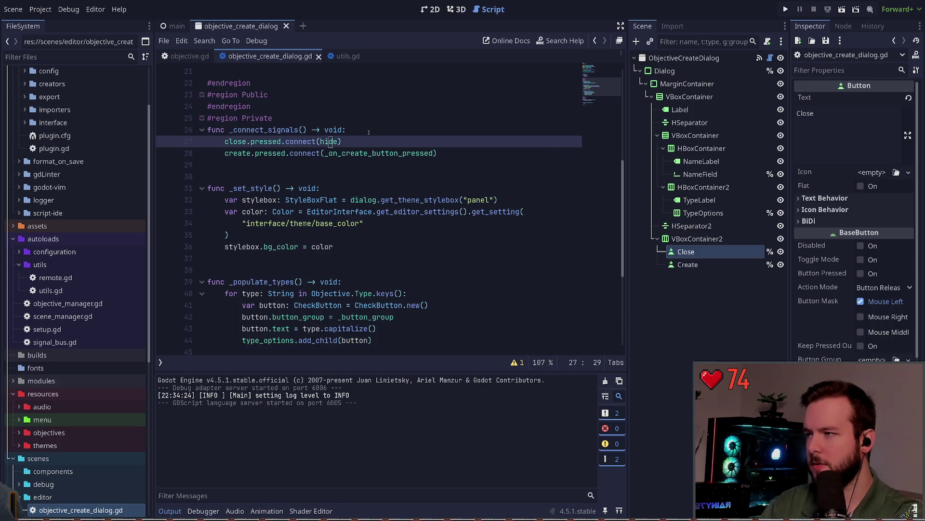
{"action": "type", "text": "ciw_"}
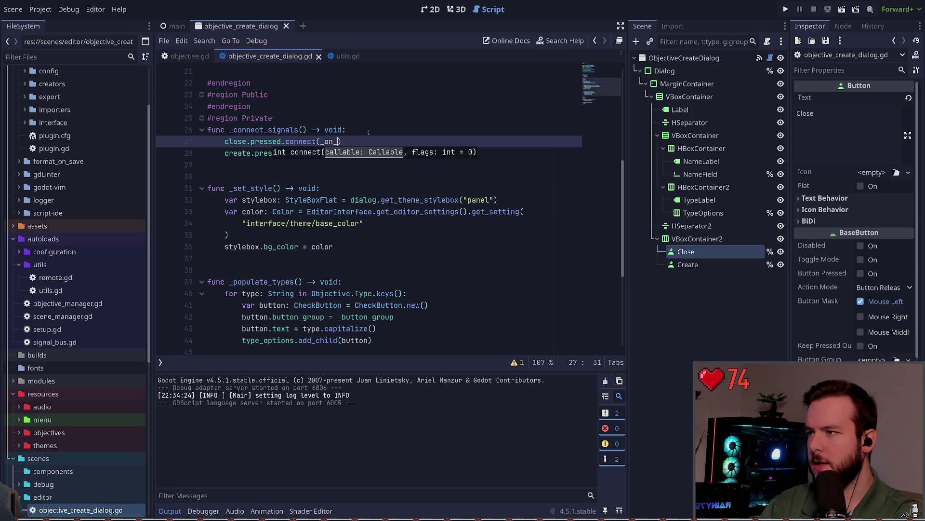
{"action": "type", "text": "closed_"}
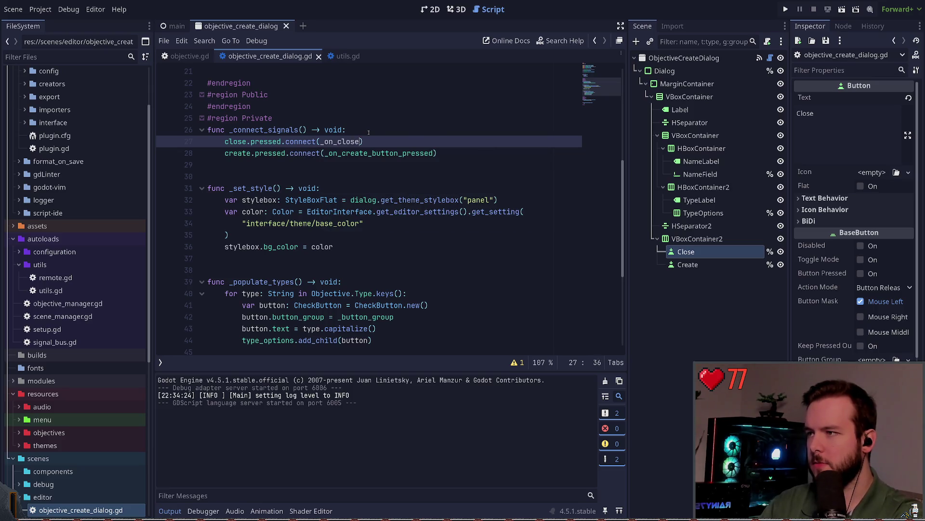
{"action": "type", "text": "tton_pressed"}
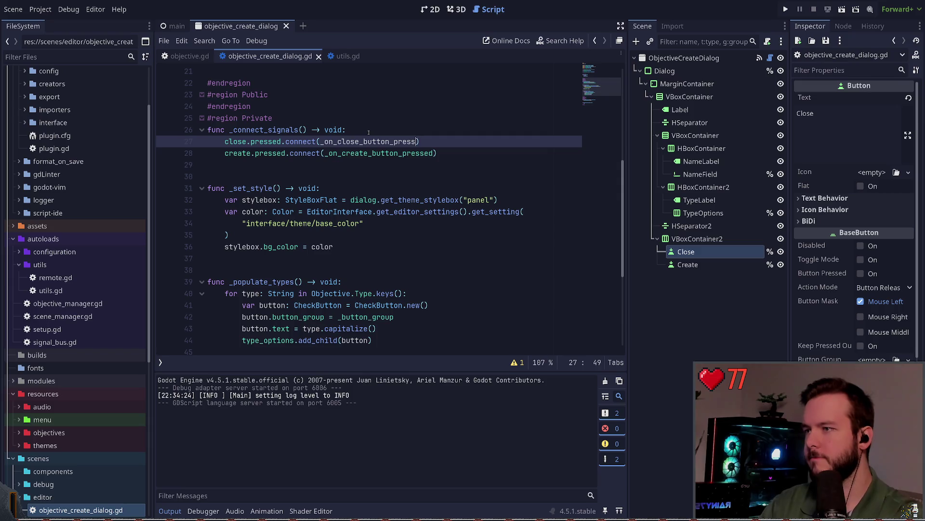
{"action": "scroll", "coordinate": [358, 269], "scroll_direction": "down", "scroll_amount": 5}
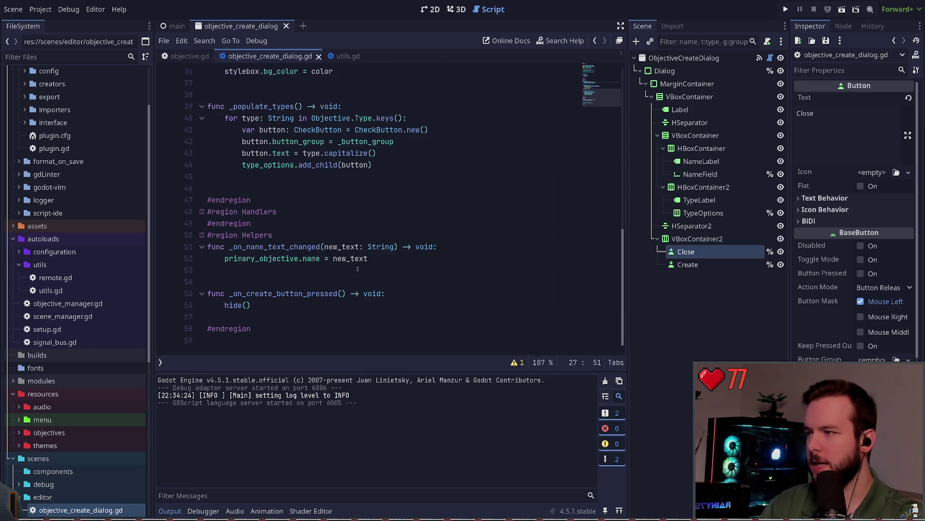
{"action": "left_click", "coordinate": [296, 281]}
{"action": "key", "text": "Down"}
{"action": "key", "text": "Down"}
{"action": "key", "text": "Down"}
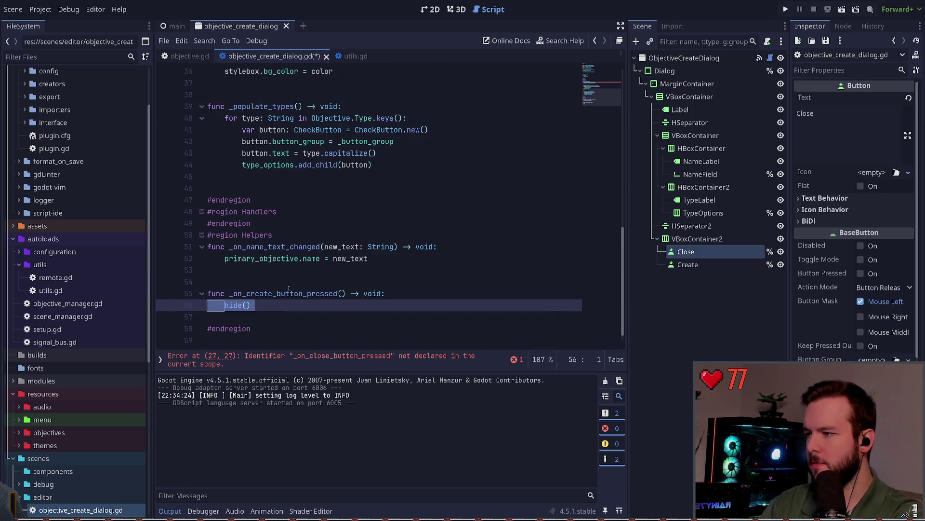
{"action": "key", "text": "p"}
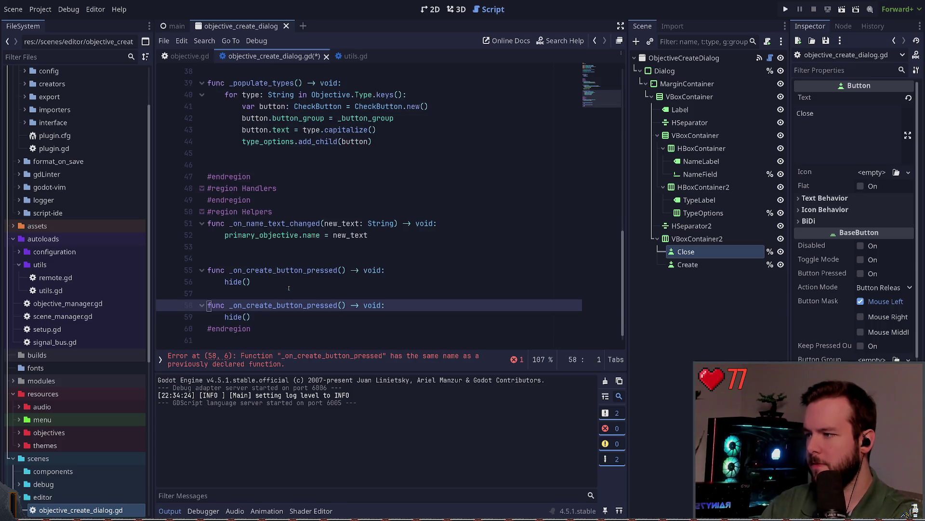
{"action": "type", "text": "fcct_"}
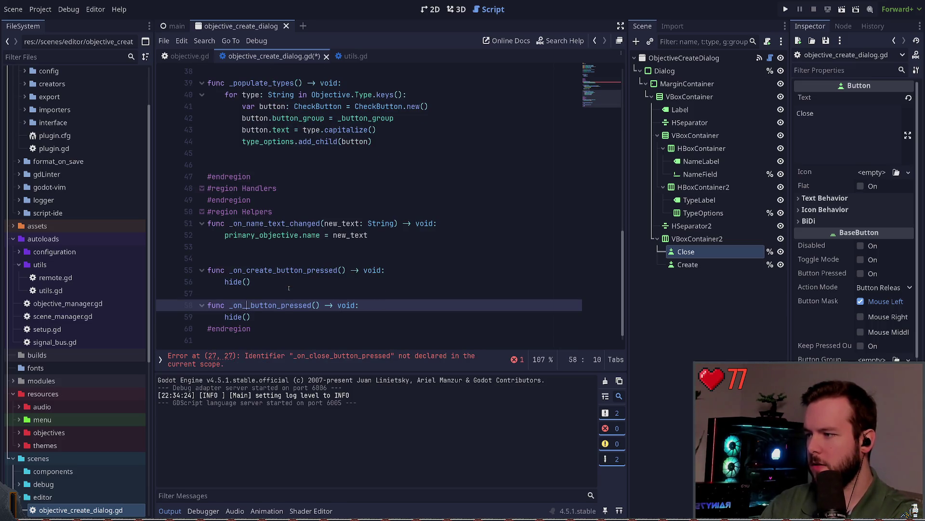
{"action": "type", "text": "c"}
{"action": "key", "text": "Escape"}
{"action": "type", "text": "u"}
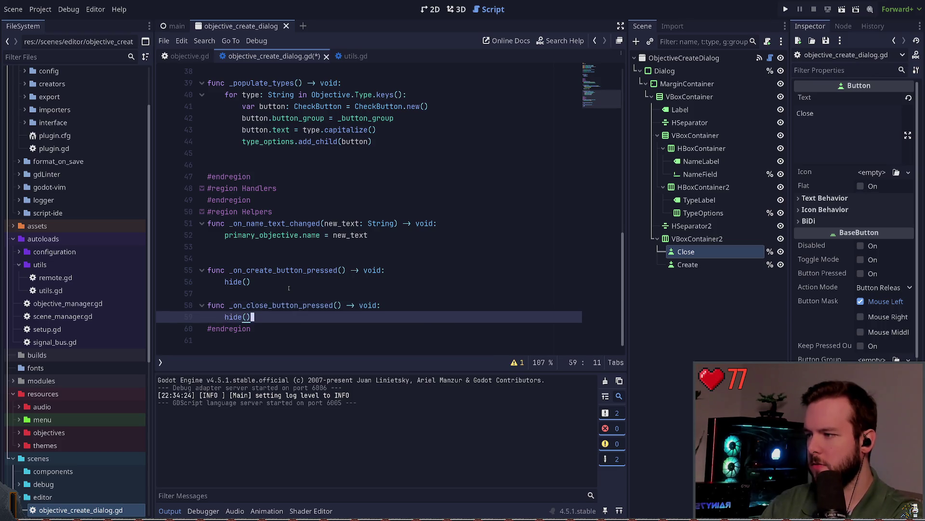
{"action": "type", "text": "uPcwclose"}
{"action": "key", "text": "Escape"}
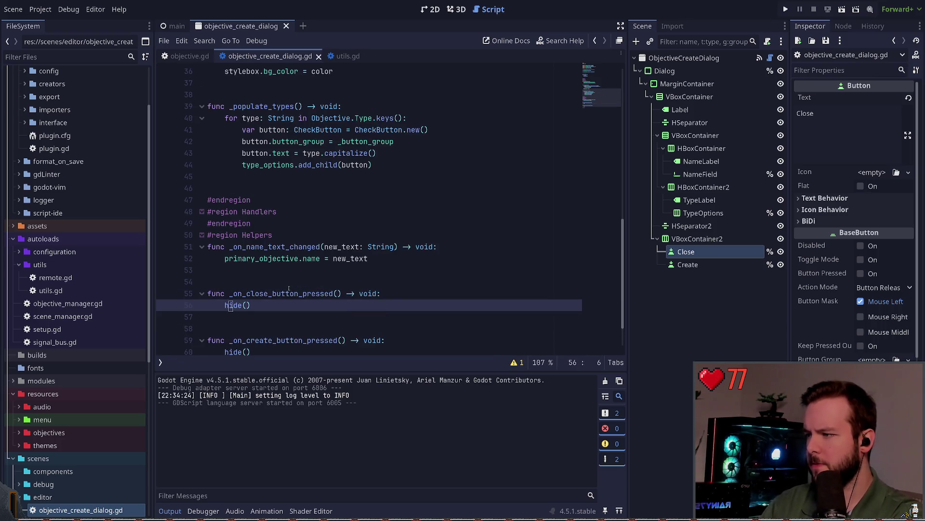
Step: Make the close handler call Log.debug("Close") before hide(), and save
{"action": "scroll", "coordinate": [288, 288], "scroll_direction": "down", "scroll_amount": 2}
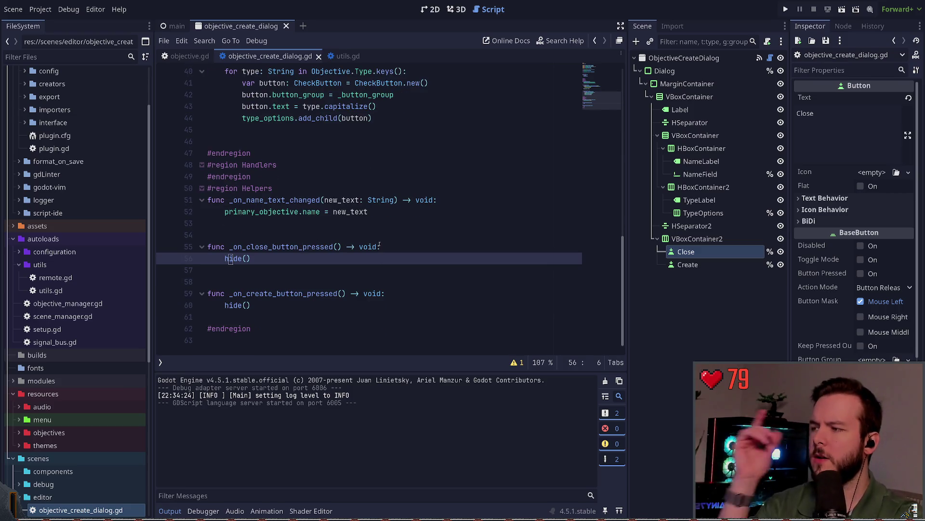
{"action": "left_click", "coordinate": [236, 259]}
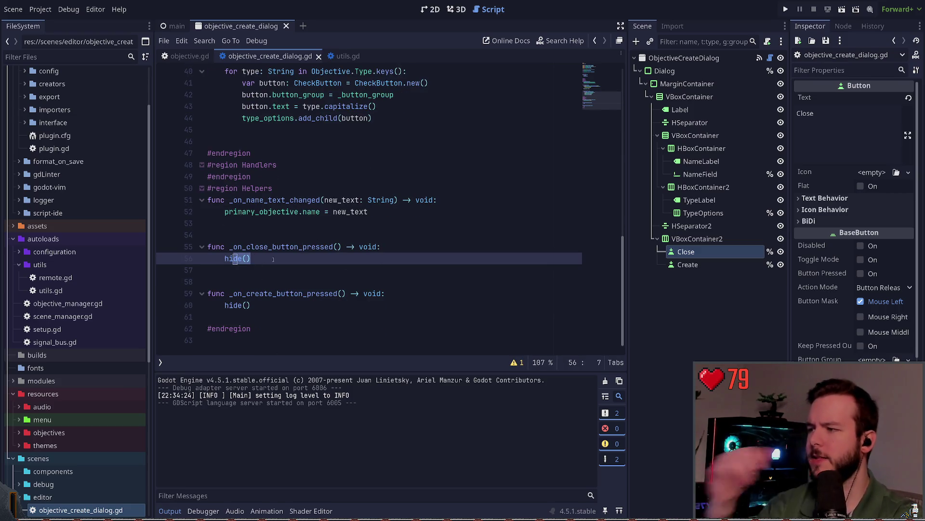
{"action": "type", "text": "O"}
{"action": "type", "text": ".debug_"}
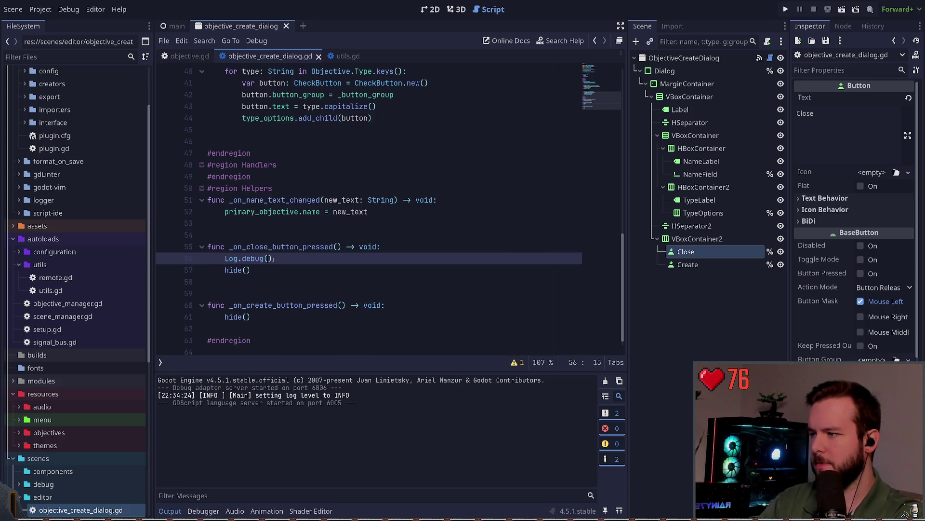
{"action": "type", "text": "\"Cl"}
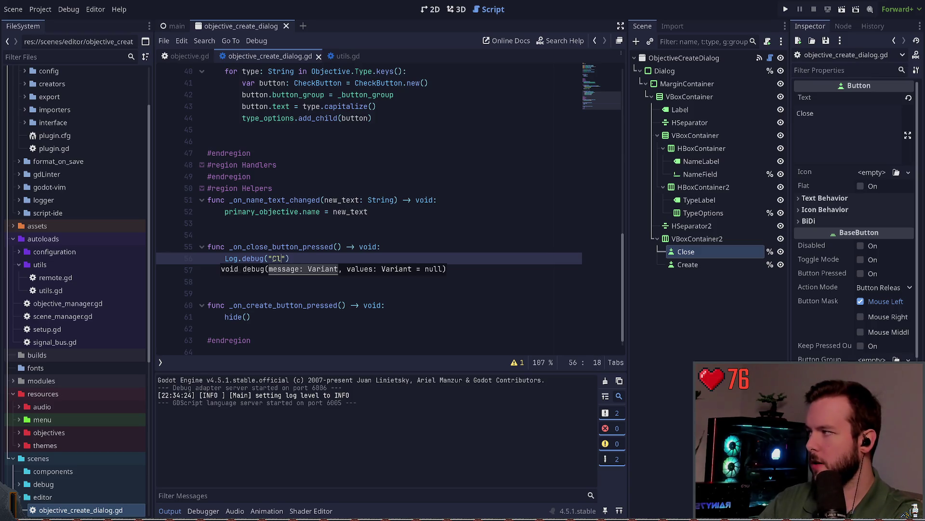
{"action": "type", "text": "ose"}
{"action": "key", "text": "ctrl+s"}
Step: Start a new func declaration below the create button handler
{"action": "left_click", "coordinate": [270, 307]}
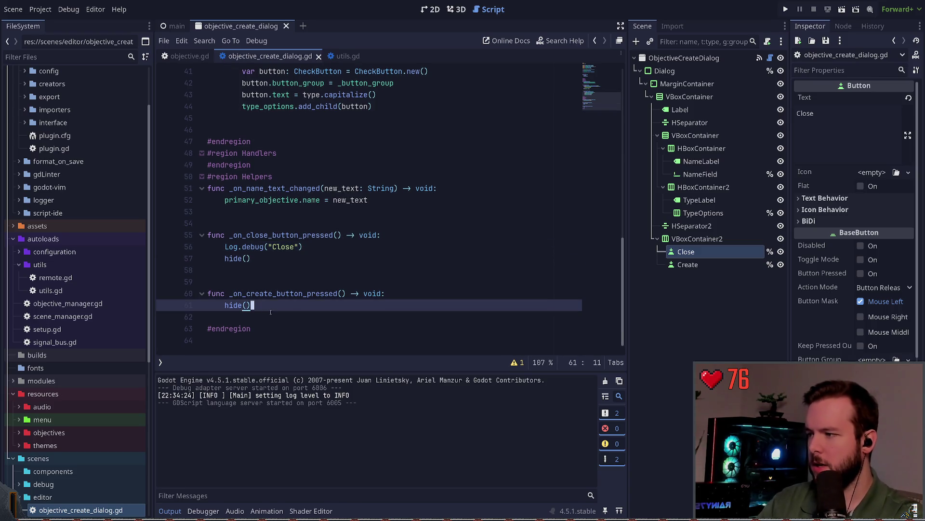
{"action": "key", "text": "Return"}
{"action": "key", "text": "Return"}
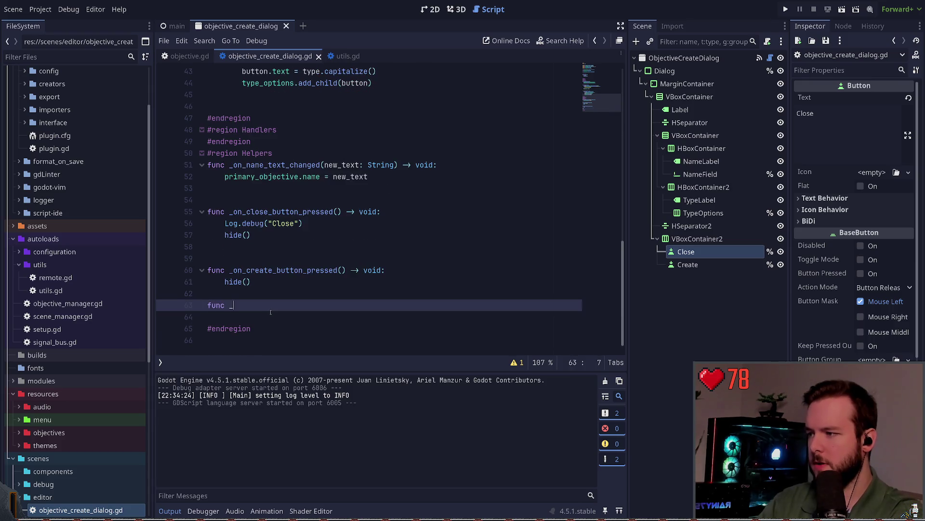
{"action": "type", "text": "on_"}
{"action": "key", "text": "BackSpace"}
{"action": "key", "text": "BackSpace"}
{"action": "key", "text": "BackSpace"}
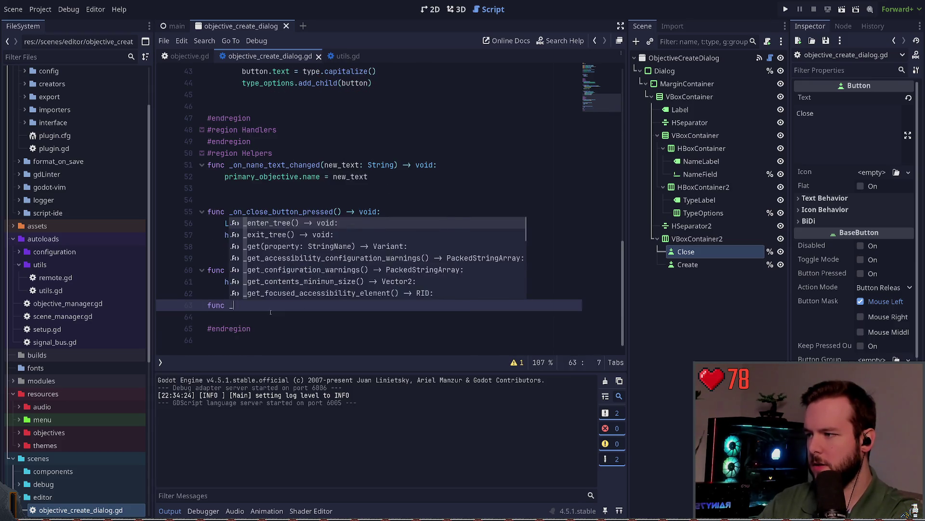
{"action": "type", "text": "close_re"}
{"action": "key", "text": "BackSpace"}
{"action": "key", "text": "BackSpace"}
{"action": "key", "text": "BackSpace"}
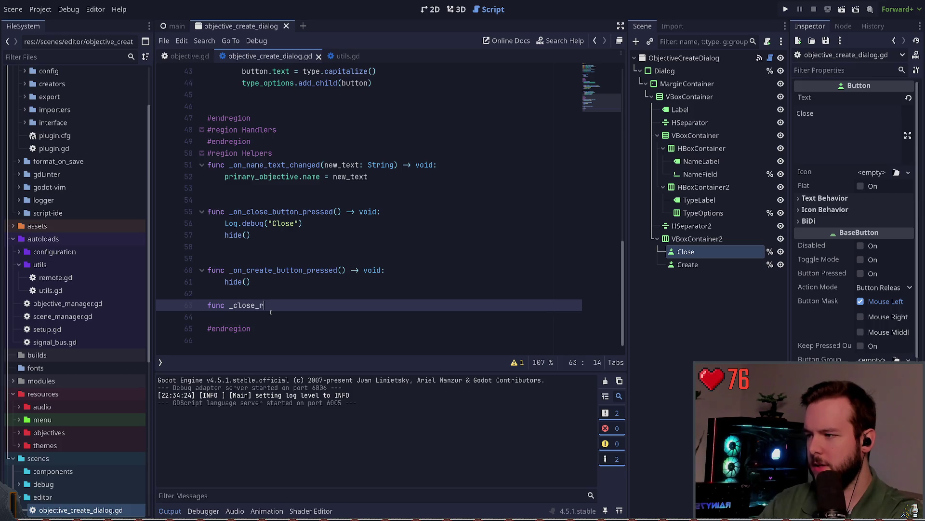
{"action": "type", "text": "on"}
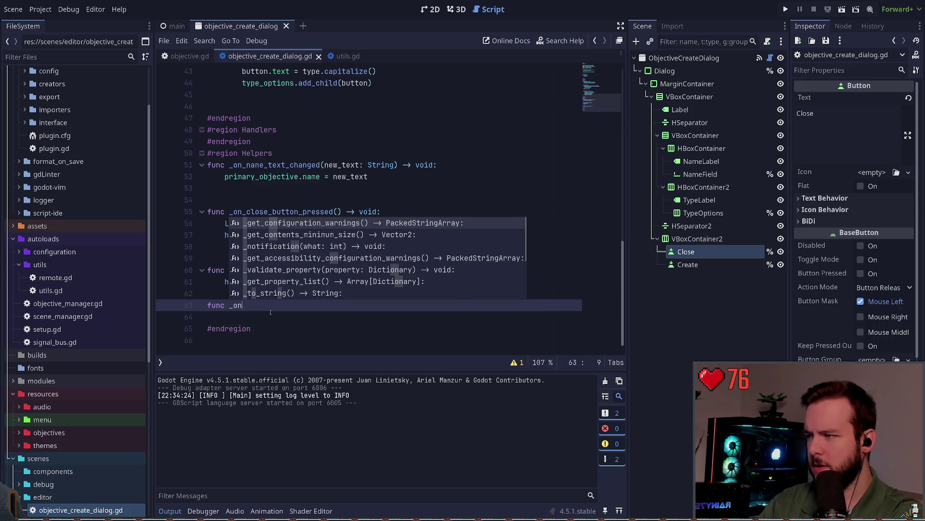
{"action": "key", "text": "BackSpace"}
{"action": "key", "text": "BackSpace"}
{"action": "scroll", "coordinate": [59, 125], "scroll_direction": "up", "scroll_amount": 3}
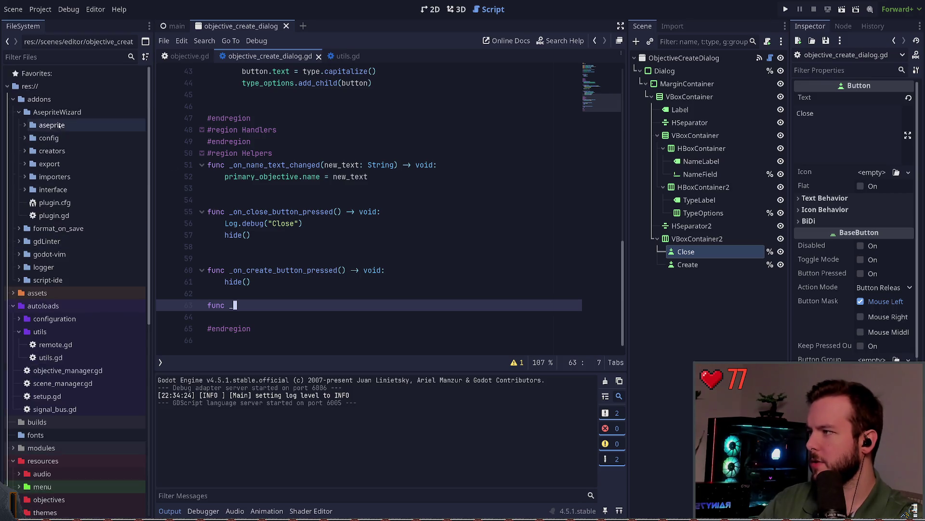
Step: Open AsepriteWizard's config_dialog.gd and study its _on_close_requested handler
{"action": "double_click", "coordinate": [49, 138]}
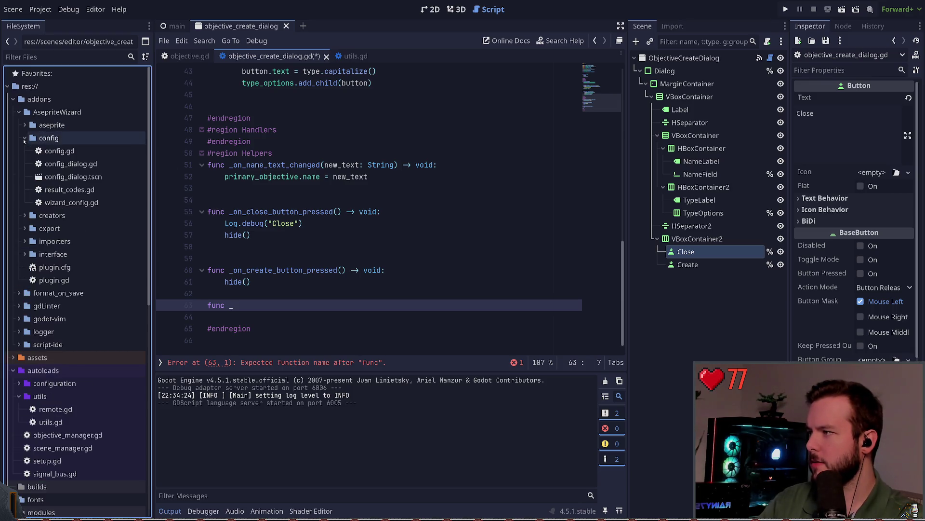
{"action": "double_click", "coordinate": [77, 165]}
{"action": "scroll", "coordinate": [439, 200], "scroll_direction": "down", "scroll_amount": 3}
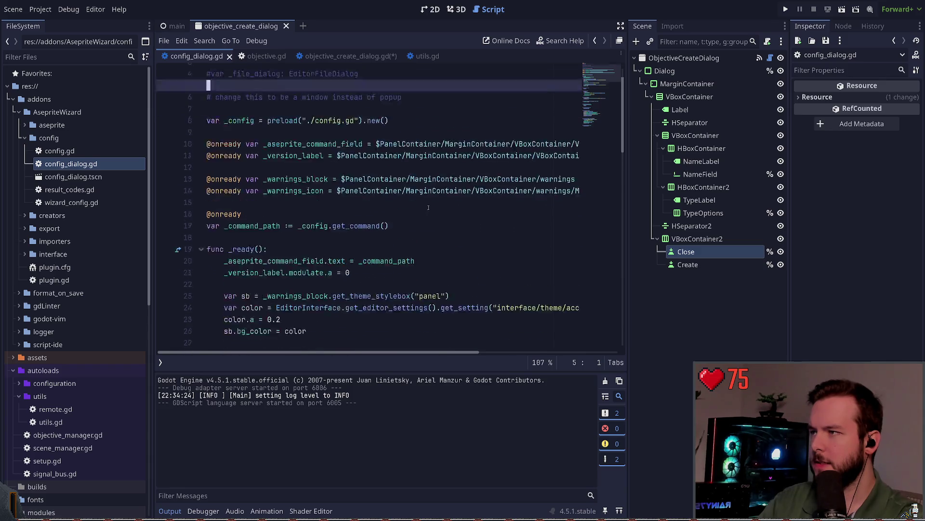
{"action": "scroll", "coordinate": [308, 218], "scroll_direction": "down", "scroll_amount": 5}
{"action": "scroll", "coordinate": [309, 218], "scroll_direction": "down", "scroll_amount": 12}
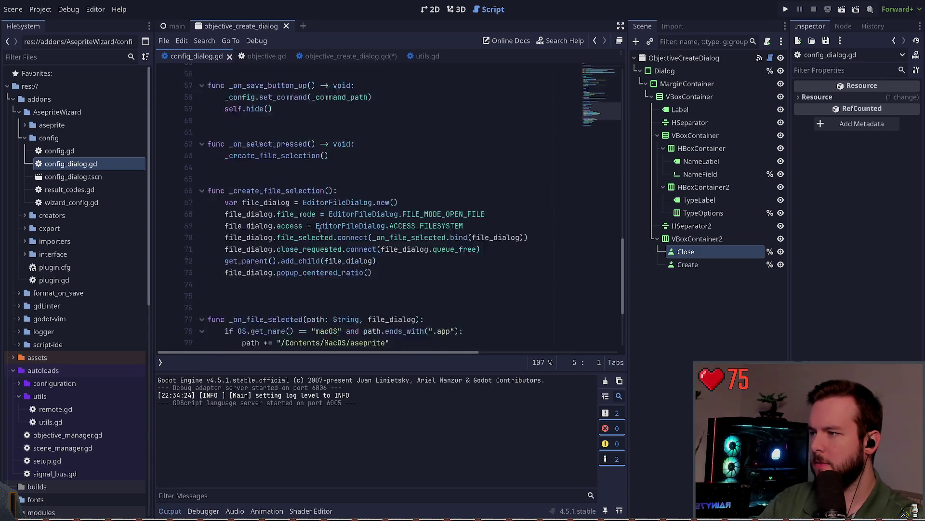
{"action": "double_click", "coordinate": [270, 305]}
{"action": "scroll", "coordinate": [427, 253], "scroll_direction": "up", "scroll_amount": 20}
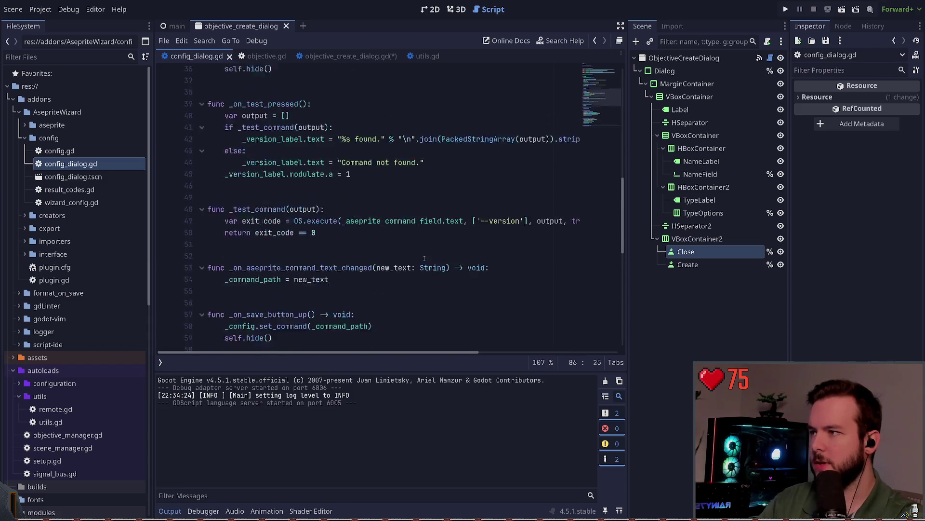
{"action": "scroll", "coordinate": [411, 267], "scroll_direction": "down", "scroll_amount": 10}
{"action": "scroll", "coordinate": [411, 266], "scroll_direction": "down", "scroll_amount": 12}
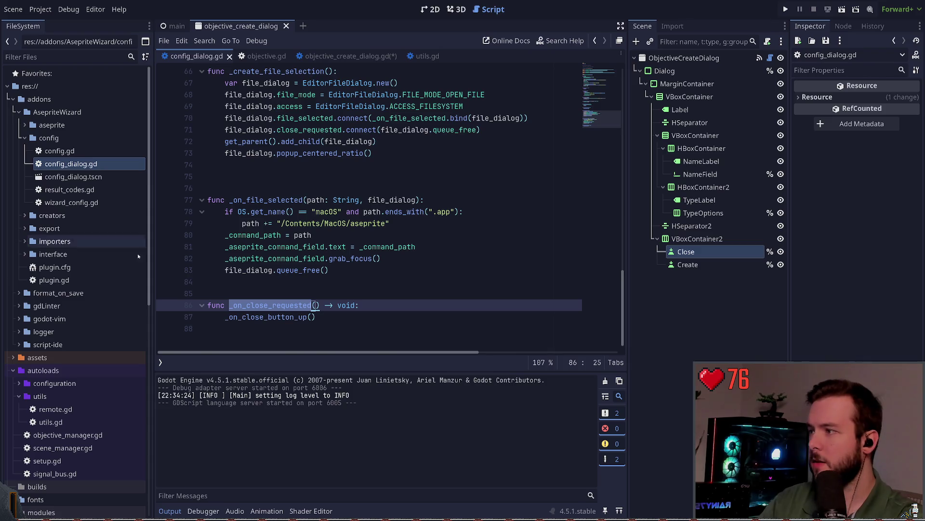
Step: Open config_dialog.tscn, check the root's connected signals and properties, then close config_dialog.gd
{"action": "left_click", "coordinate": [73, 177]}
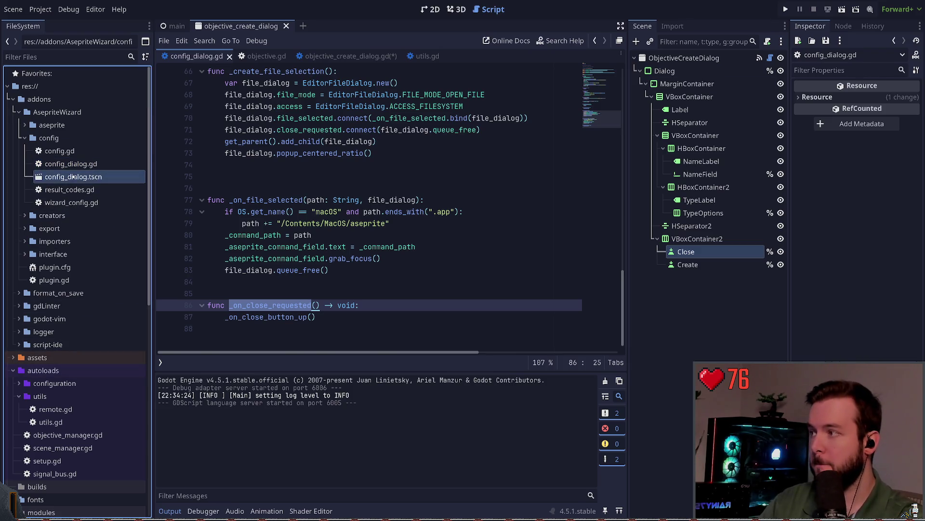
{"action": "double_click", "coordinate": [73, 177]}
{"action": "left_click", "coordinate": [844, 26]}
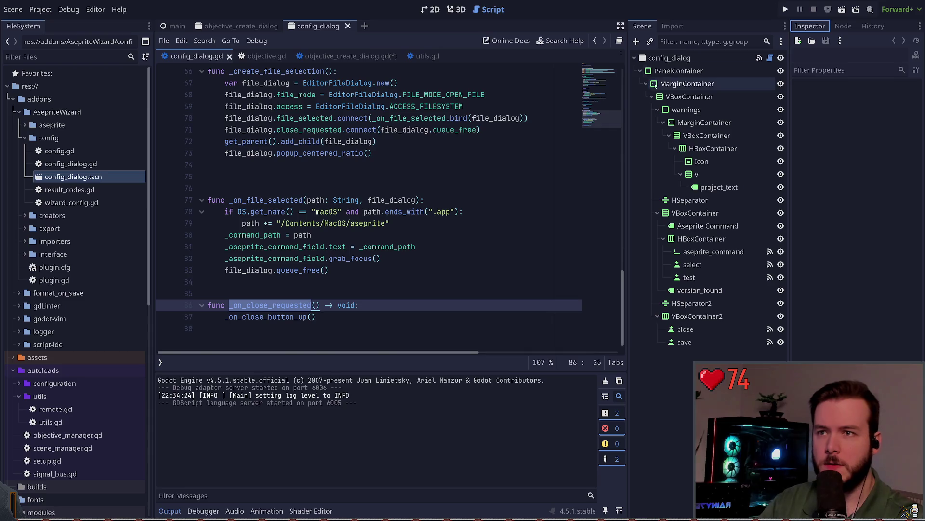
{"action": "left_click", "coordinate": [669, 58]}
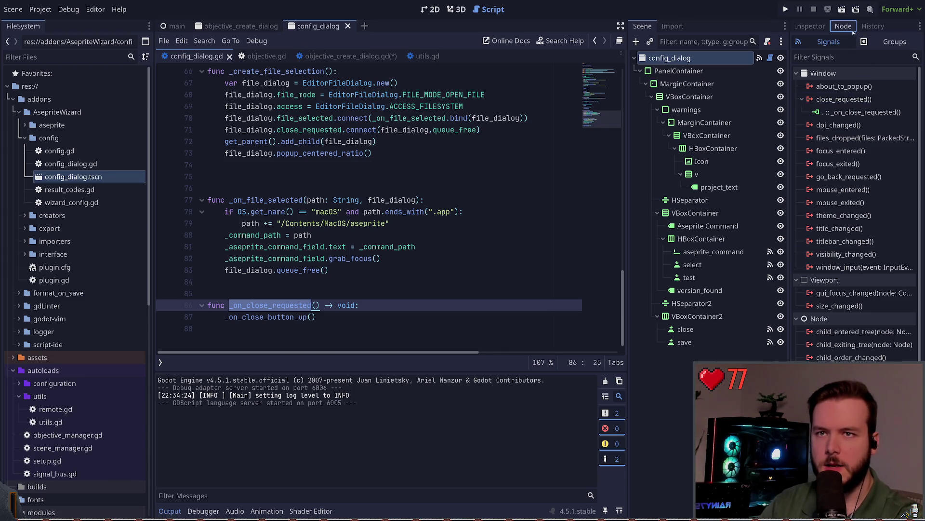
{"action": "left_click", "coordinate": [818, 27]}
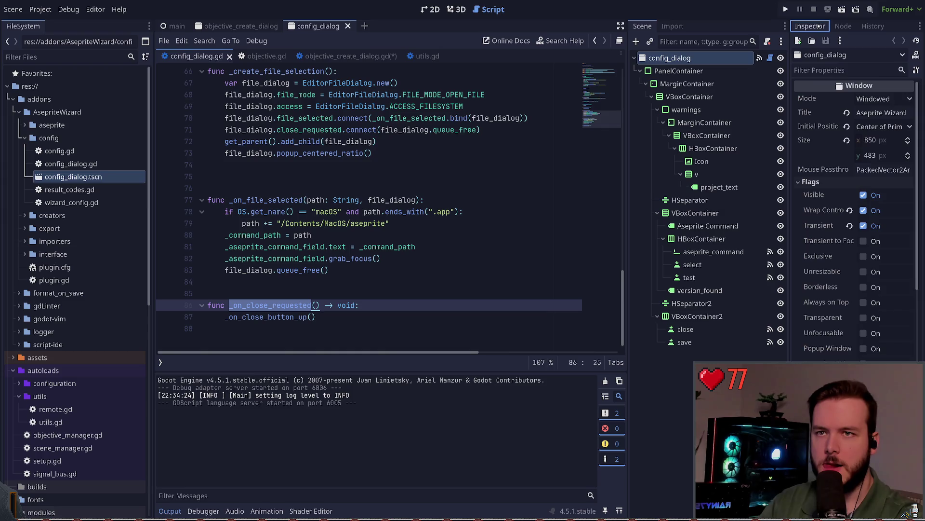
{"action": "left_click", "coordinate": [230, 56]}
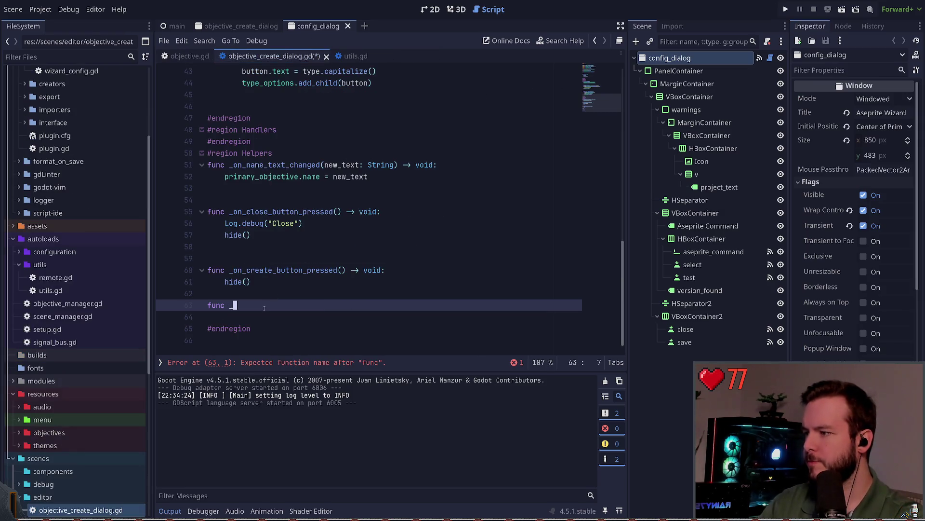
Step: Delete the unfinished func stub and the _on_close_button_pressed function, saving the script
{"action": "key", "text": "BackSpace"}
{"action": "key", "text": "BackSpace"}
{"action": "key", "text": "BackSpace"}
{"action": "key", "text": "ctrl+s"}
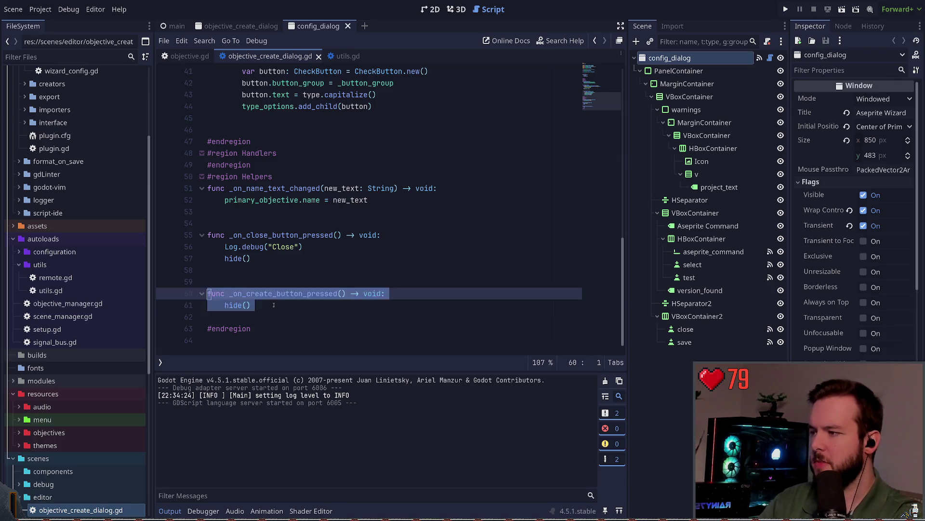
{"action": "key", "text": "shift+Up"}
{"action": "key", "text": "ctrl+shift+k"}
{"action": "key", "text": "ctrl+z"}
{"action": "key", "text": "Up"}
{"action": "key", "text": "Up"}
{"action": "key", "text": "Up"}
{"action": "key", "text": "shift+Up"}
{"action": "key", "text": "shift+Up"}
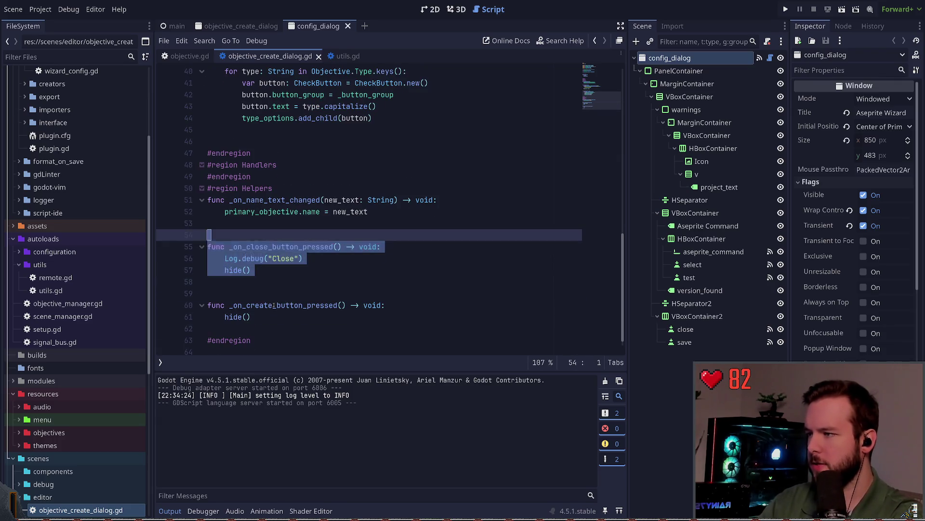
{"action": "key", "text": "ctrl+shift+k"}
{"action": "key", "text": "ctrl+s"}
{"action": "scroll", "coordinate": [289, 241], "scroll_direction": "up", "scroll_amount": 10}
{"action": "scroll", "coordinate": [315, 177], "scroll_direction": "down", "scroll_amount": 5}
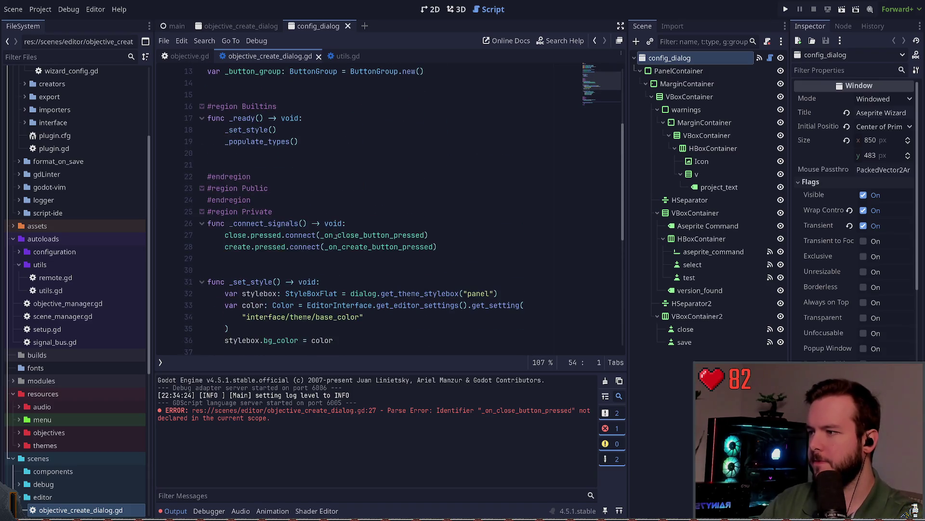
{"action": "scroll", "coordinate": [314, 177], "scroll_direction": "down", "scroll_amount": 2}
Step: Change line 27 to close.pressed.connect(hide) in place of the old handler name
{"action": "left_click", "coordinate": [347, 165]}
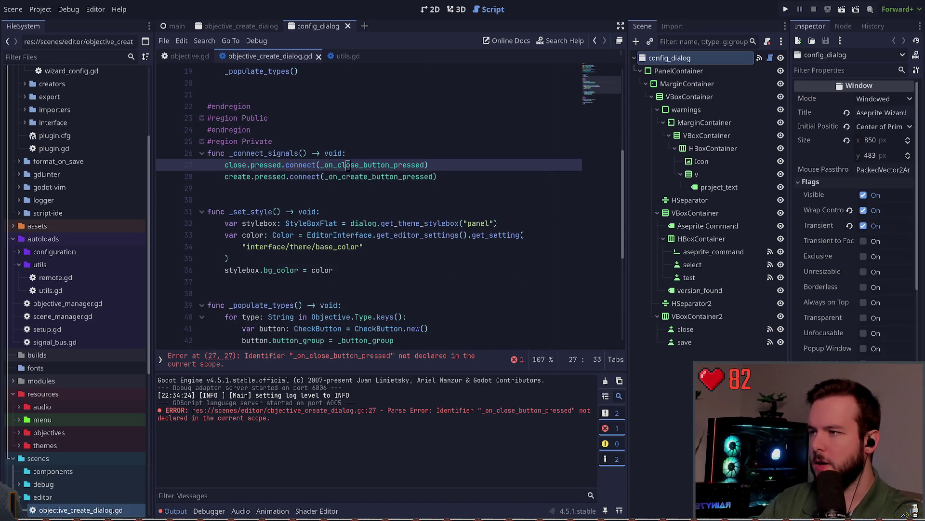
{"action": "key", "text": "ctrl+Left"}
{"action": "key", "text": "ctrl+Delete"}
{"action": "type", "text": "hide"}
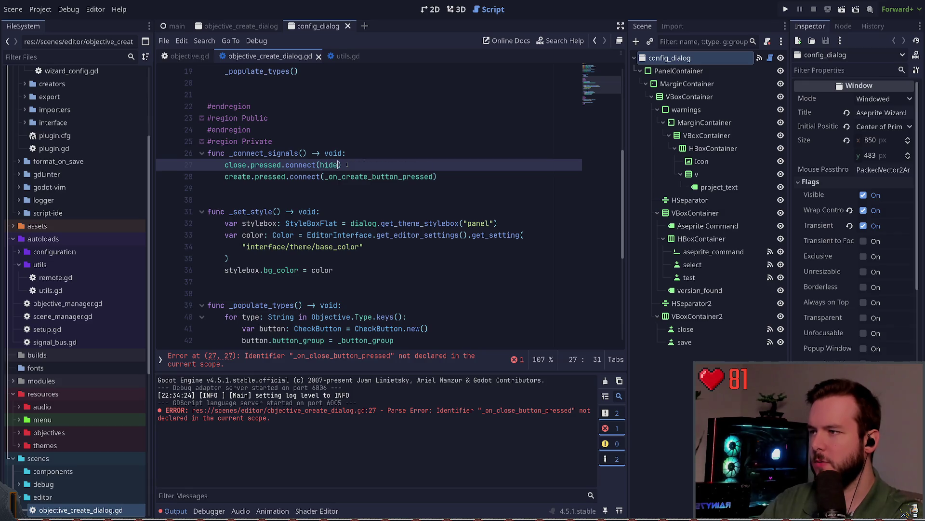
{"action": "key", "text": "ctrl+shift+d"}
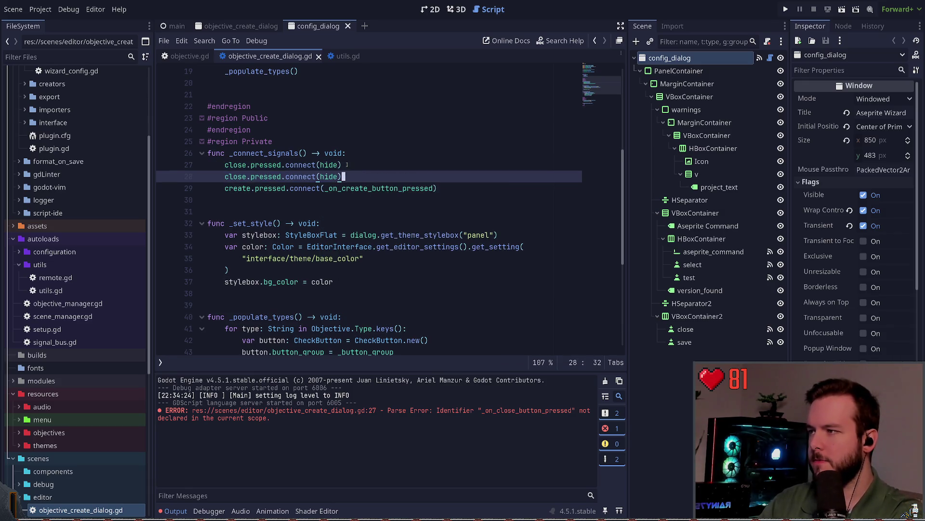
{"action": "key", "text": "Up"}
{"action": "key", "text": "Left"}
{"action": "key", "text": "ctrl+BackSpace"}
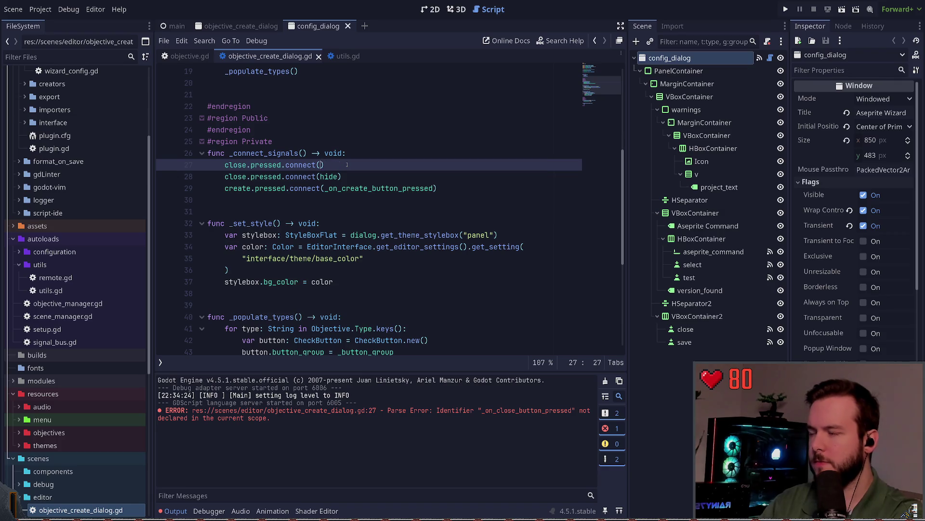
{"action": "key", "text": "ctrl+Home"}
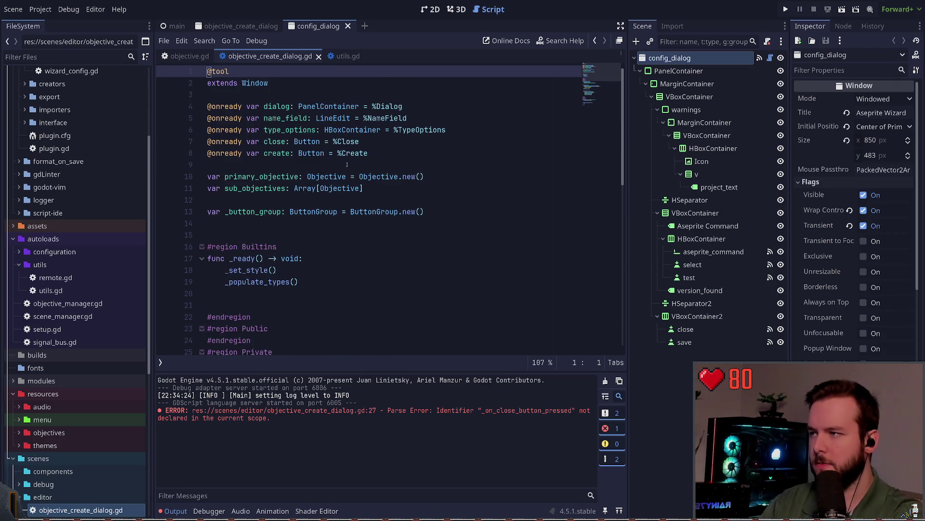
{"action": "key", "text": "alt+Left"}
{"action": "key", "text": "Right"}
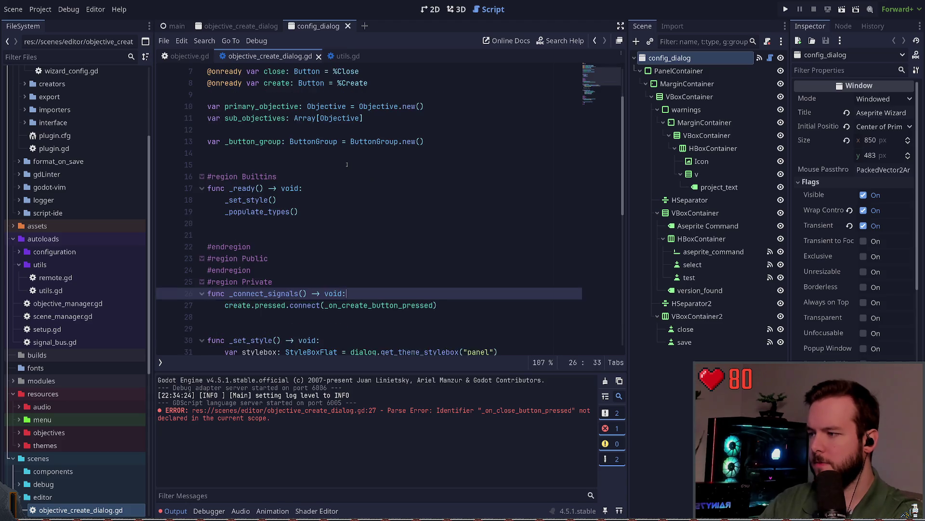
{"action": "key", "text": "Return"}
{"action": "key", "text": "BackSpace"}
{"action": "key", "text": "ctrl+z"}
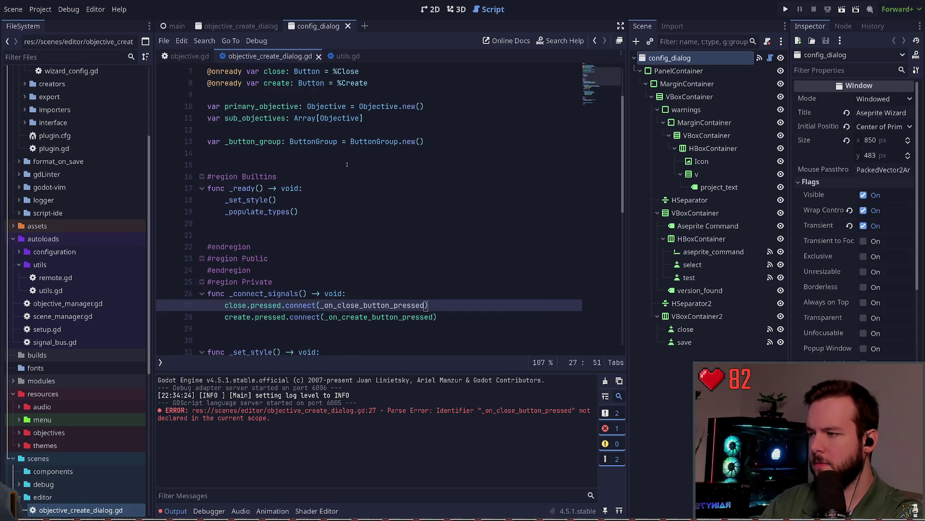
{"action": "key", "text": "ctrl+shift+z"}
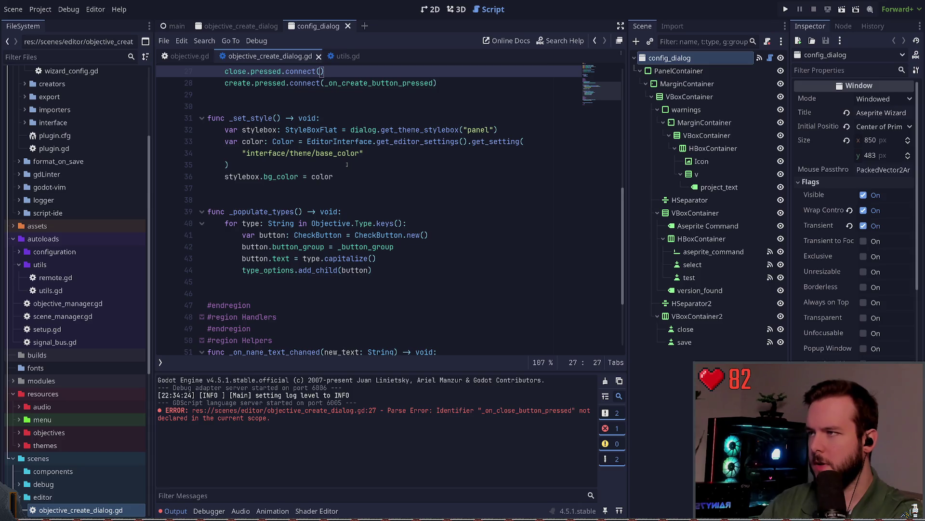
{"action": "type", "text": "hide"}
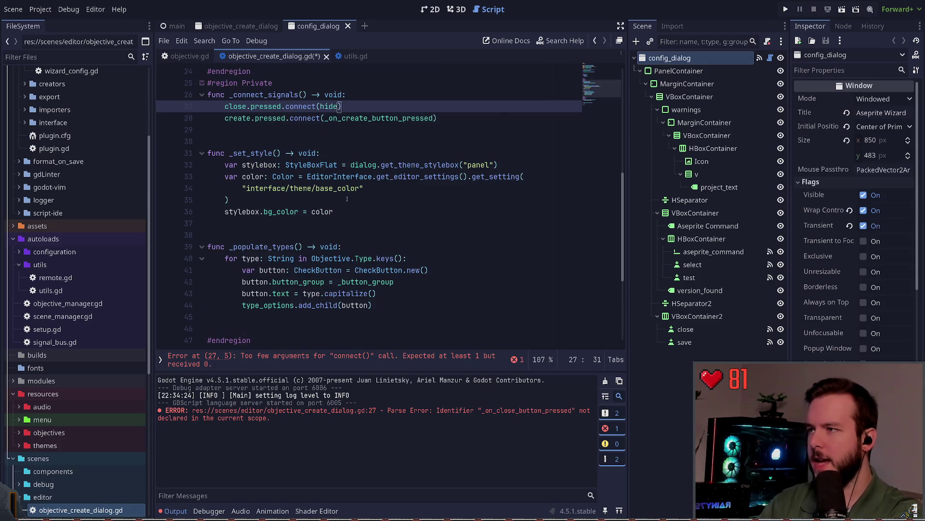
Step: Insert a blank line at the top of _connect_signals above the close connection
{"action": "key", "text": "Up"}
{"action": "key", "text": "End"}
{"action": "key", "text": "Return"}
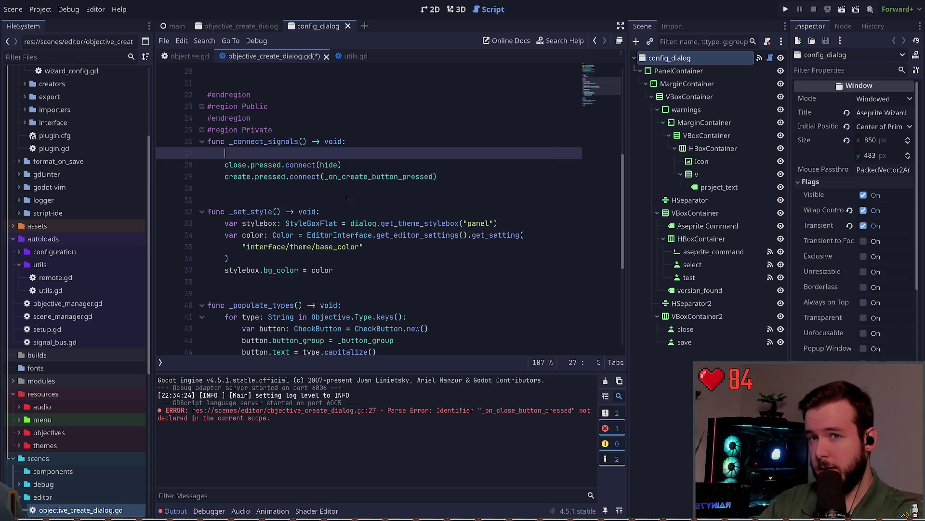
Step: Add close_requested.connect(hide) to _connect_signals and save the script
{"action": "type", "text": "close_requested."}
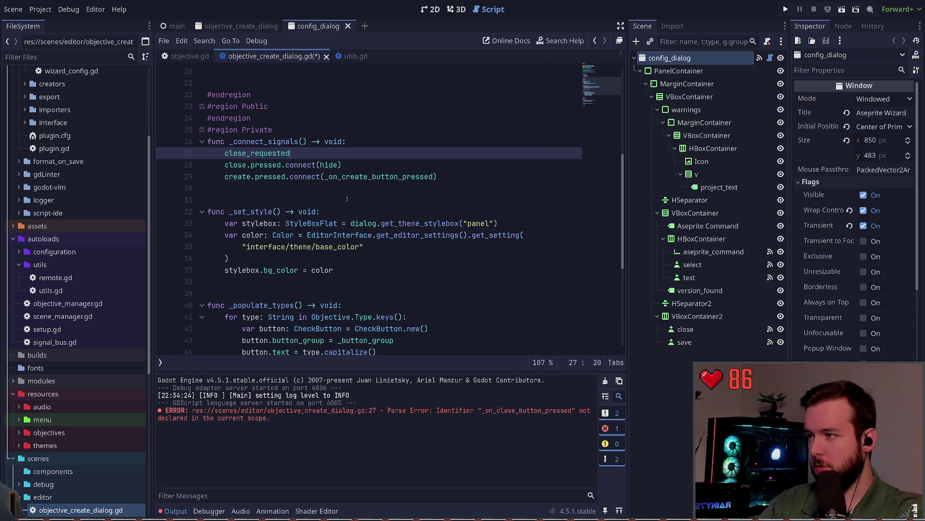
{"action": "key", "text": "Return"}
{"action": "type", "text": "hide"}
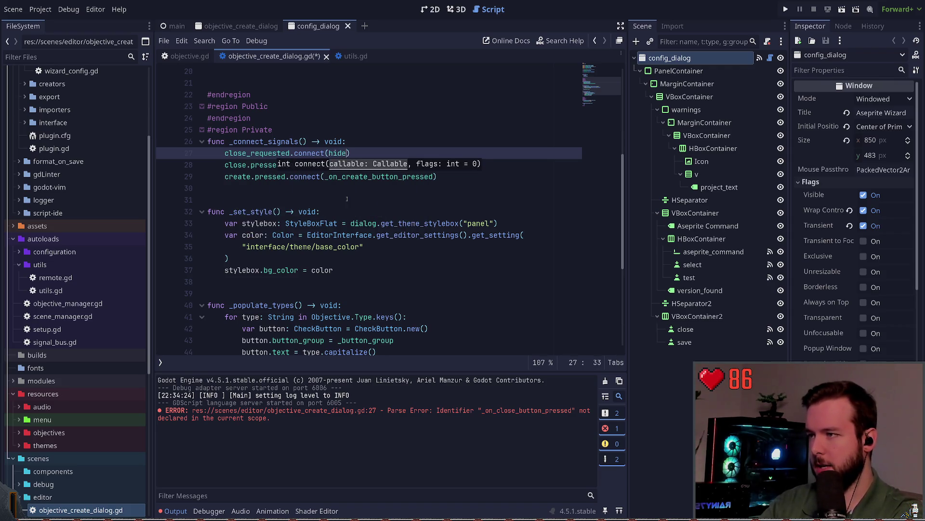
{"action": "key", "text": "ctrl+s"}
Step: Run the project to test the dialog, then stop it
{"action": "left_click", "coordinate": [785, 10]}
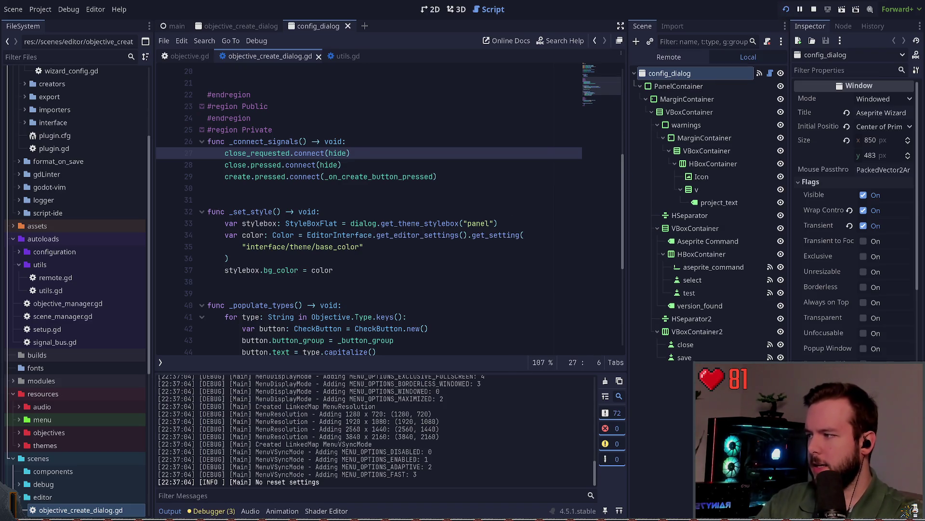
{"action": "left_click", "coordinate": [411, 198]}
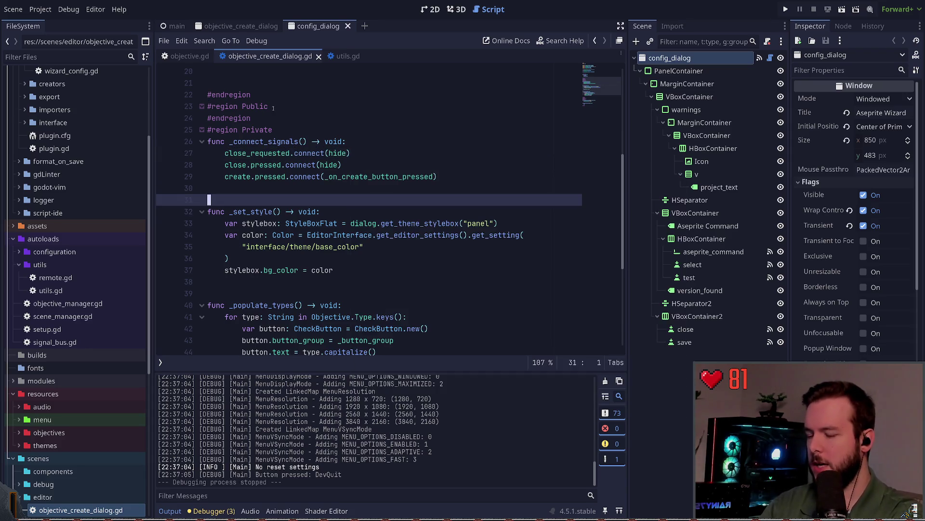
{"action": "key", "text": "ctrl+shift+p"}
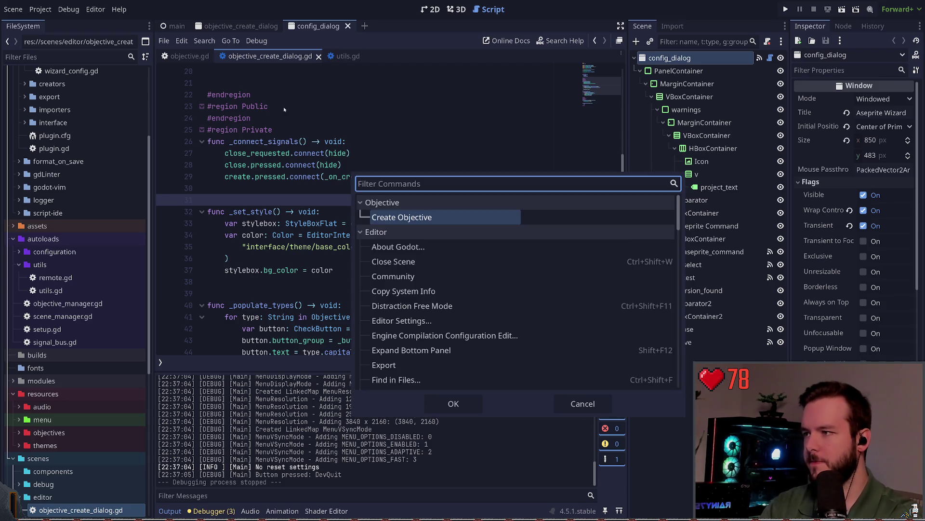
Step: Launch Create Objective from the command palette and try its Name field and Close button
{"action": "left_click", "coordinate": [453, 404]}
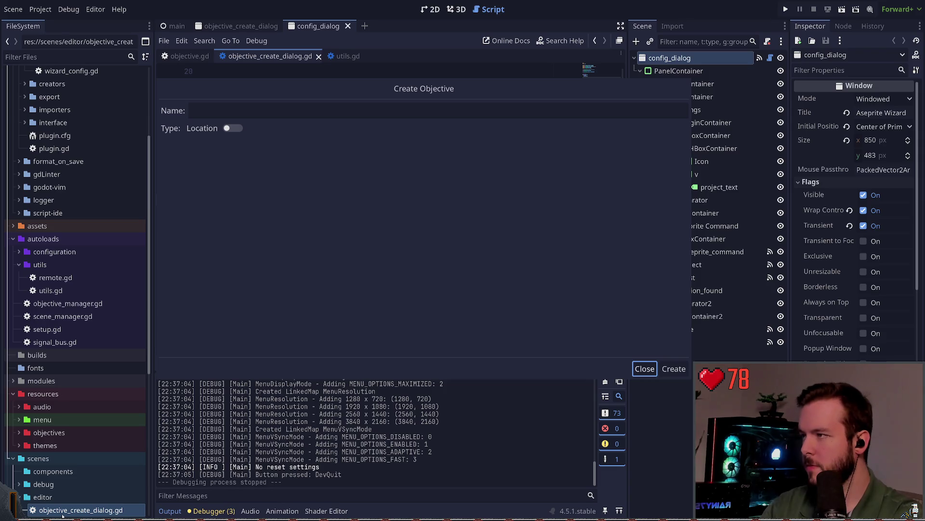
{"action": "left_click", "coordinate": [340, 112]}
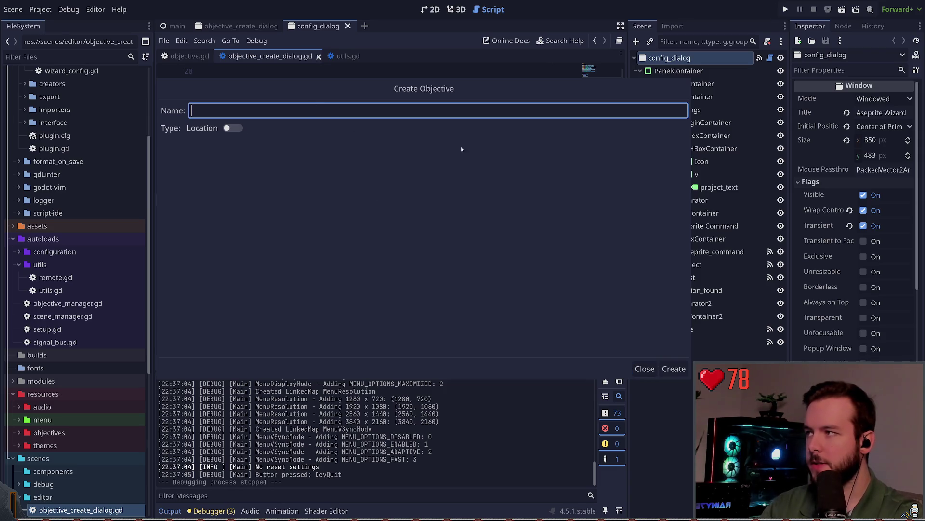
{"action": "left_click", "coordinate": [647, 369]}
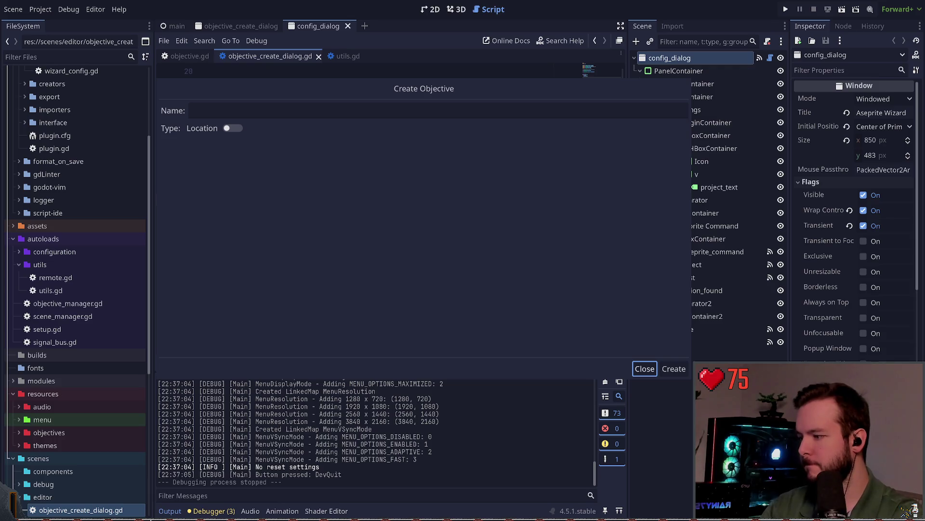
{"action": "left_click", "coordinate": [687, 390]}
{"action": "left_click", "coordinate": [283, 166]}
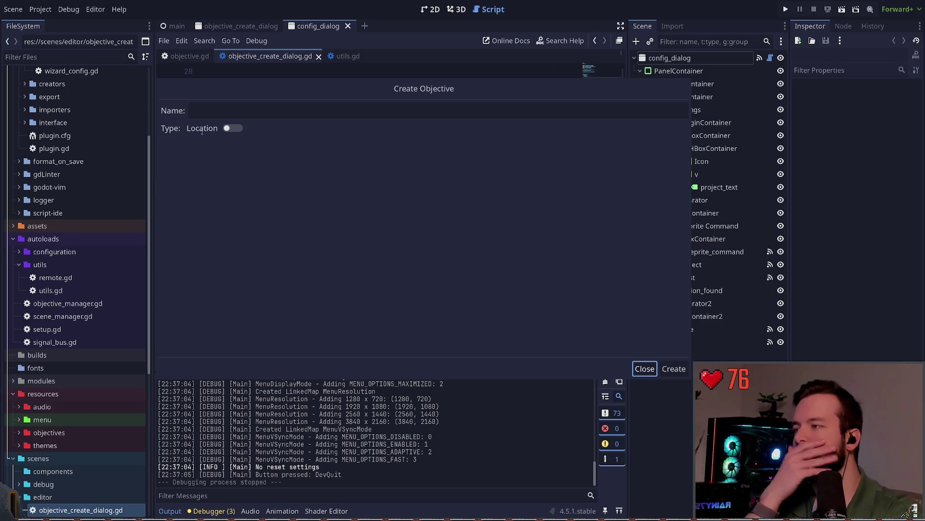
{"action": "scroll", "coordinate": [213, 155], "scroll_direction": "down", "scroll_amount": 3}
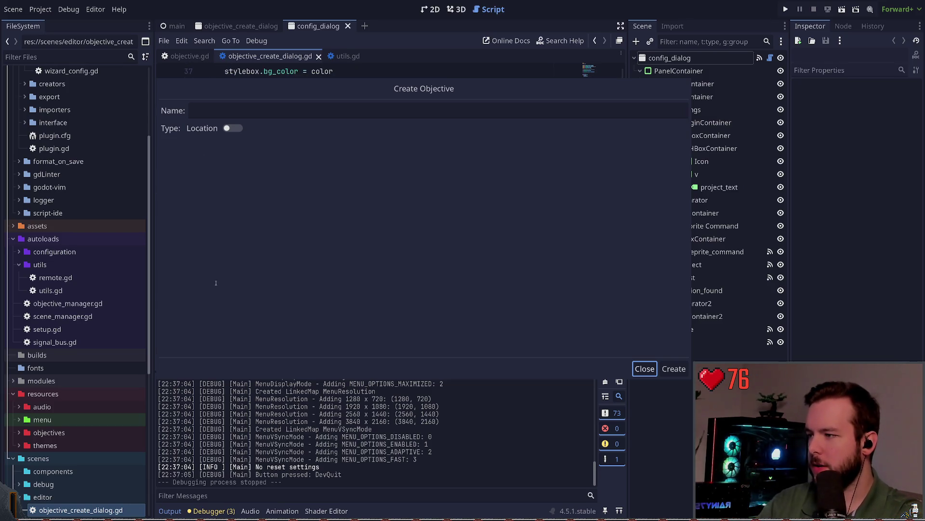
{"action": "scroll", "coordinate": [234, 280], "scroll_direction": "up", "scroll_amount": 10}
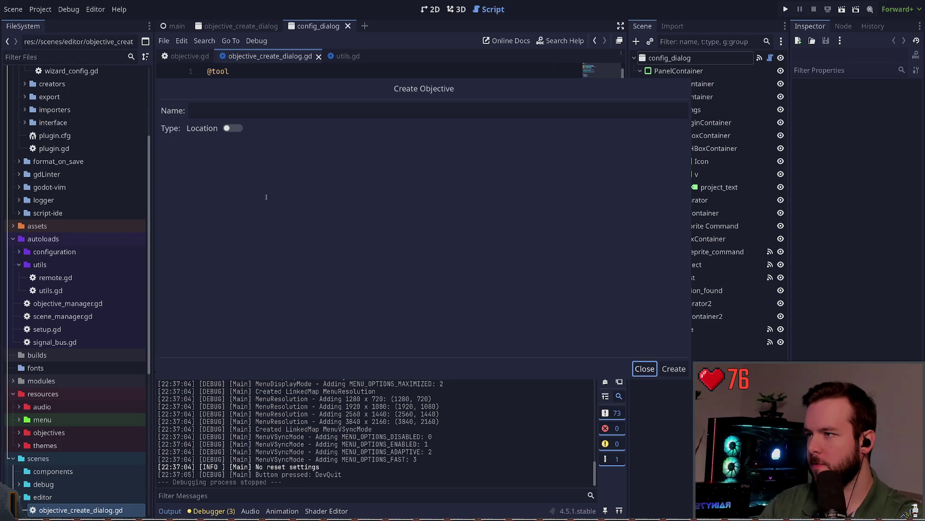
{"action": "scroll", "coordinate": [310, 154], "scroll_direction": "down", "scroll_amount": 4}
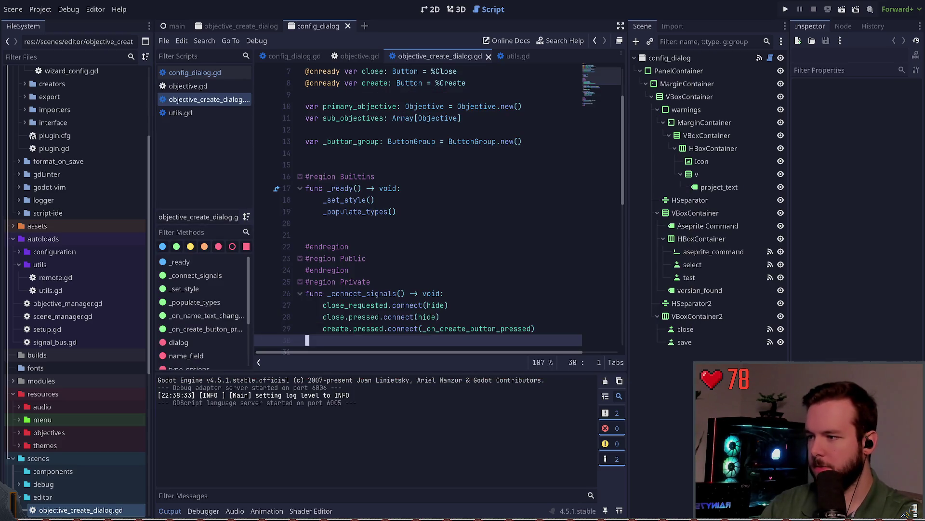
Step: Change connect(hide) to connect(_close_window) for close_requested and close.pressed on lines 27–28
{"action": "left_click", "coordinate": [359, 224]}
{"action": "scroll", "coordinate": [359, 224], "scroll_direction": "down", "scroll_amount": 5}
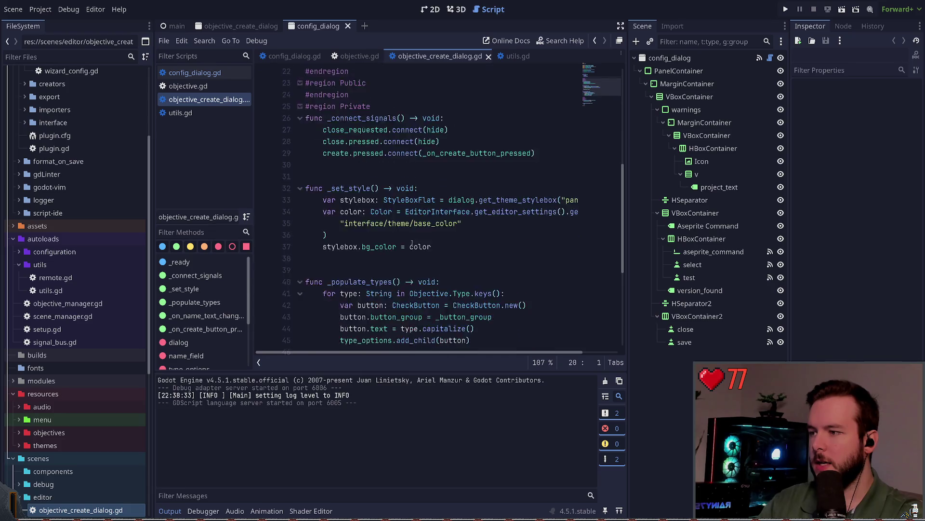
{"action": "left_click", "coordinate": [426, 141]}
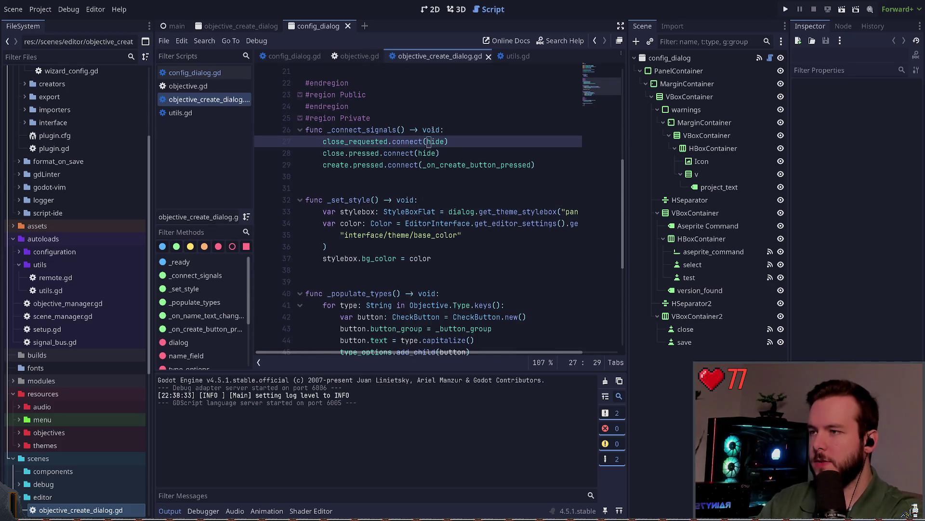
{"action": "type", "text": "cw_on"}
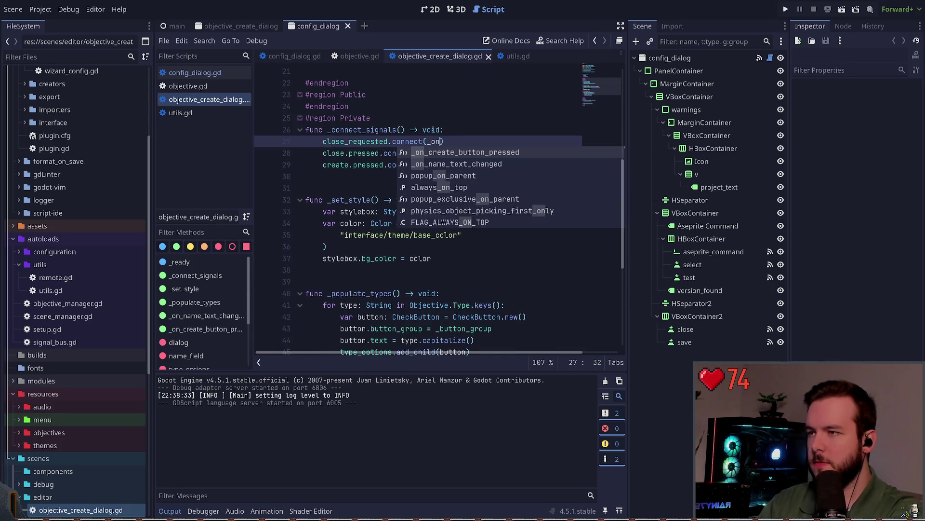
{"action": "key", "text": "BackSpace"}
{"action": "key", "text": "BackSpace"}
{"action": "type", "text": "_"}
{"action": "key", "text": "BackSpace"}
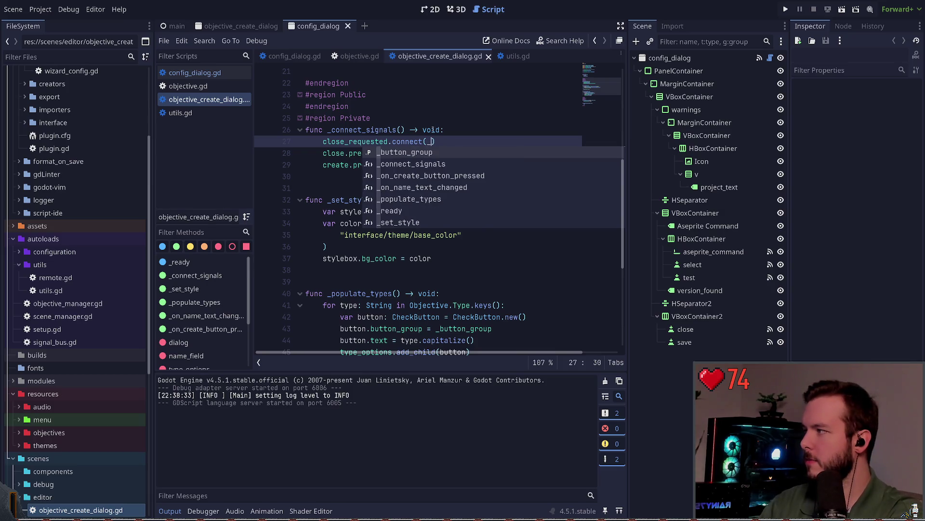
{"action": "type", "text": "close("}
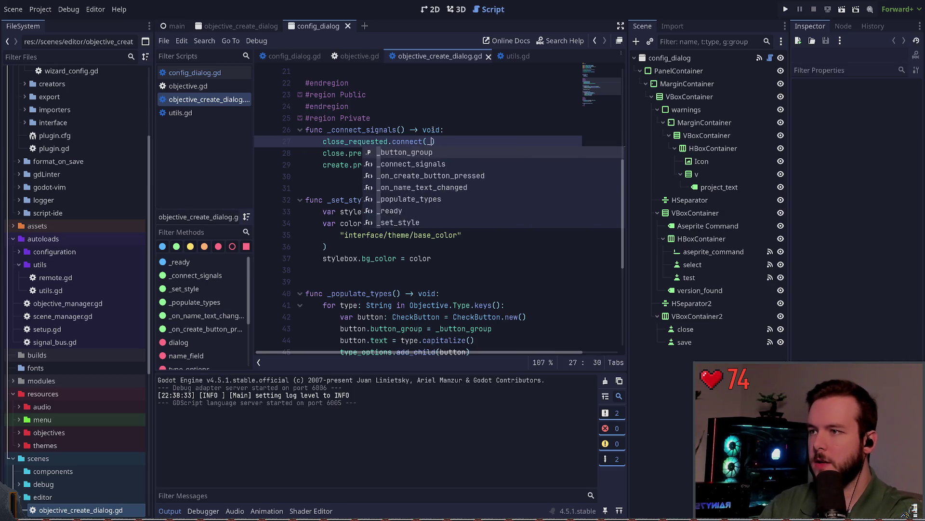
{"action": "key", "text": "BackSpace"}
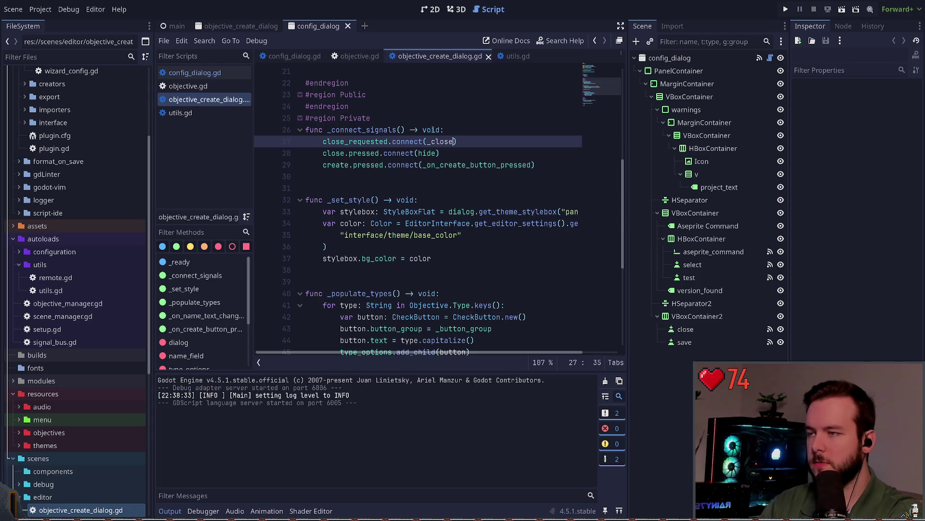
{"action": "type", "text": "_"}
{"action": "type", "text": "window"}
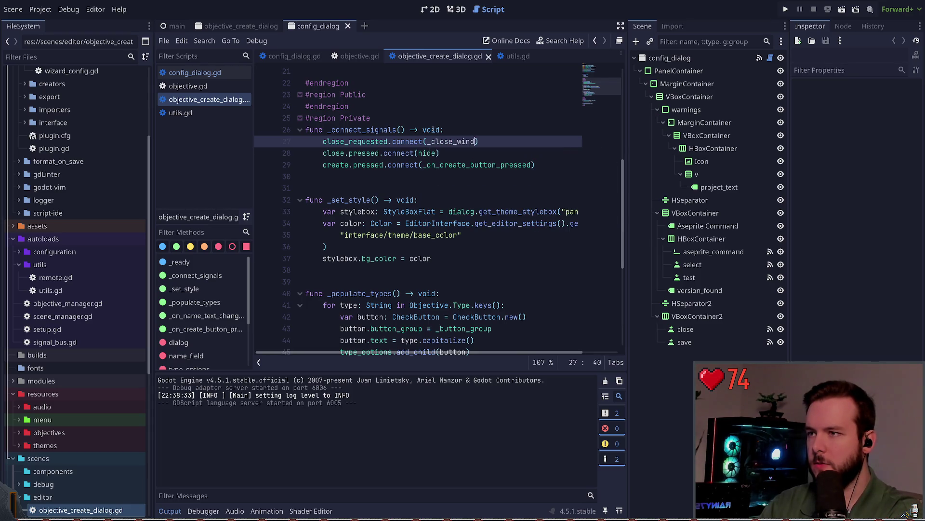
{"action": "key", "text": "Escape"}
{"action": "type", "text": "j"}
{"action": "type", "text": "cw"}
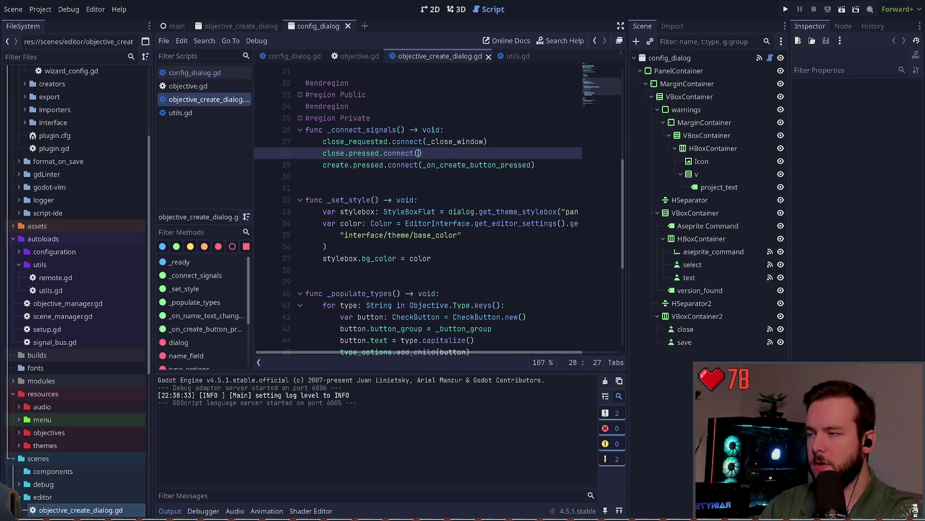
{"action": "type", "text": "close_w"}
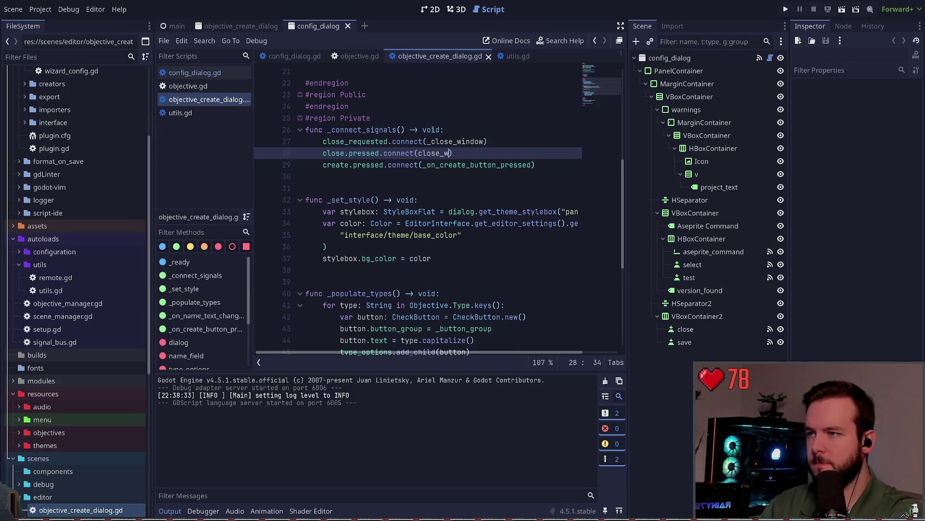
{"action": "type", "text": "indow"}
{"action": "key", "text": "Escape"}
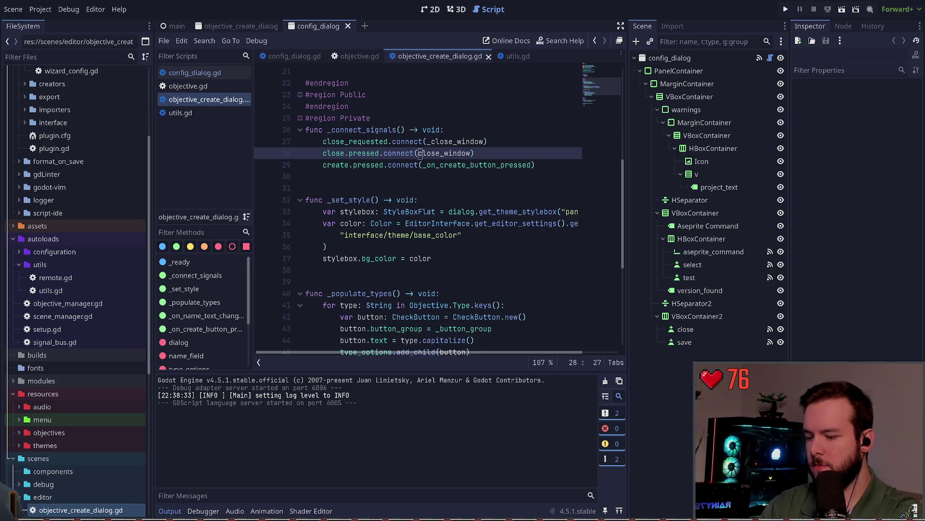
{"action": "key", "text": "shift+g"}
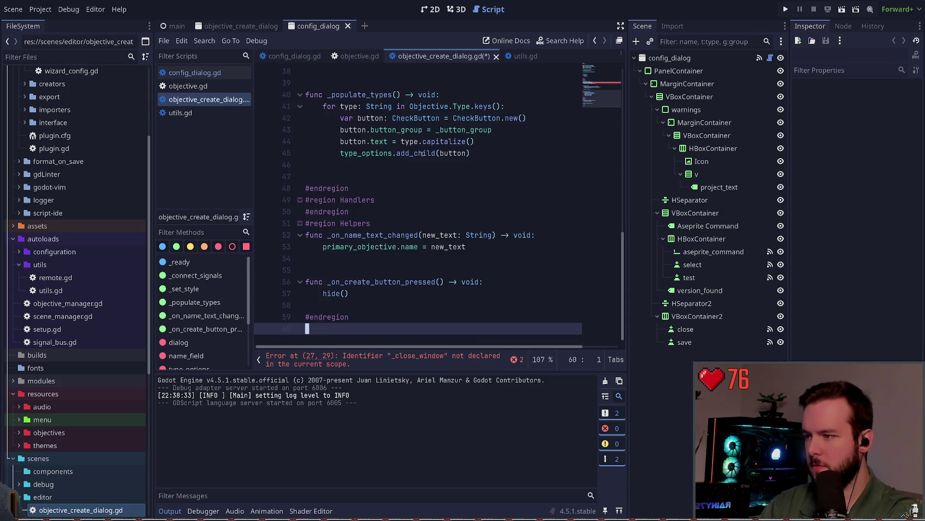
Step: Add an _on_close_requested function with a pass body at the end of the script, and save
{"action": "key", "text": "k"}
{"action": "key", "text": "k"}
{"action": "key", "text": "o"}
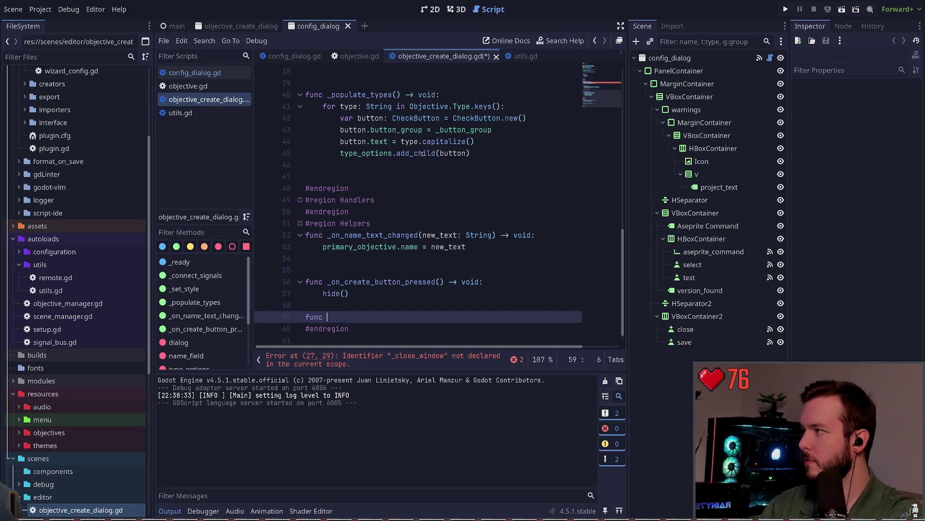
{"action": "type", "text": "_close_requested"}
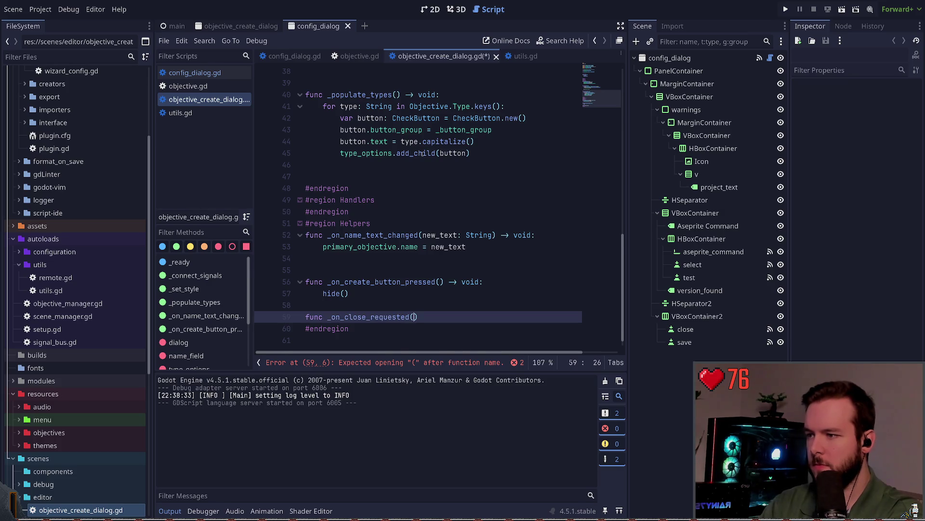
{"action": "type", "text": "()"}
{"action": "type", "text": "oid:"}
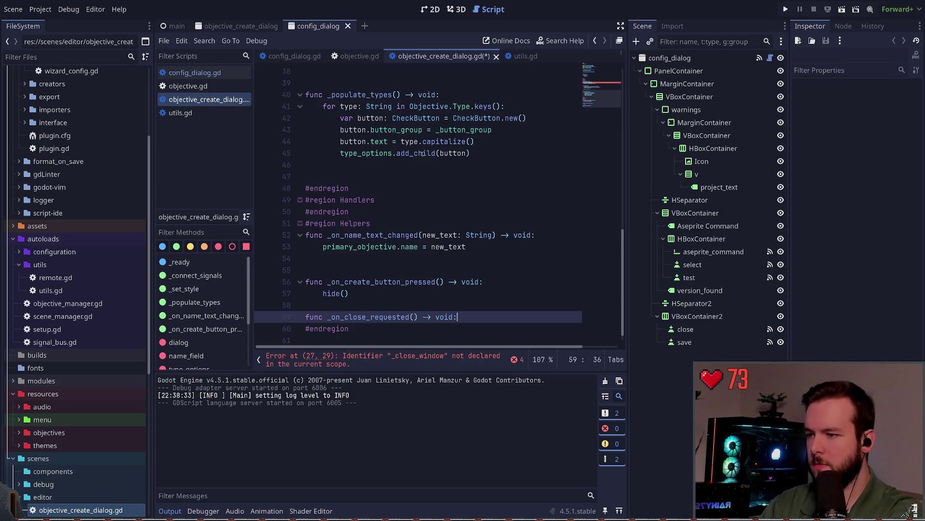
{"action": "key", "text": "Return"}
{"action": "type", "text": "pass"}
{"action": "key", "text": "ctrl+s"}
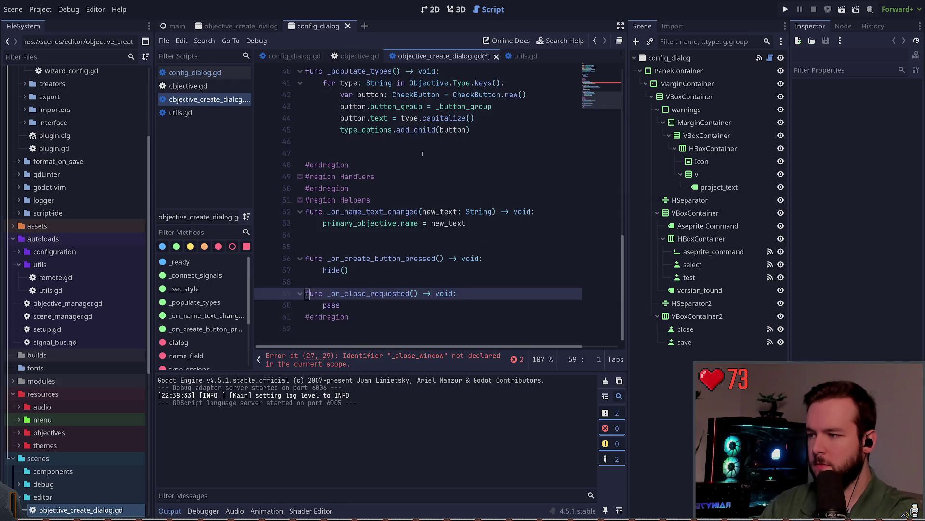
Step: Make _on_close_requested log debug("Closing") and then call hide(), and save
{"action": "key", "text": "j"}
{"action": "key", "text": "w"}
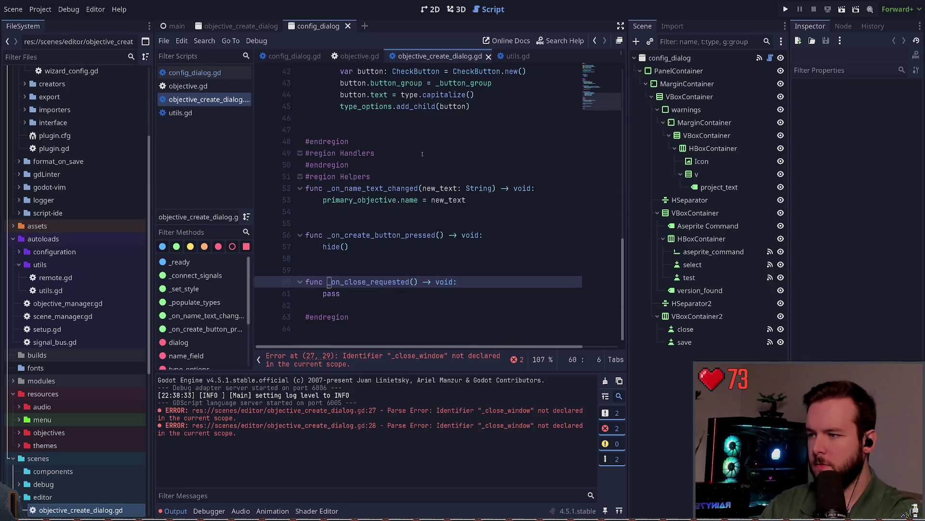
{"action": "key", "text": "w"}
{"action": "type", "text": "o"}
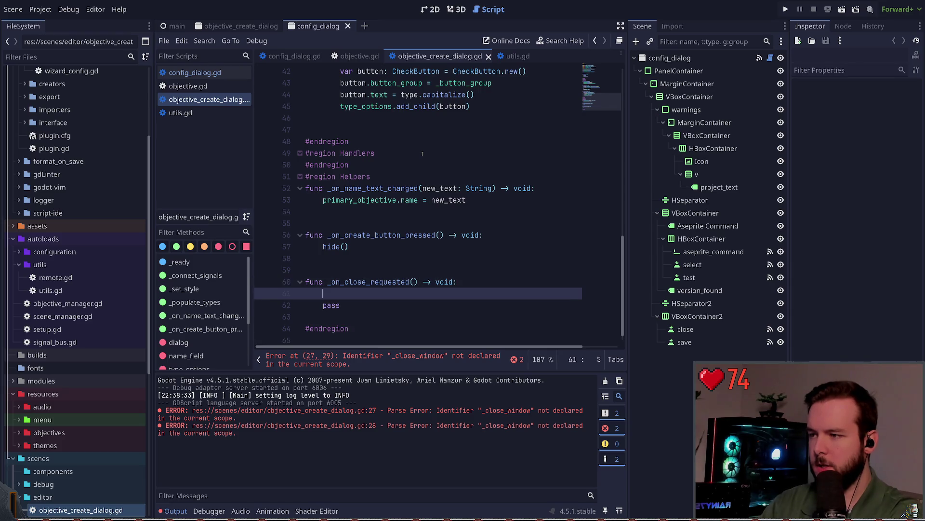
{"action": "type", "text": "hide()"}
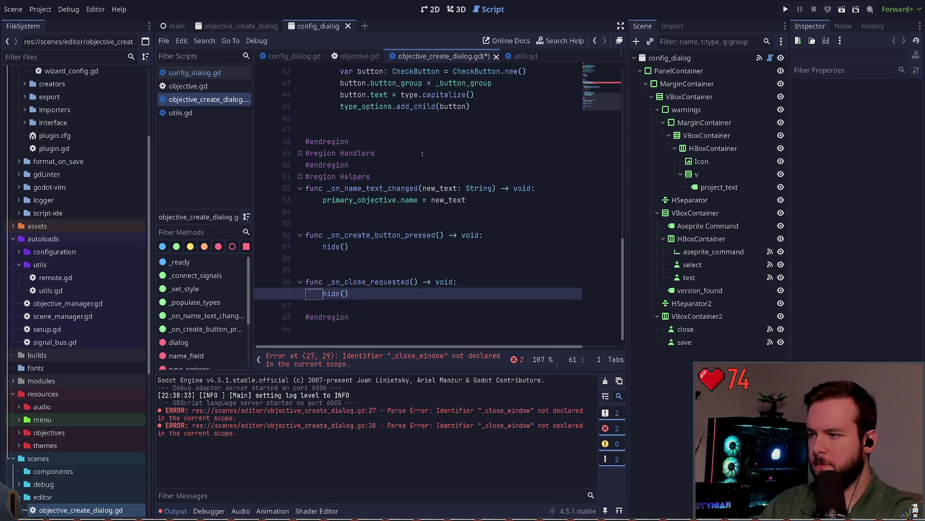
{"action": "key", "text": "Escape"}
{"action": "key", "text": "j"}
{"action": "key", "text": "d"}
{"action": "key", "text": "d"}
{"action": "key", "text": "k"}
{"action": "key", "text": "shift+o"}
{"action": "type", "text": "debug(\"Closing"}
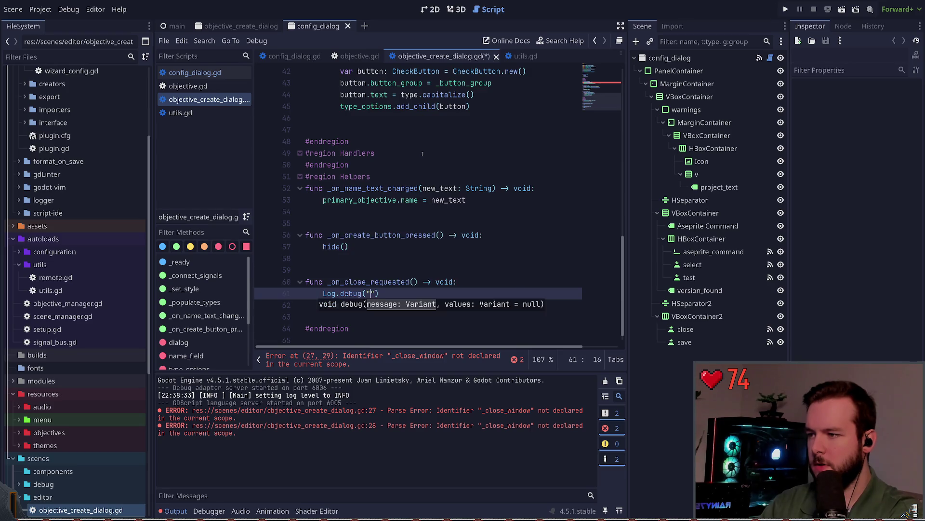
{"action": "key", "text": "Escape"}
{"action": "key", "text": "ctrl+s"}
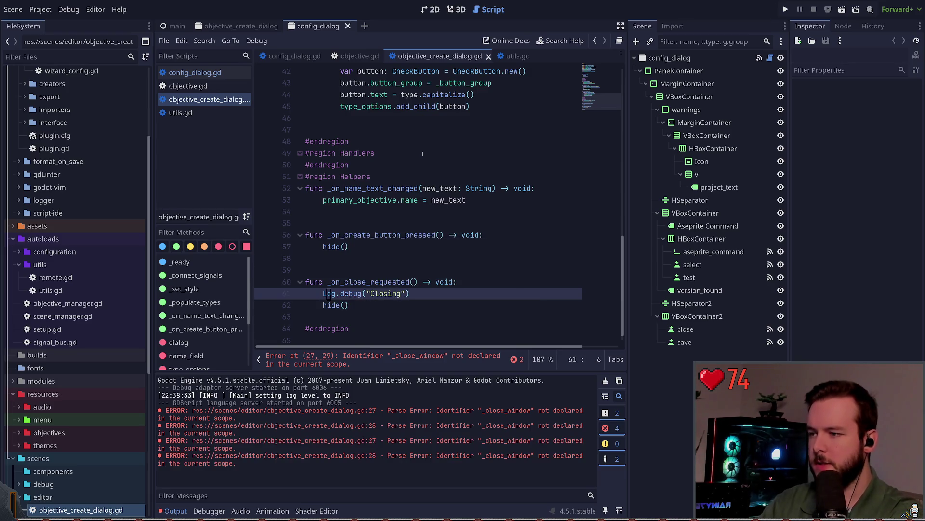
Step: Replace _close_window with _on_close_requested on lines 27 and 28
{"action": "double_click", "coordinate": [379, 284]}
{"action": "key", "text": "ctrl+c"}
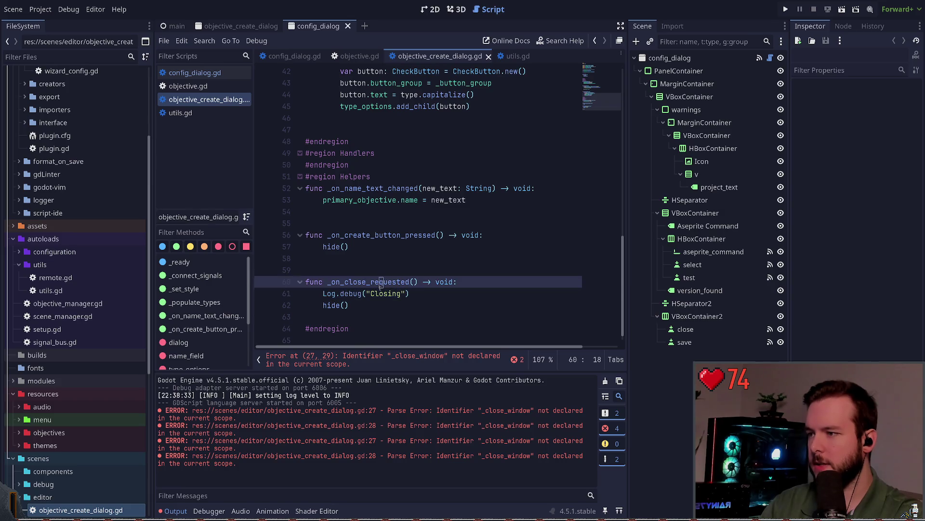
{"action": "scroll", "coordinate": [425, 225], "scroll_direction": "up", "scroll_amount": 9}
{"action": "scroll", "coordinate": [424, 224], "scroll_direction": "up", "scroll_amount": 7}
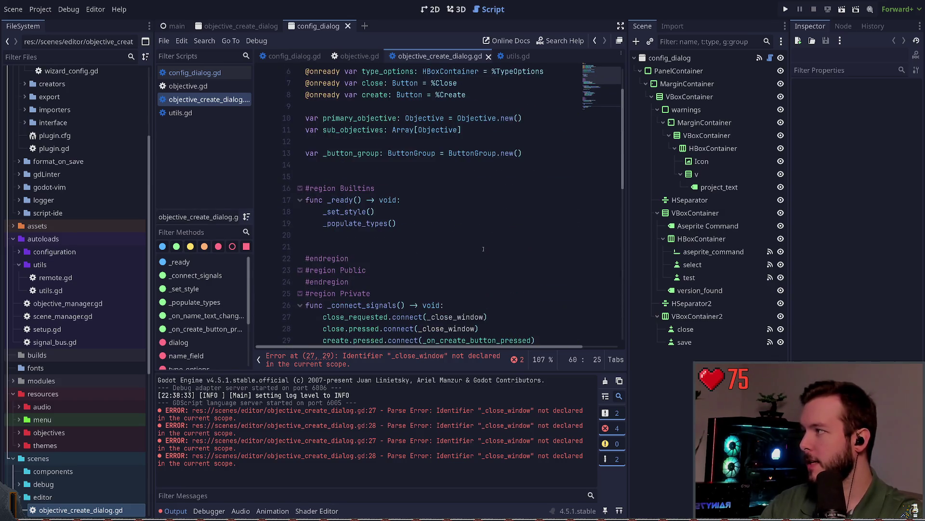
{"action": "scroll", "coordinate": [448, 223], "scroll_direction": "down", "scroll_amount": 6}
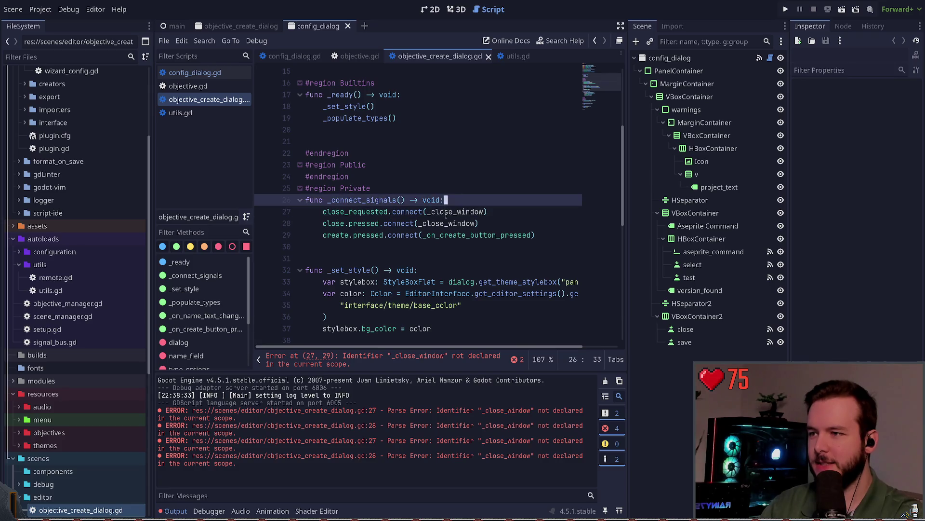
{"action": "key", "text": "ctrl+v"}
{"action": "double_click", "coordinate": [444, 223]}
{"action": "key", "text": "ctrl+v"}
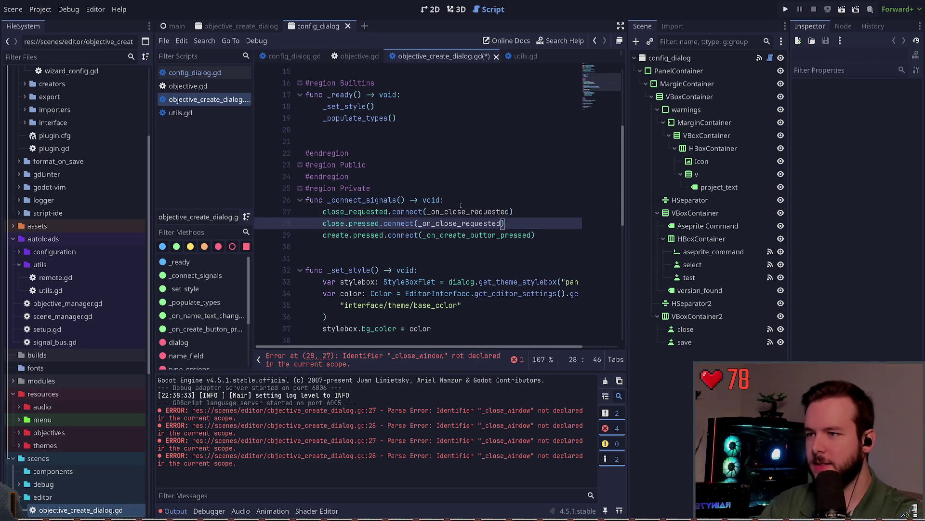
{"action": "left_click", "coordinate": [330, 199]}
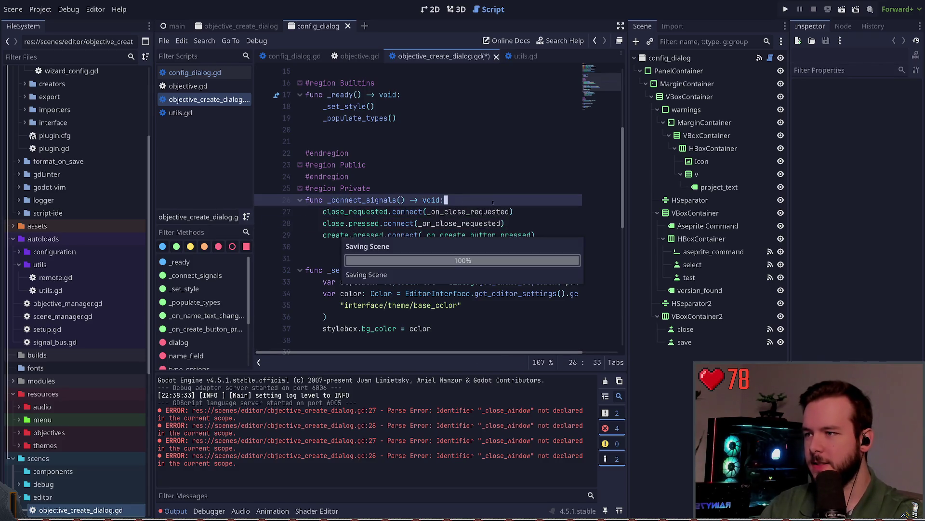
{"action": "left_click", "coordinate": [378, 142]}
Step: Test Create Objective, close config_dialog, and delete the close_requested → _on_close_requested connection
{"action": "key", "text": "ctrl+shift+p"}
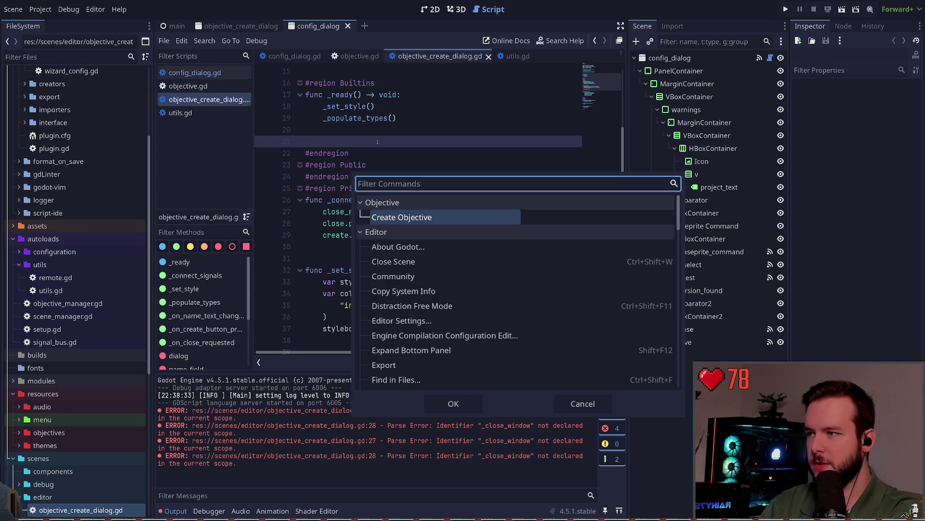
{"action": "key", "text": "Return"}
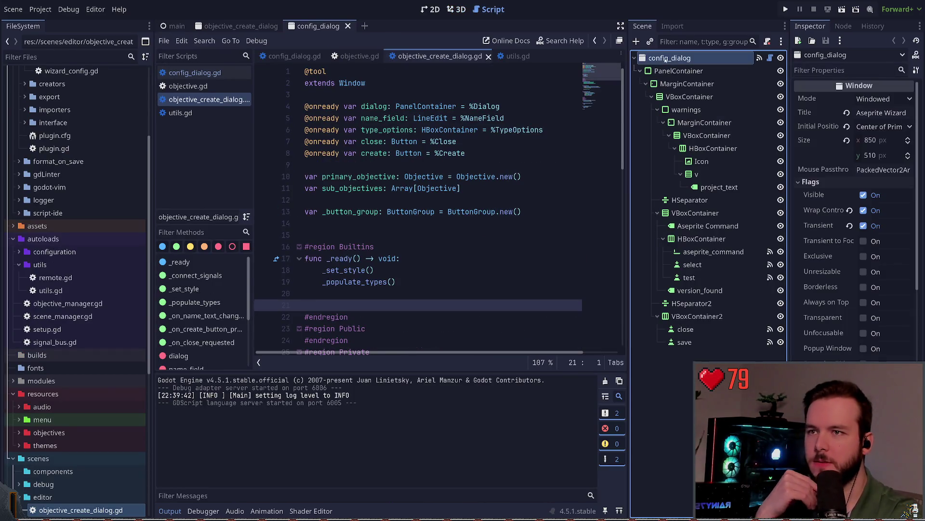
{"action": "left_click", "coordinate": [348, 26]}
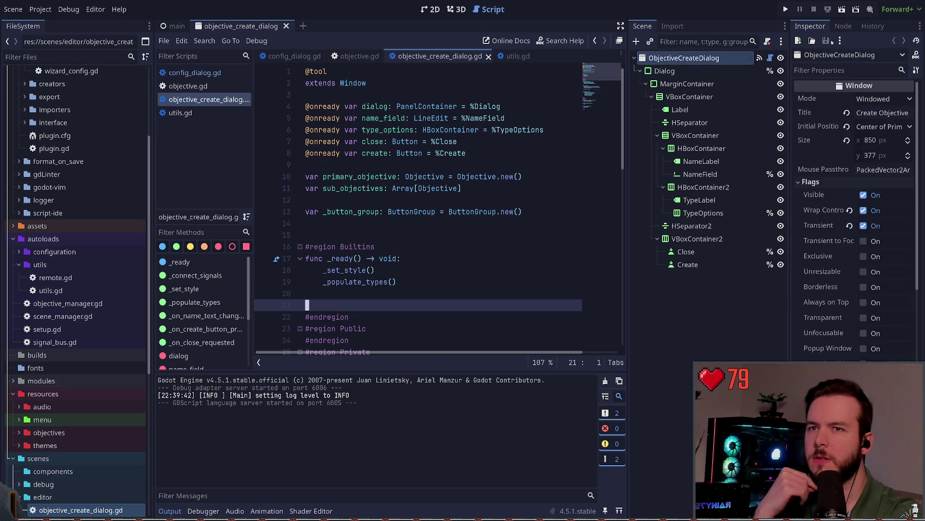
{"action": "left_click", "coordinate": [843, 26]}
{"action": "left_click", "coordinate": [858, 111]}
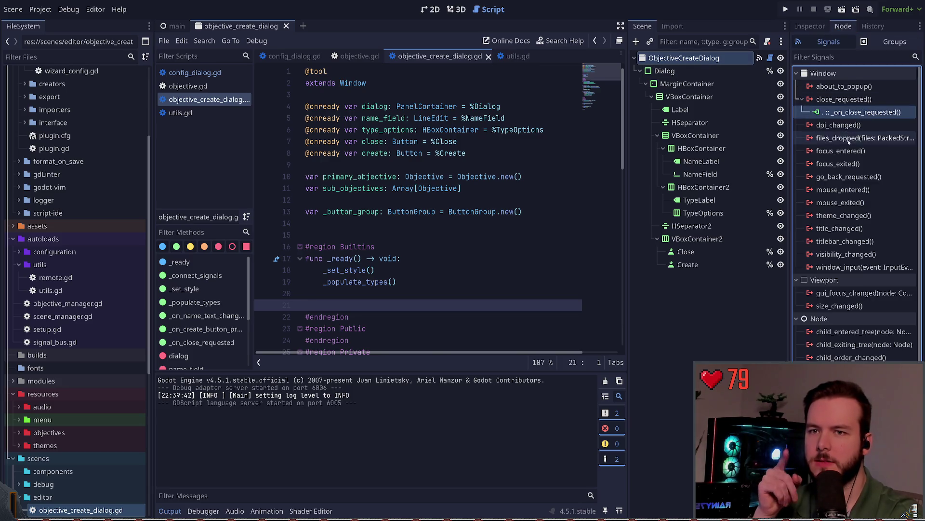
{"action": "key", "text": "Delete"}
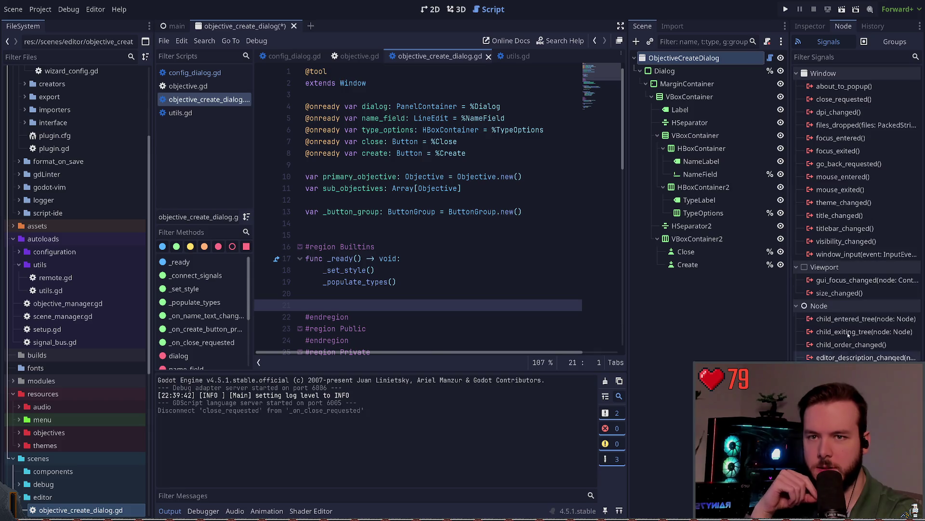
Step: Save objective_create_dialog.gd and run Create Objective again to retest the dialog
{"action": "left_click", "coordinate": [489, 130]}
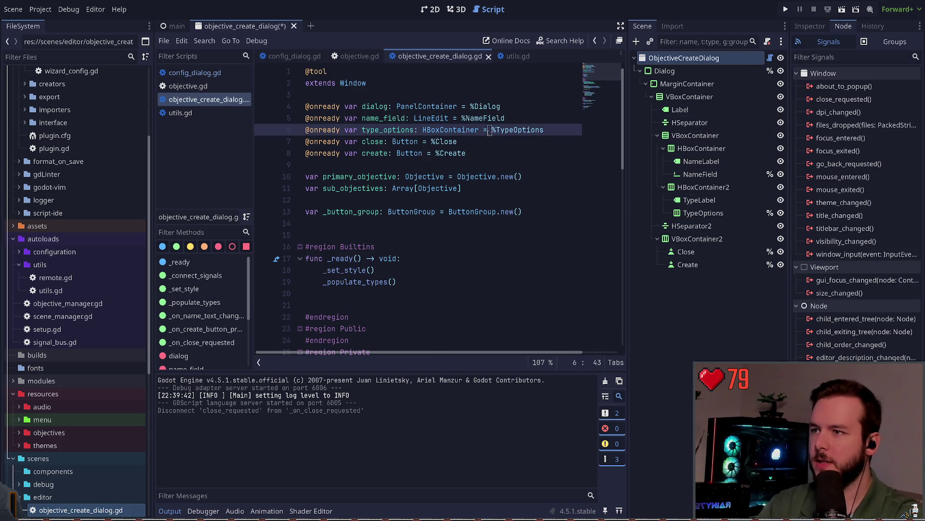
{"action": "key", "text": "ctrl+s"}
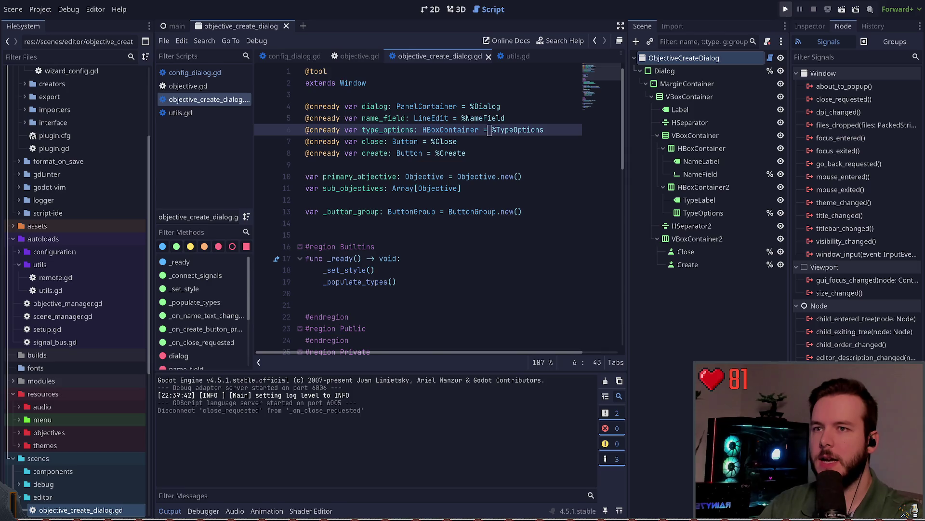
{"action": "left_click", "coordinate": [512, 83]}
{"action": "key", "text": "ctrl+shift+p"}
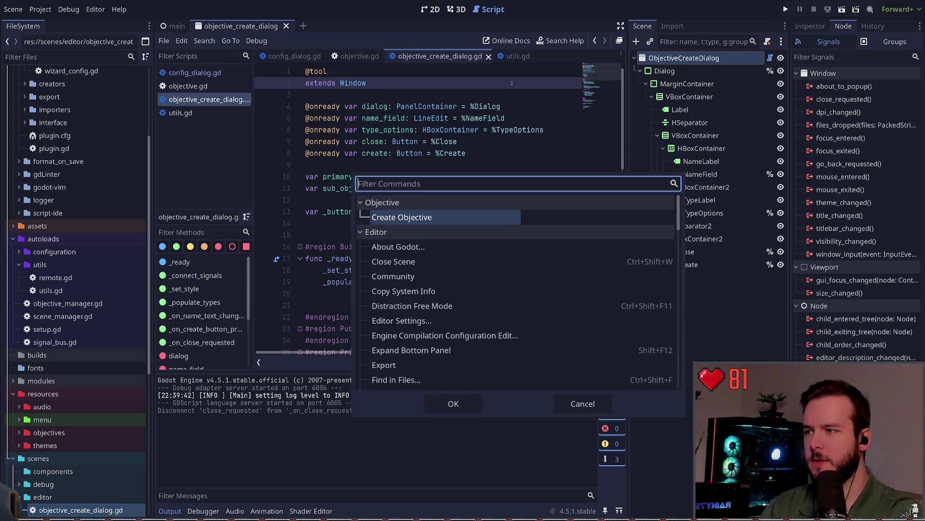
{"action": "key", "text": "Return"}
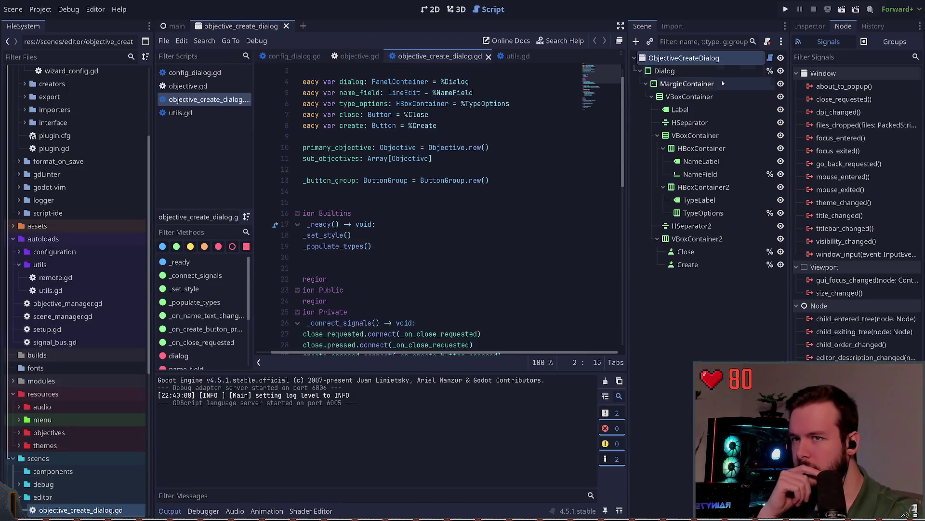
Step: Collapse the scripts list and make _connect_signals() the first call in _ready, then save
{"action": "scroll", "coordinate": [379, 220], "scroll_direction": "down", "scroll_amount": 12}
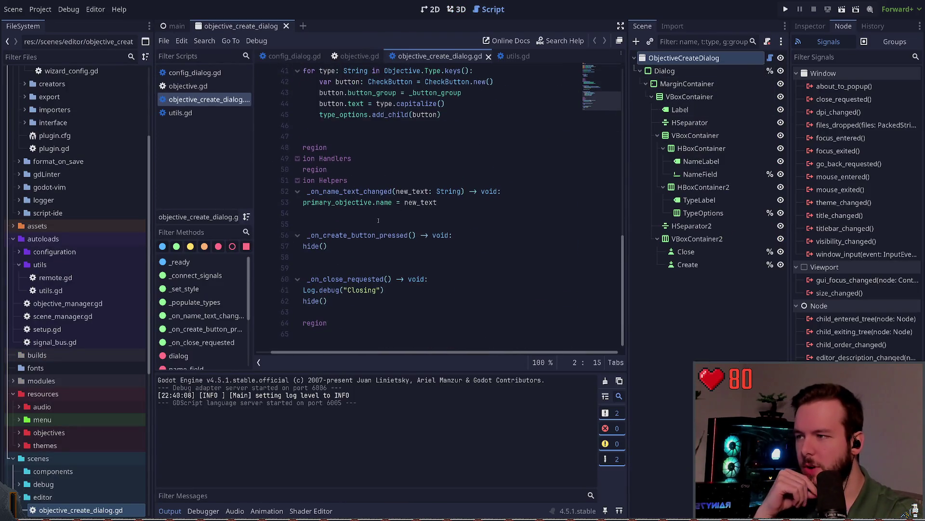
{"action": "left_click", "coordinate": [258, 362]}
{"action": "left_click", "coordinate": [251, 268]}
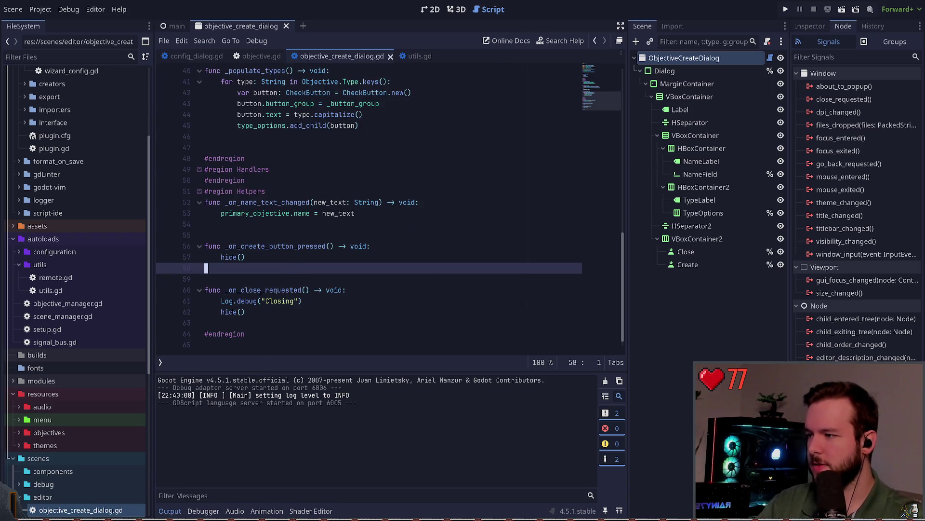
{"action": "double_click", "coordinate": [261, 290]}
{"action": "scroll", "coordinate": [265, 241], "scroll_direction": "up", "scroll_amount": 10}
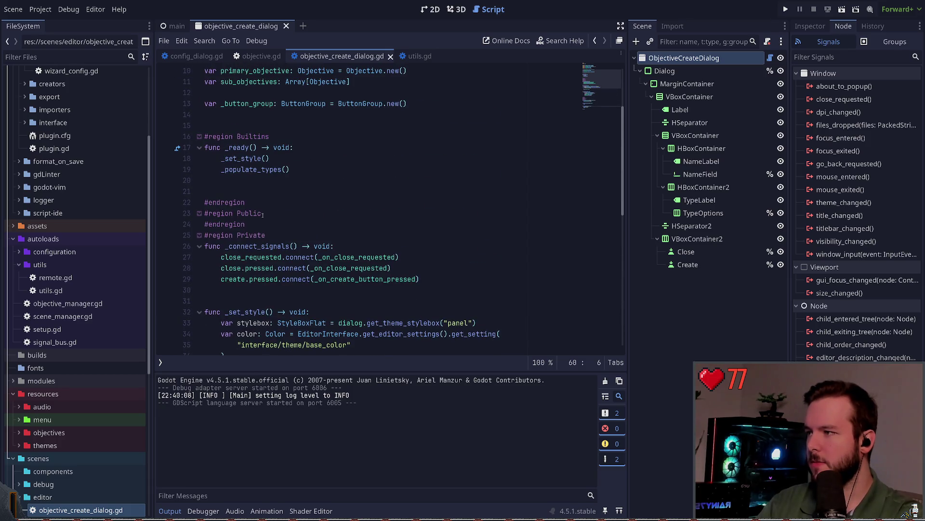
{"action": "left_click", "coordinate": [298, 173]}
{"action": "key", "text": "Return"}
{"action": "type", "text": "_co"}
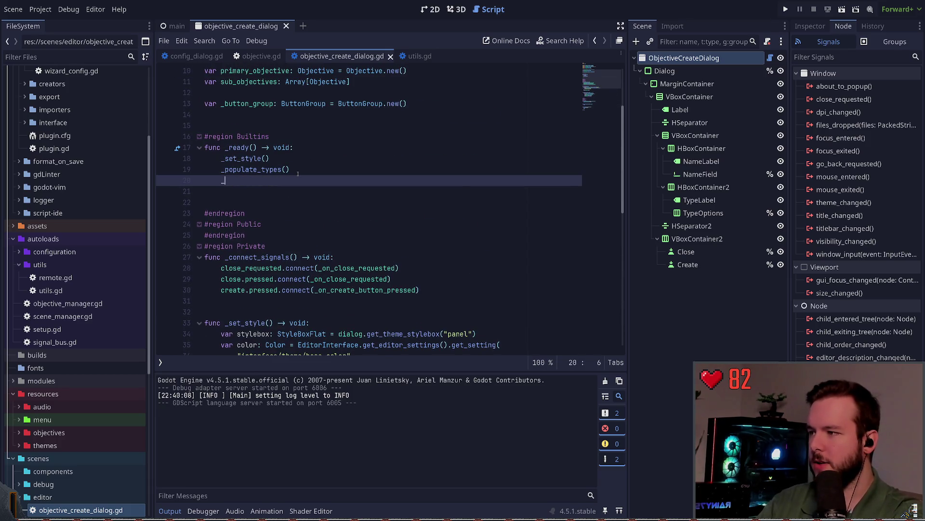
{"action": "key", "text": "Return"}
{"action": "key", "text": "ctrl+x"}
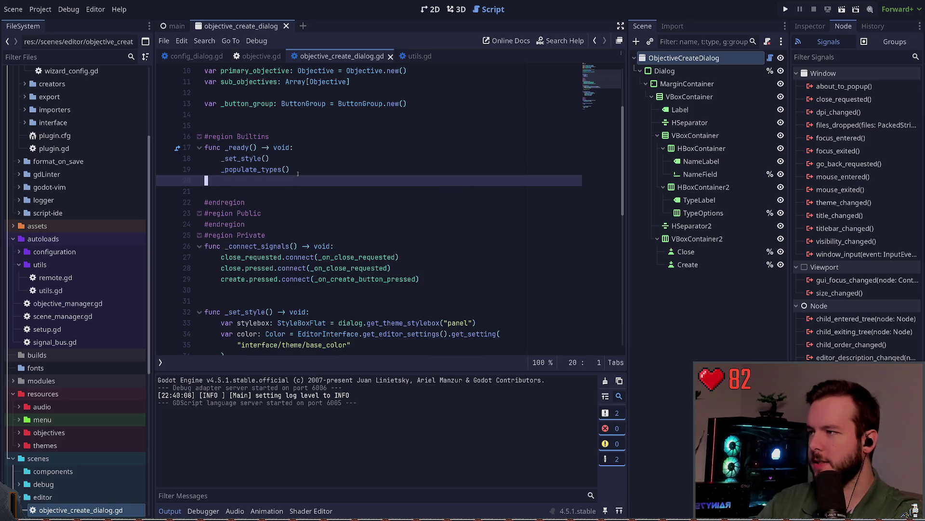
{"action": "key", "text": "Up"}
{"action": "key", "text": "Up"}
{"action": "key", "text": "ctrl+v"}
{"action": "key", "text": "ctrl+s"}
Step: Change both connect handlers for close_requested and close.pressed to hide, and save
{"action": "scroll", "coordinate": [297, 174], "scroll_direction": "down", "scroll_amount": 2}
{"action": "left_click", "coordinate": [373, 203]}
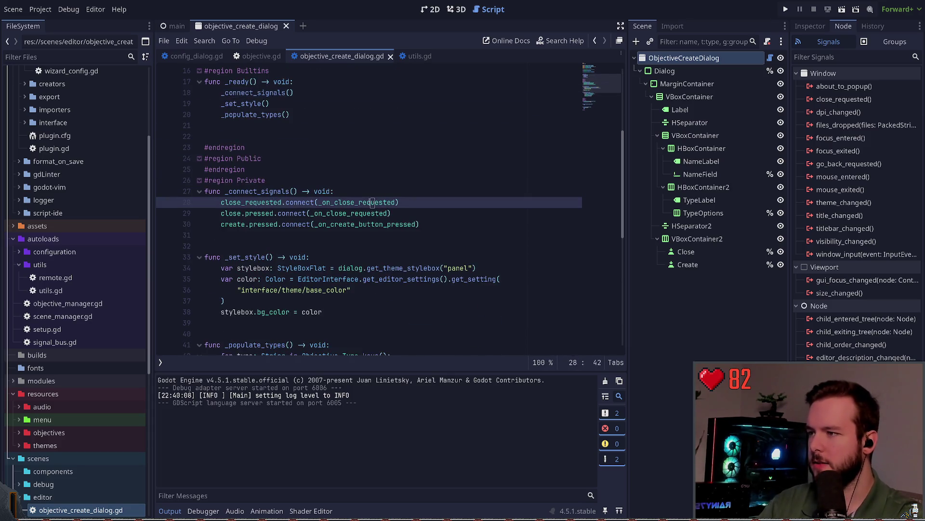
{"action": "type", "text": "b"}
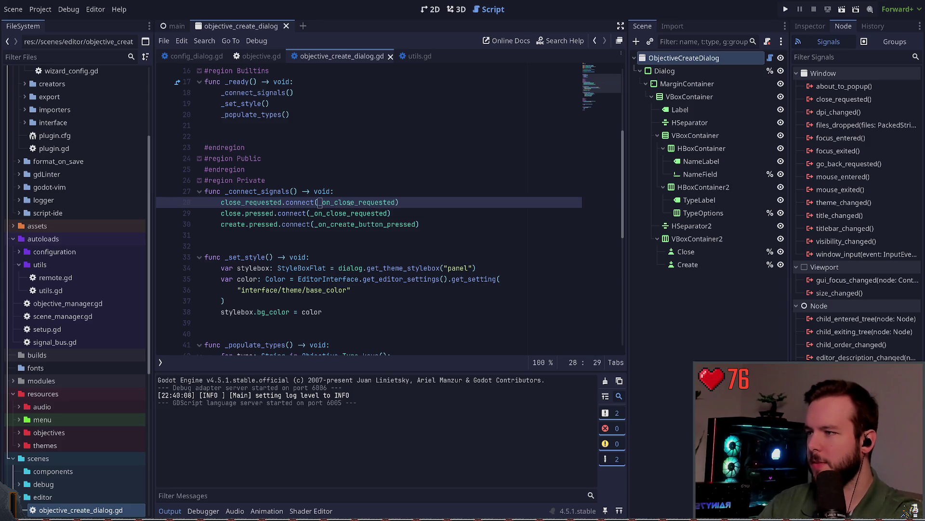
{"action": "type", "text": "cwhide"}
{"action": "key", "text": "Escape"}
{"action": "type", "text": "jb"}
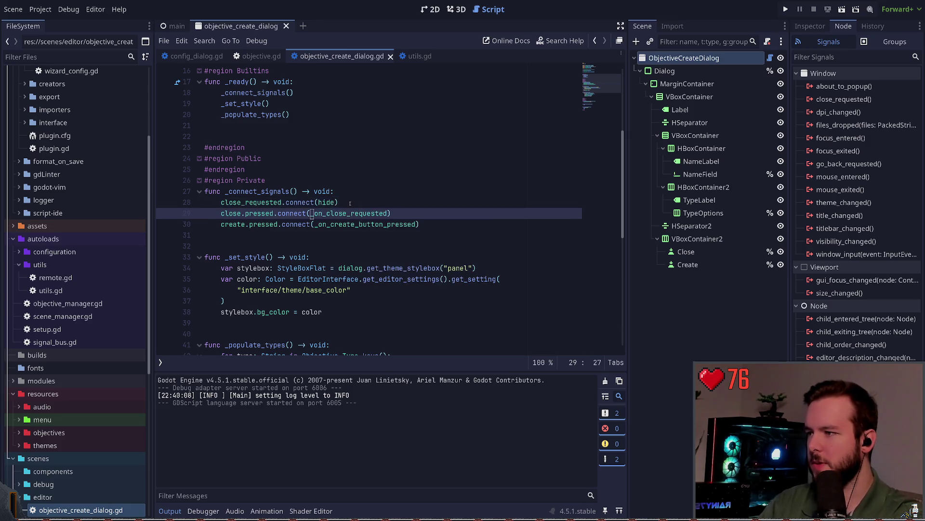
{"action": "type", "text": "cwhid"}
{"action": "key", "text": "Escape"}
{"action": "key", "text": "ctrl+s"}
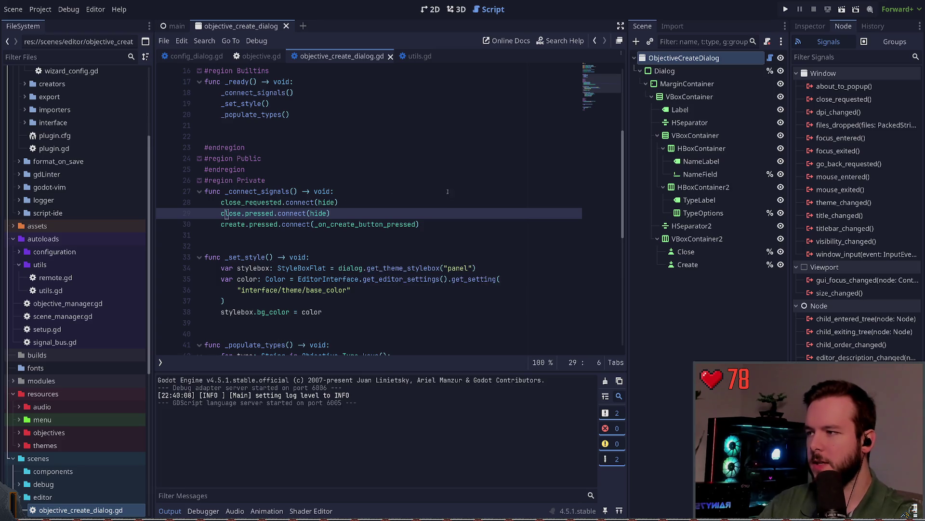
Step: Search config_dialog.gd for an 'sh' reference, then close that script tab
{"action": "scroll", "coordinate": [406, 215], "scroll_direction": "down", "scroll_amount": 2}
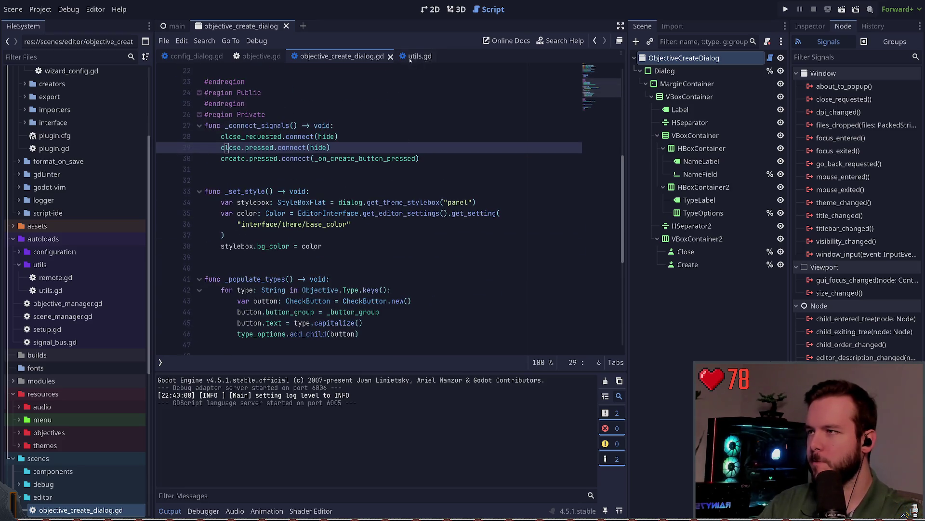
{"action": "left_click", "coordinate": [198, 56]}
{"action": "key", "text": "slash"}
{"action": "type", "text": "show"}
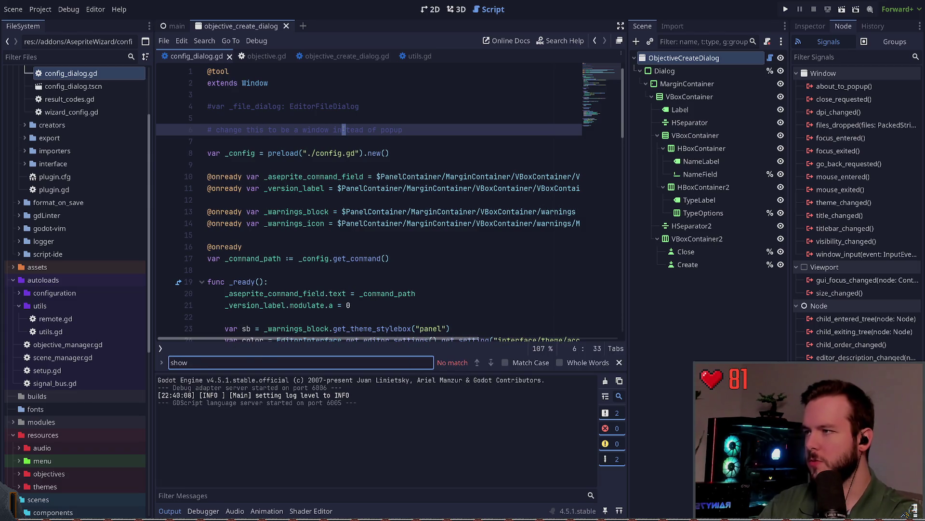
{"action": "key", "text": "Escape"}
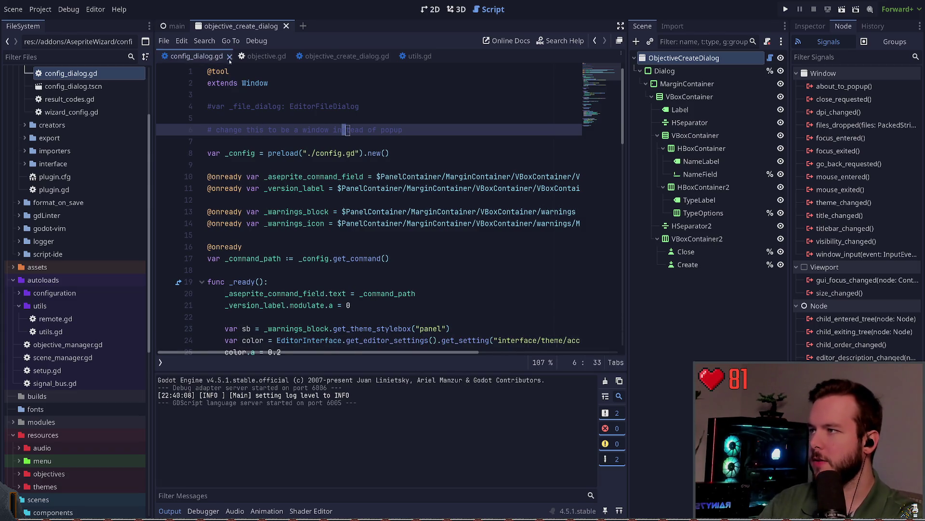
{"action": "key", "text": "ctrl+w"}
{"action": "scroll", "coordinate": [91, 325], "scroll_direction": "down", "scroll_amount": 10}
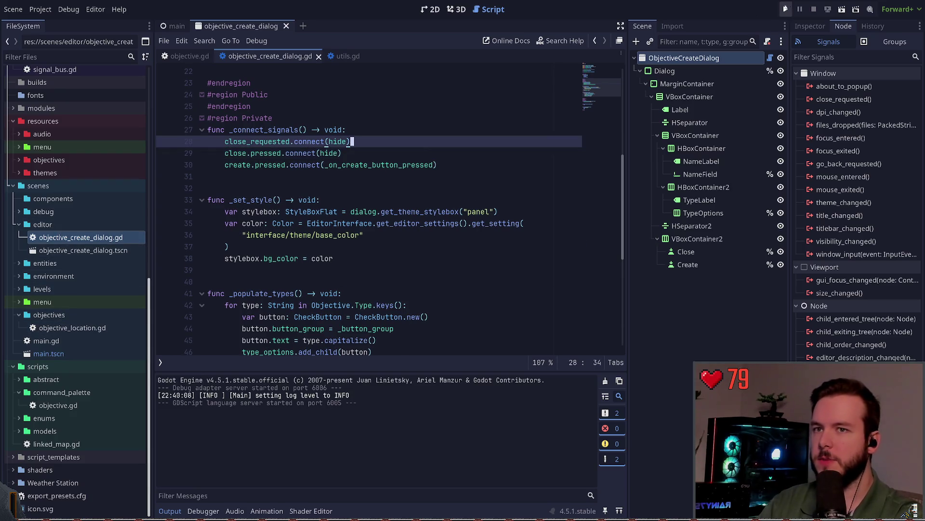
{"action": "left_click", "coordinate": [415, 109]}
{"action": "key", "text": "ctrl+s"}
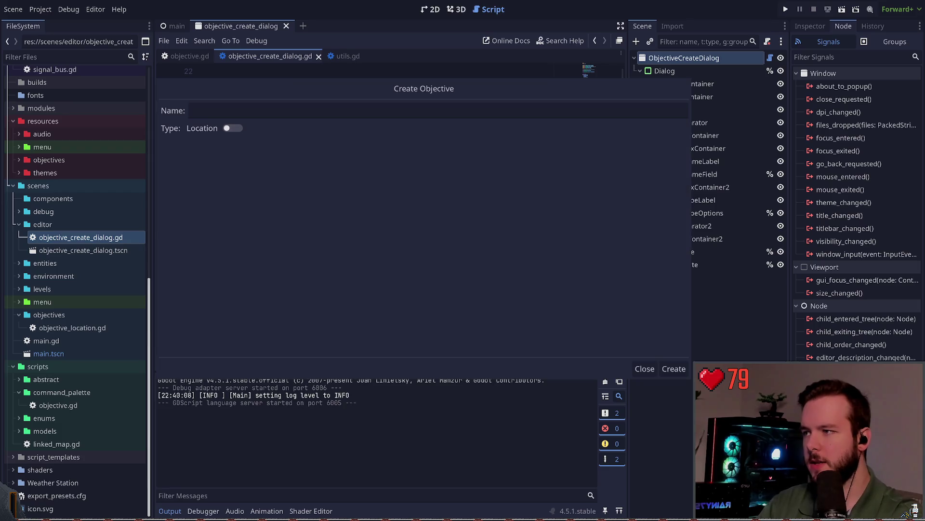
{"action": "left_click", "coordinate": [644, 368]}
{"action": "left_click", "coordinate": [380, 176]}
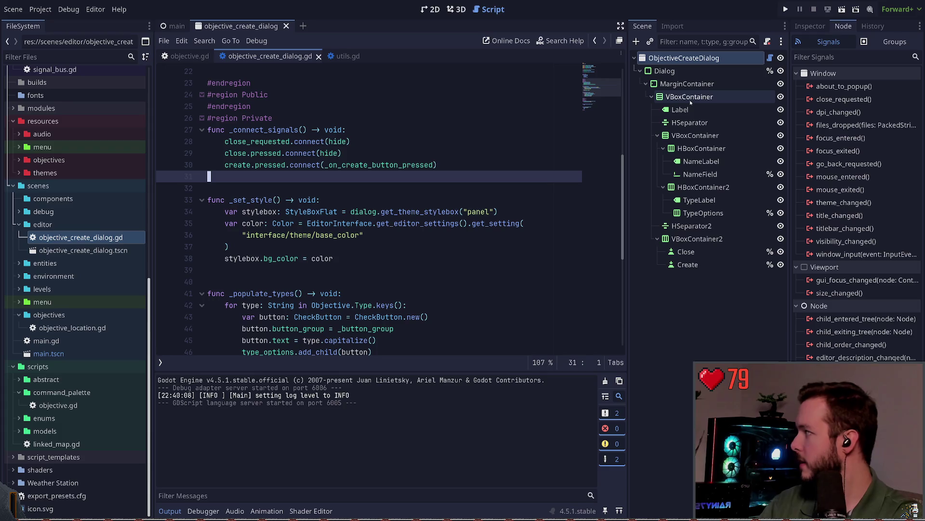
{"action": "scroll", "coordinate": [361, 165], "scroll_direction": "down", "scroll_amount": 3}
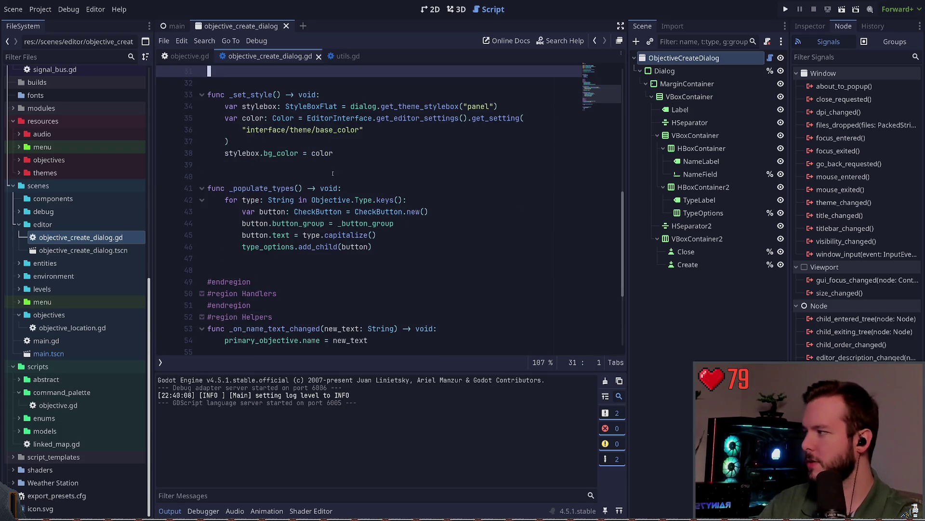
{"action": "key", "text": "ctrl+shift+p"}
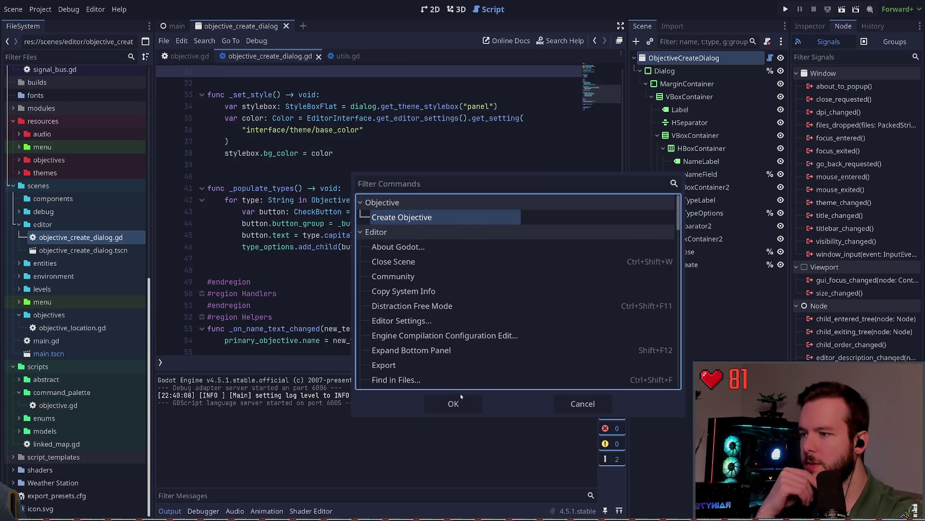
{"action": "left_click", "coordinate": [460, 398]}
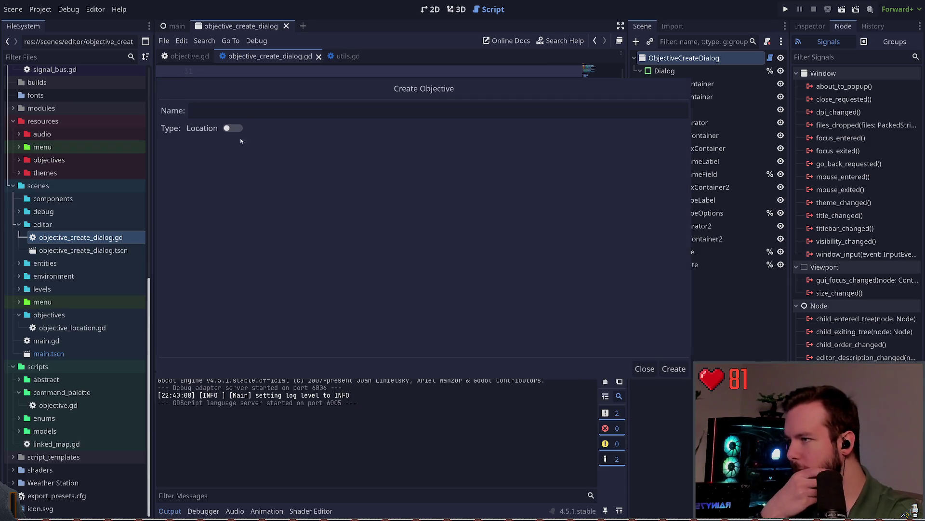
{"action": "left_click", "coordinate": [232, 128]}
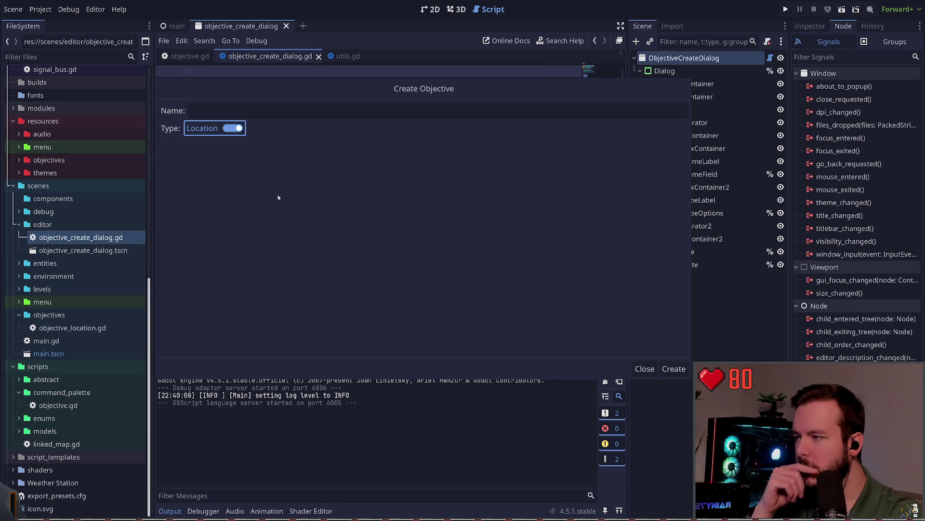
{"action": "key", "text": "shift+Tab"}
{"action": "key", "text": "Tab"}
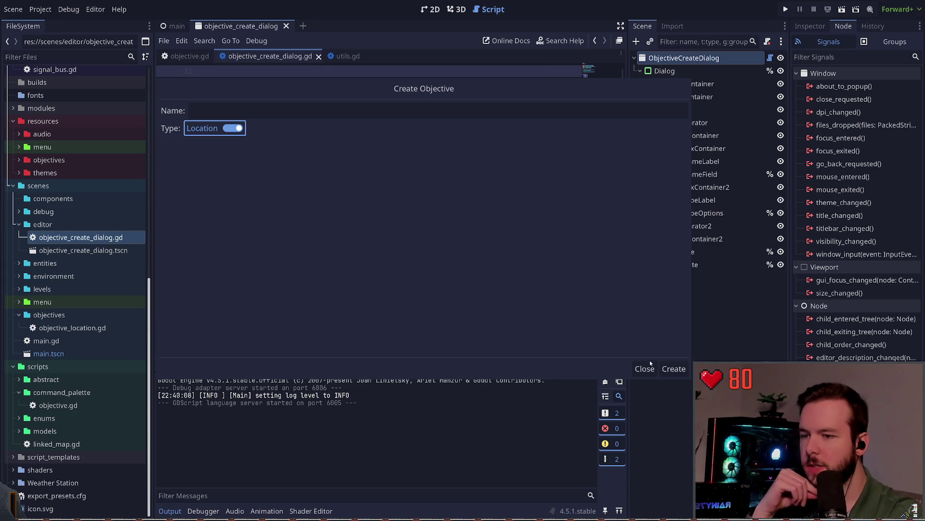
{"action": "left_click", "coordinate": [360, 114]}
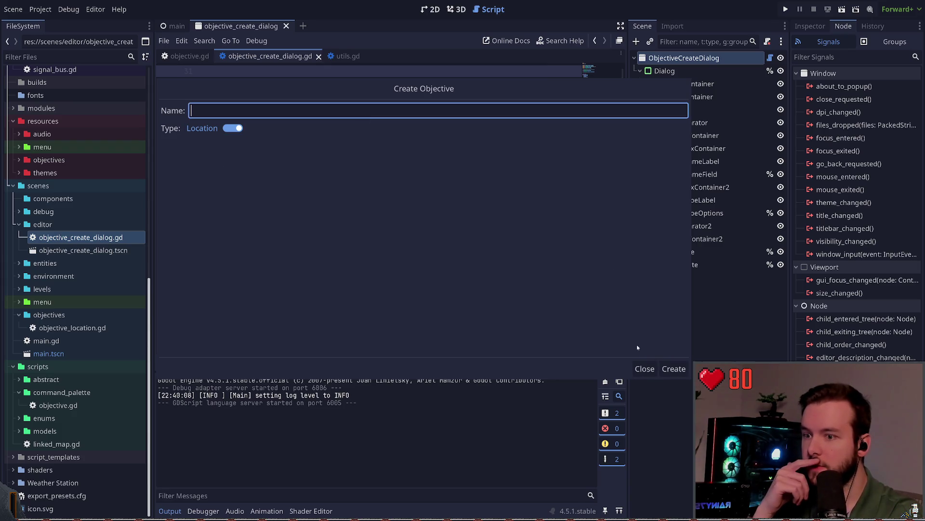
{"action": "left_click", "coordinate": [645, 370]}
{"action": "left_click", "coordinate": [316, 164]}
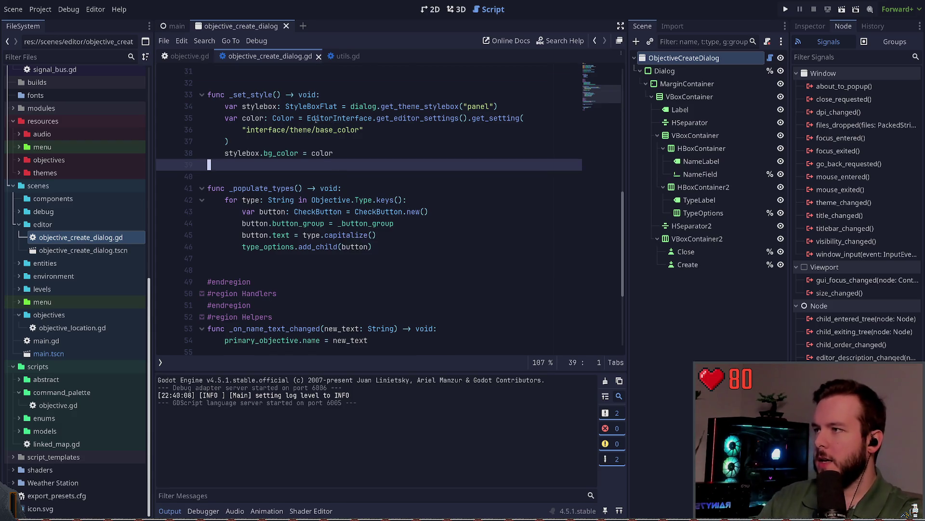
Step: Add an HSeparator.new() line below the CheckButton line 43 in _populate_types
{"action": "scroll", "coordinate": [327, 145], "scroll_direction": "down", "scroll_amount": 4}
{"action": "scroll", "coordinate": [366, 217], "scroll_direction": "up", "scroll_amount": 4}
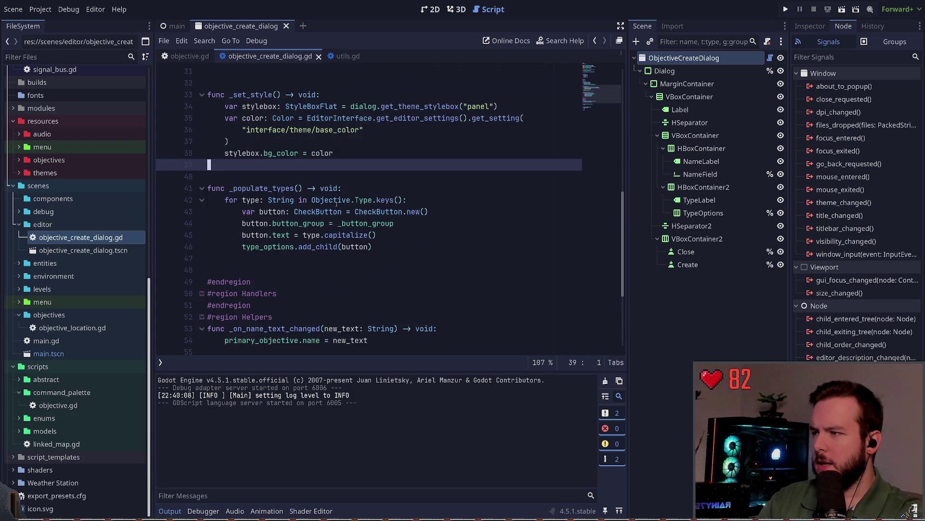
{"action": "left_click", "coordinate": [380, 249]}
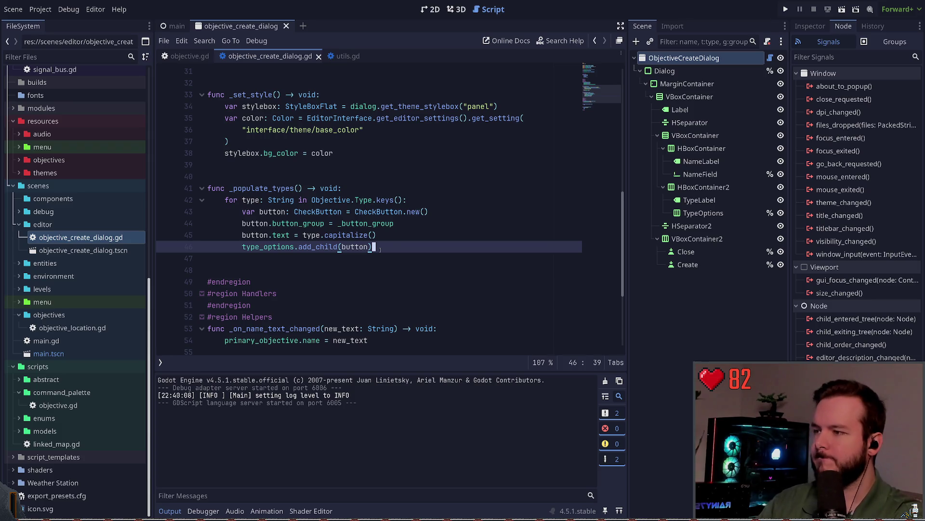
{"action": "key", "text": "Up"}
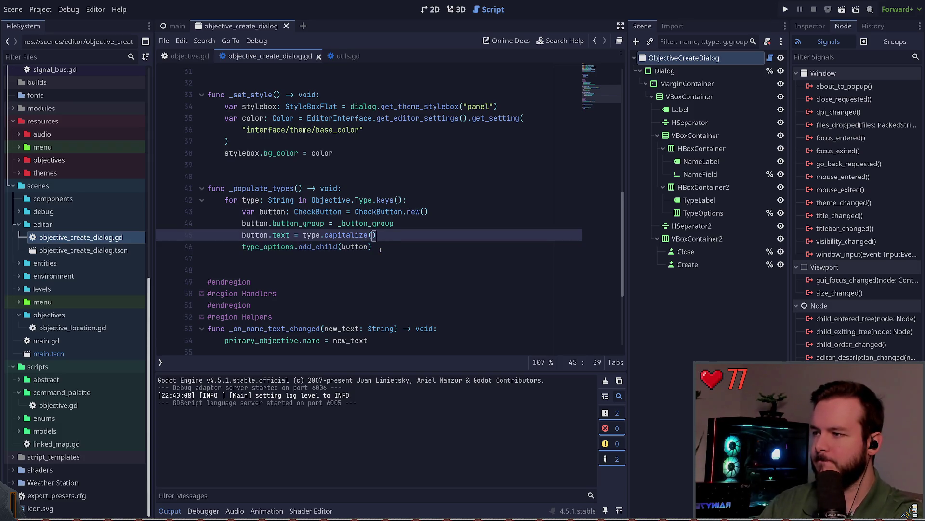
{"action": "key", "text": "Up"}
{"action": "key", "text": "Up"}
{"action": "key", "text": "Down"}
{"action": "key", "text": "Down"}
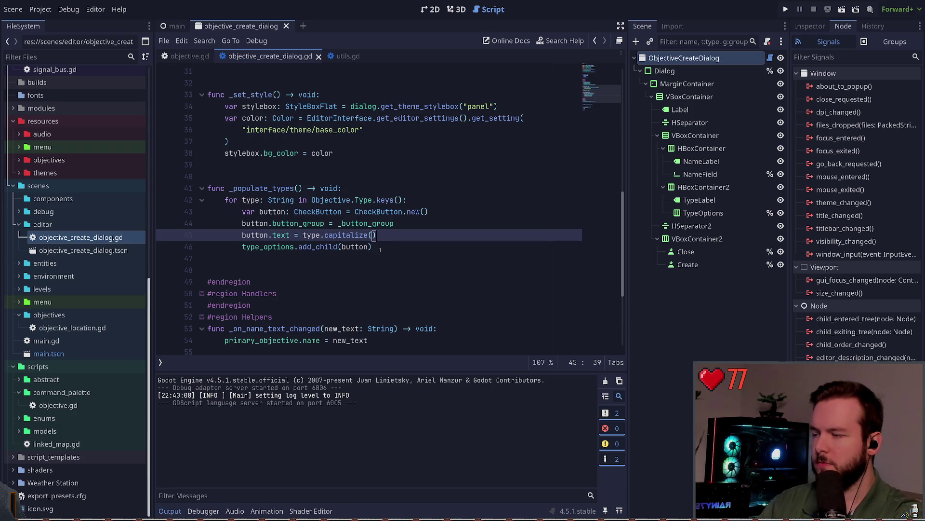
{"action": "key", "text": "Up"}
{"action": "key", "text": "Up"}
{"action": "key", "text": "End"}
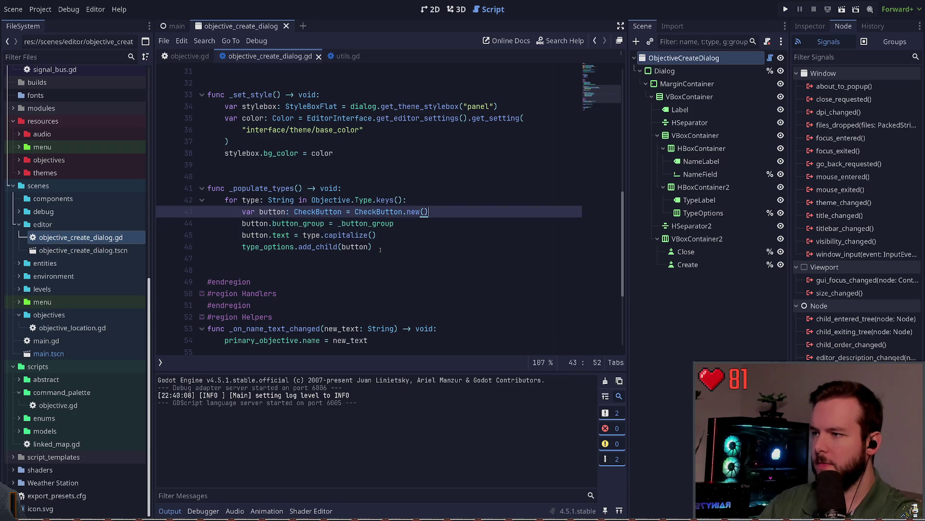
{"action": "key", "text": "Return"}
{"action": "type", "text": "hb"}
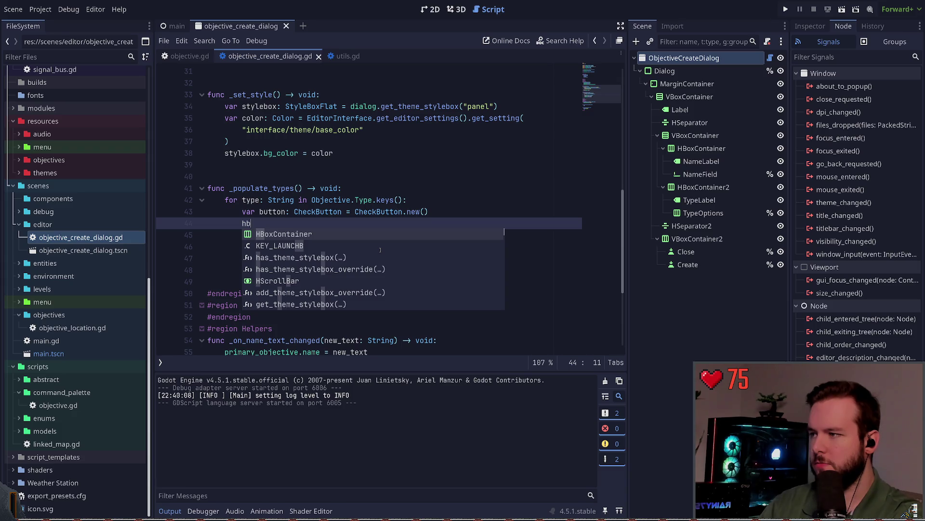
{"action": "key", "text": "BackSpace"}
{"action": "type", "text": "s"}
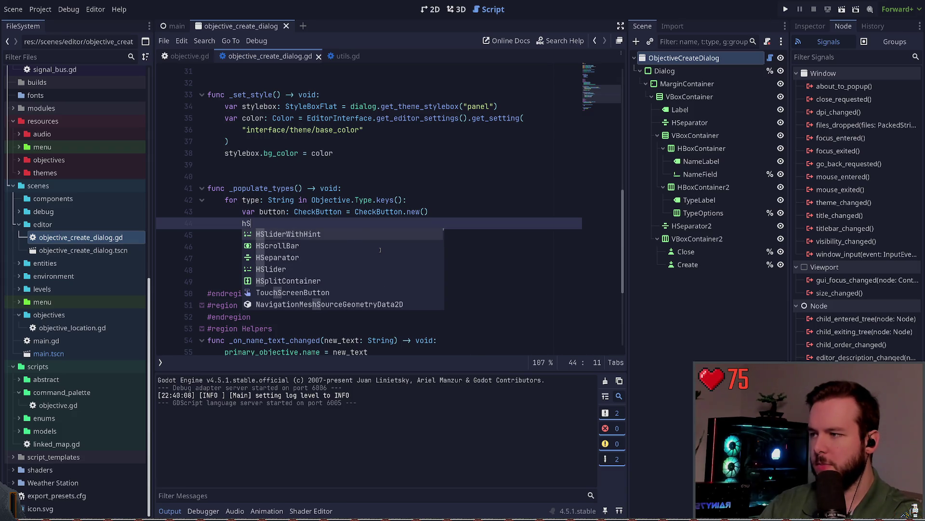
{"action": "key", "text": "Down"}
{"action": "key", "text": "Down"}
{"action": "key", "text": "Return"}
{"action": "type", "text": "."}
{"action": "key", "text": "Return"}
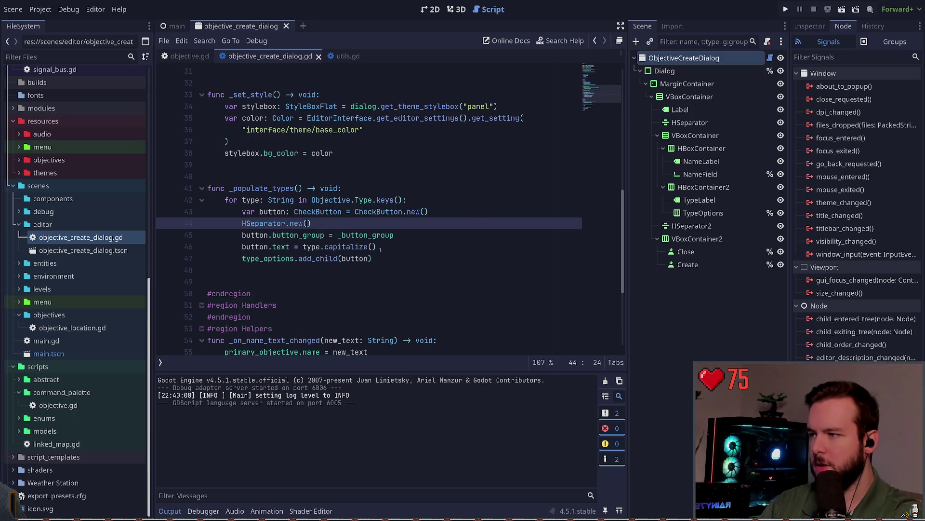
Step: Replace it with a duplicated add_child line adding VSeparator.new(), and save the script
{"action": "key", "text": "Down"}
{"action": "key", "text": "Down"}
{"action": "key", "text": "Down"}
{"action": "key", "text": "End"}
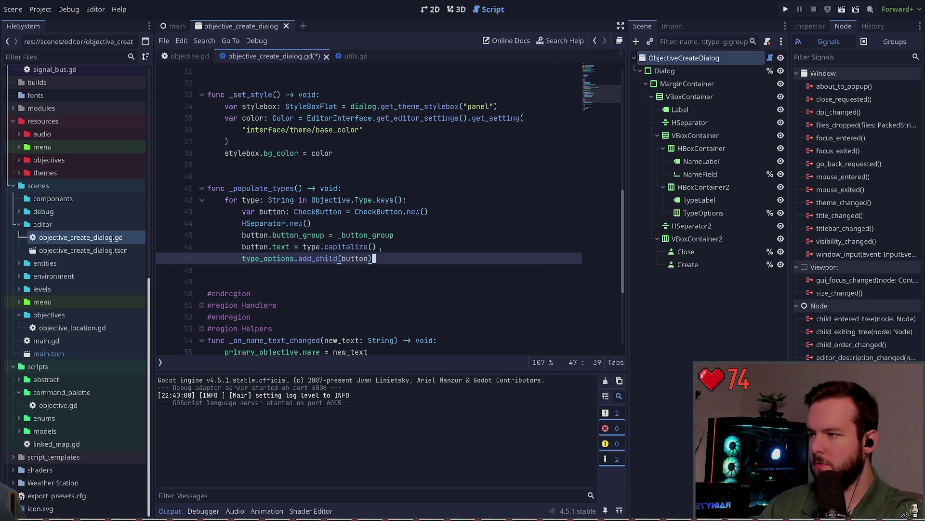
{"action": "key", "text": "ctrl+shift+d"}
{"action": "key", "text": "Up"}
{"action": "key", "text": "Up"}
{"action": "key", "text": "Up"}
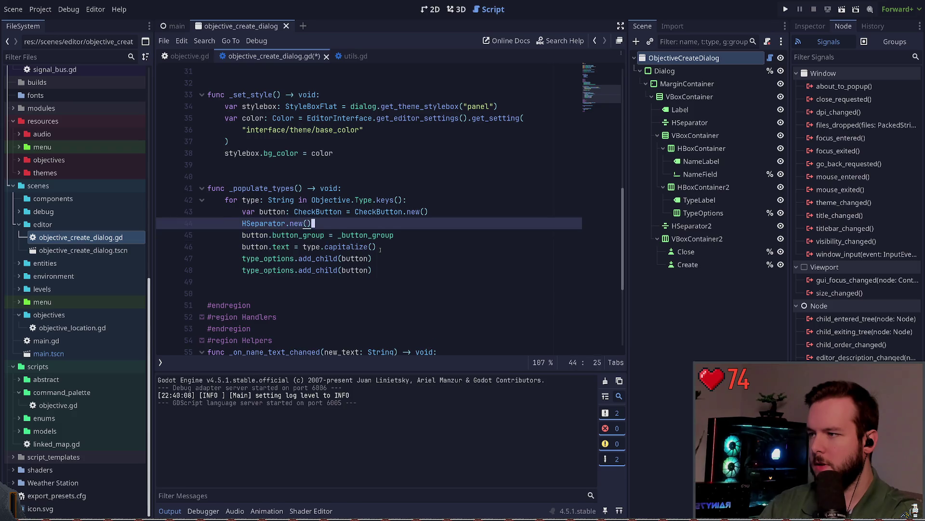
{"action": "key", "text": "ctrl+shift+k"}
{"action": "key", "text": "Down"}
{"action": "key", "text": "Down"}
{"action": "key", "text": "Right"}
{"action": "key", "text": "Right"}
{"action": "key", "text": "Right"}
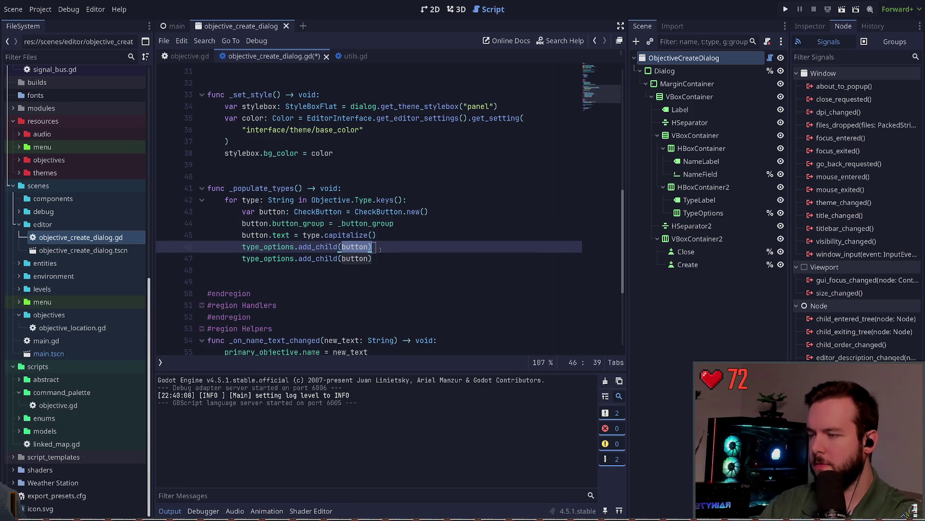
{"action": "key", "text": "BackSpace"}
{"action": "key", "text": "BackSpace"}
{"action": "key", "text": "BackSpace"}
{"action": "type", "text": "HS"}
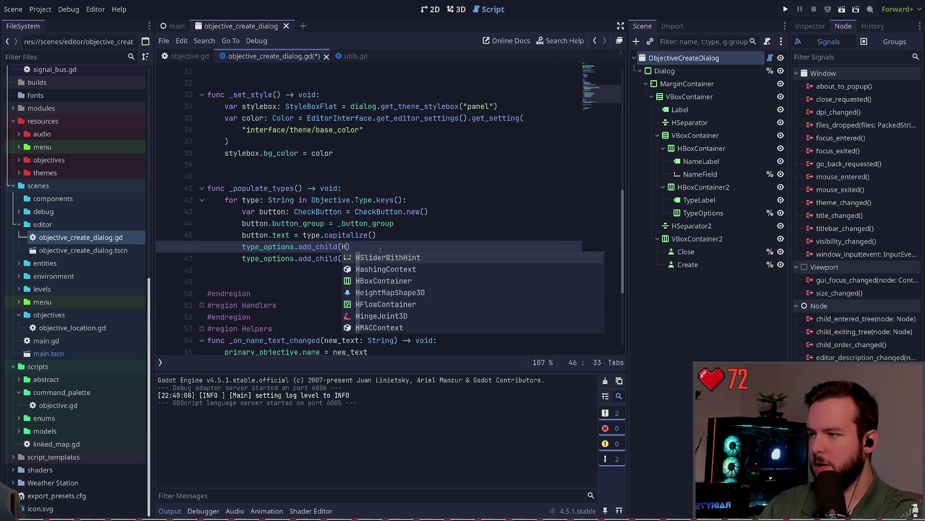
{"action": "key", "text": "Escape"}
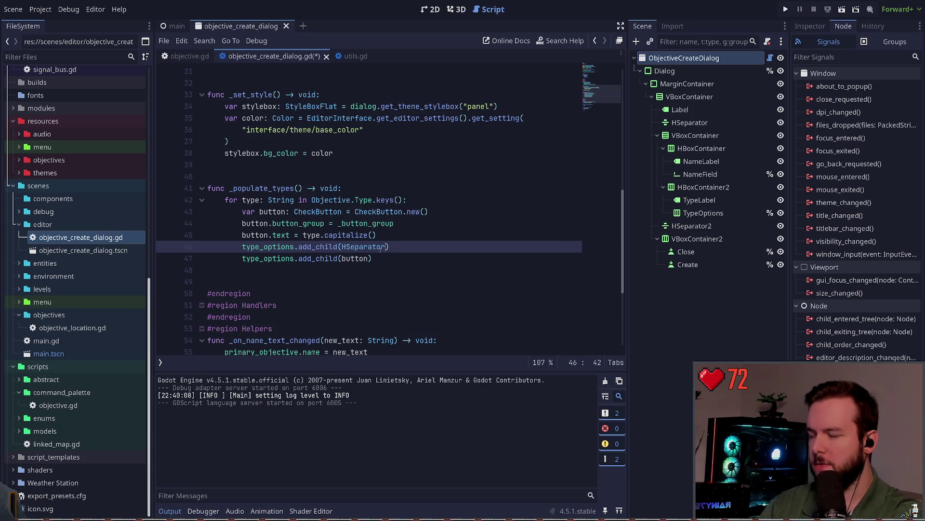
{"action": "key", "text": "BackSpace"}
{"action": "key", "text": "BackSpace"}
{"action": "type", "text": "VScrollB"}
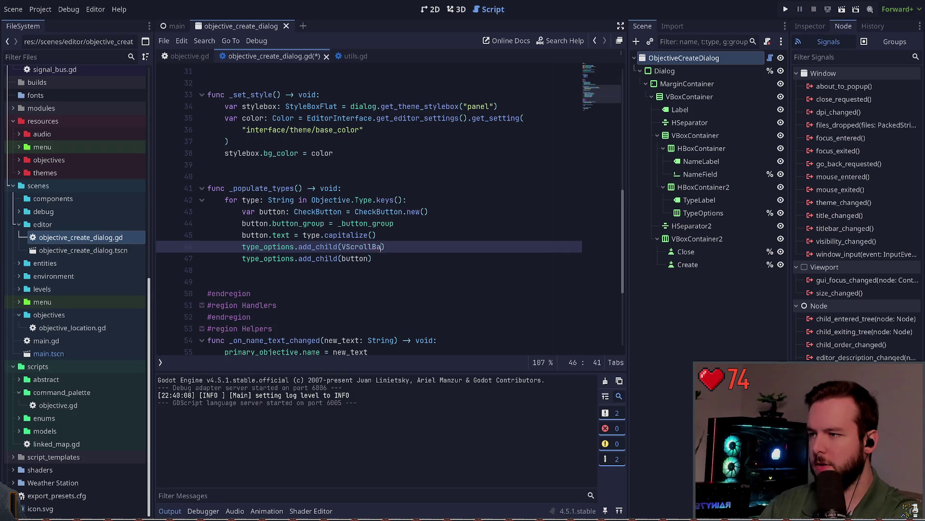
{"action": "type", "text": "parator.new("}
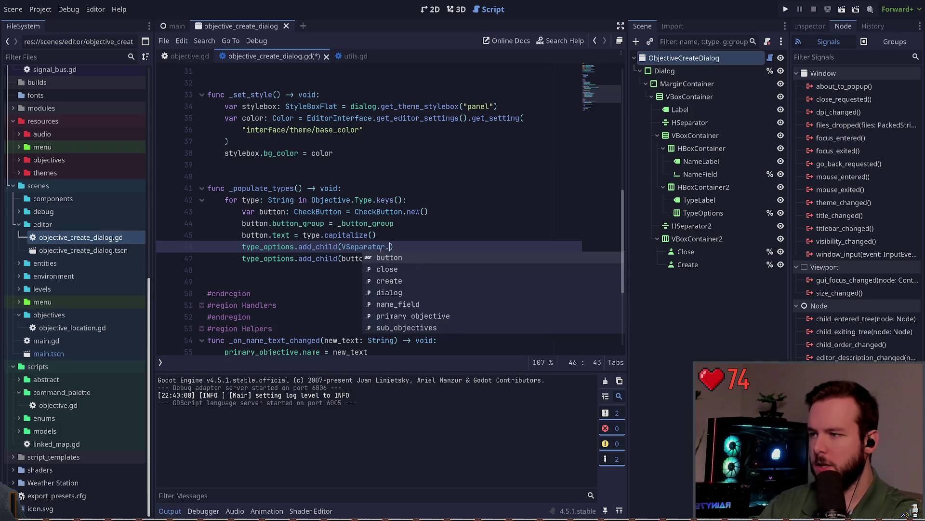
{"action": "key", "text": "ctrl+s"}
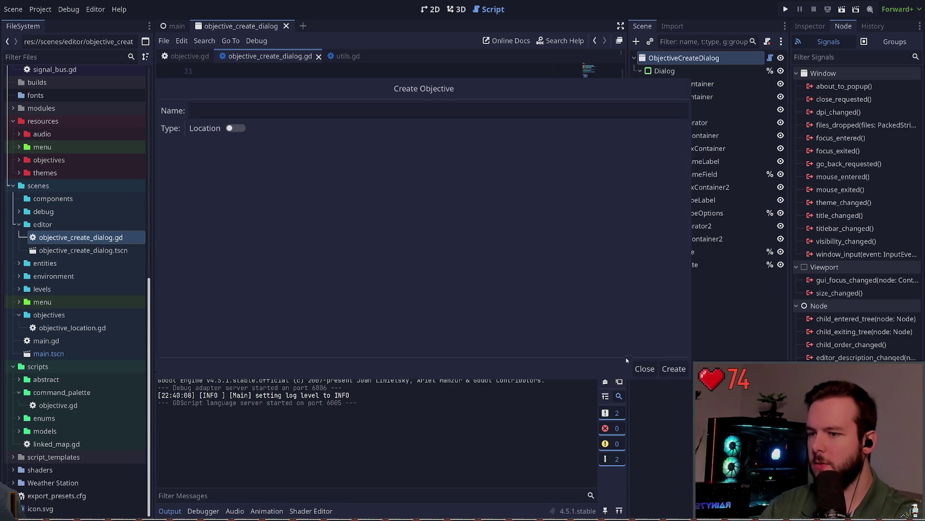
Step: Close the dialog and move the VSeparator line below add_child(button)
{"action": "left_click", "coordinate": [645, 368]}
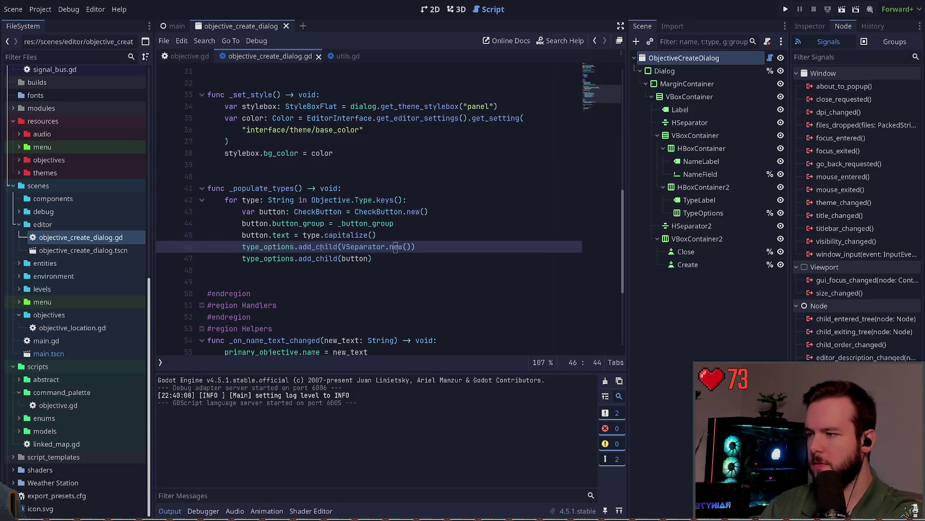
{"action": "key", "text": "alt+Down"}
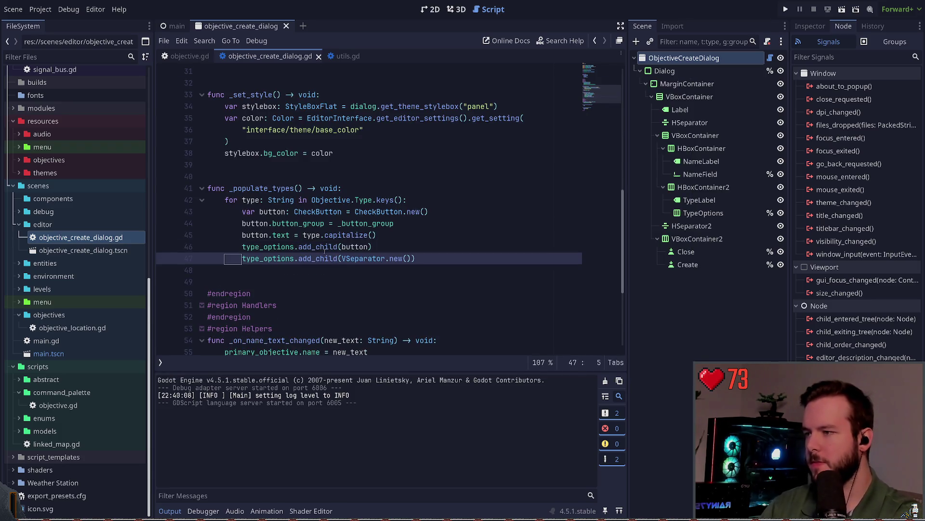
{"action": "left_click", "coordinate": [408, 271]}
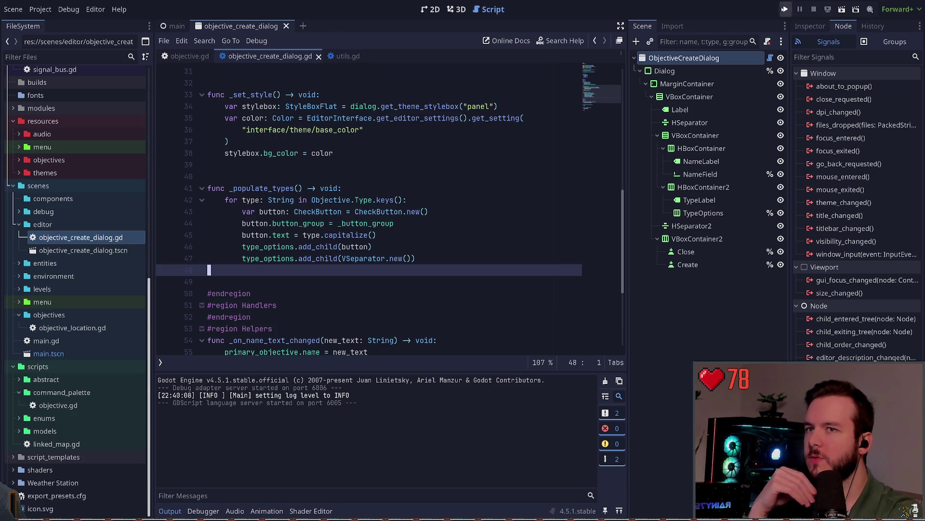
Step: Run the project, quit it, then reopen and close Create Objective to check the toggles
{"action": "left_click", "coordinate": [785, 10]}
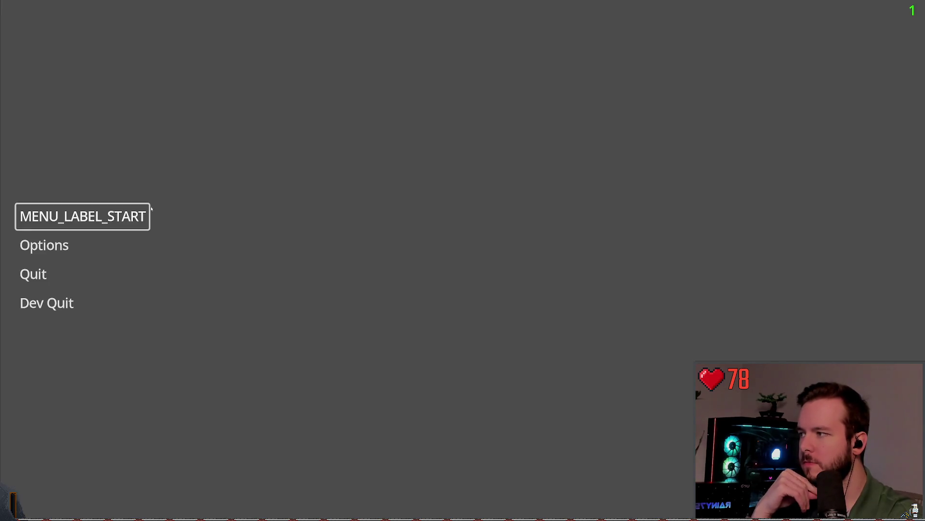
{"action": "left_click", "coordinate": [60, 309]}
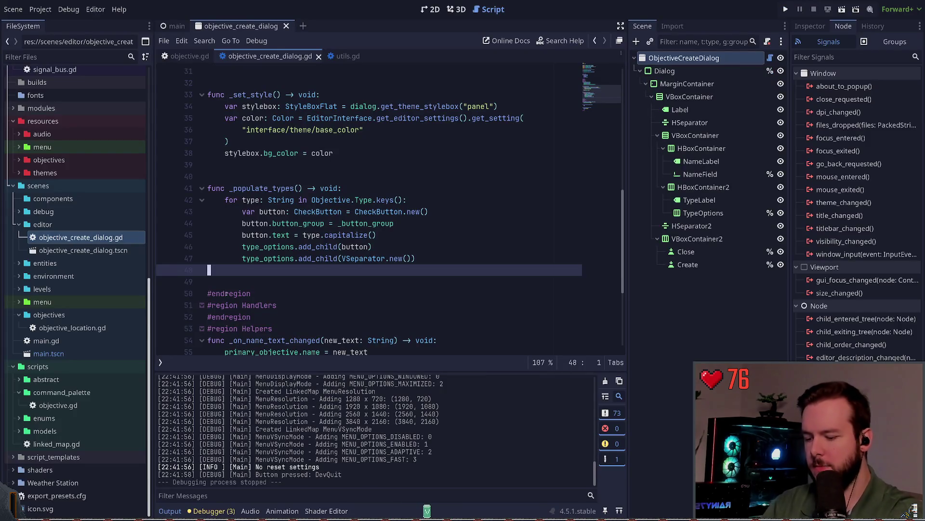
{"action": "key", "text": "ctrl+shift+o"}
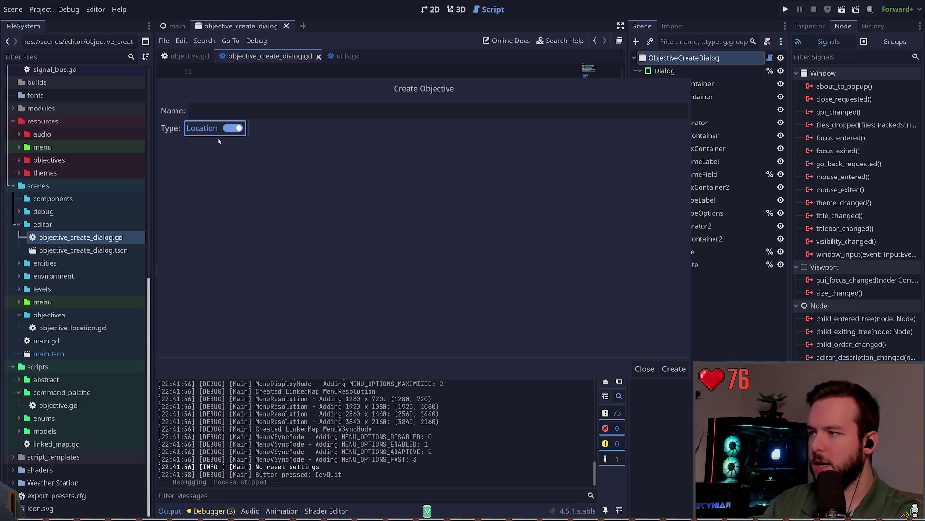
{"action": "key", "text": "Escape"}
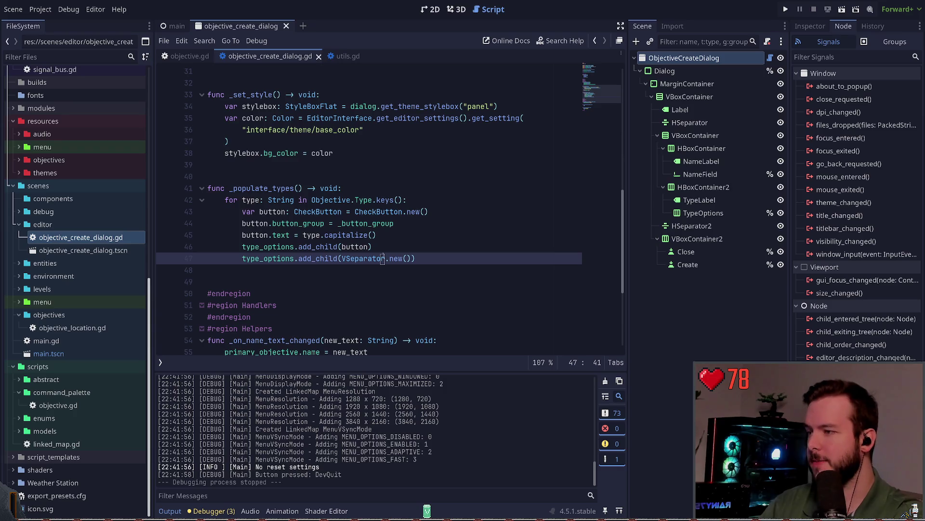
Step: Create an empty line after the type loop in _populate_types
{"action": "key", "text": "ctrl+Return"}
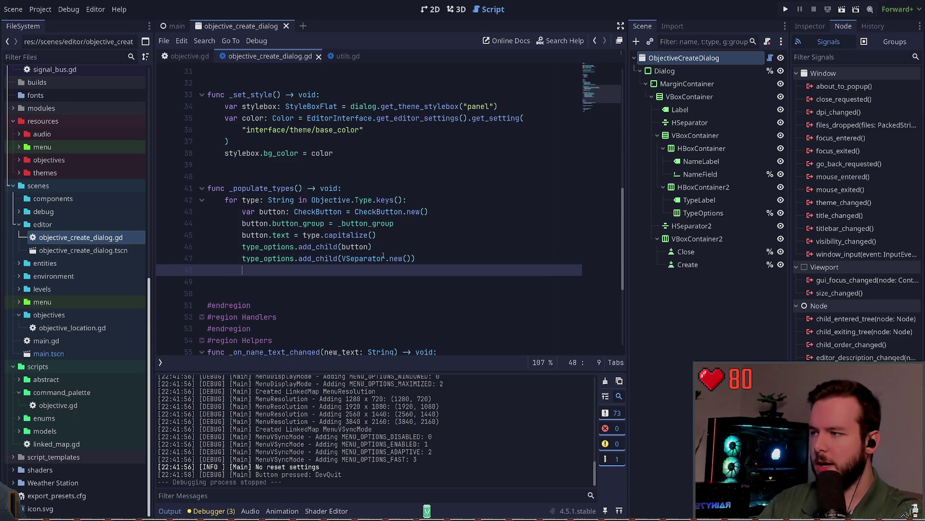
{"action": "key", "text": "ctrl+z"}
{"action": "key", "text": "Up"}
{"action": "key", "text": "Up"}
{"action": "key", "text": "Up"}
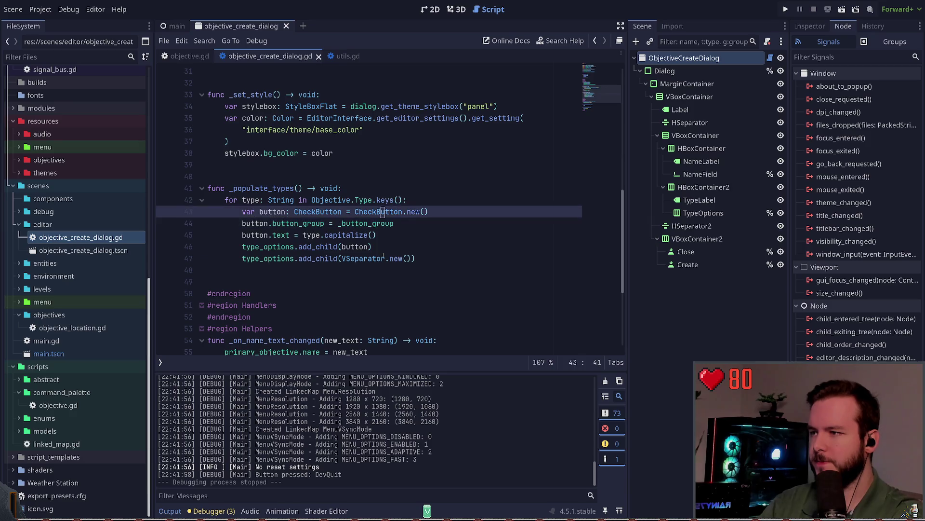
{"action": "key", "text": "Return"}
{"action": "key", "text": "ctrl+z"}
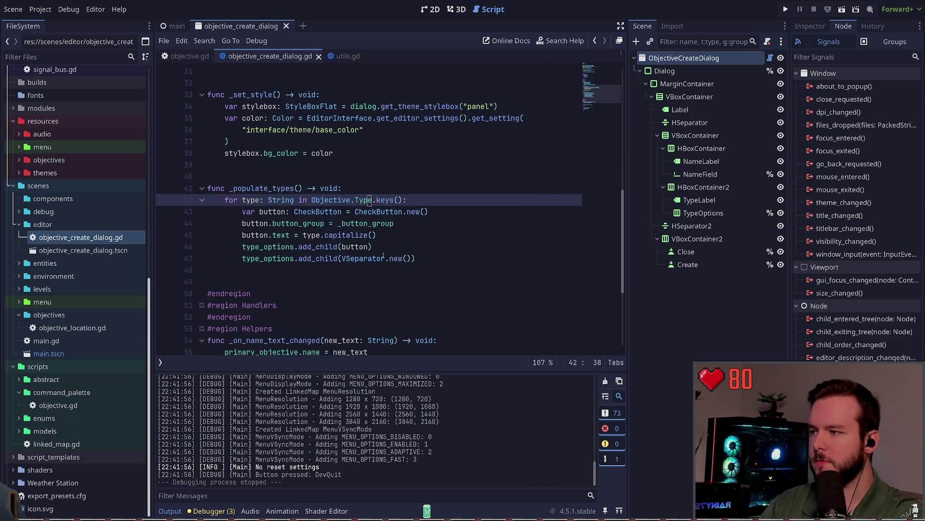
{"action": "key", "text": "Down"}
{"action": "key", "text": "Down"}
{"action": "key", "text": "Down"}
{"action": "key", "text": "Return"}
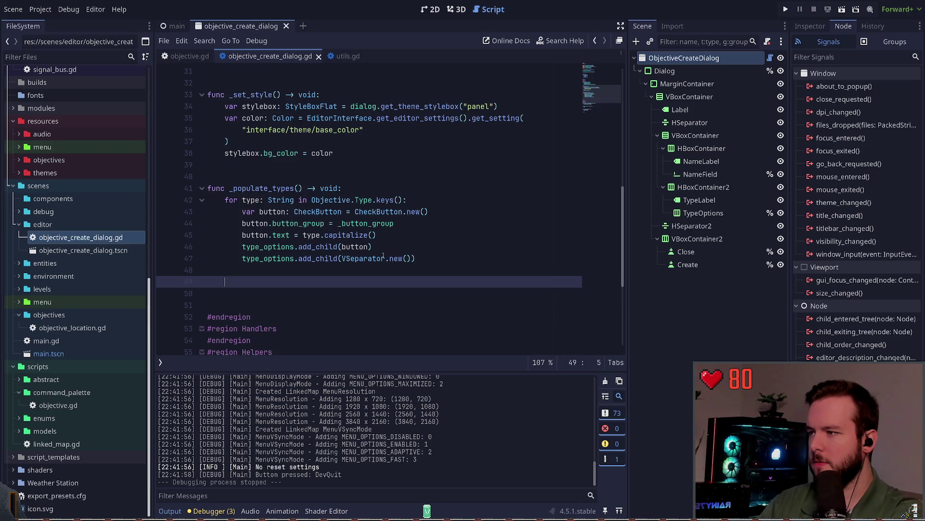
{"action": "key", "text": "Return"}
Step: Type _button_group.get_buttons()[0]. on the new line using autocomplete
{"action": "type", "text": "."}
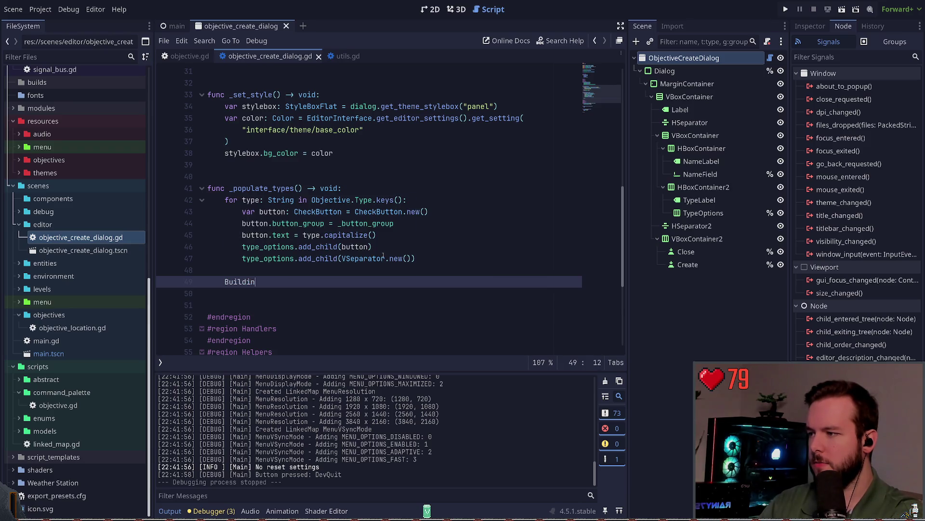
{"action": "type", "text": "utt"}
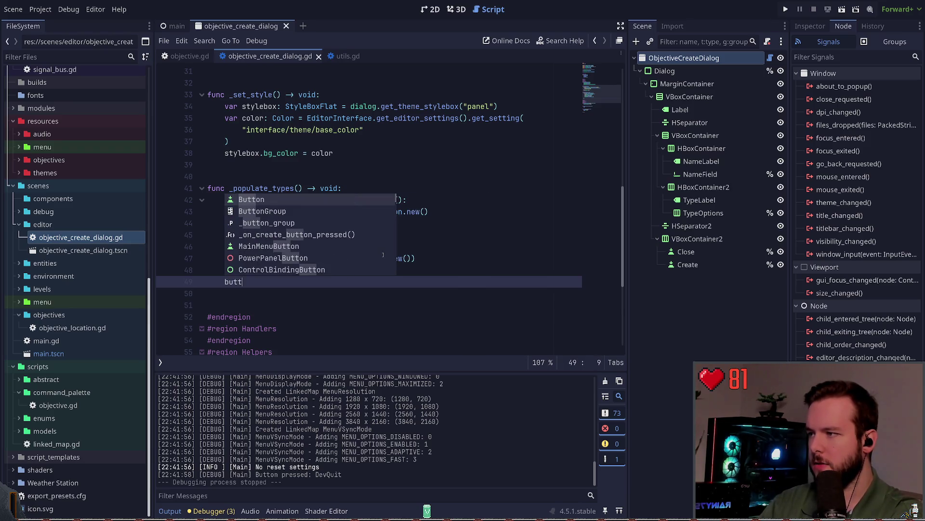
{"action": "key", "text": "BackSpace"}
{"action": "key", "text": "BackSpace"}
{"action": "key", "text": "BackSpace"}
{"action": "type", "text": "_butt"}
{"action": "key", "text": "Return"}
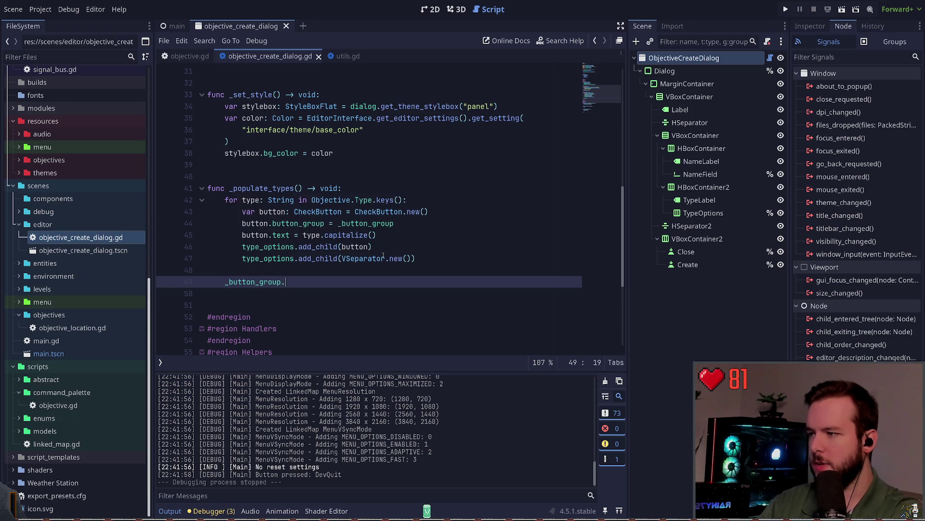
{"action": "type", "text": ".get"}
{"action": "key", "text": "Return"}
{"action": "type", "text": "."}
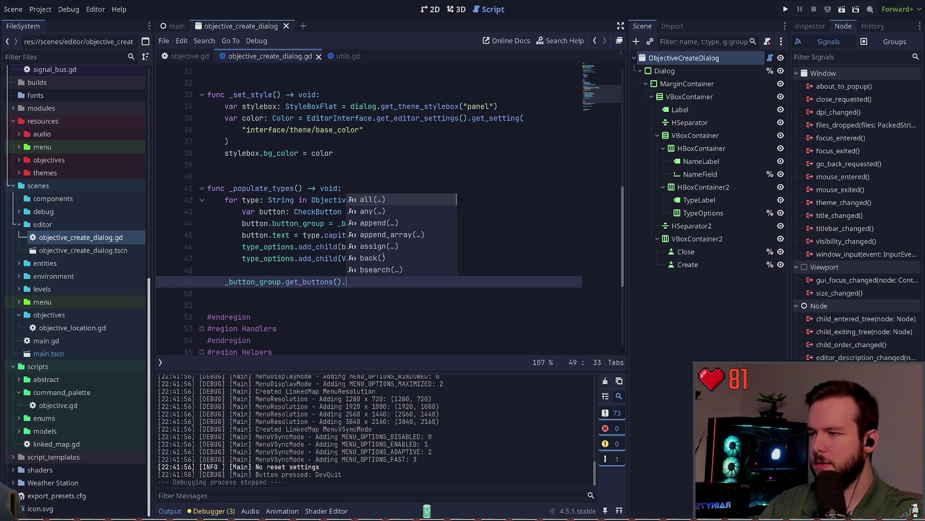
{"action": "key", "text": "BackSpace"}
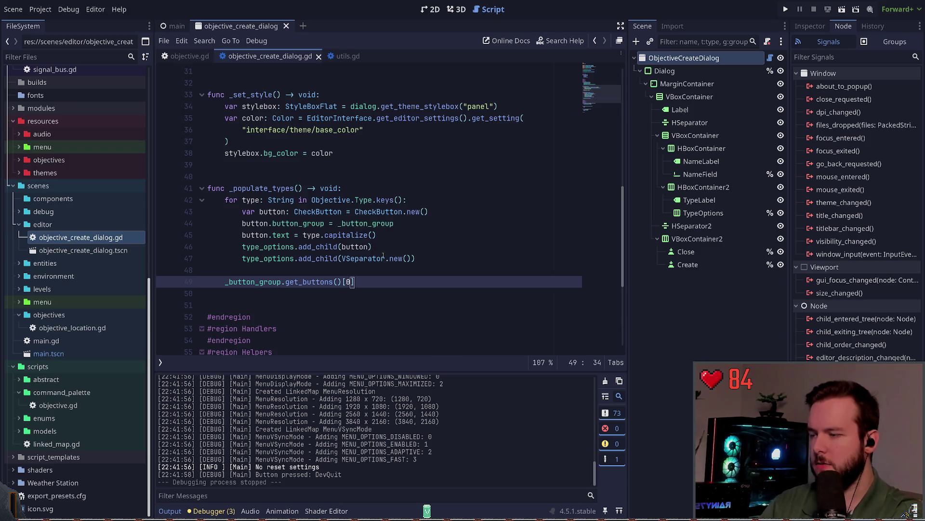
{"action": "type", "text": "]."}
{"action": "scroll", "coordinate": [383, 256], "scroll_direction": "down", "scroll_amount": 10}
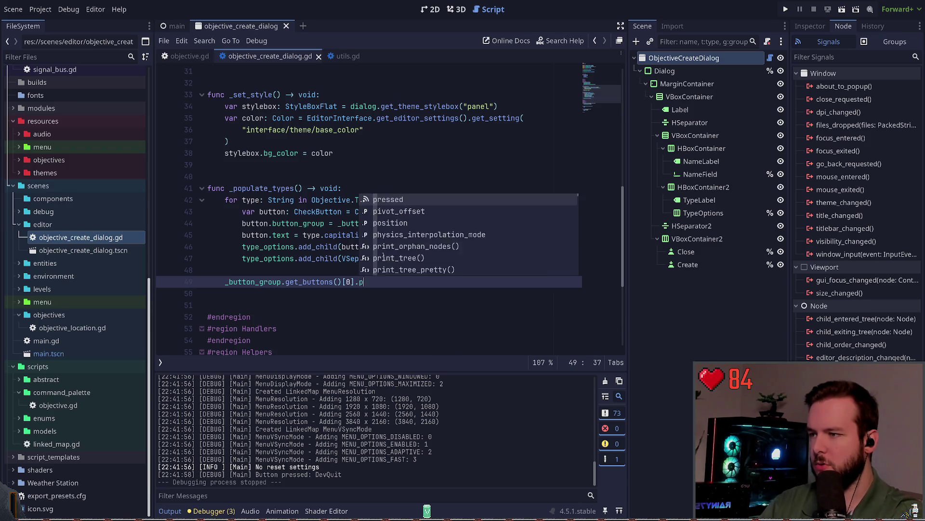
{"action": "type", "text": "tog"}
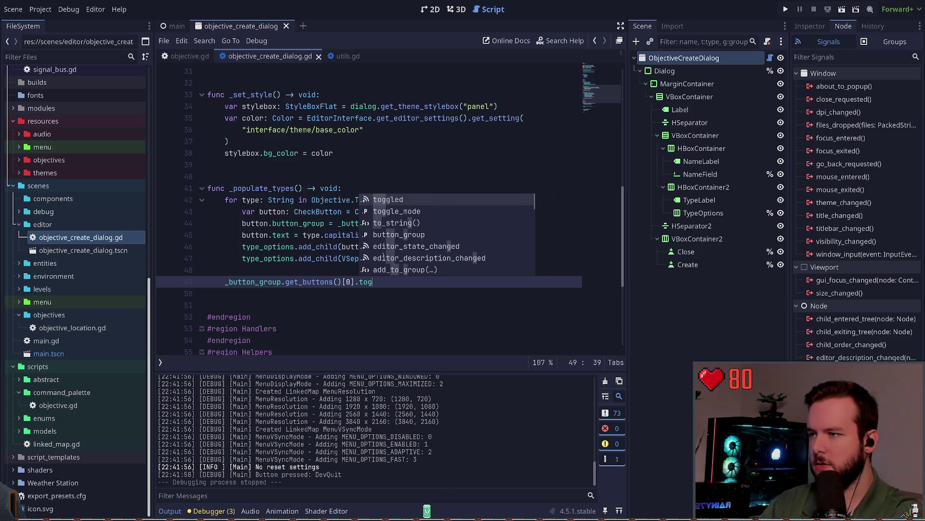
{"action": "key", "text": "BackSpace"}
{"action": "key", "text": "BackSpace"}
{"action": "key", "text": "BackSpace"}
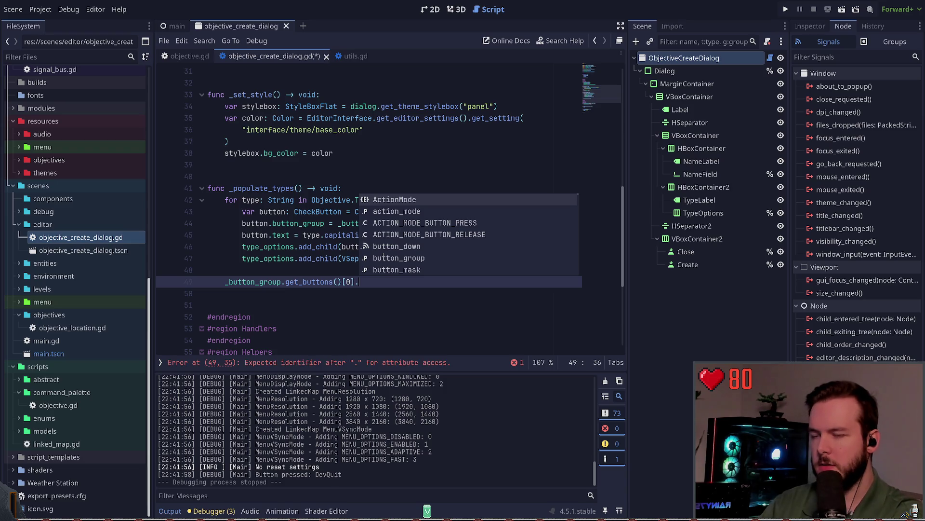
{"action": "key", "text": "Escape"}
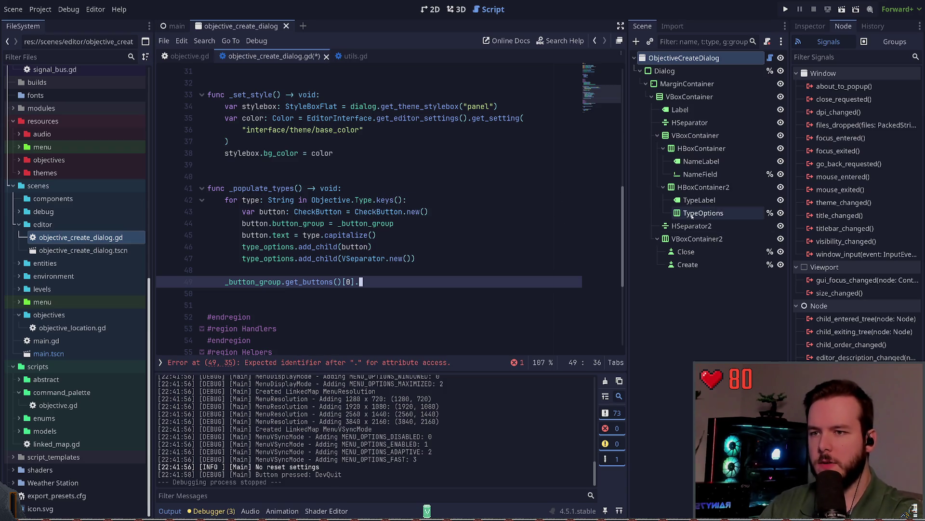
{"action": "left_click", "coordinate": [704, 213]}
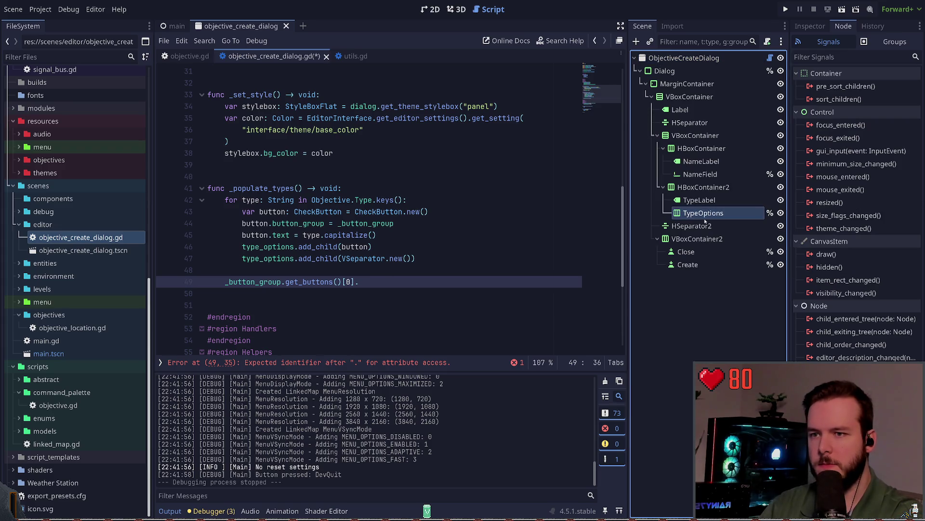
{"action": "key", "text": "ctrl+a"}
{"action": "type", "text": "checkbutton"}
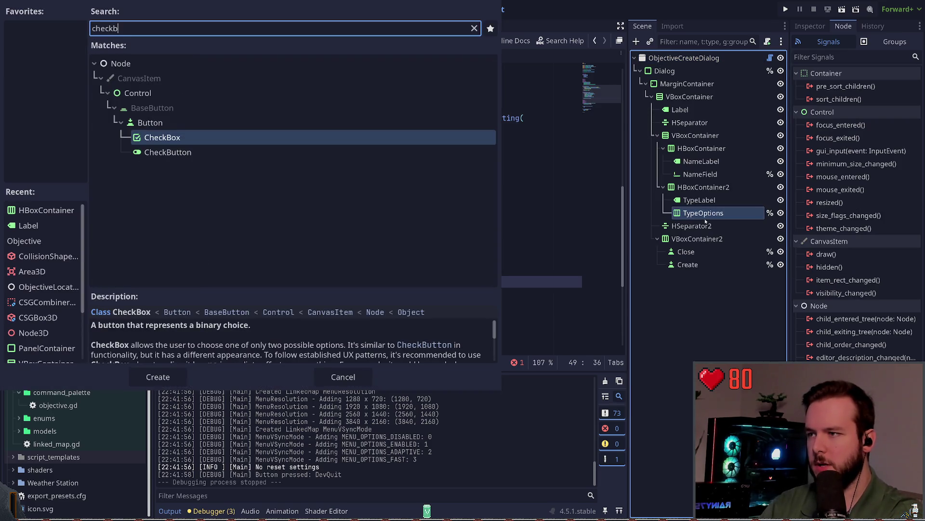
{"action": "key", "text": "Return"}
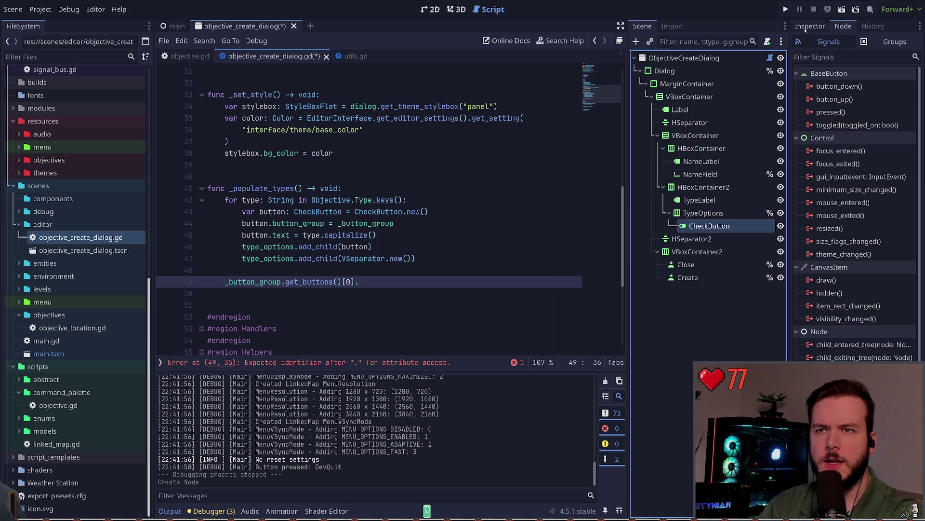
{"action": "left_click", "coordinate": [808, 26]}
{"action": "left_click", "coordinate": [431, 9]}
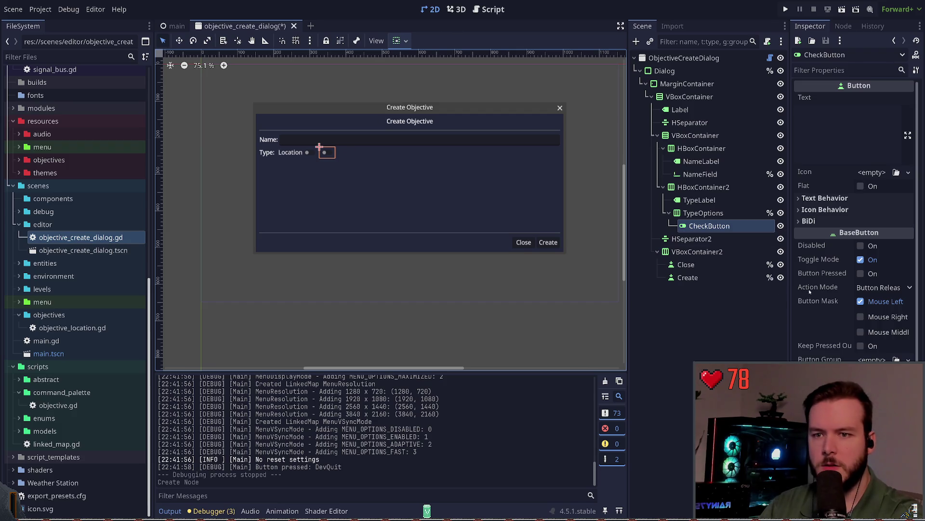
{"action": "left_click", "coordinate": [861, 246]}
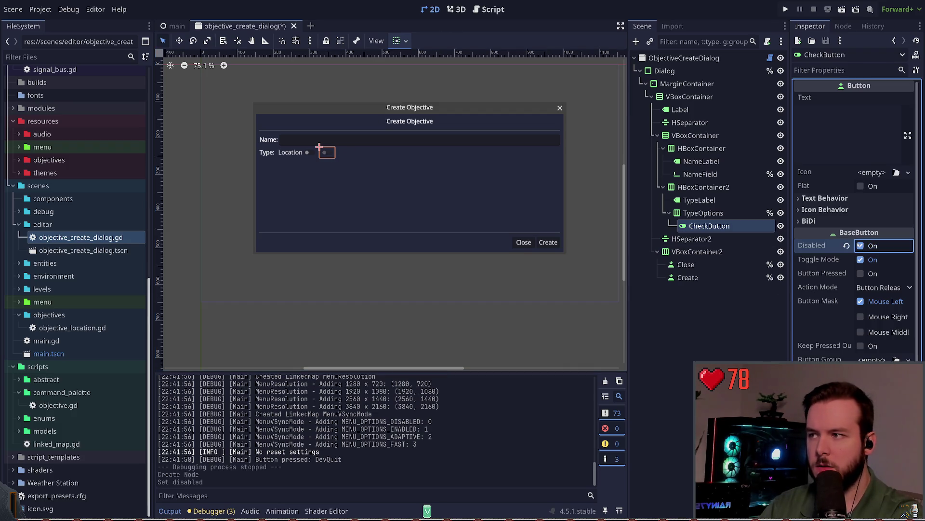
{"action": "left_click", "coordinate": [861, 274]}
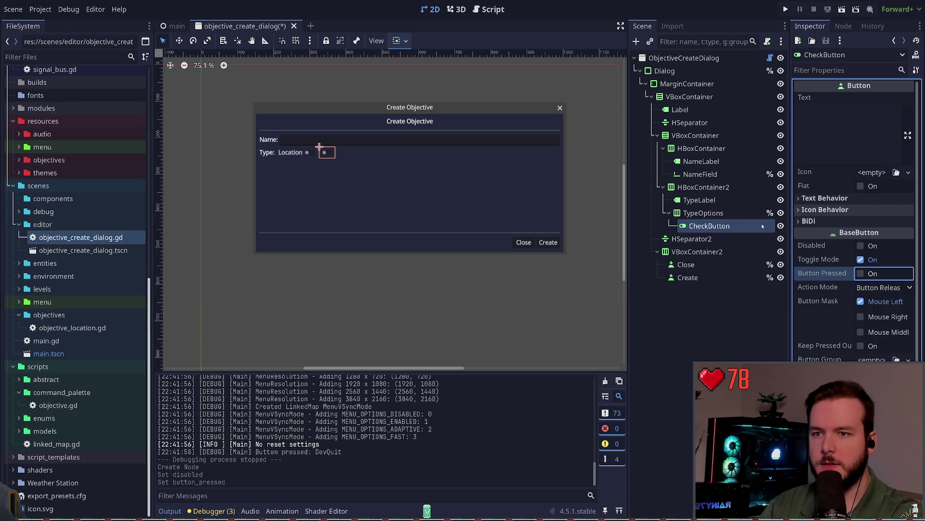
{"action": "key", "text": "Delete"}
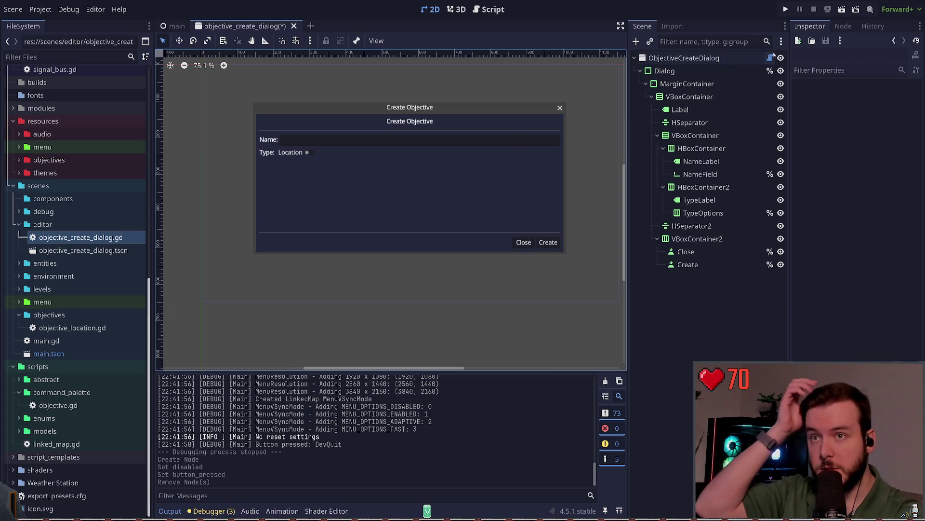
{"action": "key", "text": "ctrl+F3"}
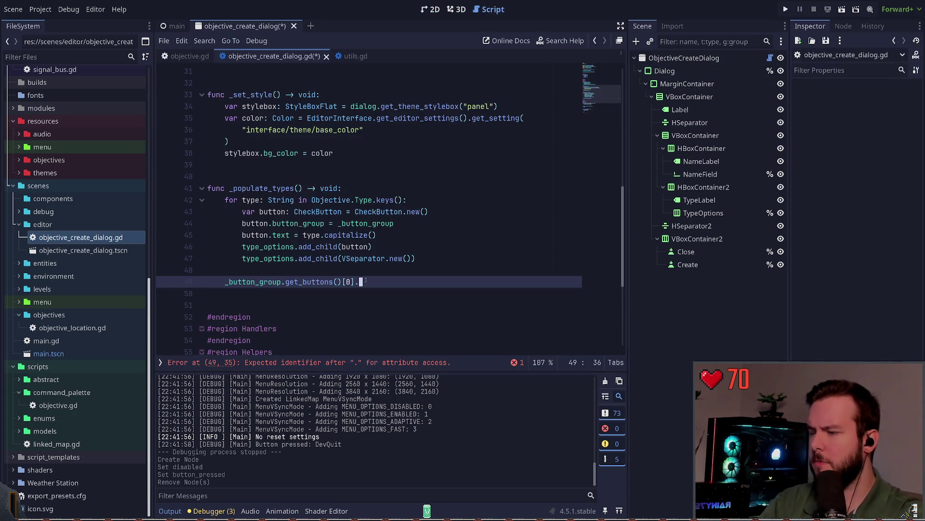
Step: Complete line 49 as _button_group.get_buttons()[0].set_pressed_no_signal(true) and save
{"action": "key", "text": "BackSpace"}
{"action": "type", "text": "pressed"}
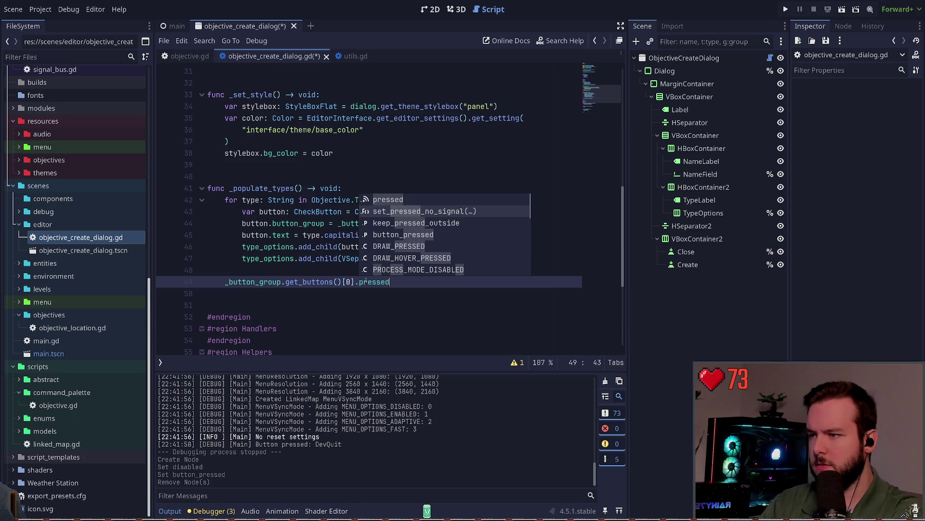
{"action": "key", "text": "Return"}
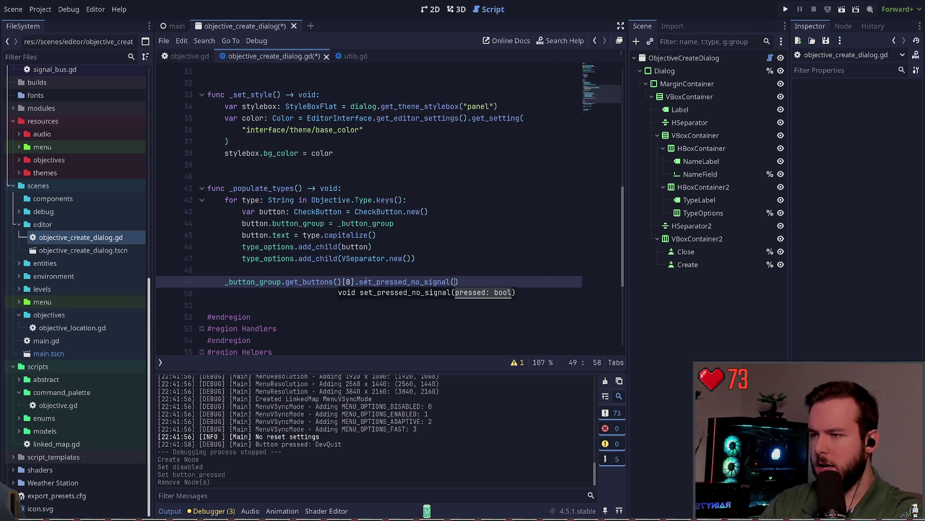
{"action": "type", "text": "ue"}
{"action": "key", "text": "ctrl+s"}
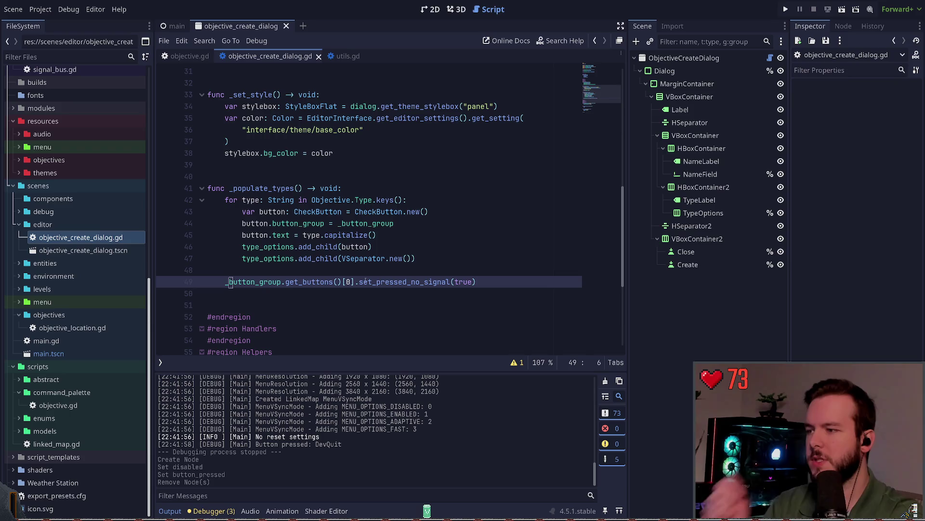
Step: Run the project and open Create Objective to confirm Location starts on, then close it
{"action": "key", "text": "F5"}
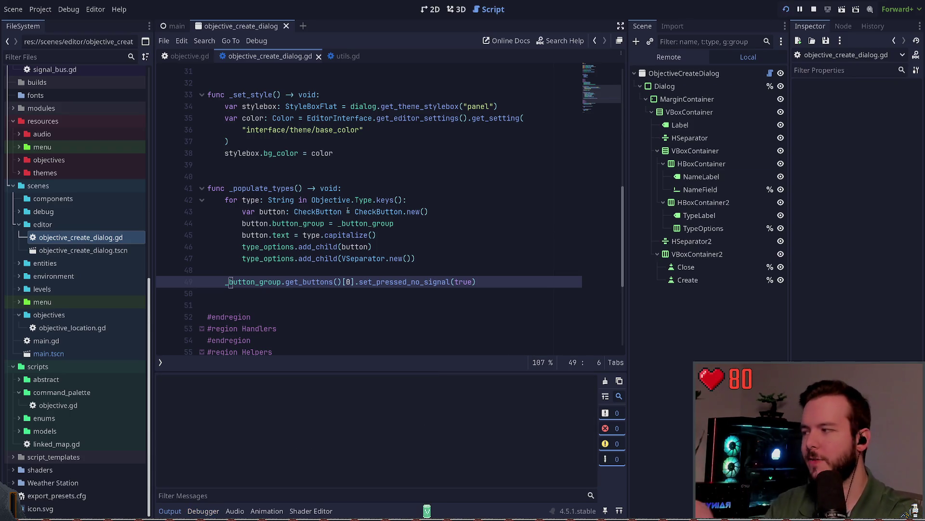
{"action": "key", "text": "Escape"}
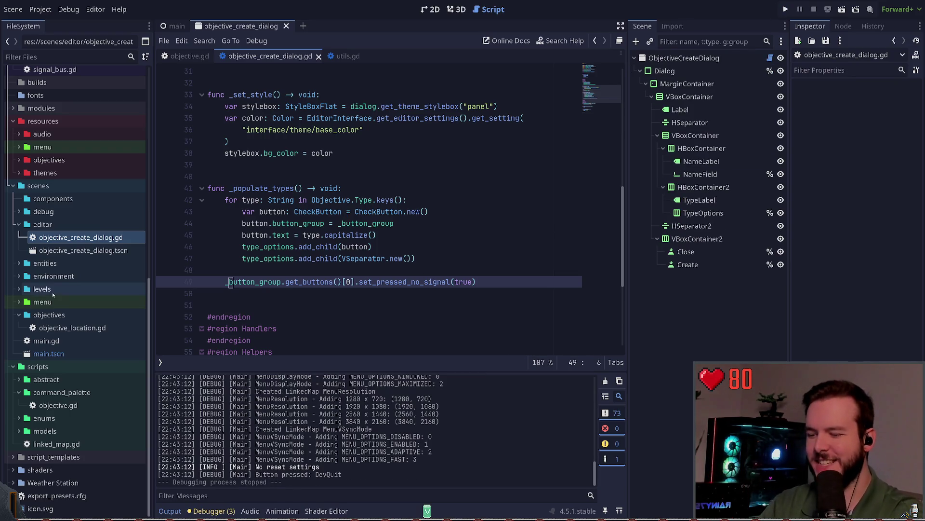
{"action": "key", "text": "ctrl+shift+o"}
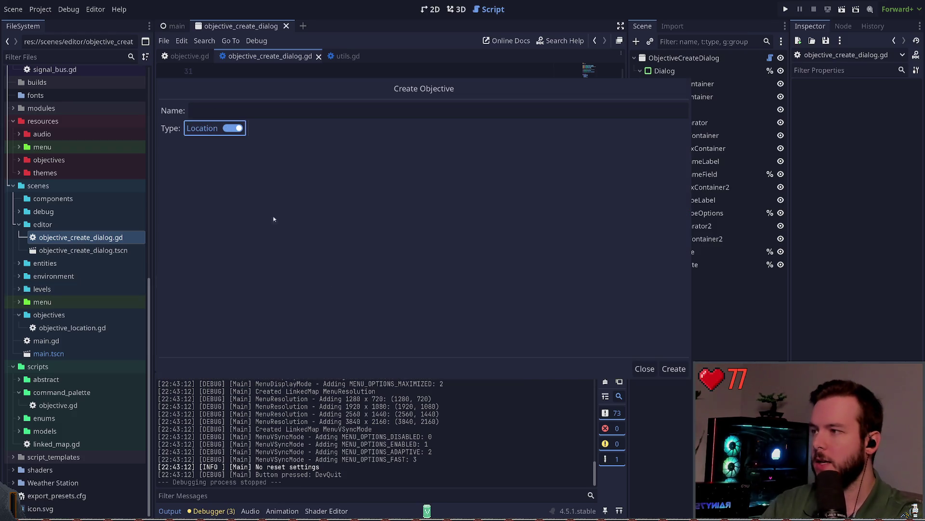
{"action": "left_click", "coordinate": [191, 110]}
{"action": "key", "text": "Tab"}
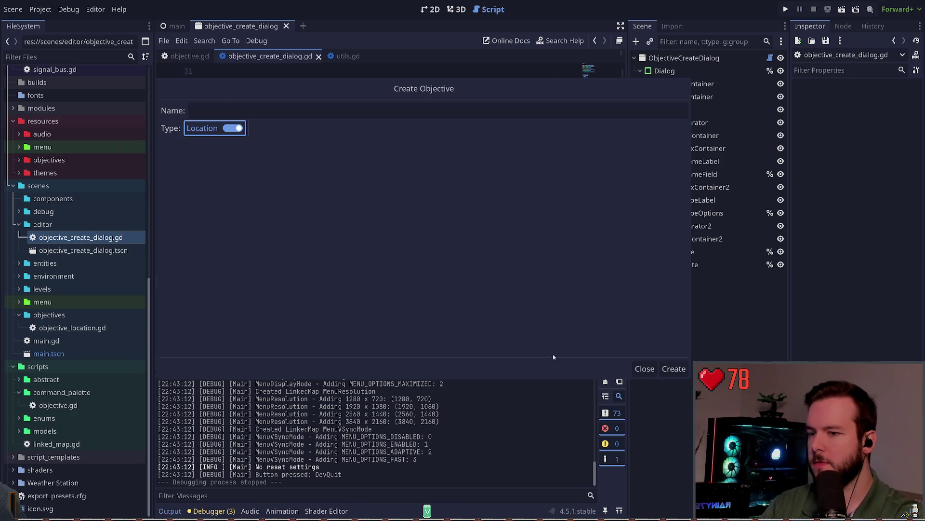
{"action": "left_click", "coordinate": [645, 368]}
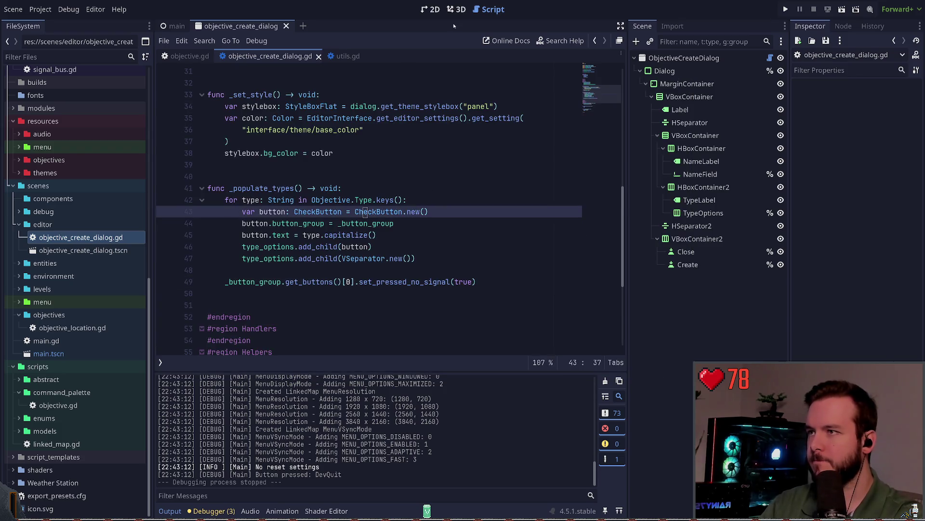
Step: In the 2D view, inspect the dialog's label and container nodes around the Name and Type rows
{"action": "left_click", "coordinate": [431, 9]}
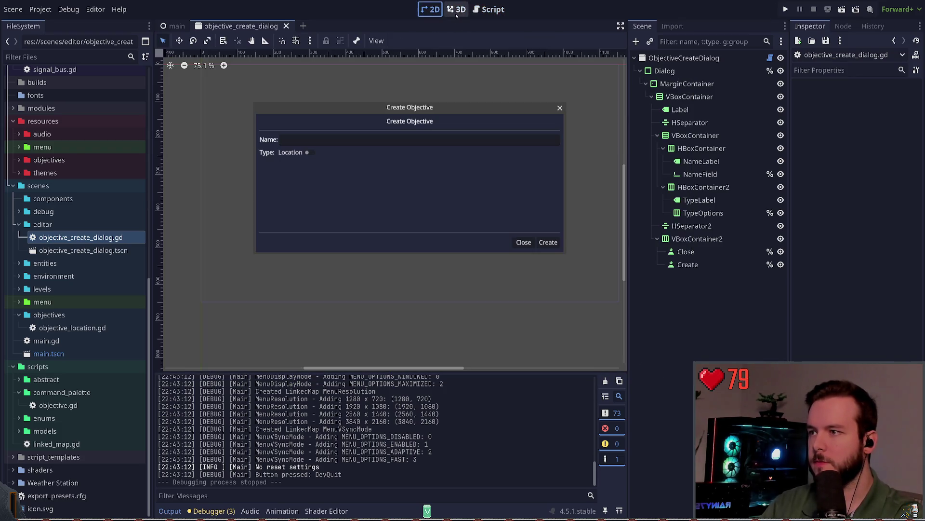
{"action": "left_click", "coordinate": [269, 139]}
{"action": "left_click", "coordinate": [267, 152]}
{"action": "left_click", "coordinate": [704, 313]}
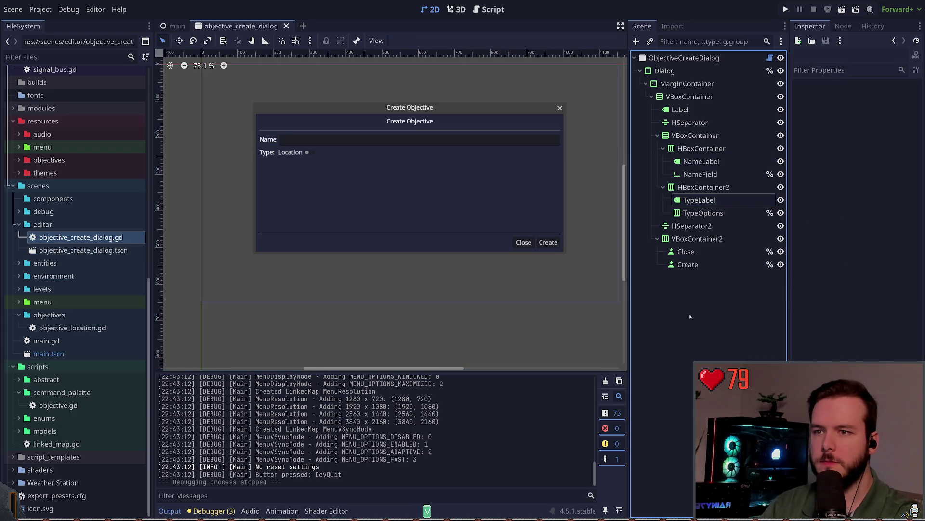
{"action": "left_click", "coordinate": [684, 135]}
{"action": "left_click", "coordinate": [701, 149]}
{"action": "left_click", "coordinate": [704, 187]}
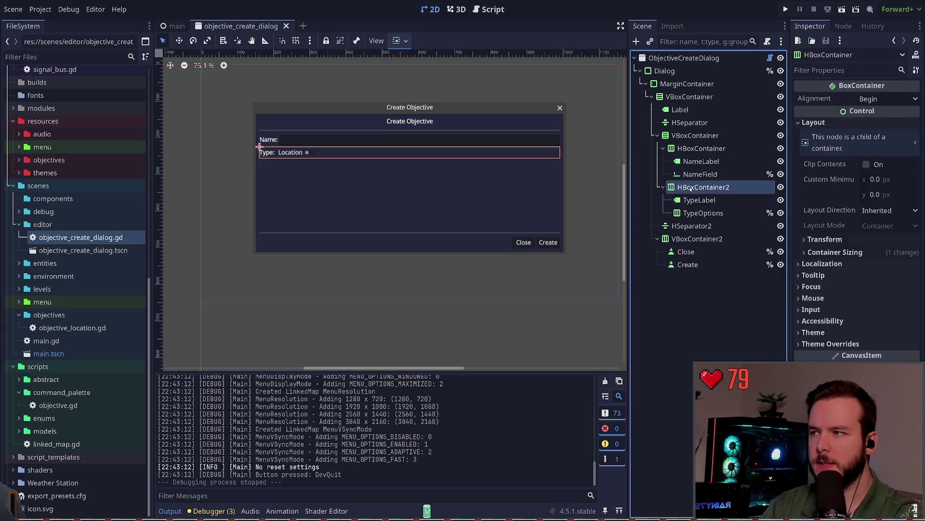
{"action": "left_click", "coordinate": [717, 324]}
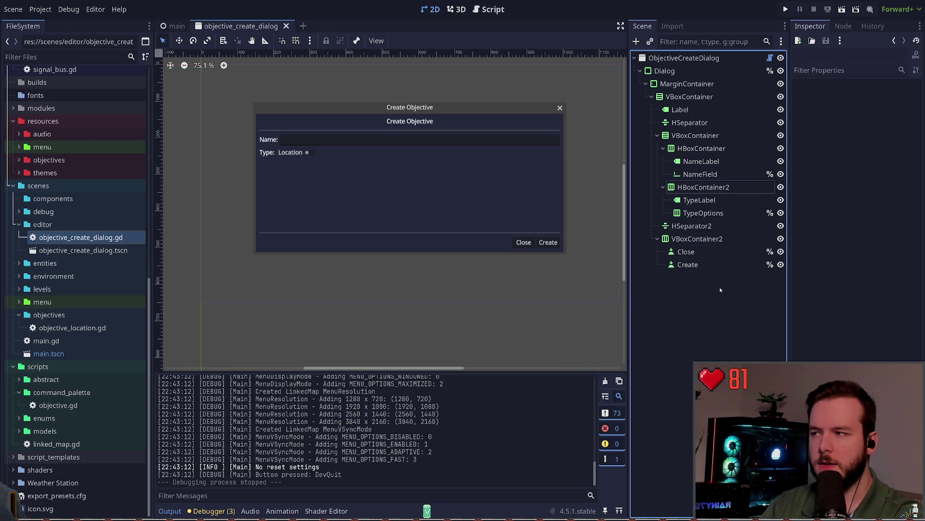
{"action": "left_click", "coordinate": [702, 161]}
{"action": "left_click", "coordinate": [701, 188]}
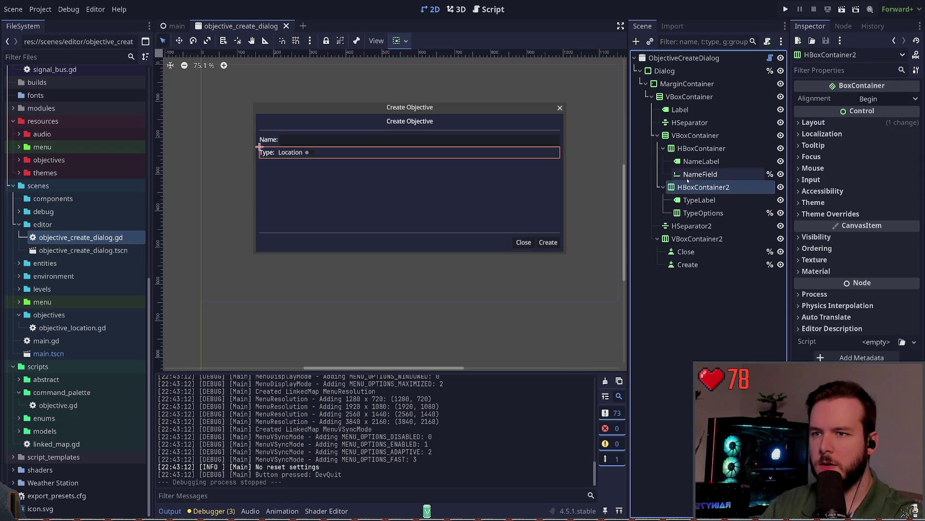
{"action": "left_click", "coordinate": [687, 149]}
{"action": "left_click", "coordinate": [681, 137]}
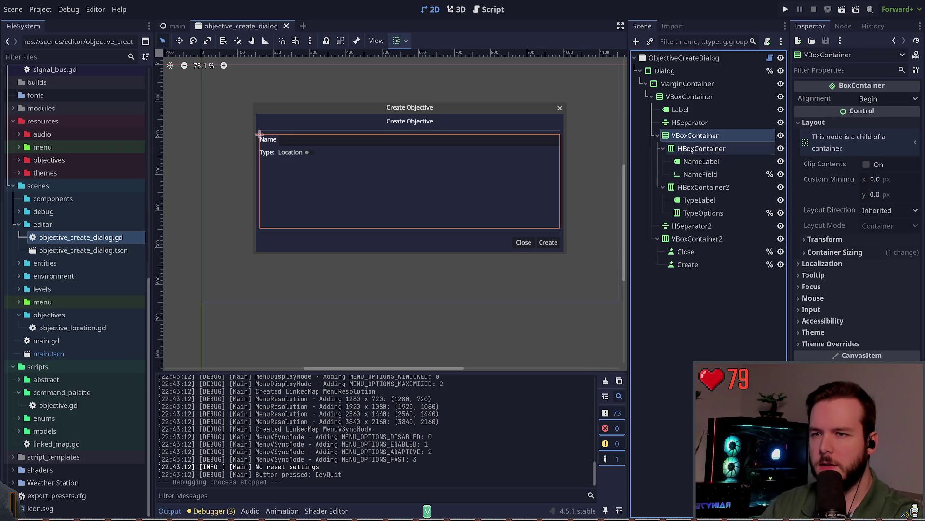
Step: Set the Name label's custom minimum width to 64
{"action": "left_click", "coordinate": [701, 161]}
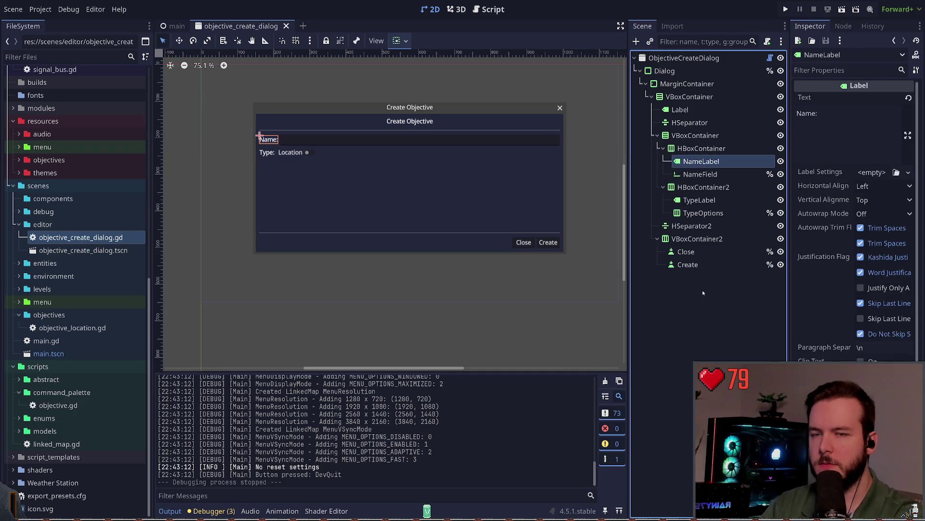
{"action": "scroll", "coordinate": [815, 279], "scroll_direction": "down", "scroll_amount": 5}
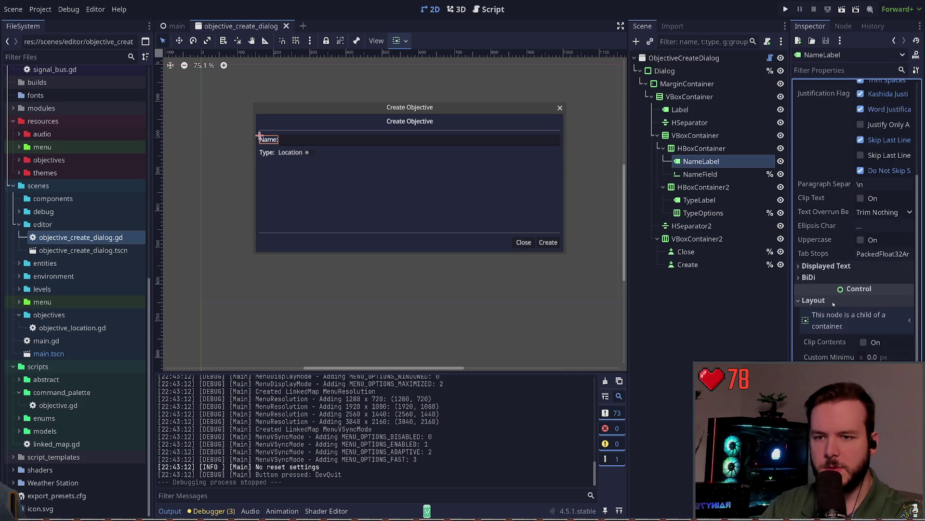
{"action": "left_click", "coordinate": [887, 357]}
{"action": "type", "text": "64"}
{"action": "key", "text": "Return"}
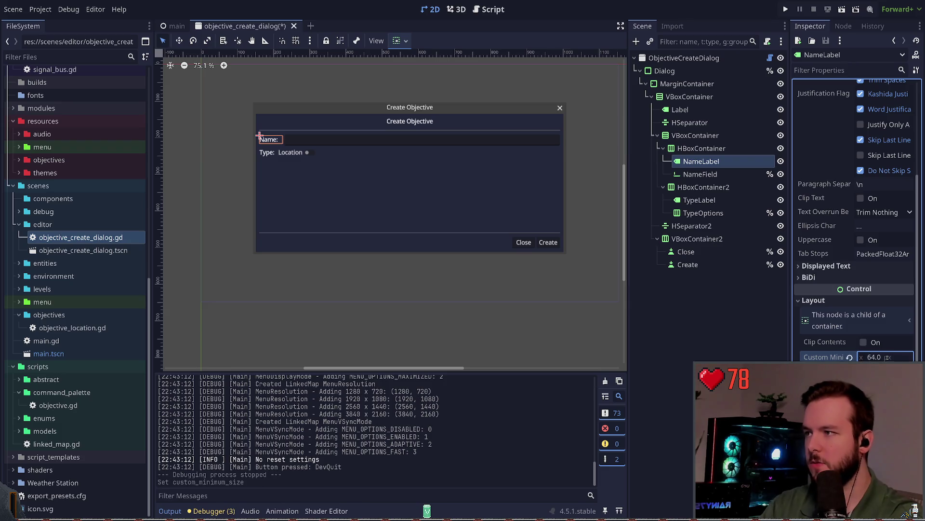
{"action": "left_click", "coordinate": [700, 174]}
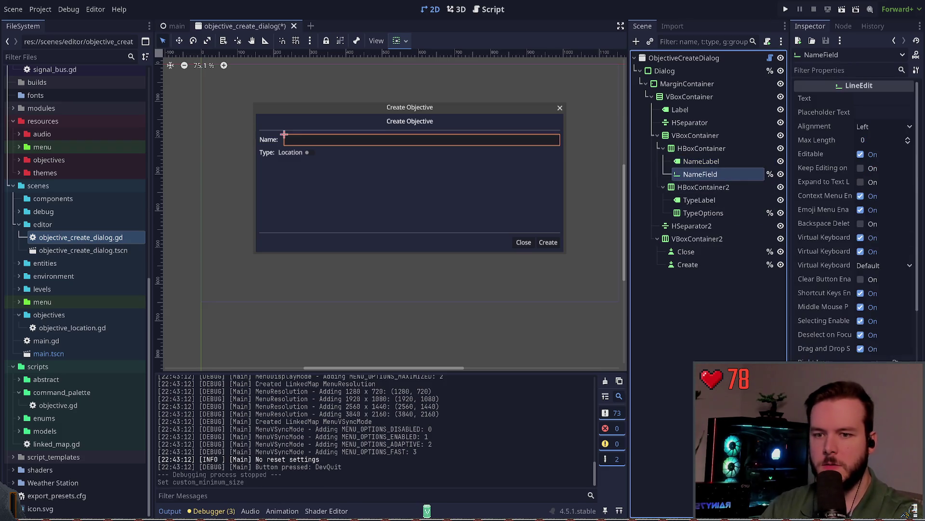
{"action": "left_click", "coordinate": [854, 216]}
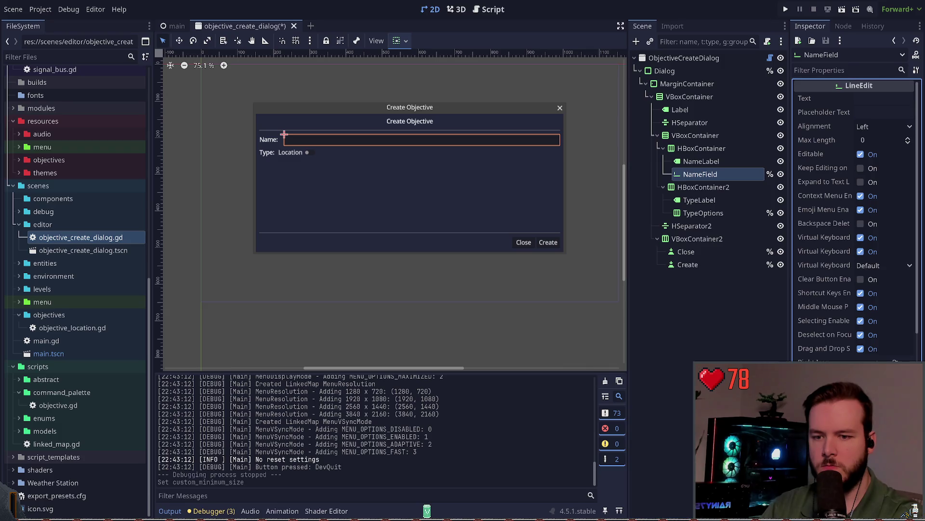
{"action": "scroll", "coordinate": [853, 217], "scroll_direction": "down", "scroll_amount": 2}
{"action": "left_click", "coordinate": [861, 377]}
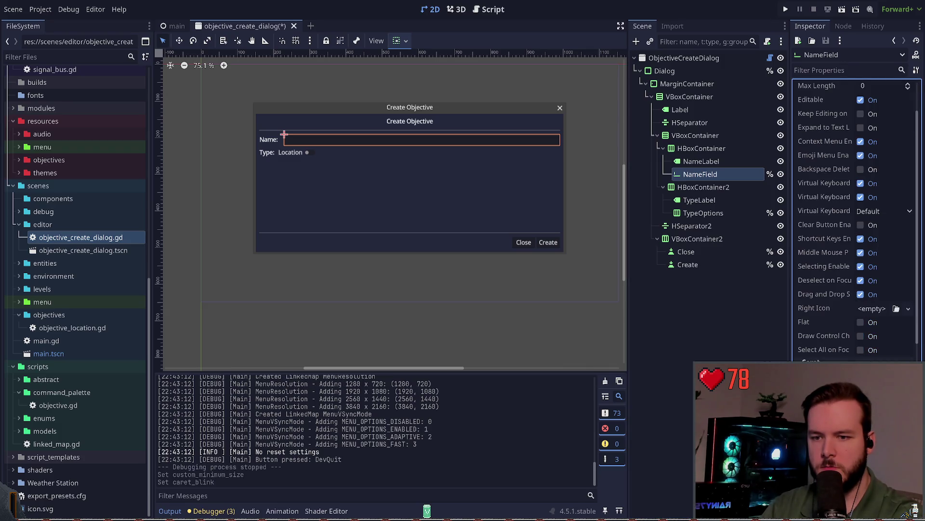
{"action": "key", "text": "ctrl+z"}
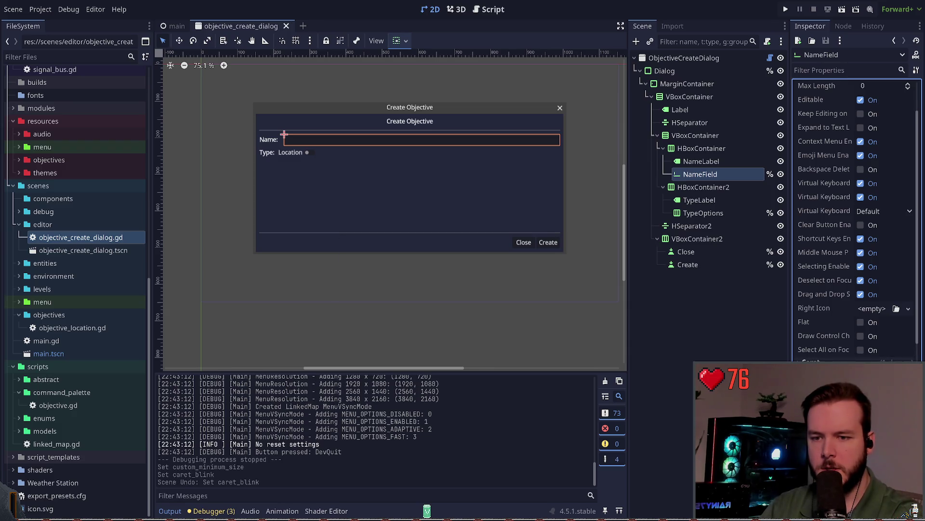
{"action": "scroll", "coordinate": [834, 265], "scroll_direction": "up", "scroll_amount": 2}
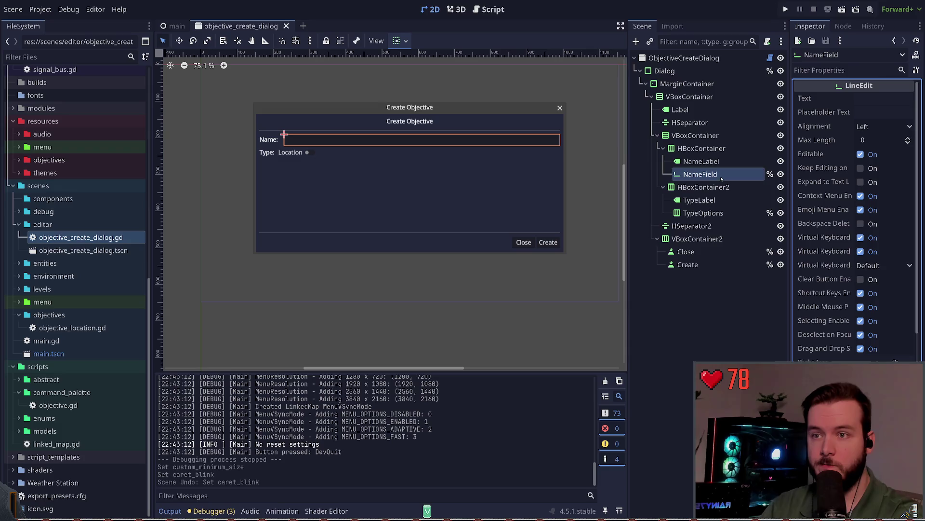
Step: Set the Type label's custom minimum width to 64 and save the dialog scene
{"action": "left_click", "coordinate": [714, 200]}
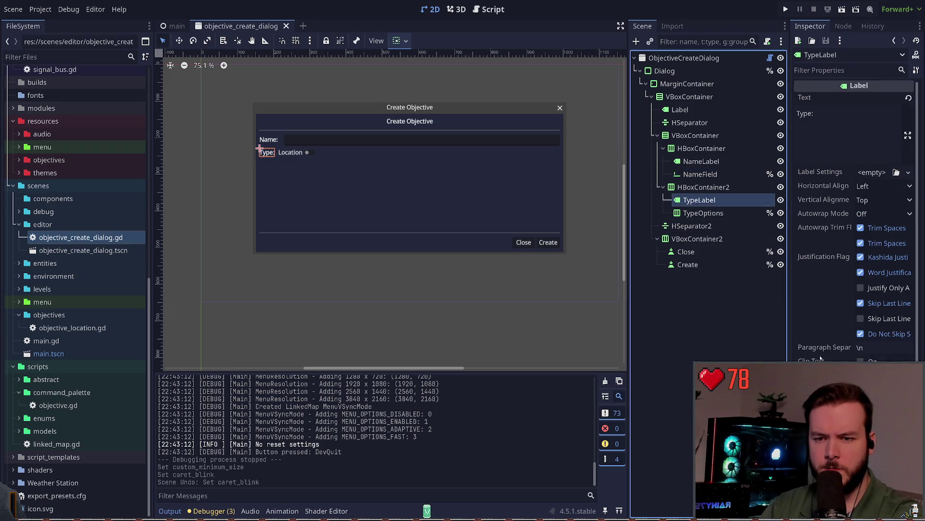
{"action": "scroll", "coordinate": [821, 358], "scroll_direction": "down", "scroll_amount": 6}
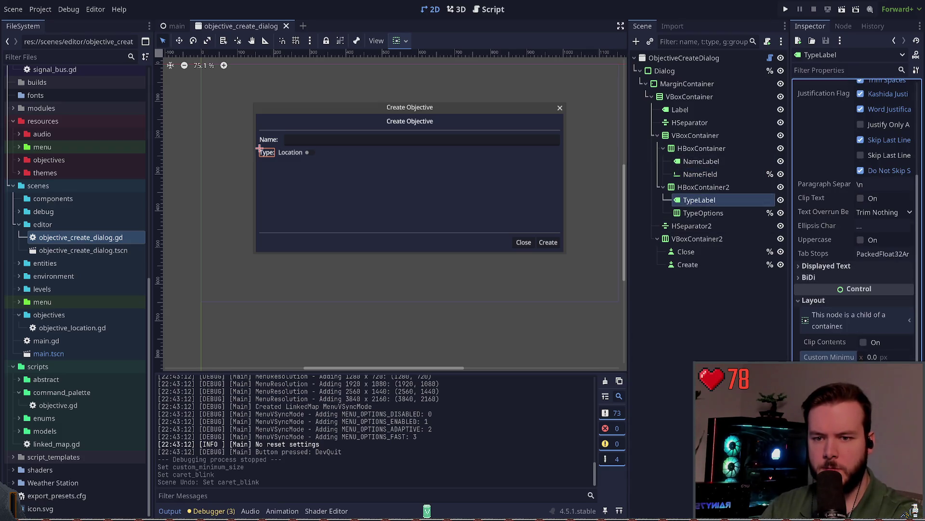
{"action": "left_click", "coordinate": [879, 357]}
{"action": "type", "text": "64"}
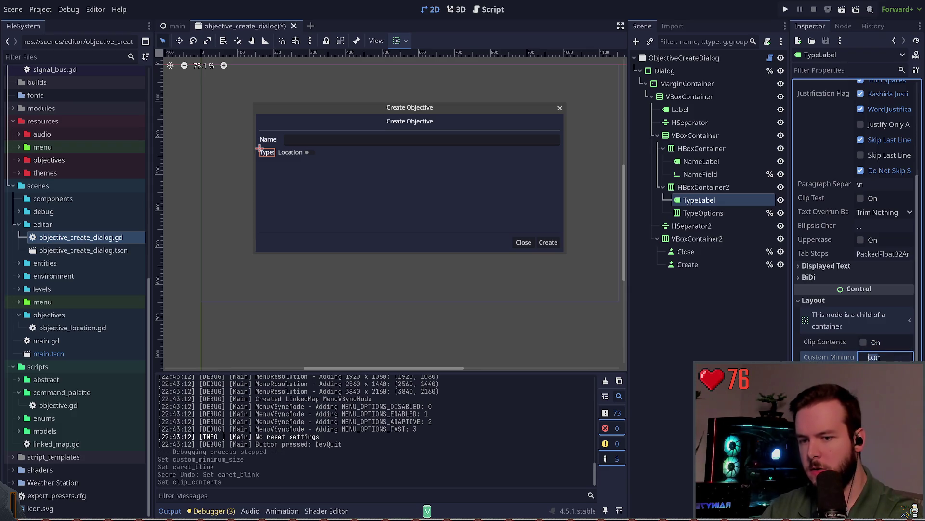
{"action": "key", "text": "Return"}
{"action": "key", "text": "ctrl+s"}
{"action": "left_click", "coordinate": [613, 278]}
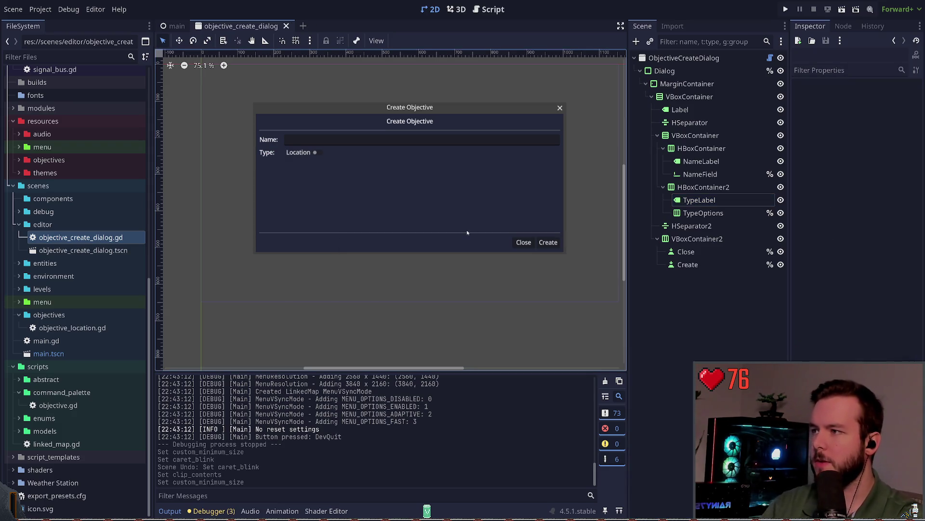
Step: Run the project, preview the Create Objective dialog from the command palette, then close it
{"action": "left_click", "coordinate": [785, 11]}
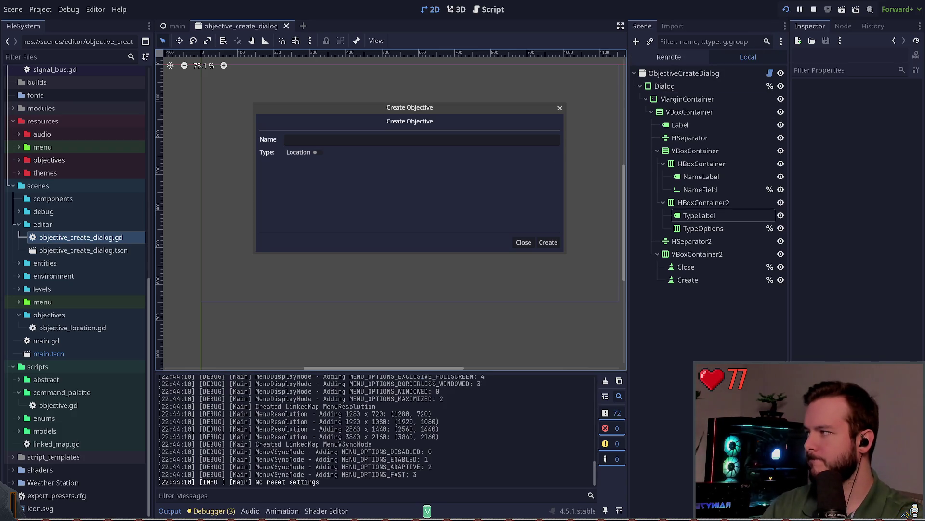
{"action": "key", "text": "ctrl+shift+p"}
{"action": "key", "text": "Return"}
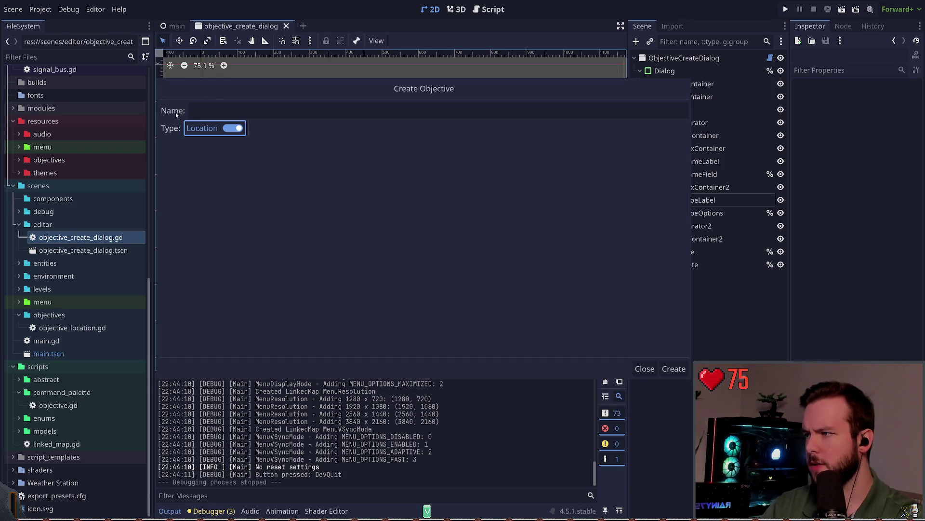
{"action": "key", "text": "Escape"}
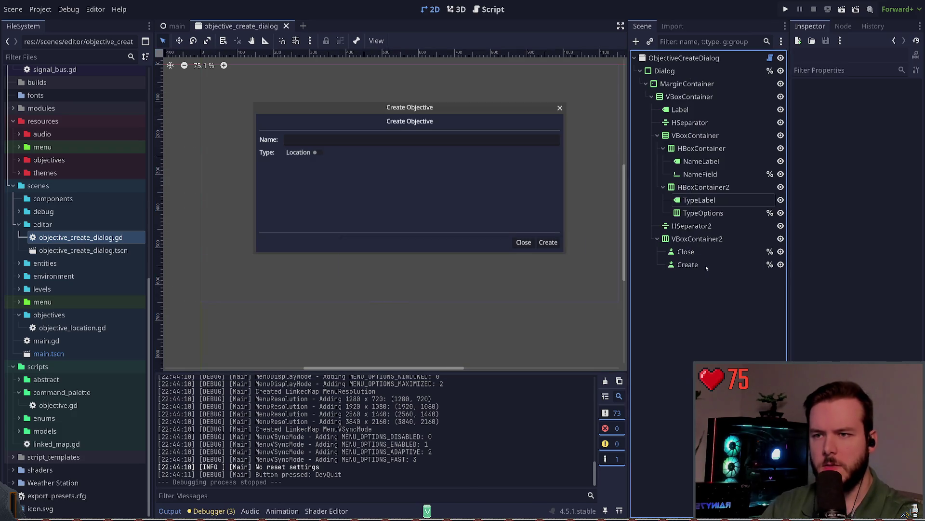
Step: Check the TypeOptions and TypeLabel nodes in the scene tree, then clear the selection
{"action": "left_click", "coordinate": [703, 213]}
{"action": "left_click", "coordinate": [699, 200]}
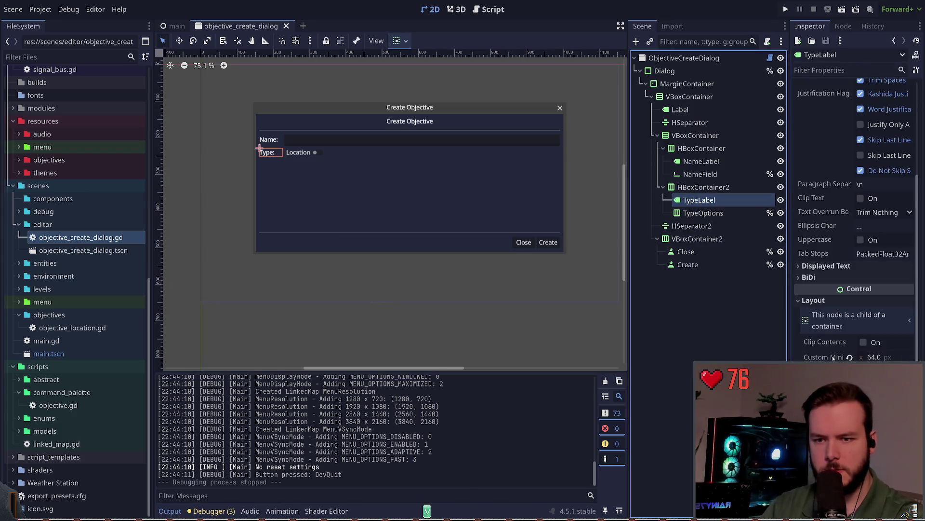
{"action": "left_click", "coordinate": [571, 248]}
{"action": "scroll", "coordinate": [251, 151], "scroll_direction": "up", "scroll_amount": 3}
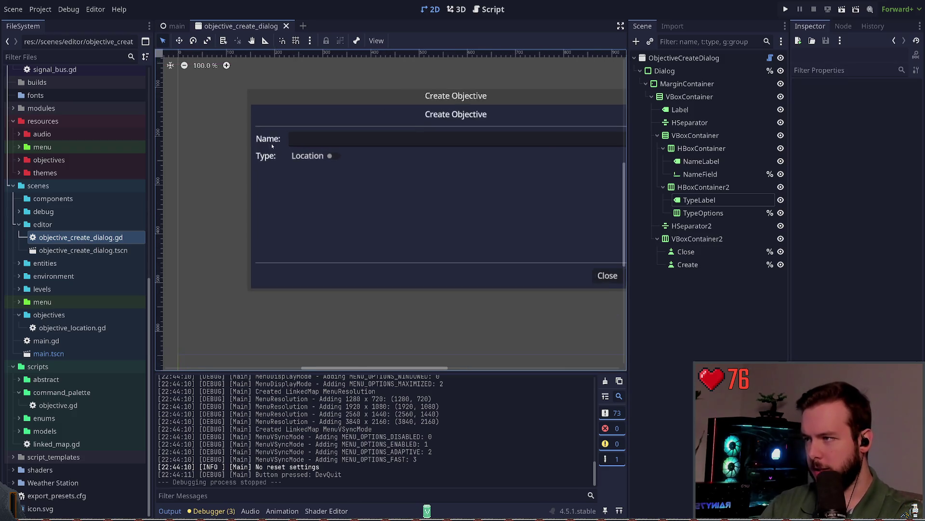
{"action": "scroll", "coordinate": [289, 141], "scroll_direction": "down", "scroll_amount": 5}
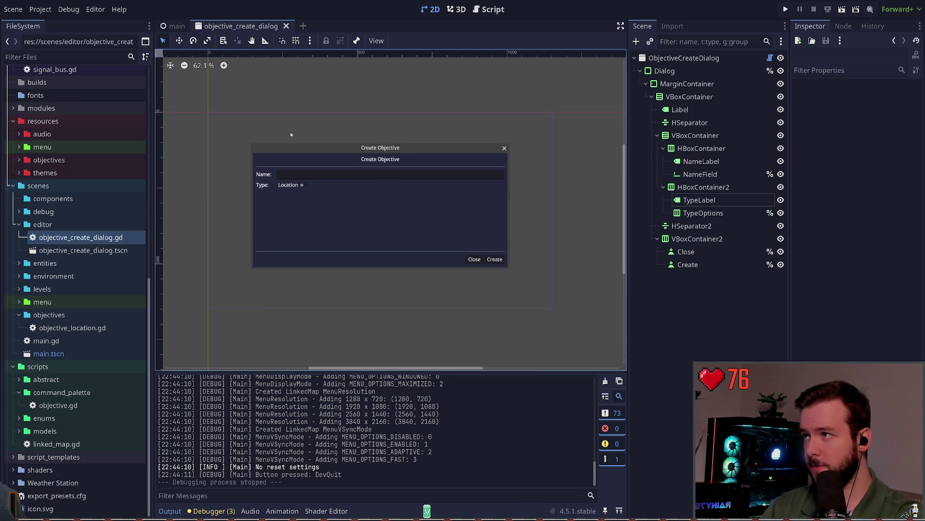
Step: Return to objective_create_dialog.gd, save, and dismiss the dialog preview
{"action": "left_click", "coordinate": [769, 58]}
{"action": "left_click", "coordinate": [411, 165]}
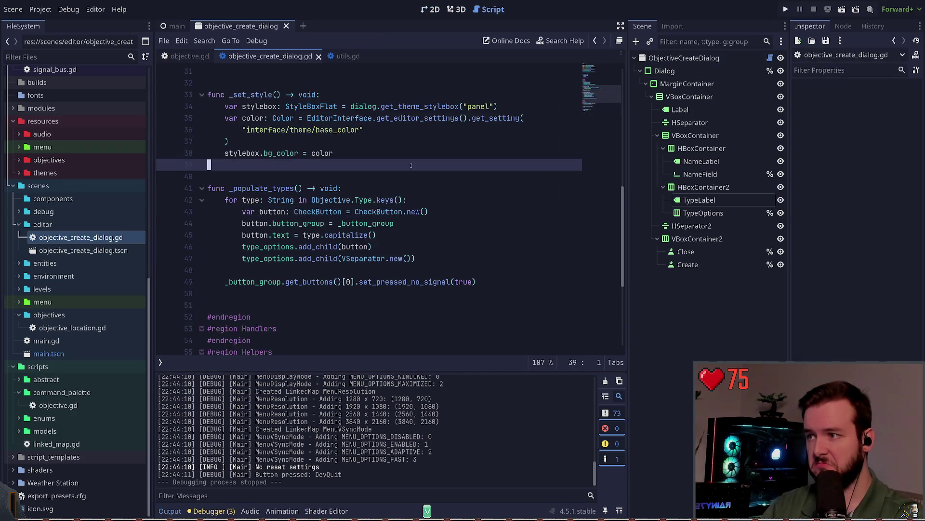
{"action": "key", "text": "ctrl+s"}
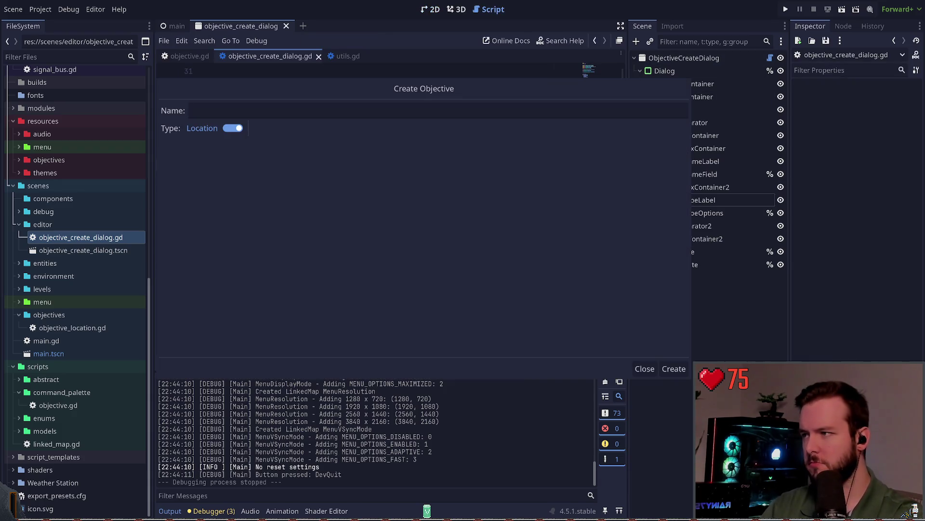
{"action": "left_click", "coordinate": [646, 368]}
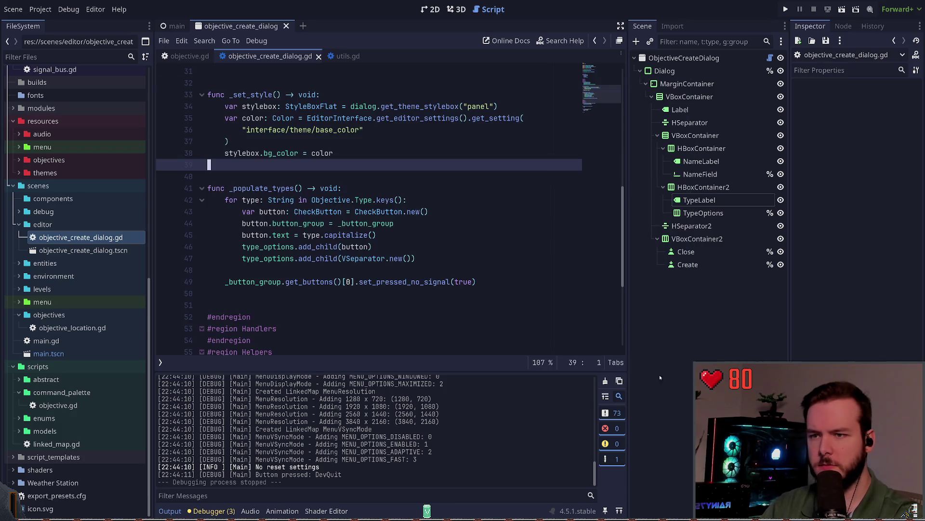
Step: Inspect the TypeLabel, TypeOptions, NameField, Close and Create nodes in the 2D view, and save the scene
{"action": "left_click", "coordinate": [727, 197]}
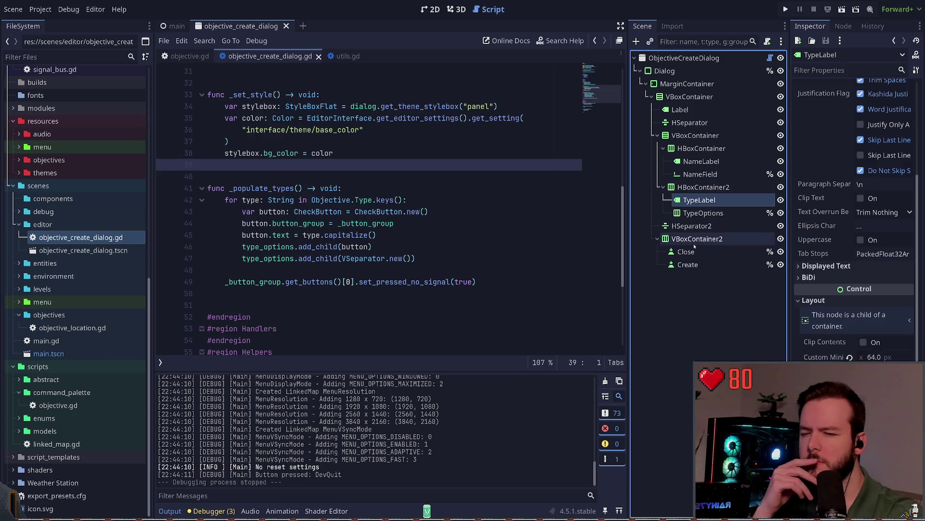
{"action": "left_click", "coordinate": [457, 9]}
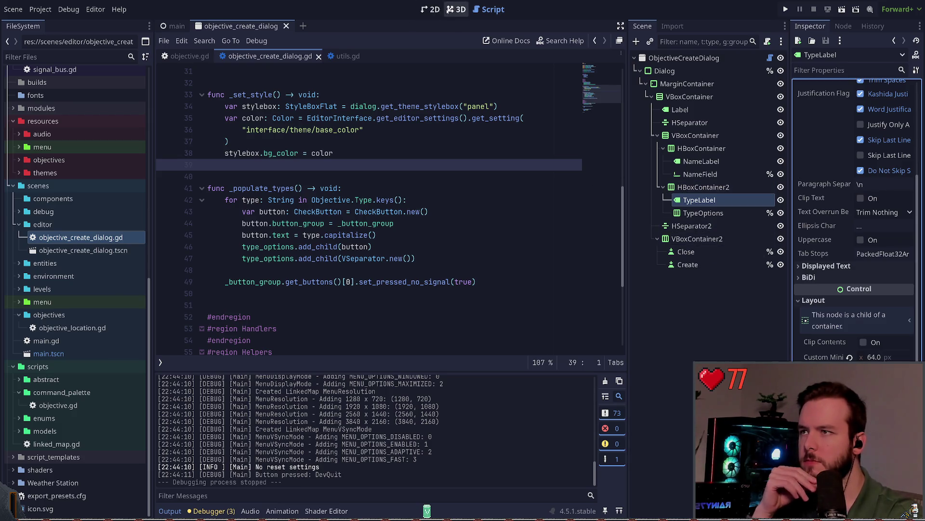
{"action": "left_click", "coordinate": [429, 10]}
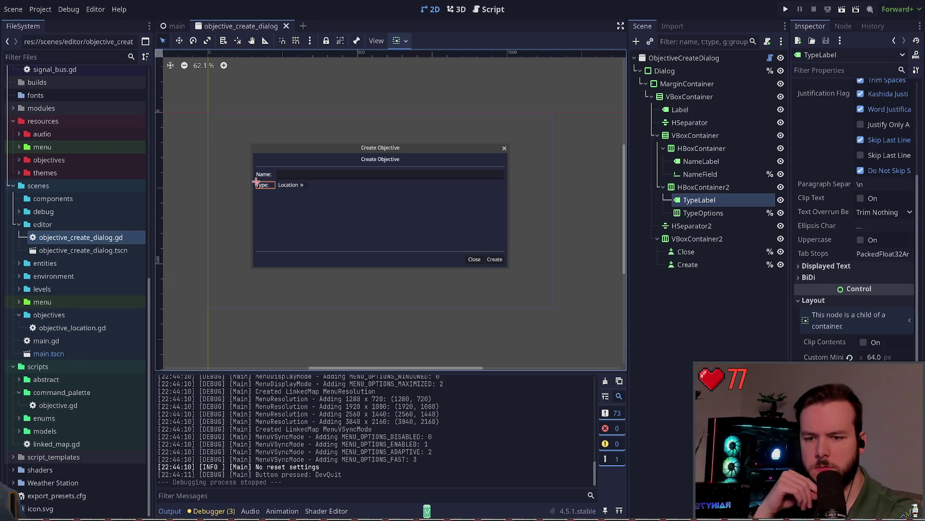
{"action": "left_click", "coordinate": [701, 214]}
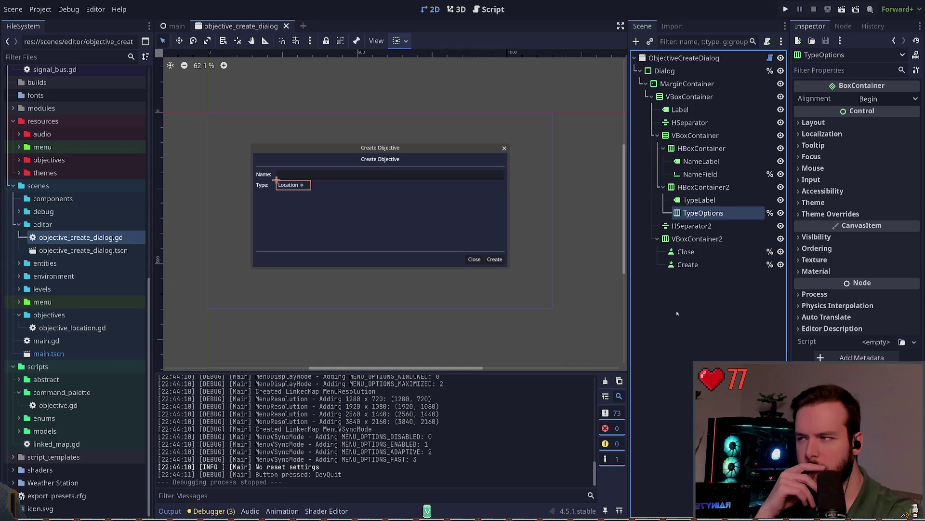
{"action": "key", "text": "Up"}
{"action": "key", "text": "Up"}
{"action": "key", "text": "Up"}
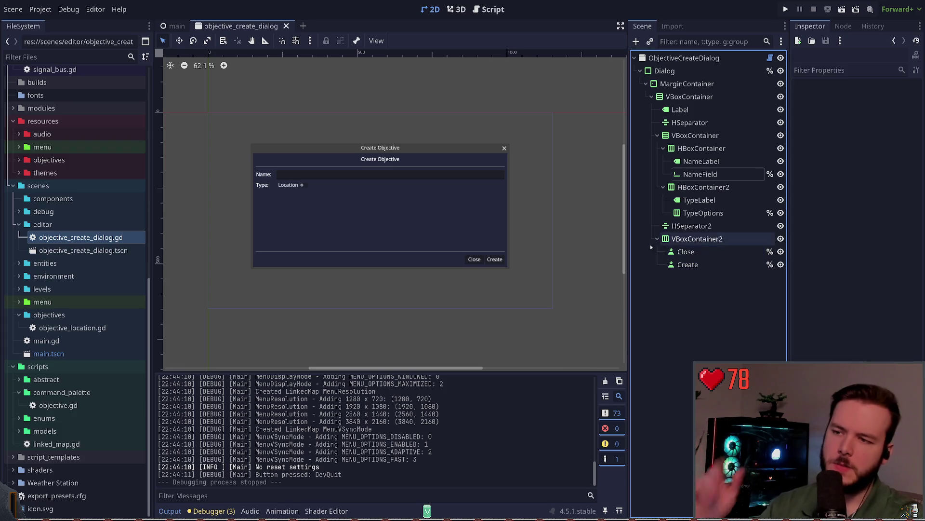
{"action": "left_click", "coordinate": [709, 256]}
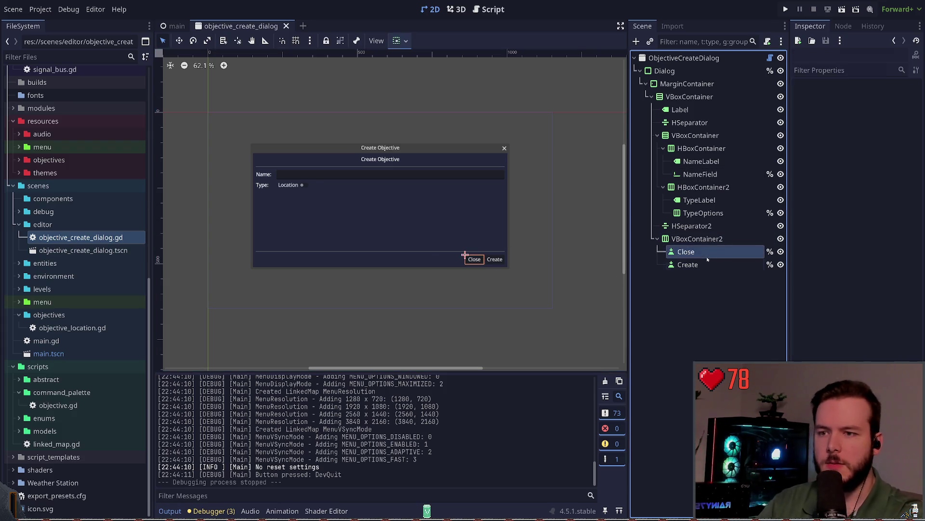
{"action": "key", "text": "Down"}
{"action": "key", "text": "ctrl+s"}
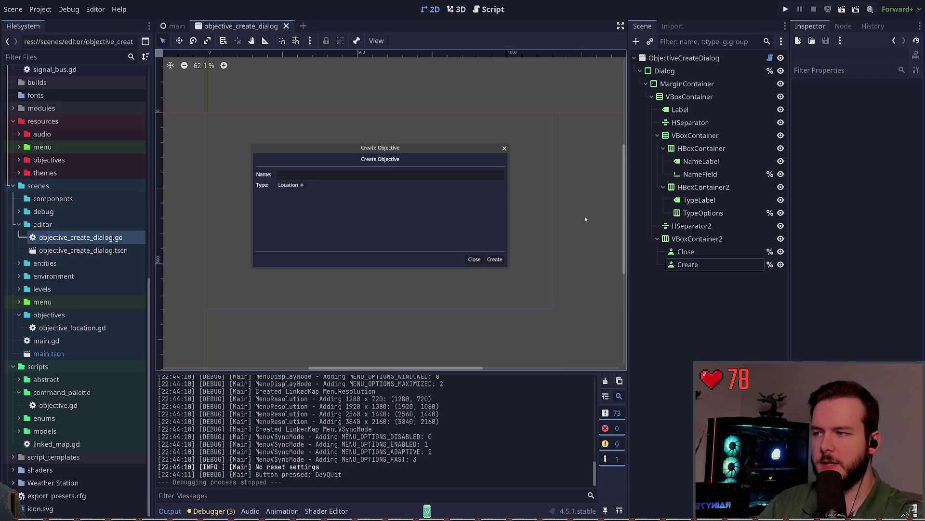
Step: Set VBoxContainer2's alignment to Center and run the scene with F6
{"action": "left_click", "coordinate": [697, 239]}
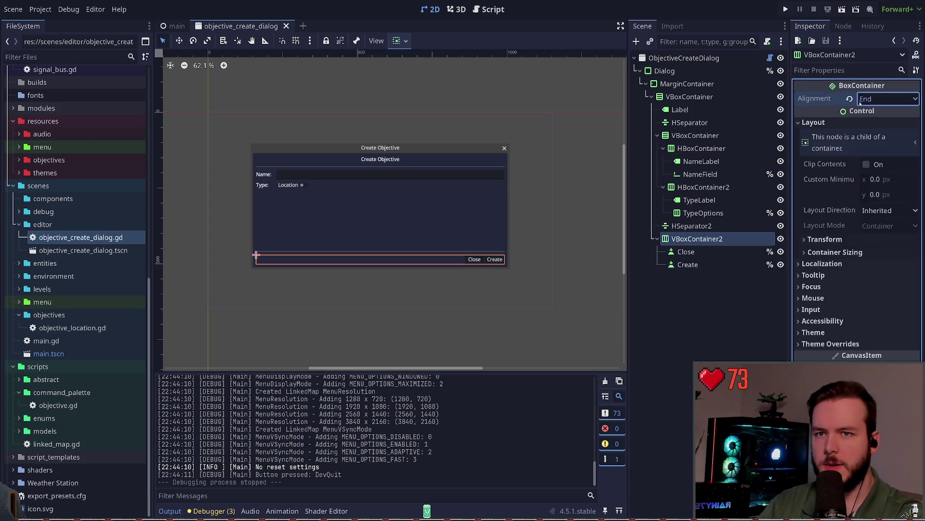
{"action": "left_click", "coordinate": [888, 98]}
{"action": "left_click", "coordinate": [882, 122]}
{"action": "key", "text": "F6"}
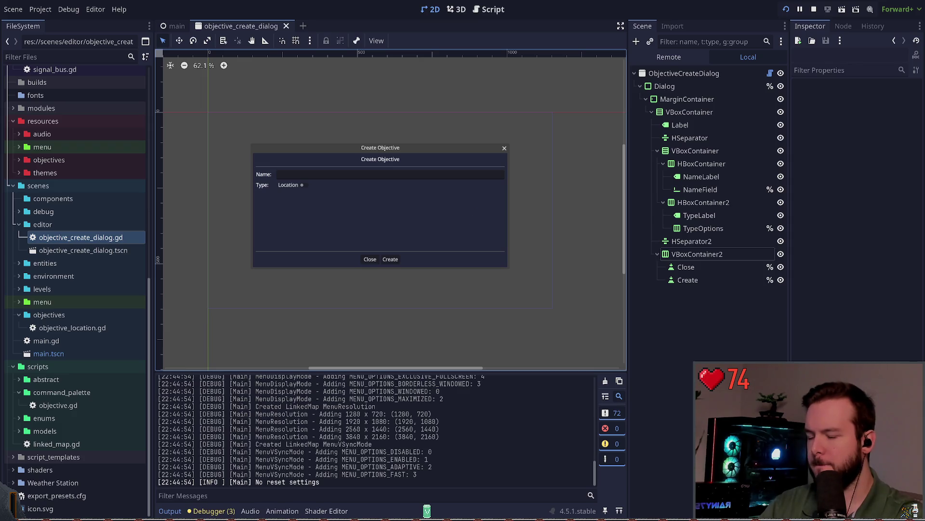
Step: Stop the game and preview the Create Objective dialog from the command palette, then close it
{"action": "key", "text": "Escape"}
{"action": "key", "text": "ctrl+shift+p"}
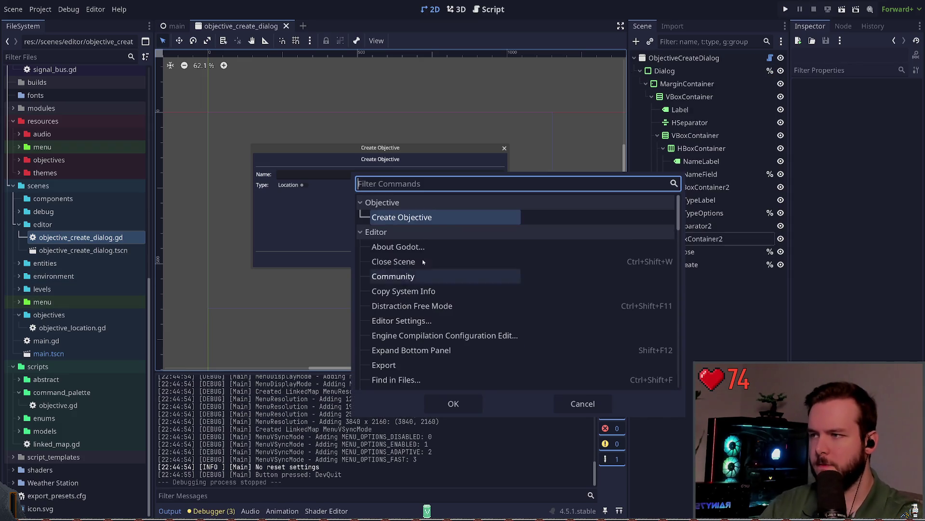
{"action": "left_click", "coordinate": [454, 403]}
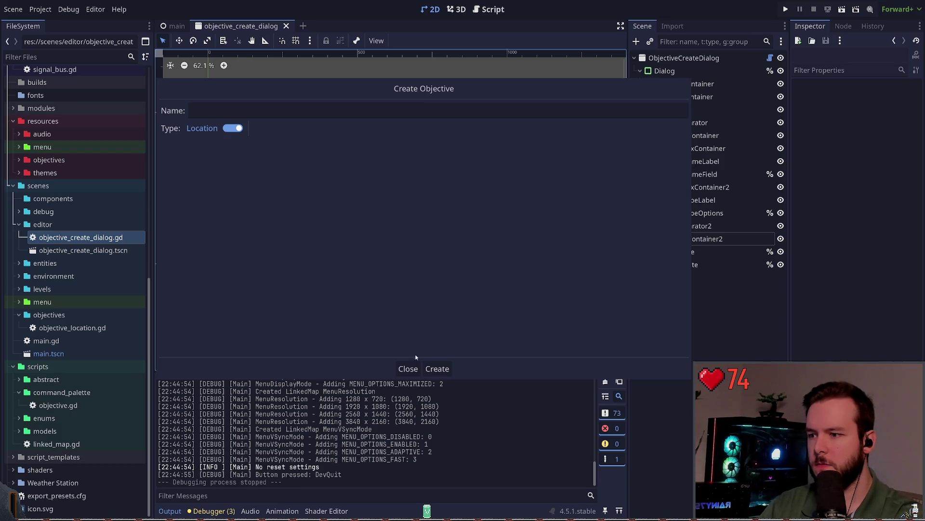
{"action": "left_click", "coordinate": [703, 249]}
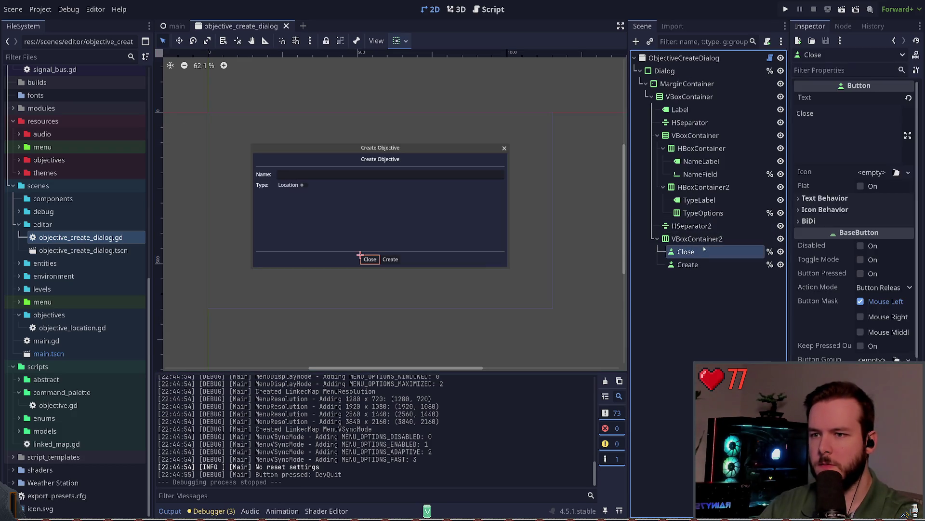
Step: Add a VSeparator child to VBoxContainer2 and place it between Close and Create
{"action": "left_click", "coordinate": [738, 236]}
{"action": "key", "text": "ctrl+a"}
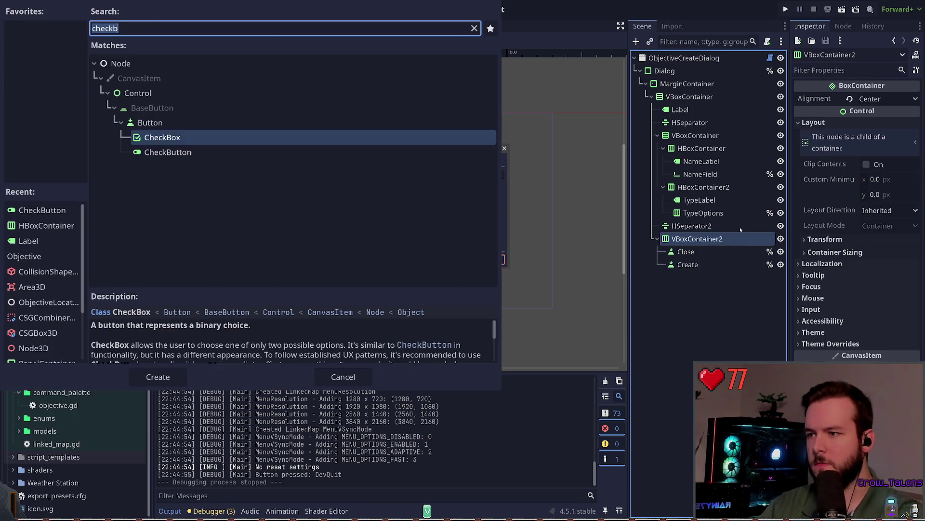
{"action": "type", "text": "vs"}
{"action": "key", "text": "Escape"}
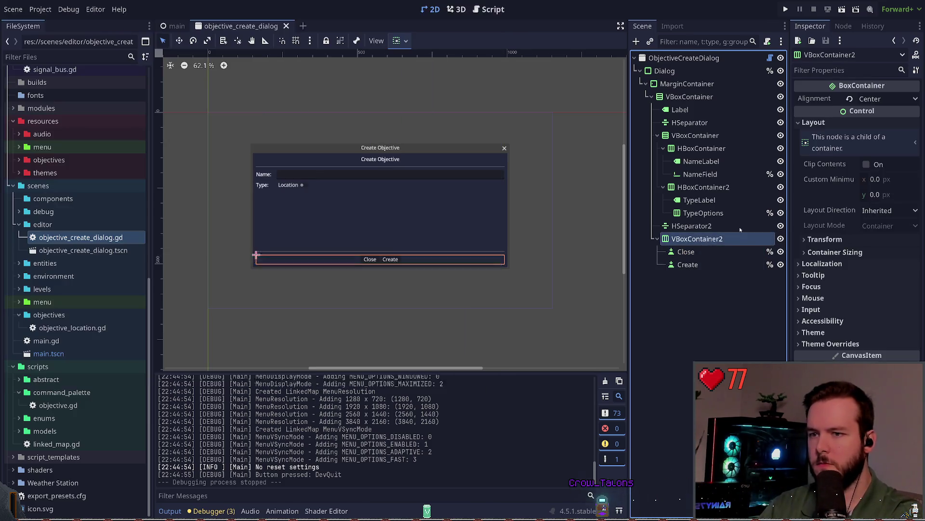
{"action": "left_click_drag", "start_coordinate": [697, 277], "coordinate": [699, 260]}
Step: Give the VSeparator a Separation constant override of 12
{"action": "key", "text": "ctrl+s"}
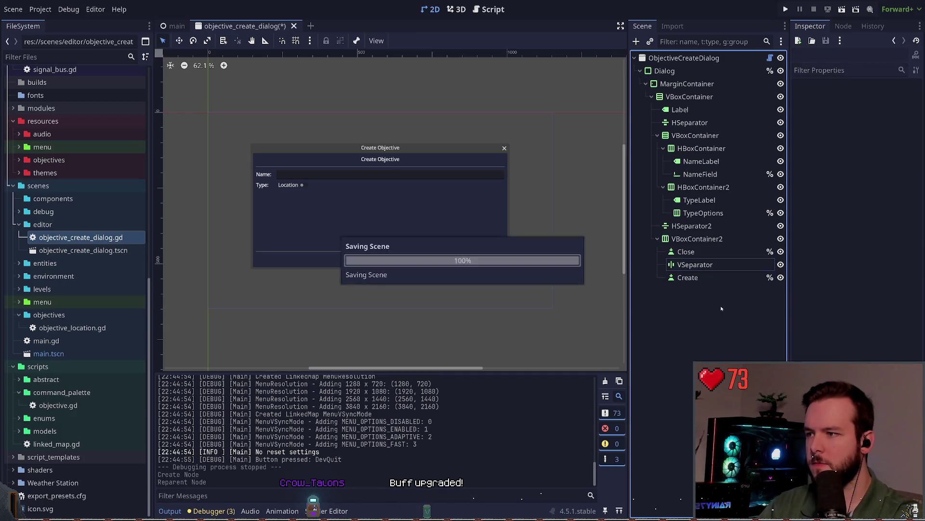
{"action": "left_click", "coordinate": [695, 264]}
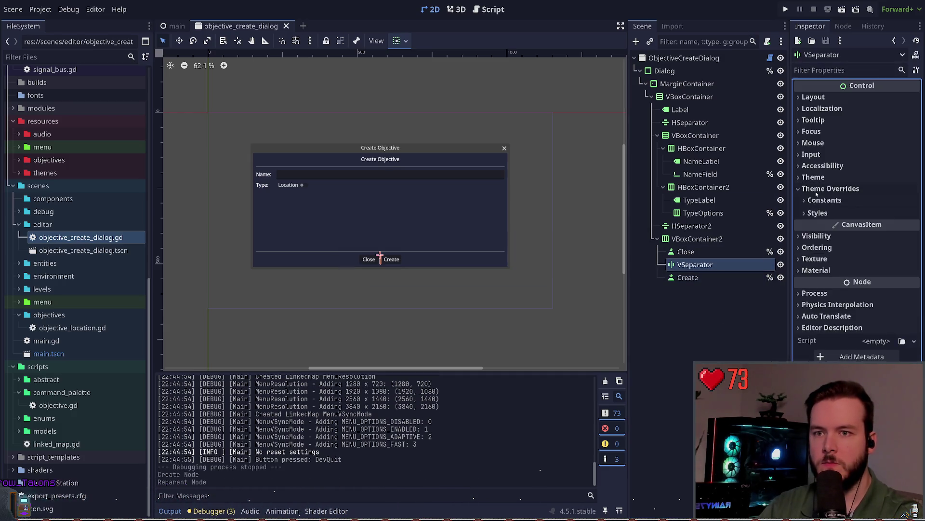
{"action": "left_click", "coordinate": [825, 200]}
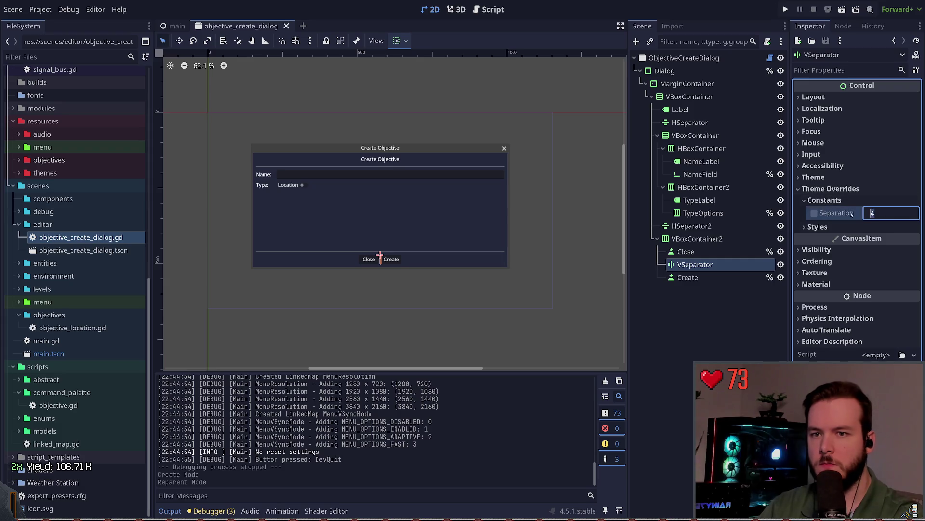
{"action": "type", "text": "12"}
{"action": "key", "text": "Return"}
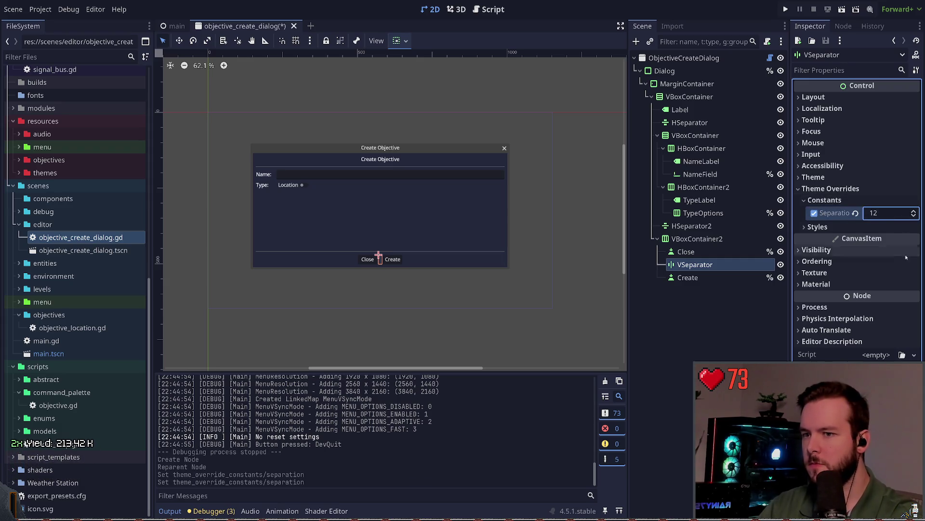
{"action": "left_click", "coordinate": [698, 343]}
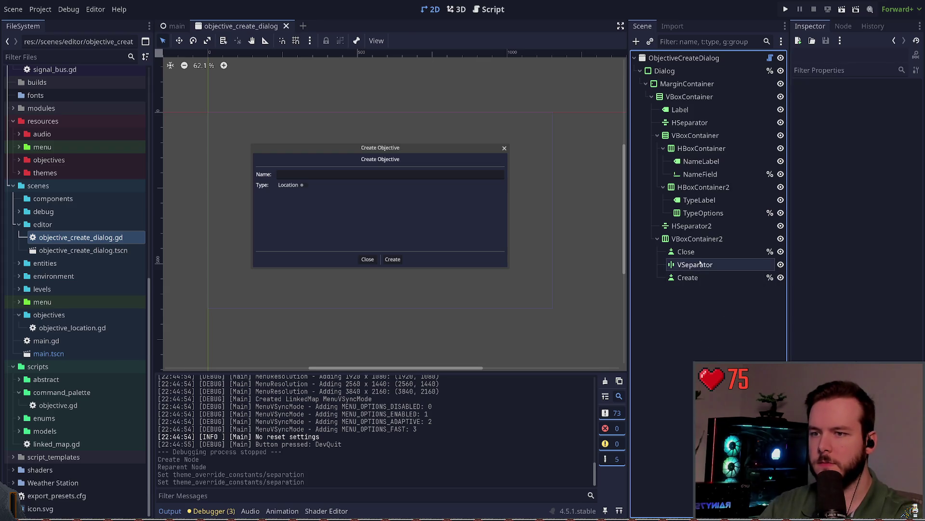
Step: Preview the Create Objective dialog through the command palette and close it again
{"action": "left_click", "coordinate": [695, 264]}
{"action": "left_click", "coordinate": [707, 339]}
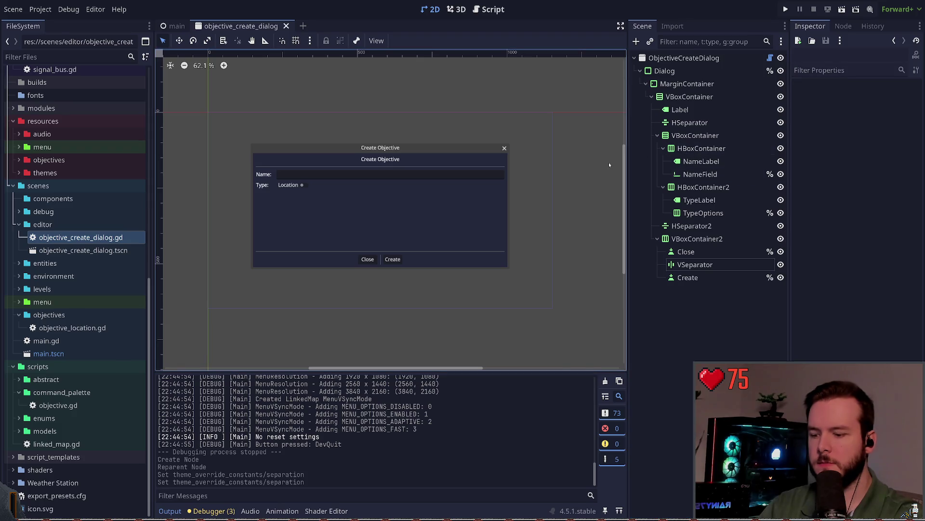
{"action": "key", "text": "ctrl+shift+p"}
{"action": "key", "text": "Escape"}
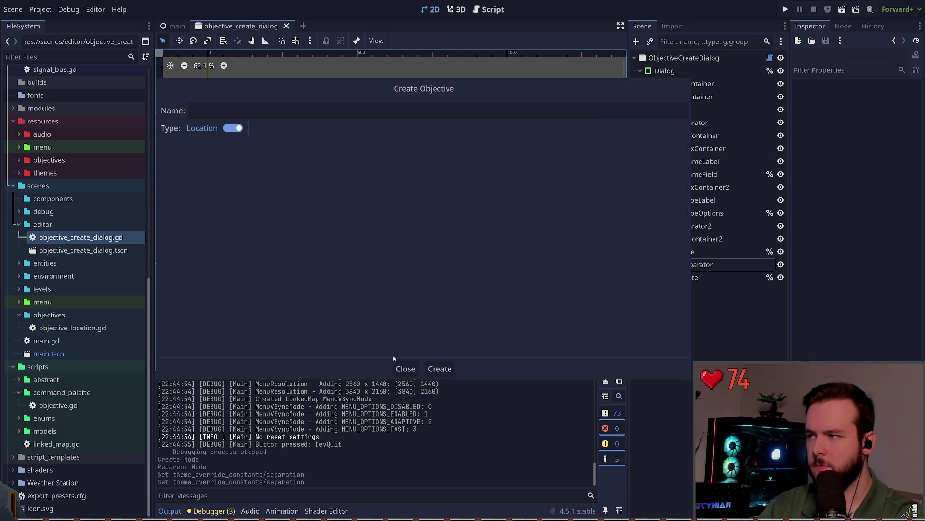
{"action": "left_click", "coordinate": [406, 367]}
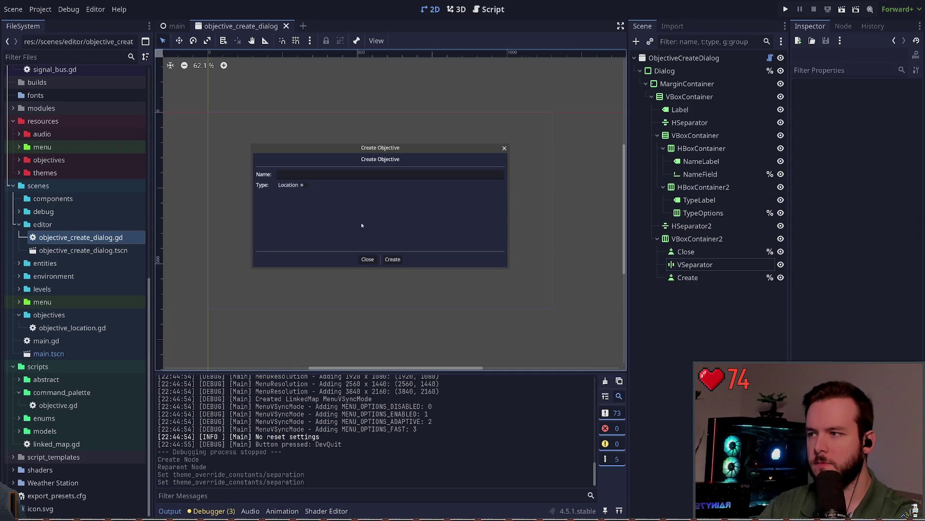
{"action": "left_click", "coordinate": [291, 186]}
Step: Try a 256 px custom minimum width on TypeLabel
{"action": "left_click", "coordinate": [814, 123]}
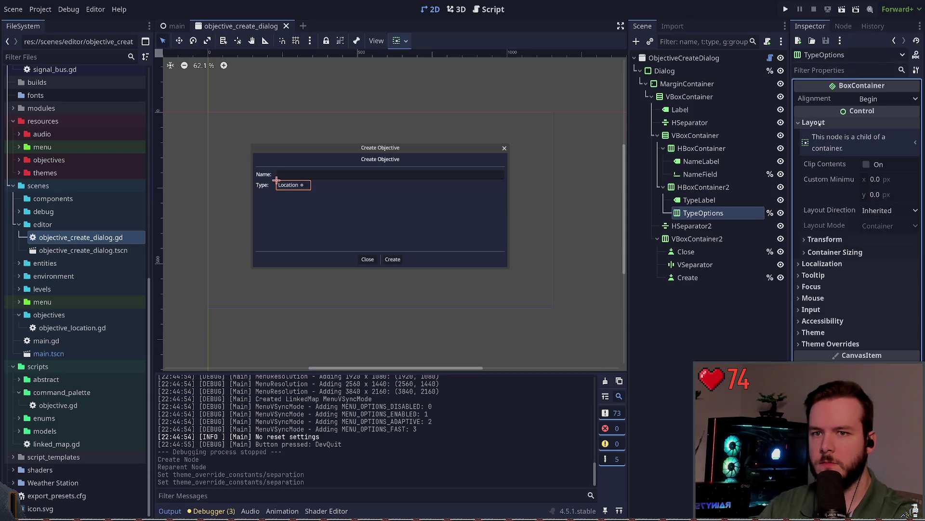
{"action": "left_click", "coordinate": [829, 122]}
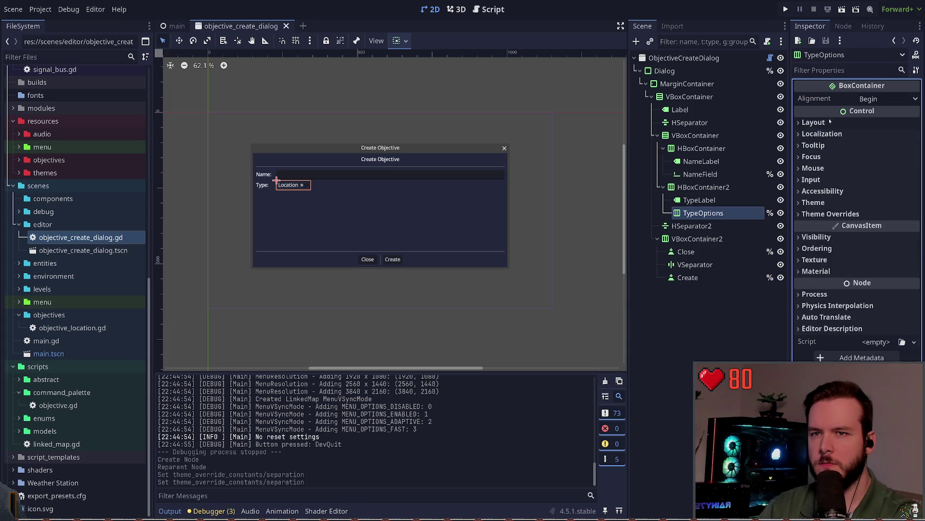
{"action": "left_click", "coordinate": [699, 199]}
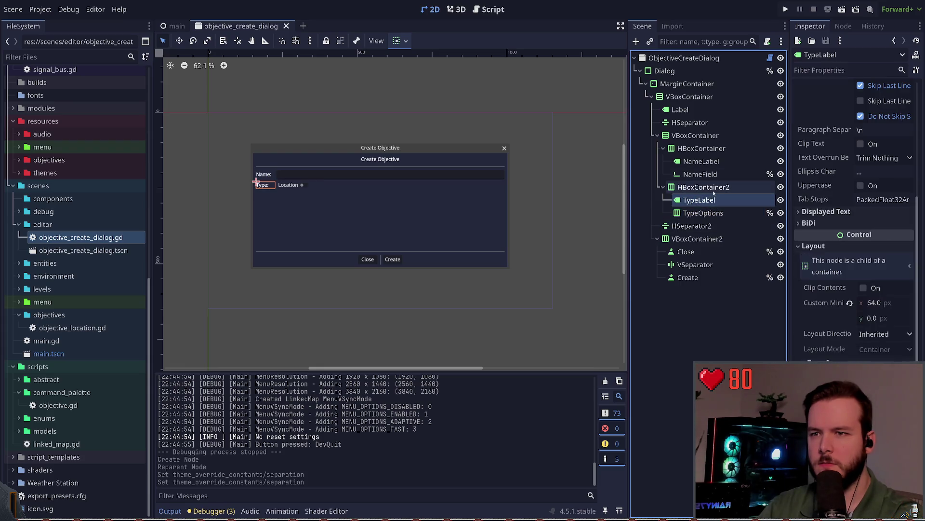
{"action": "left_click", "coordinate": [886, 302]}
{"action": "type", "text": "1256"}
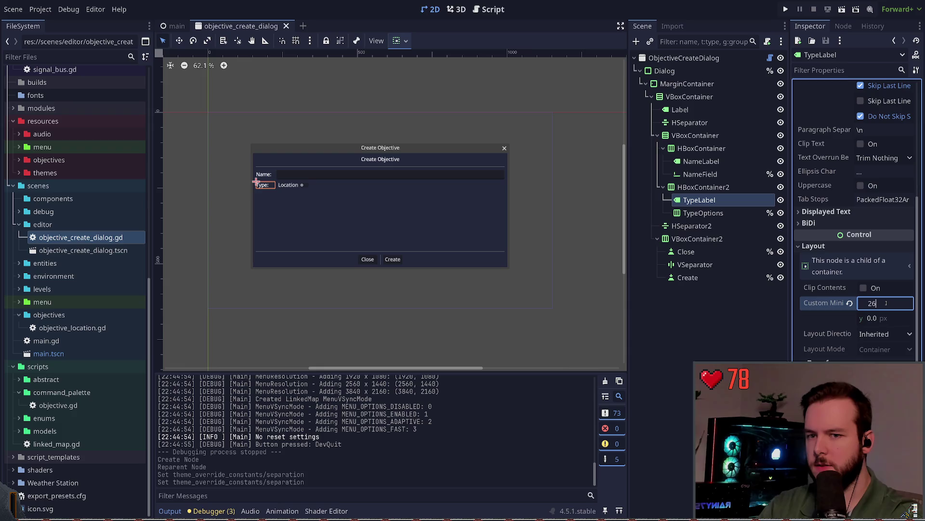
{"action": "key", "text": "Return"}
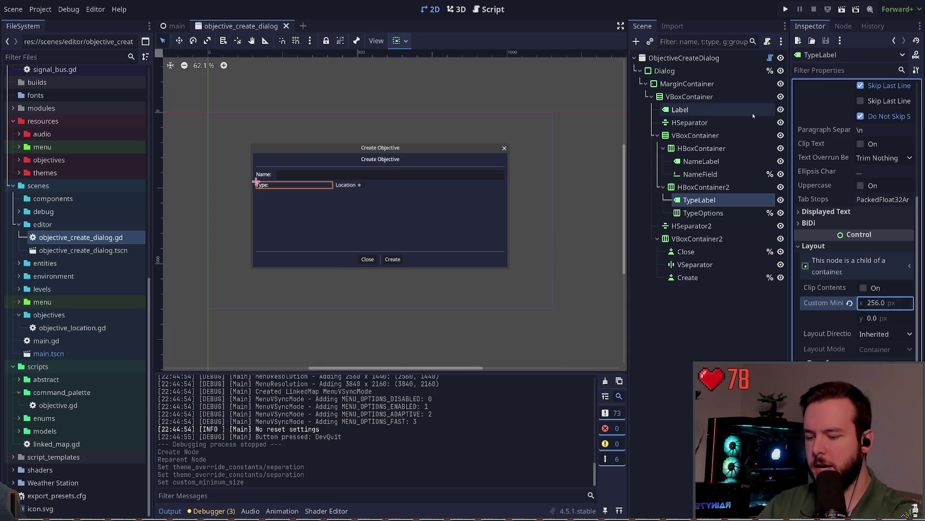
Step: Preview the dialog, undo the minimum width change, and save the scene
{"action": "key", "text": "F6"}
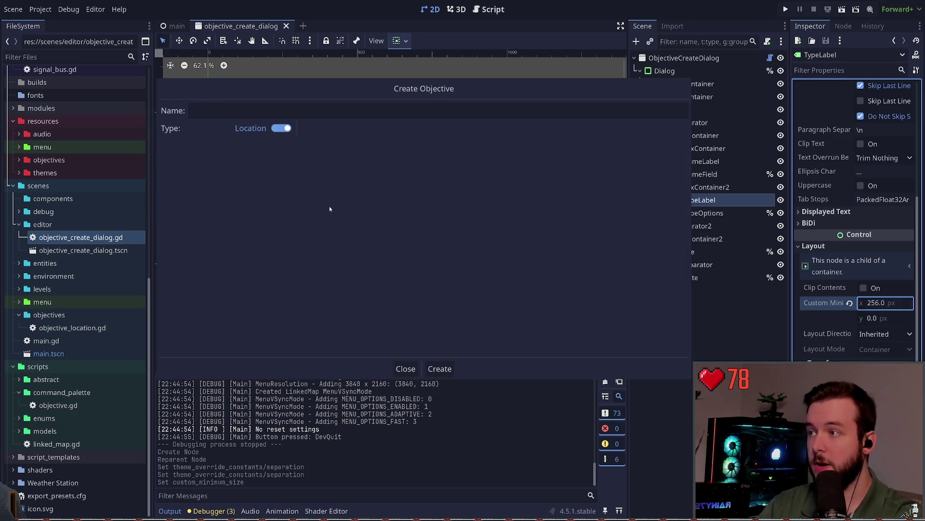
{"action": "left_click", "coordinate": [406, 368]}
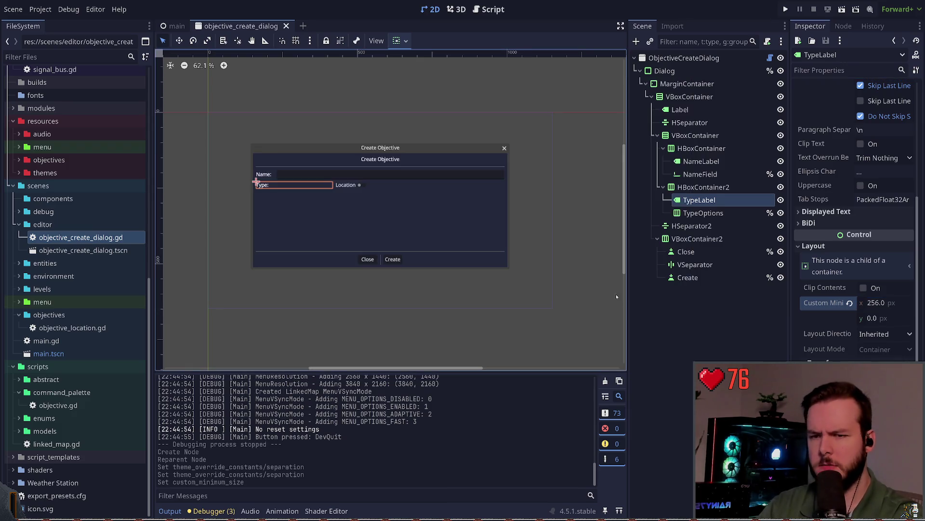
{"action": "key", "text": "ctrl+z"}
{"action": "key", "text": "ctrl+s"}
{"action": "left_click", "coordinate": [457, 241]}
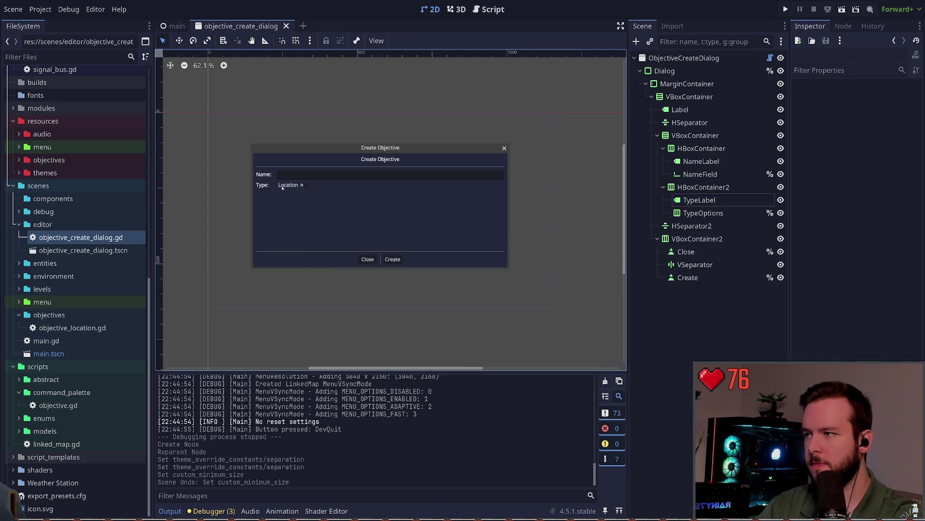
Step: Inspect the Type row's container, label and options nodes one by one
{"action": "left_click", "coordinate": [703, 212]}
{"action": "left_click", "coordinate": [698, 323]}
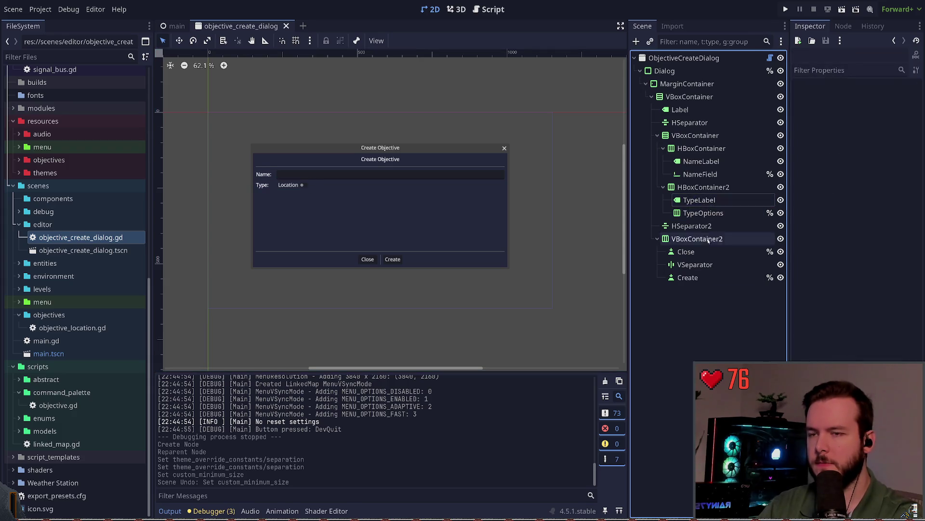
{"action": "left_click", "coordinate": [703, 187]}
{"action": "left_click", "coordinate": [699, 199]}
{"action": "left_click", "coordinate": [704, 213]}
{"action": "left_click", "coordinate": [713, 333]}
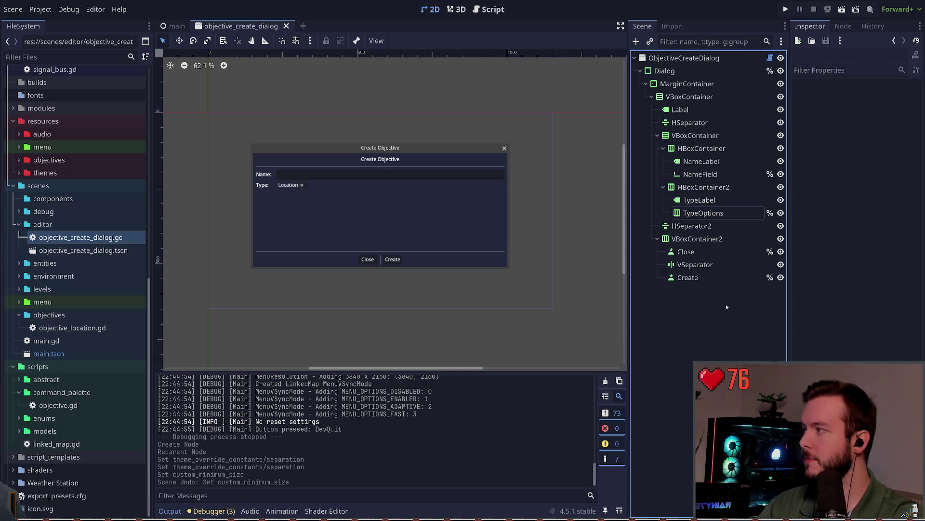
Step: Reset NameLabel's custom minimum size and save the dialog scene
{"action": "left_click", "coordinate": [699, 200]}
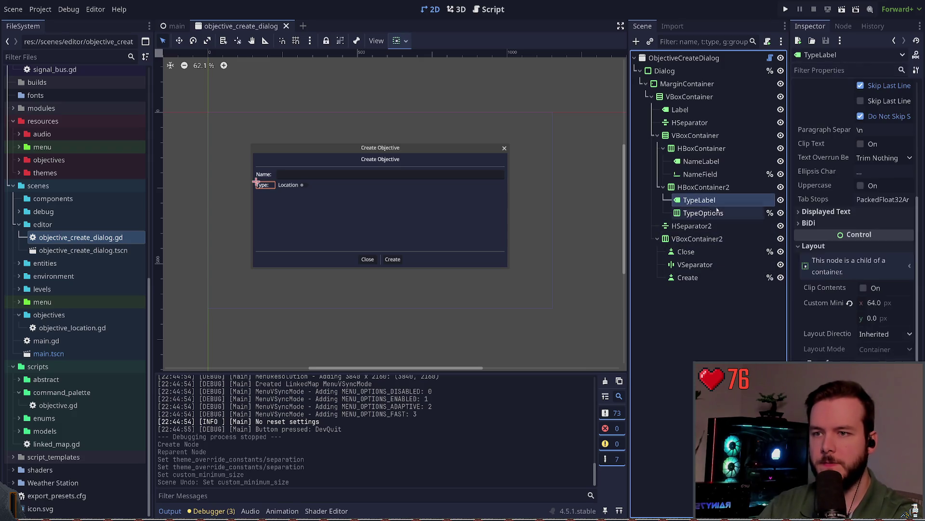
{"action": "left_click", "coordinate": [701, 148]}
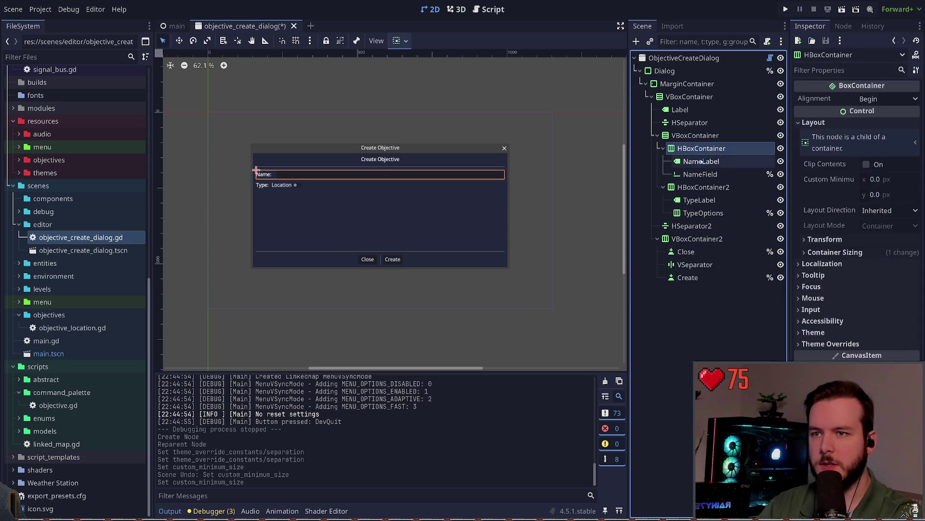
{"action": "left_click", "coordinate": [702, 161]}
{"action": "left_click", "coordinate": [851, 357]}
{"action": "left_click", "coordinate": [713, 289]}
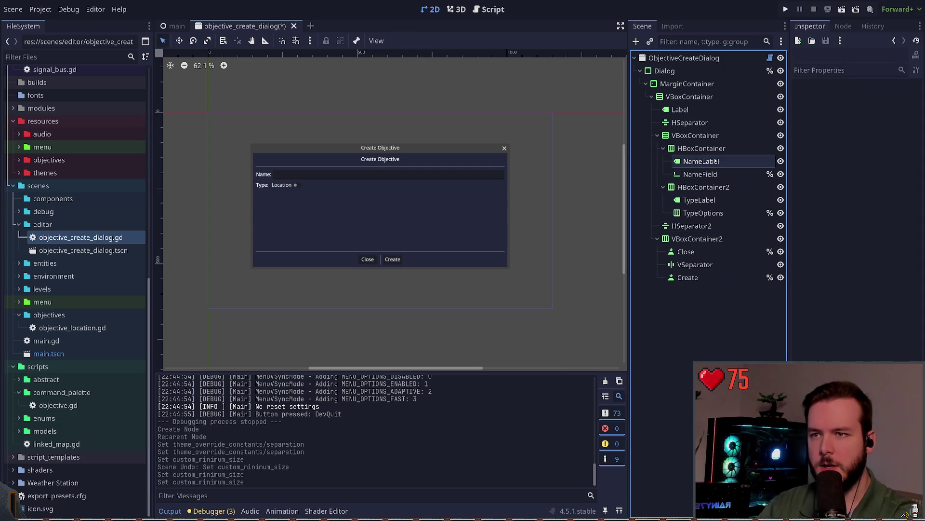
{"action": "key", "text": "ctrl+s"}
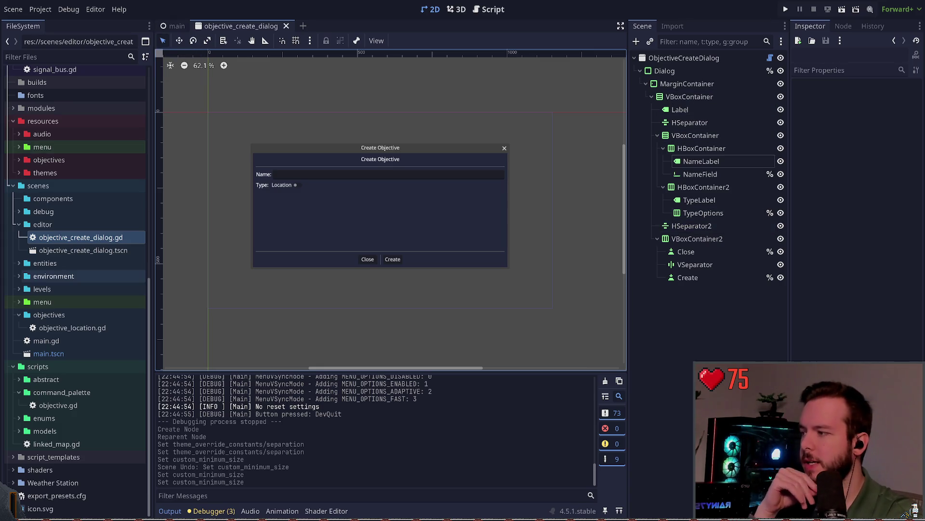
Step: Collapse and re-expand the scenes/editor folder, then open scripts/command_palette/objective.gd
{"action": "left_click", "coordinate": [18, 224]}
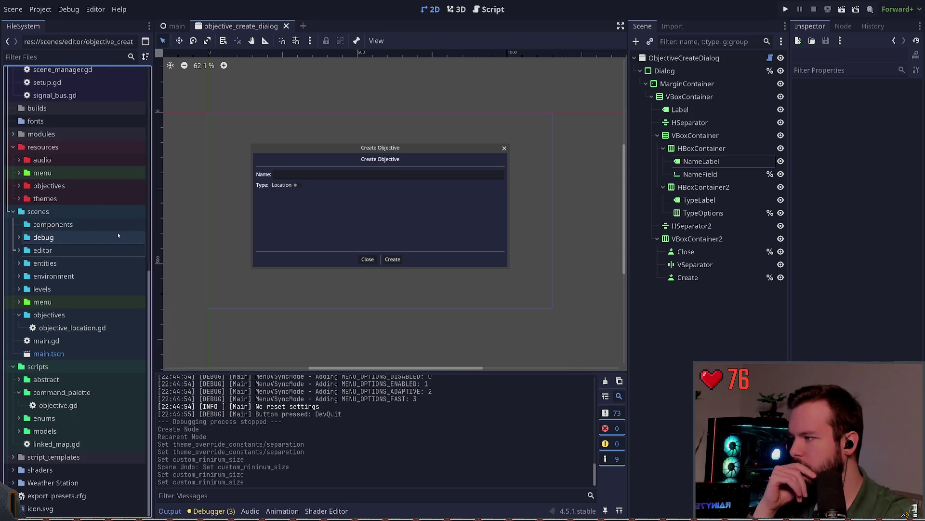
{"action": "left_click", "coordinate": [19, 250]}
{"action": "left_click", "coordinate": [19, 251]}
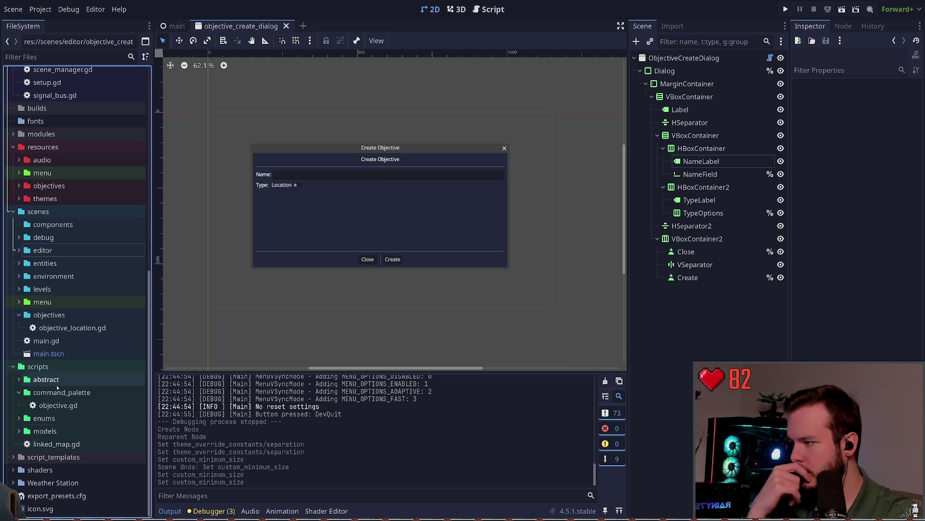
{"action": "double_click", "coordinate": [52, 407]}
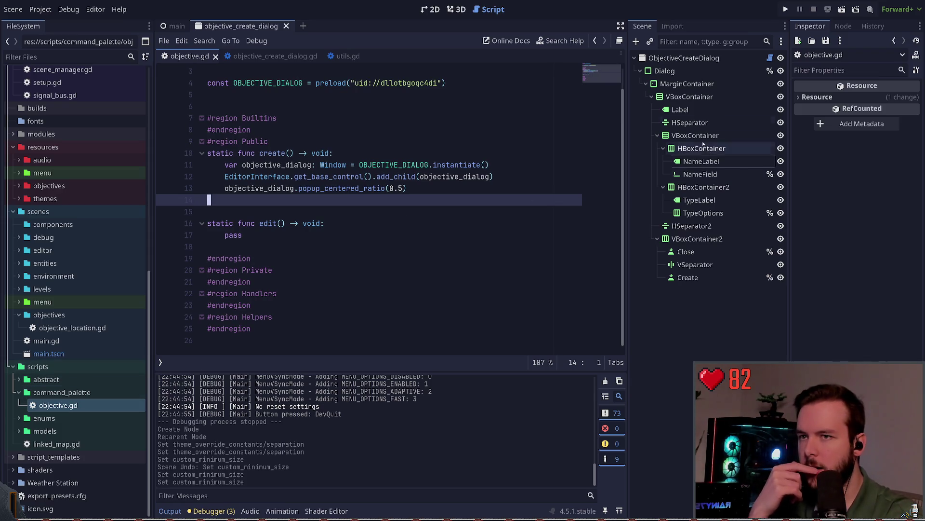
Step: Close the command palette objective.gd and open resources/objectives/objective.gd from FileSystem
{"action": "left_click", "coordinate": [215, 55]}
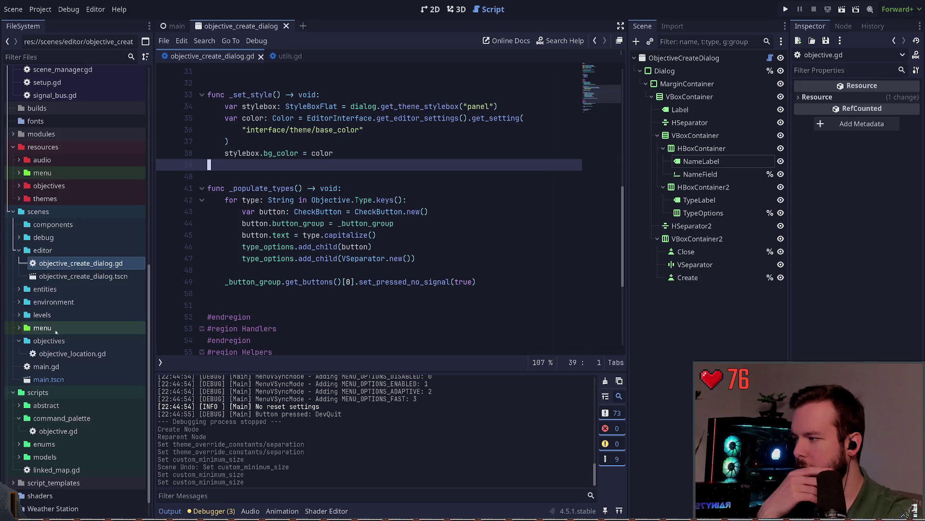
{"action": "scroll", "coordinate": [59, 341], "scroll_direction": "down", "scroll_amount": 5}
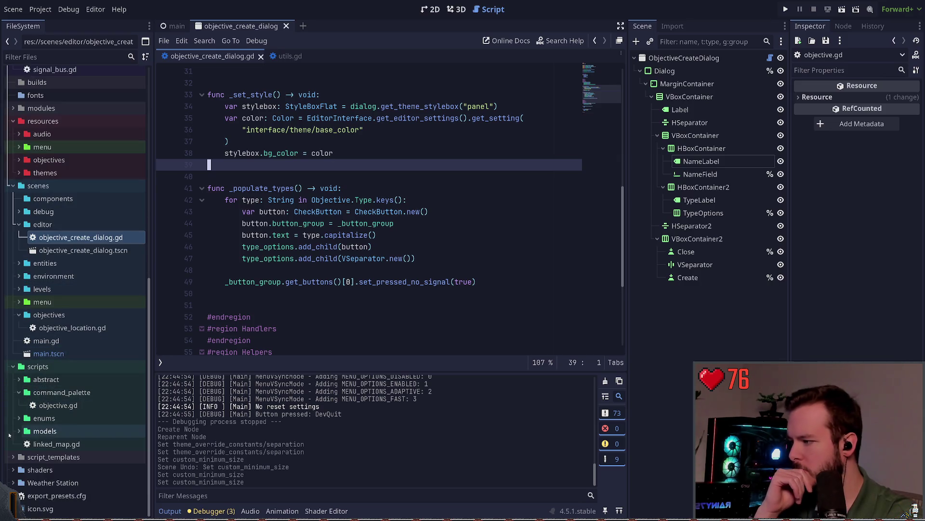
{"action": "left_click", "coordinate": [13, 433]}
{"action": "left_click", "coordinate": [14, 433]}
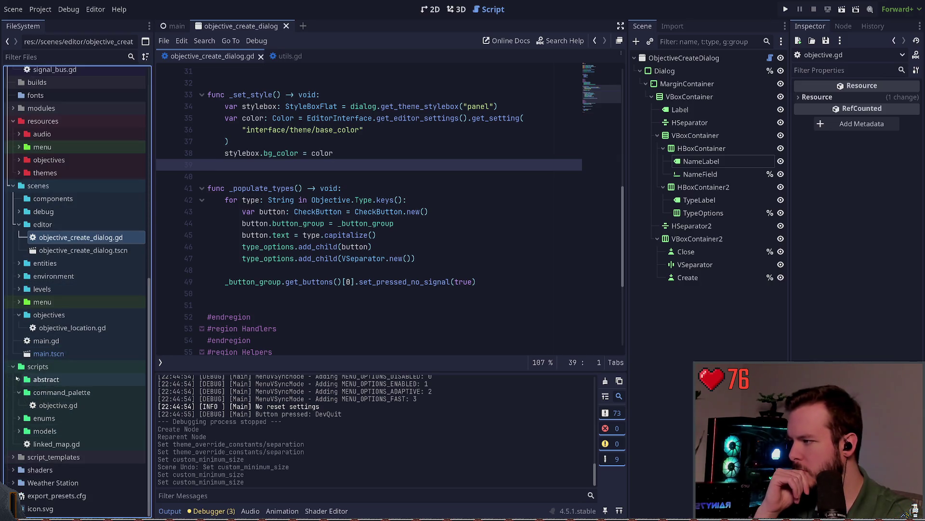
{"action": "left_click", "coordinate": [19, 225]}
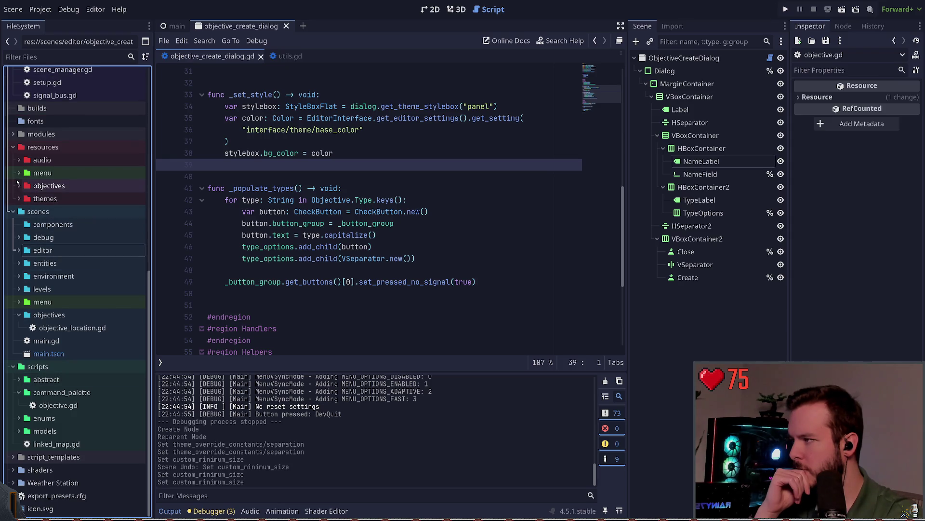
{"action": "left_click", "coordinate": [18, 185]}
{"action": "double_click", "coordinate": [56, 200]}
Step: Review the Objective resource's _type and _location variable lines
{"action": "scroll", "coordinate": [255, 190], "scroll_direction": "up", "scroll_amount": 5}
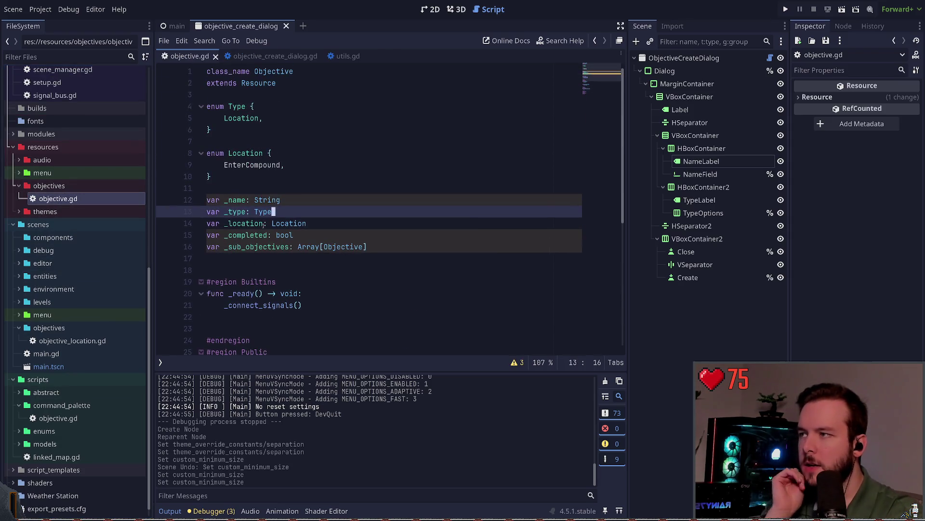
{"action": "left_click", "coordinate": [262, 190]}
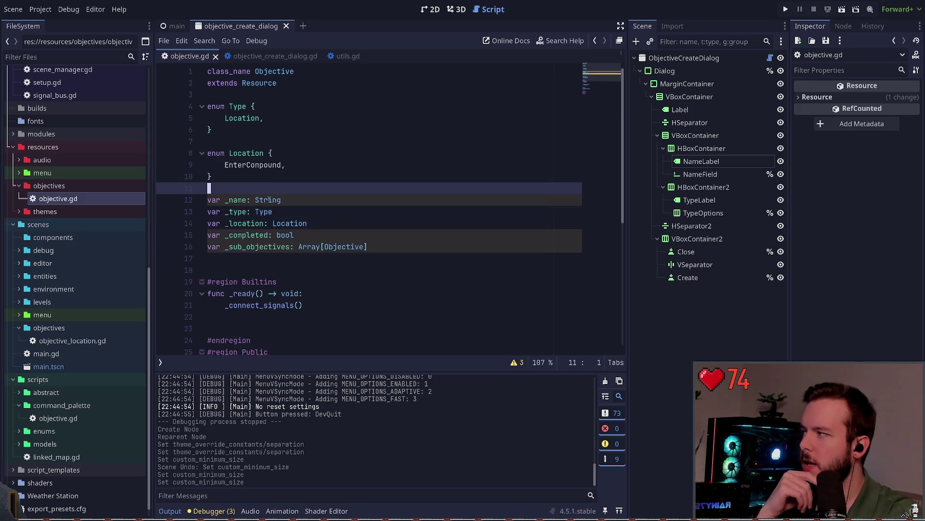
{"action": "key", "text": "Down"}
{"action": "key", "text": "Down"}
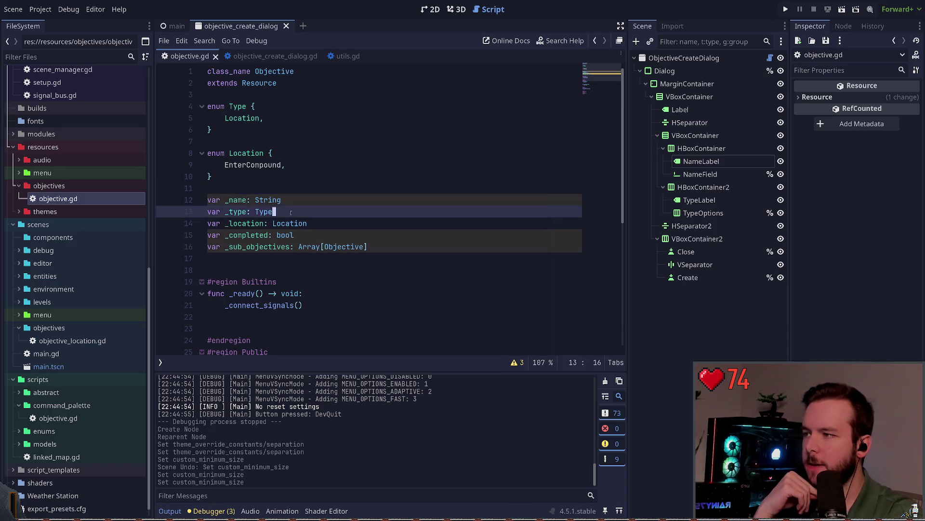
{"action": "key", "text": "End"}
{"action": "key", "text": "shift+Home"}
{"action": "key", "text": "Down"}
{"action": "key", "text": "End"}
{"action": "key", "text": "shift+Home"}
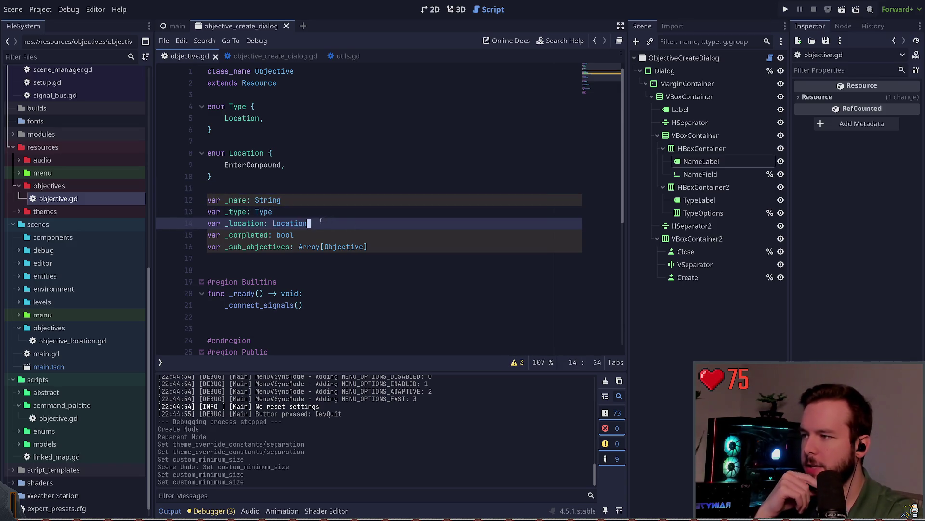
Step: Move to the ends of the _type and _location lines, then show utils.gd
{"action": "left_click", "coordinate": [336, 215]}
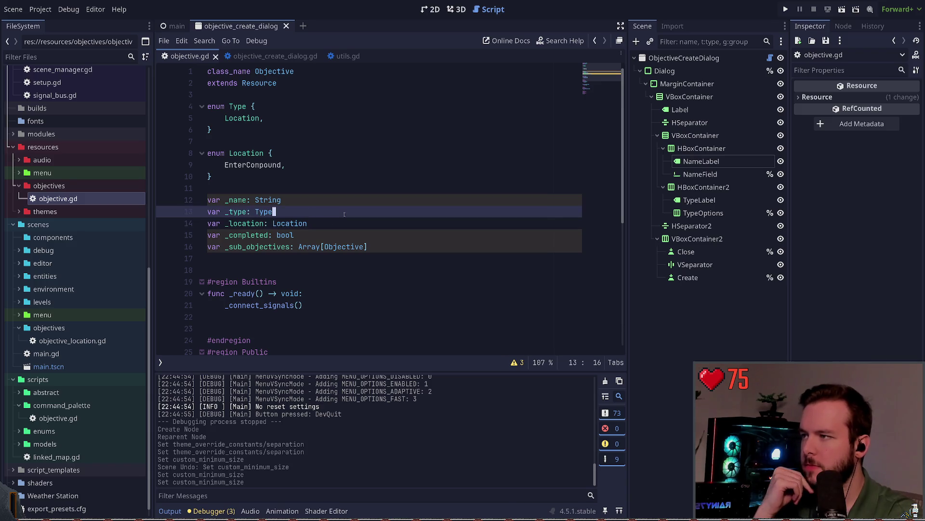
{"action": "double_click", "coordinate": [318, 219]}
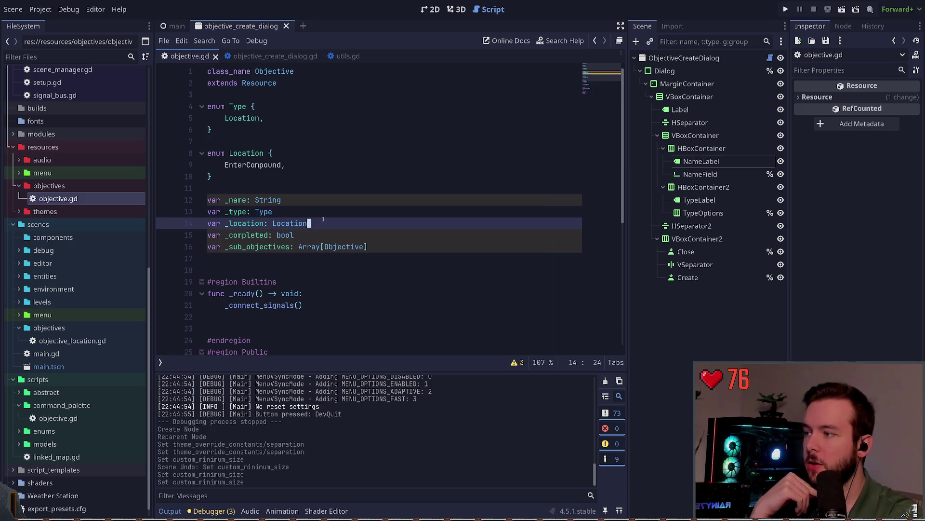
{"action": "left_click", "coordinate": [342, 224]}
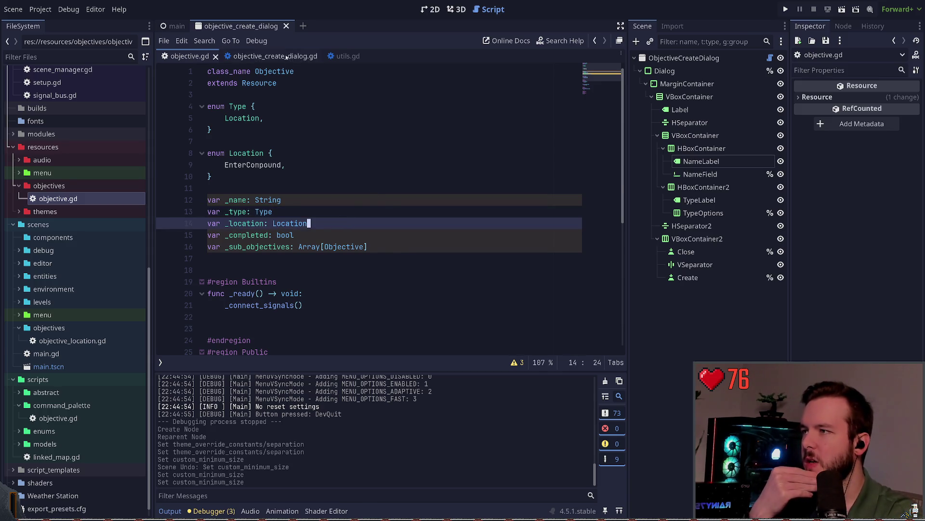
{"action": "left_click", "coordinate": [270, 56]}
{"action": "left_click", "coordinate": [343, 56]}
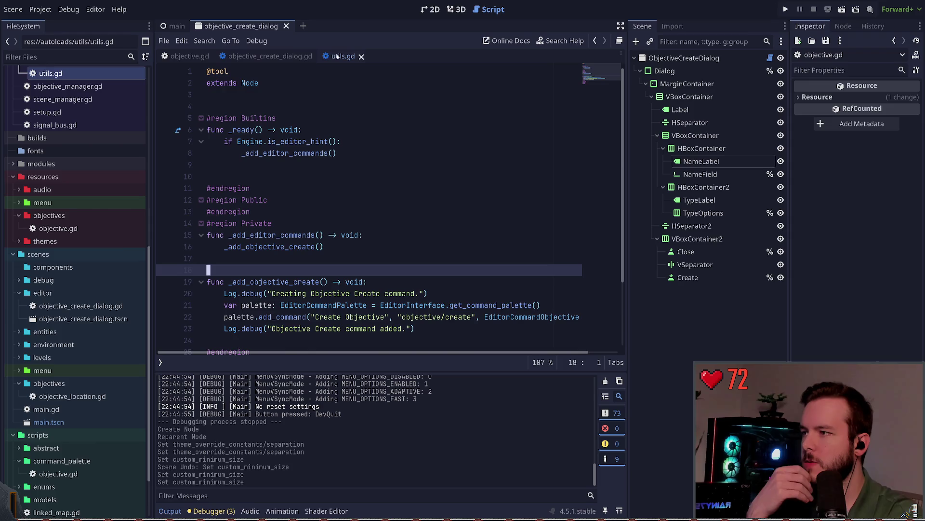
Step: In objective_create_dialog.gd's _ready, start a _show_required_fields() call after _populate_types()
{"action": "left_click", "coordinate": [270, 56]}
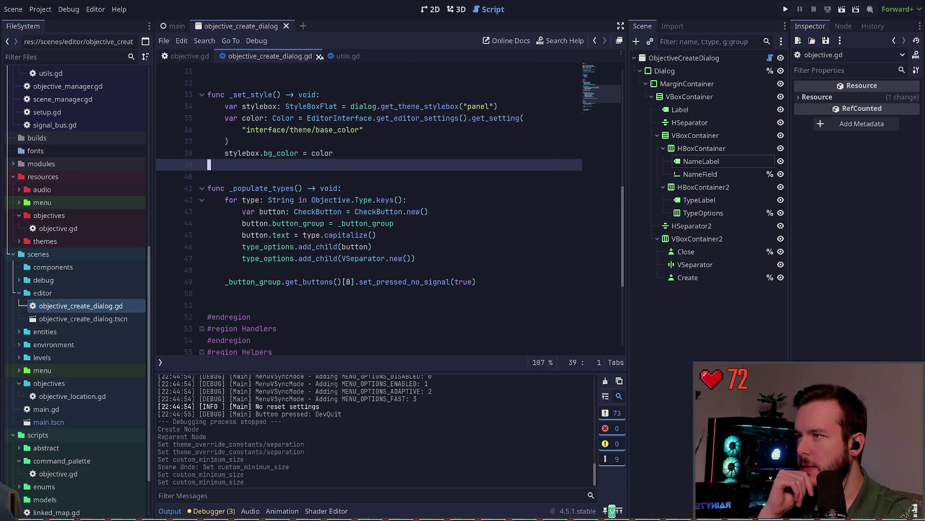
{"action": "scroll", "coordinate": [343, 189], "scroll_direction": "down", "scroll_amount": 4}
{"action": "scroll", "coordinate": [336, 214], "scroll_direction": "up", "scroll_amount": 2}
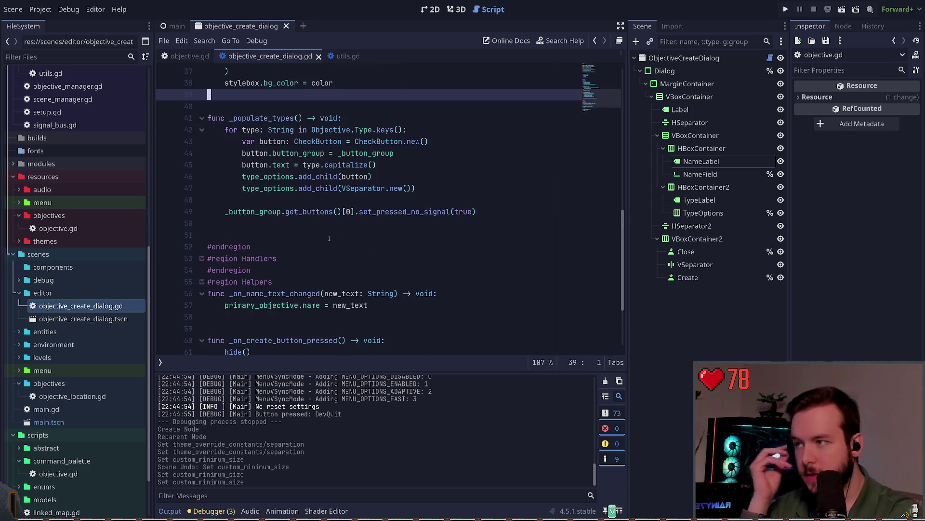
{"action": "scroll", "coordinate": [321, 225], "scroll_direction": "up", "scroll_amount": 7}
{"action": "left_click", "coordinate": [355, 146]}
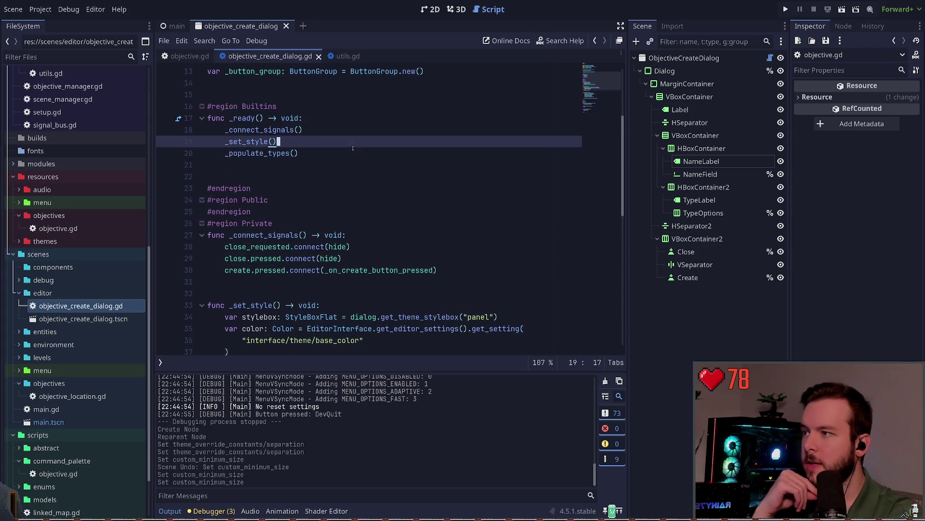
{"action": "key", "text": "Down"}
{"action": "key", "text": "End"}
{"action": "key", "text": "Return"}
{"action": "type", "text": "_show_"}
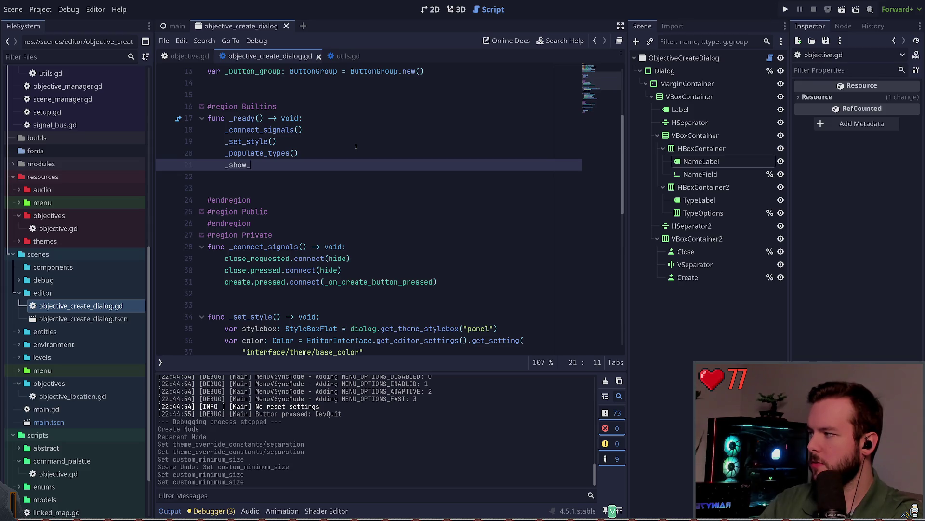
{"action": "type", "text": "required_fields"}
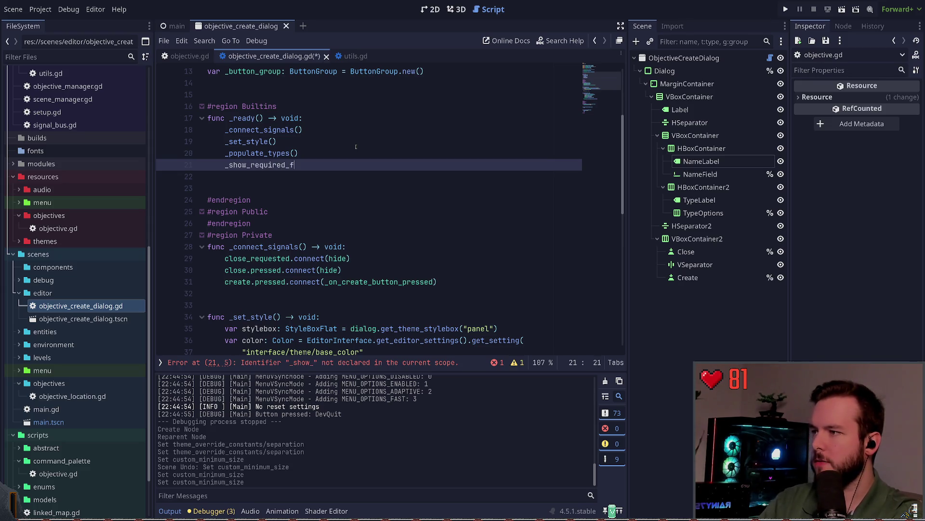
{"action": "type", "text": "("}
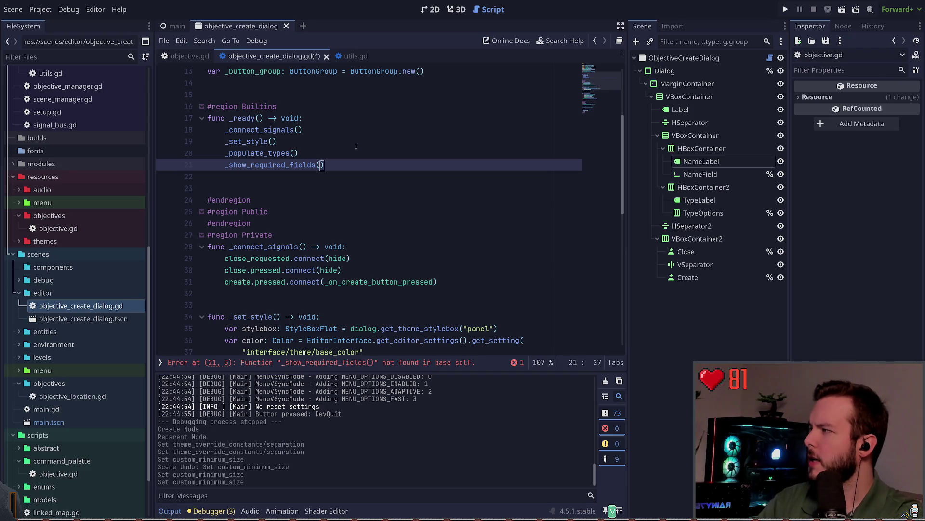
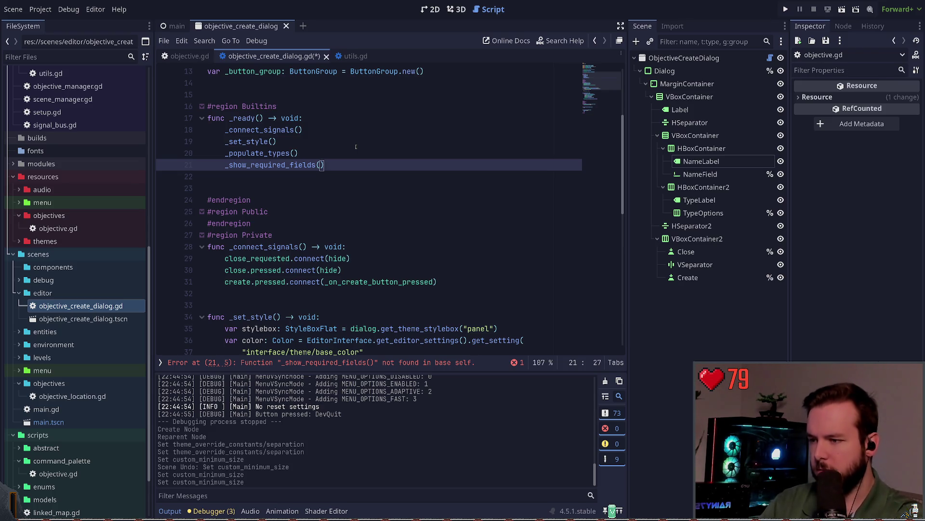
Step: Start a new func line directly below the _populate_types function
{"action": "scroll", "coordinate": [361, 216], "scroll_direction": "down", "scroll_amount": 1}
{"action": "left_click", "coordinate": [370, 247]}
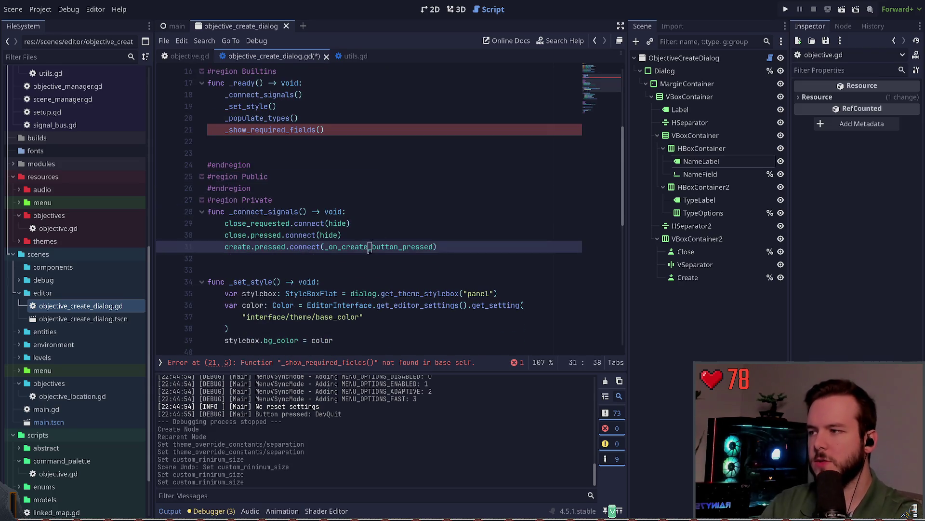
{"action": "scroll", "coordinate": [369, 247], "scroll_direction": "down", "scroll_amount": 2}
{"action": "key", "text": "Down"}
{"action": "key", "text": "Down"}
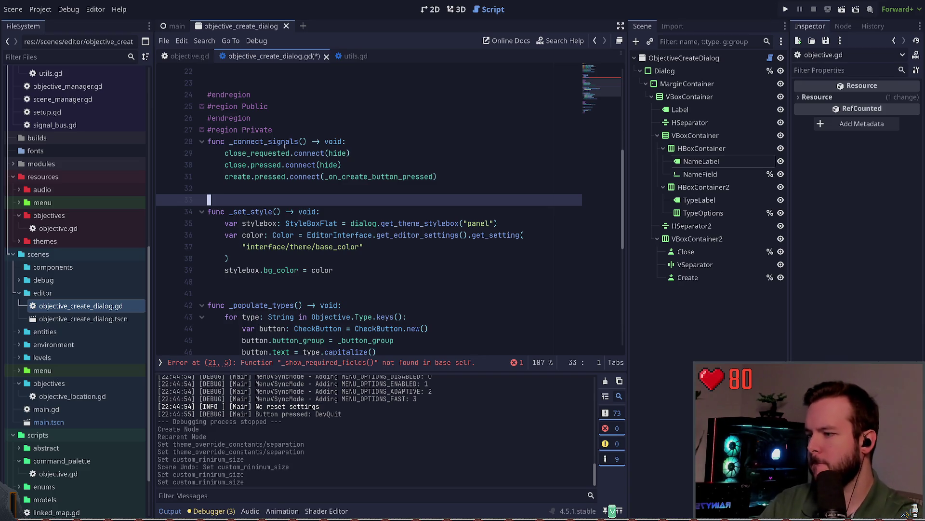
{"action": "scroll", "coordinate": [336, 215], "scroll_direction": "down", "scroll_amount": 3}
{"action": "scroll", "coordinate": [359, 178], "scroll_direction": "up", "scroll_amount": 6}
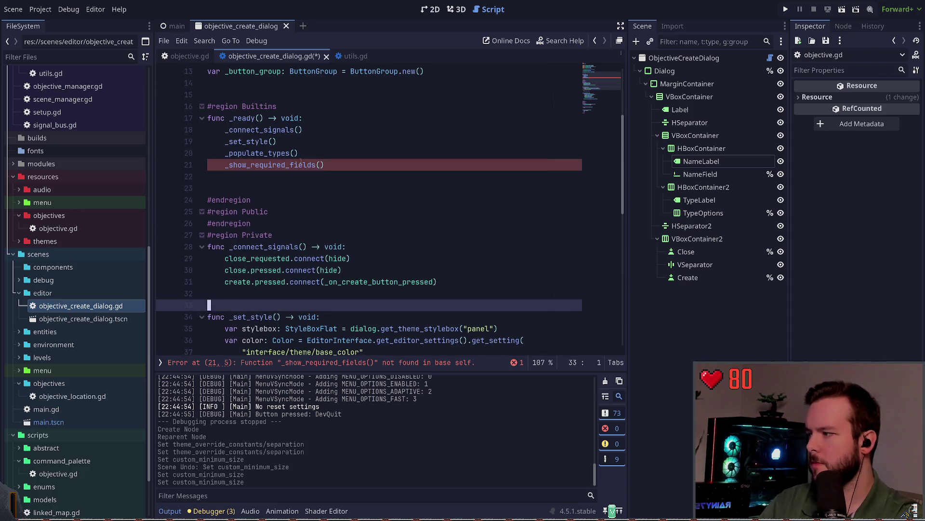
{"action": "left_click", "coordinate": [247, 165]}
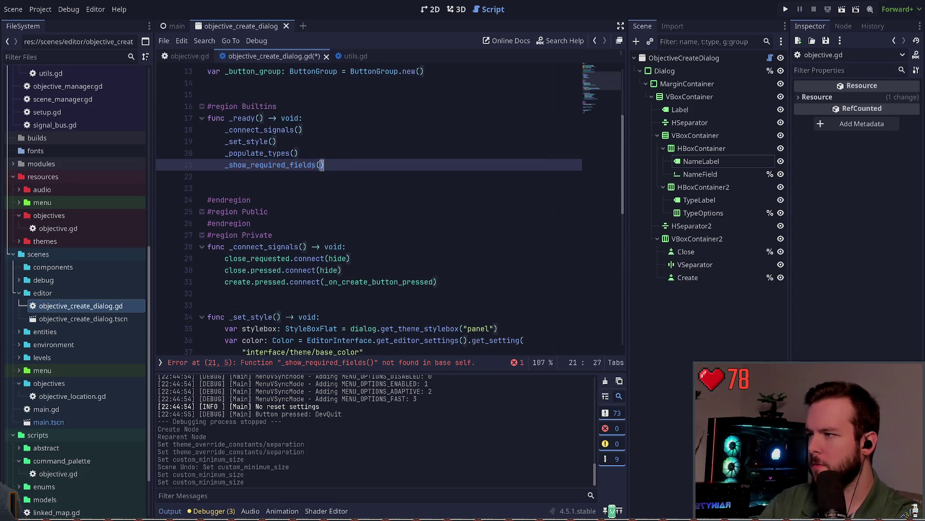
{"action": "scroll", "coordinate": [295, 234], "scroll_direction": "down", "scroll_amount": 3}
{"action": "scroll", "coordinate": [295, 234], "scroll_direction": "up", "scroll_amount": 2}
{"action": "scroll", "coordinate": [295, 234], "scroll_direction": "down", "scroll_amount": 6}
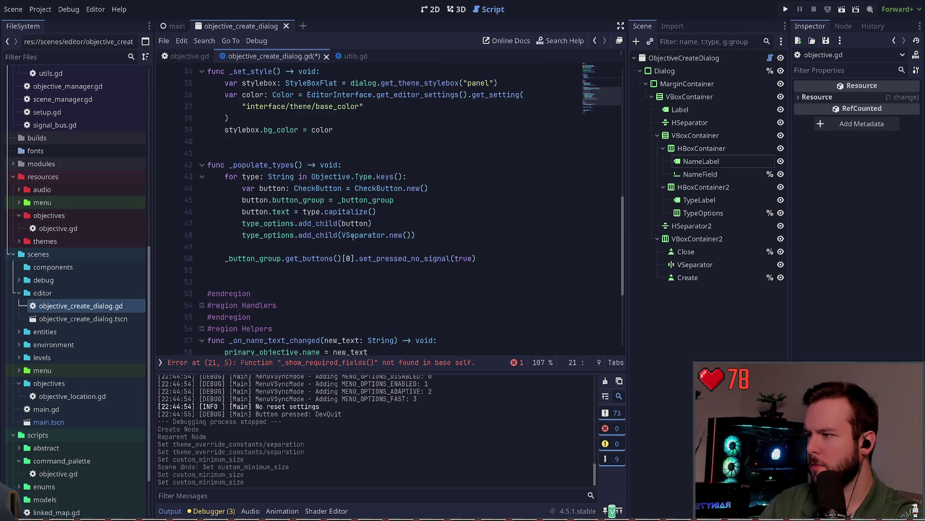
{"action": "left_click", "coordinate": [348, 261]}
{"action": "key", "text": "Down"}
{"action": "key", "text": "Return"}
{"action": "type", "text": "func _"}
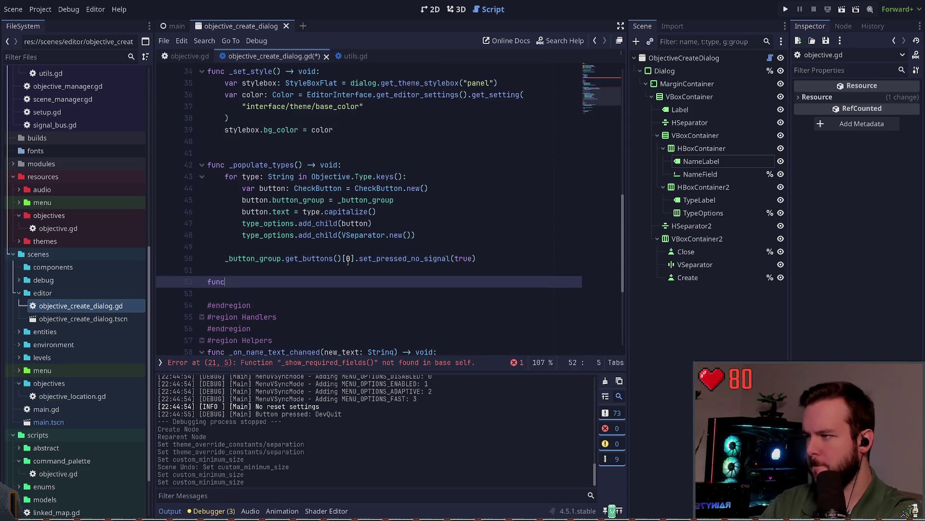
{"action": "key", "text": "BackSpace"}
Step: Complete it as _show_required_fields(), copying the name from the existing call, with a pass body, and save
{"action": "scroll", "coordinate": [231, 166], "scroll_direction": "up", "scroll_amount": 6}
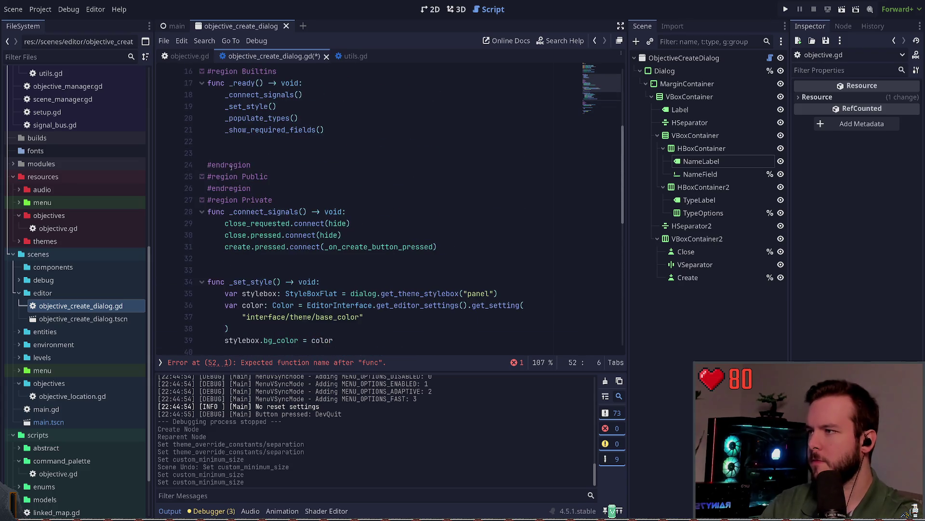
{"action": "left_click_drag", "start_coordinate": [335, 128], "coordinate": [224, 129]}
{"action": "key", "text": "ctrl+c"}
{"action": "scroll", "coordinate": [295, 217], "scroll_direction": "down", "scroll_amount": 5}
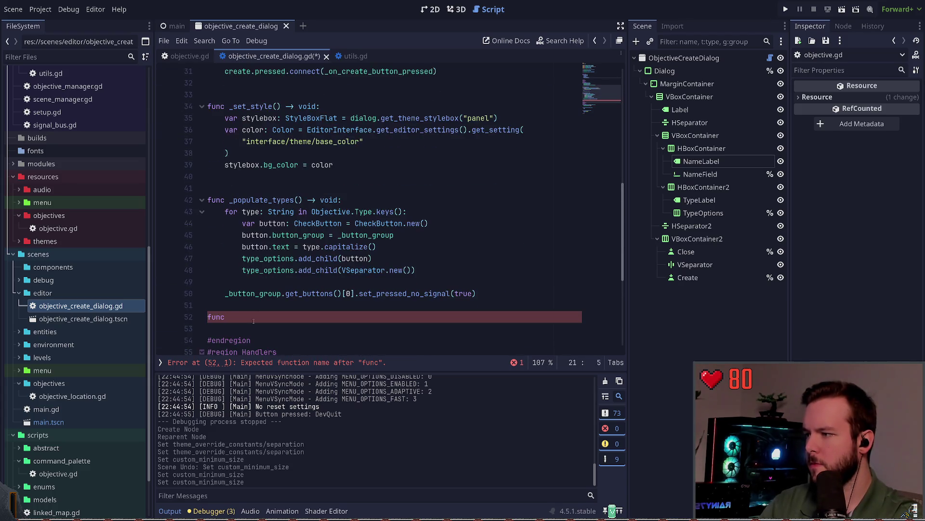
{"action": "left_click", "coordinate": [288, 316]}
{"action": "key", "text": "ctrl+v"}
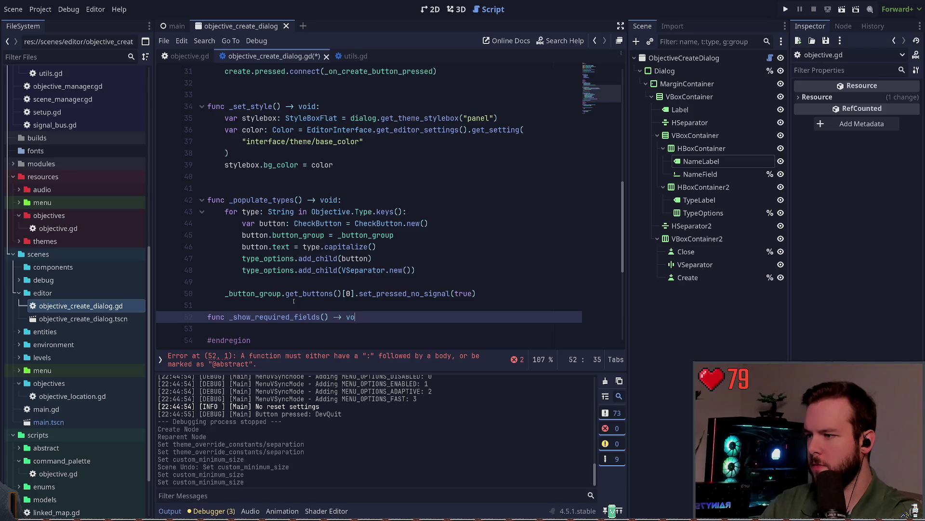
{"action": "type", "text": "id:"}
{"action": "key", "text": "Return"}
{"action": "type", "text": "pass"}
{"action": "key", "text": "ctrl+s"}
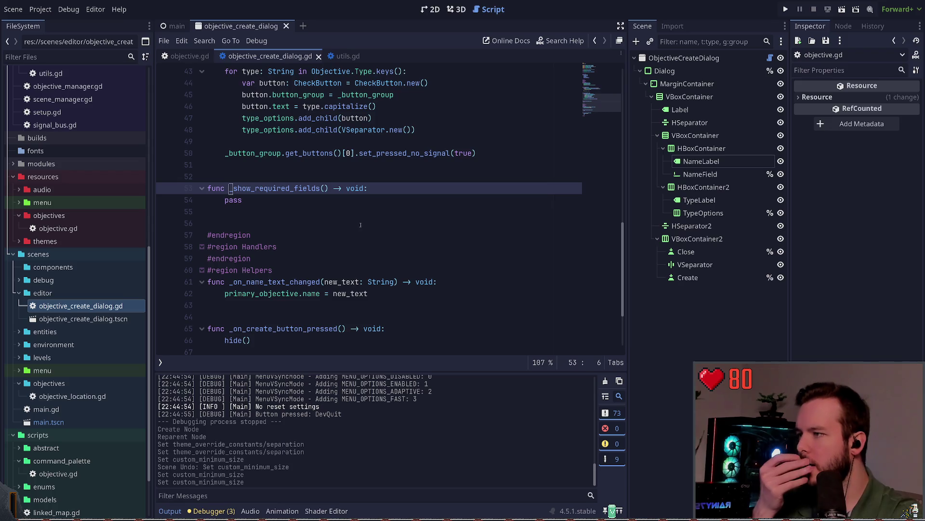
Step: Draft a location-type condition in the body, then revert it to a plain pass and save
{"action": "left_click_drag", "start_coordinate": [251, 200], "coordinate": [168, 191]}
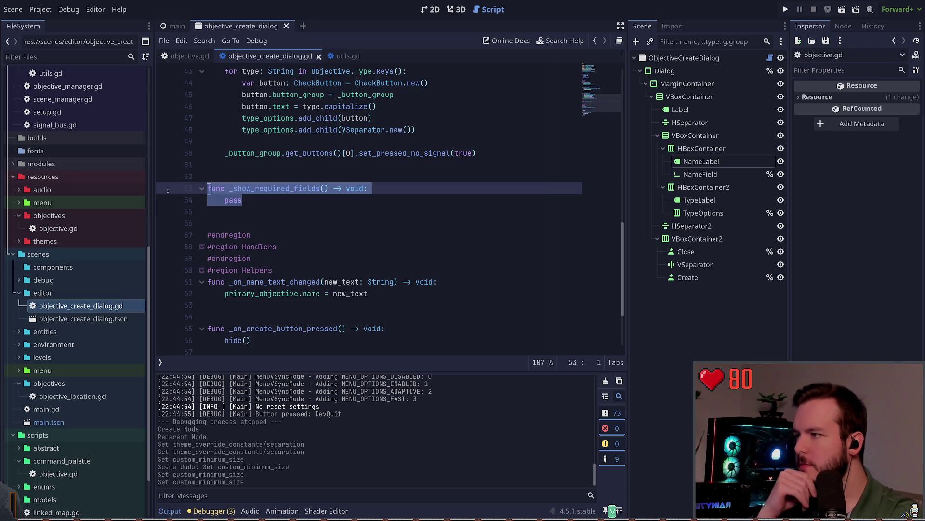
{"action": "left_click", "coordinate": [289, 199]}
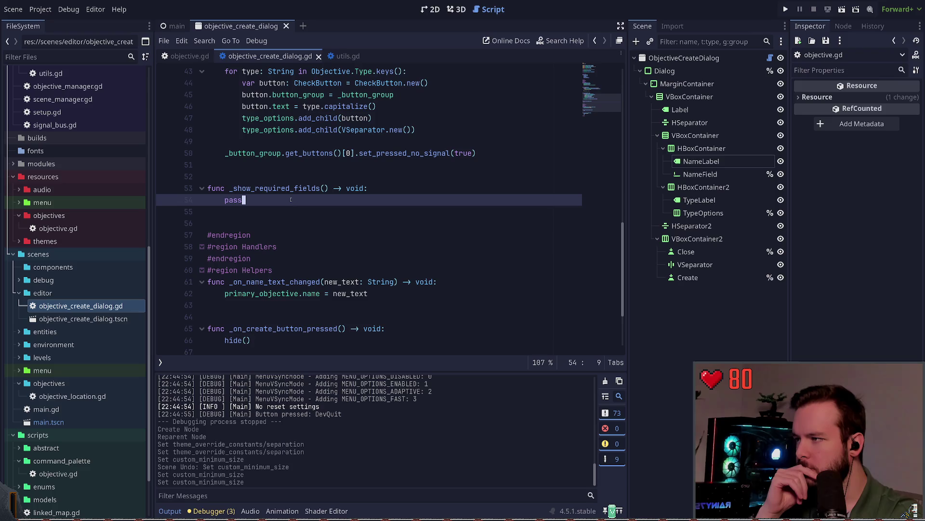
{"action": "key", "text": "BackSpace"}
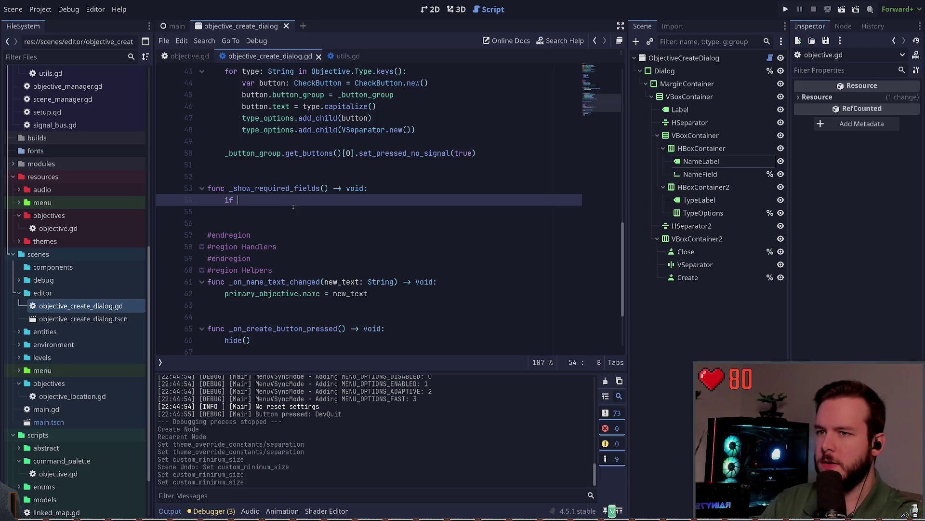
{"action": "type", "text": "location"}
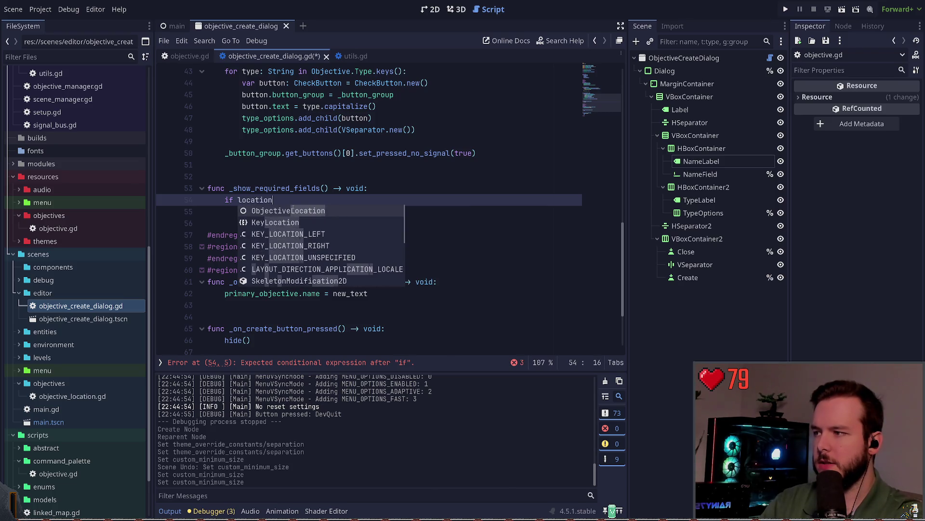
{"action": "key", "text": "ctrl+BackSpace"}
{"action": "type", "text": "type"}
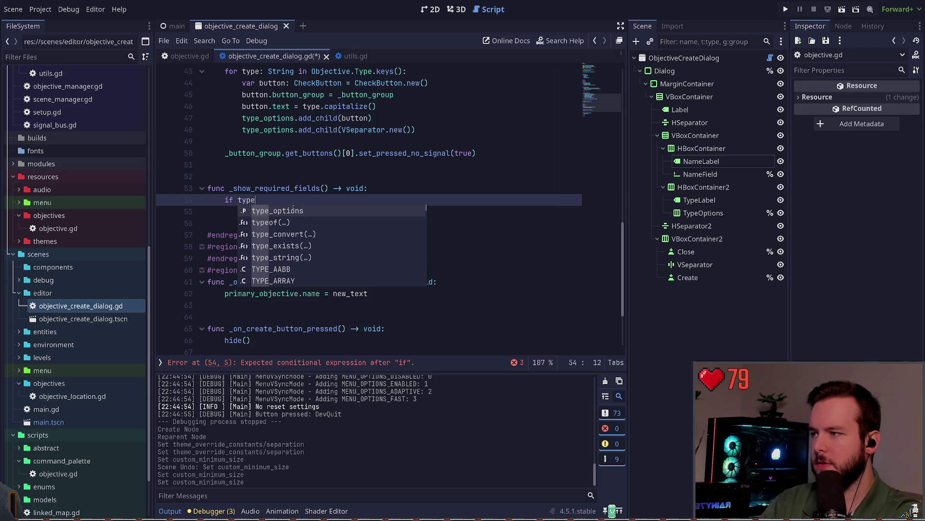
{"action": "key", "text": "ctrl+BackSpace"}
{"action": "key", "text": "ctrl+shift+k"}
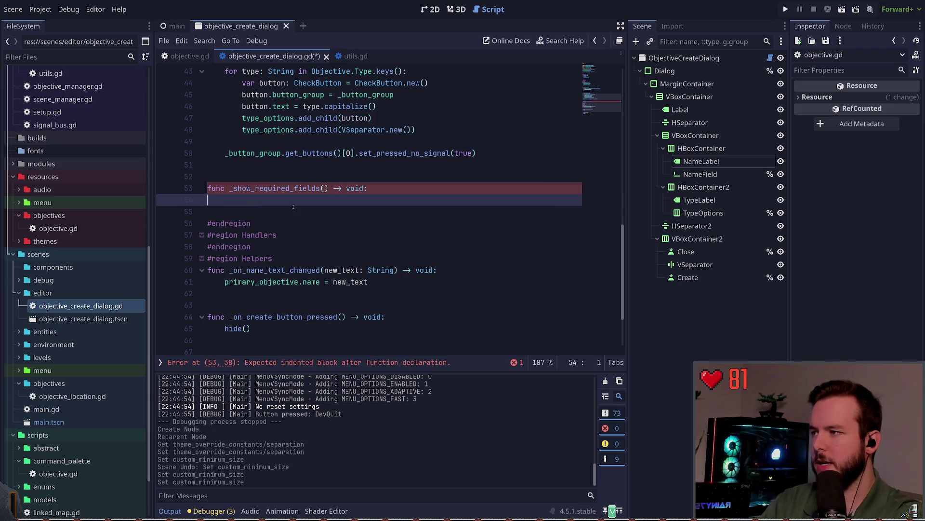
{"action": "key", "text": "Tab"}
{"action": "type", "text": "pass"}
{"action": "key", "text": "ctrl+s"}
Step: Open a new line after the create button connection in _connect_signals
{"action": "scroll", "coordinate": [300, 215], "scroll_direction": "up", "scroll_amount": 5}
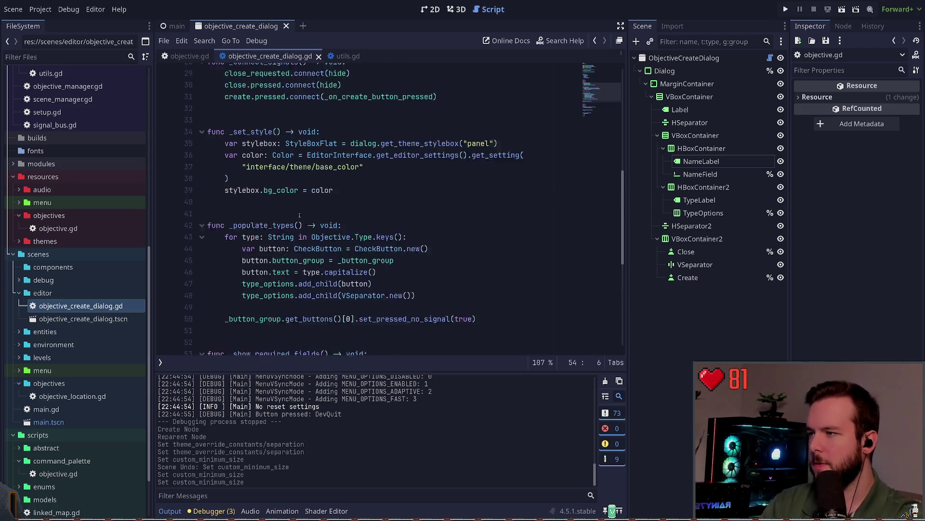
{"action": "scroll", "coordinate": [299, 215], "scroll_direction": "up", "scroll_amount": 5}
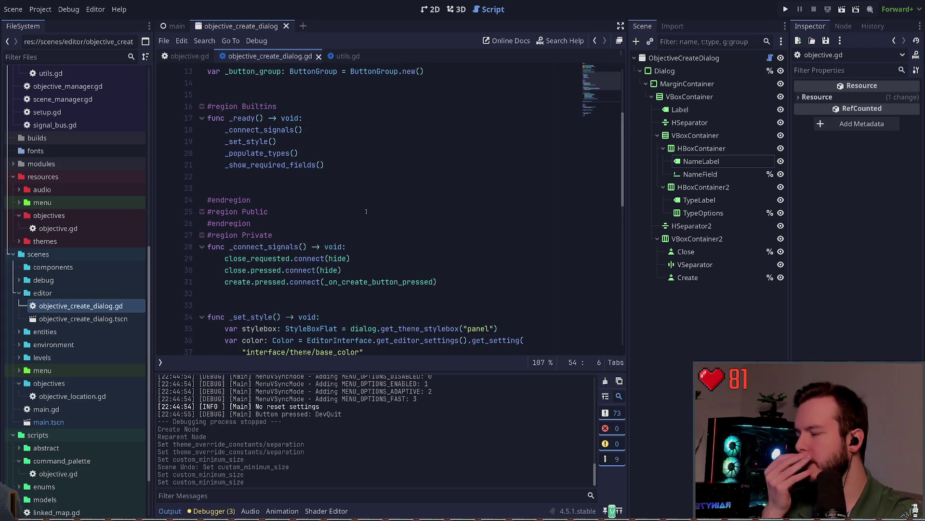
{"action": "scroll", "coordinate": [369, 207], "scroll_direction": "down", "scroll_amount": 9}
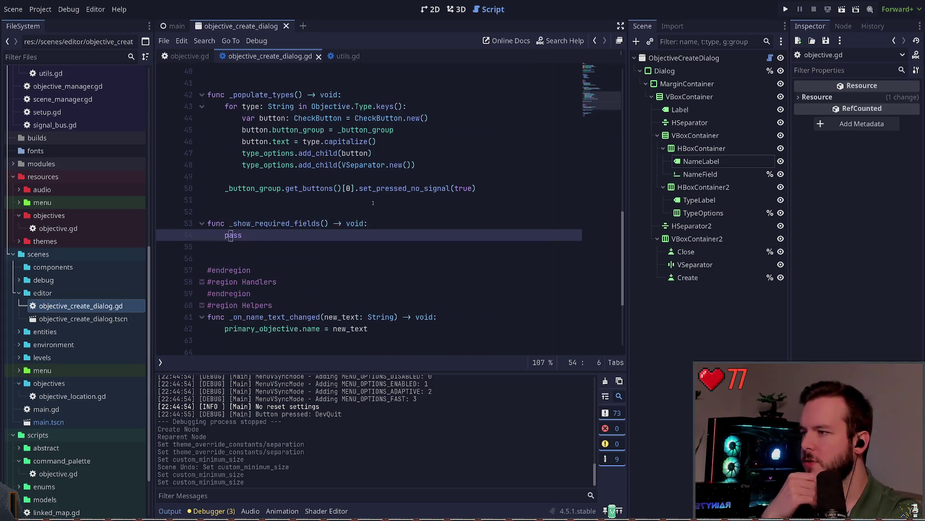
{"action": "left_click", "coordinate": [364, 182]}
{"action": "key", "text": "Up"}
{"action": "key", "text": "Up"}
{"action": "key", "text": "Up"}
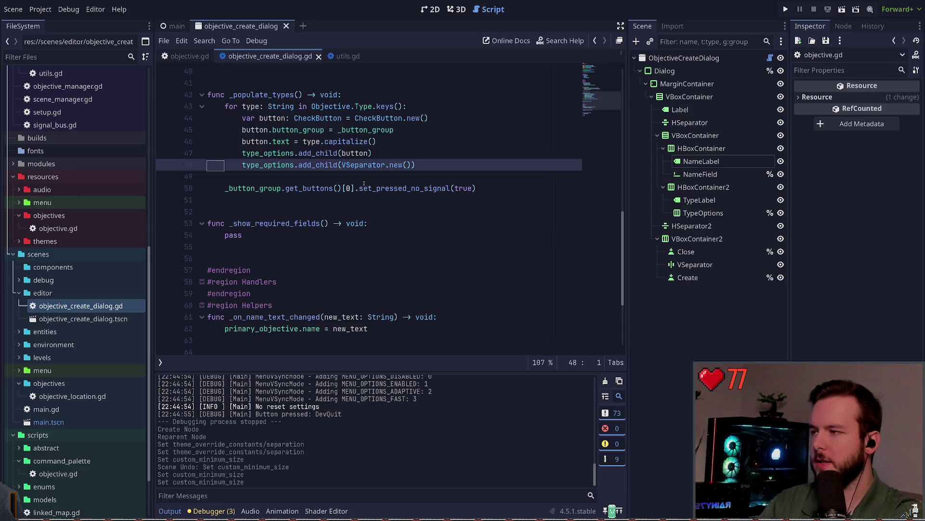
{"action": "key", "text": "End"}
{"action": "key", "text": "Return"}
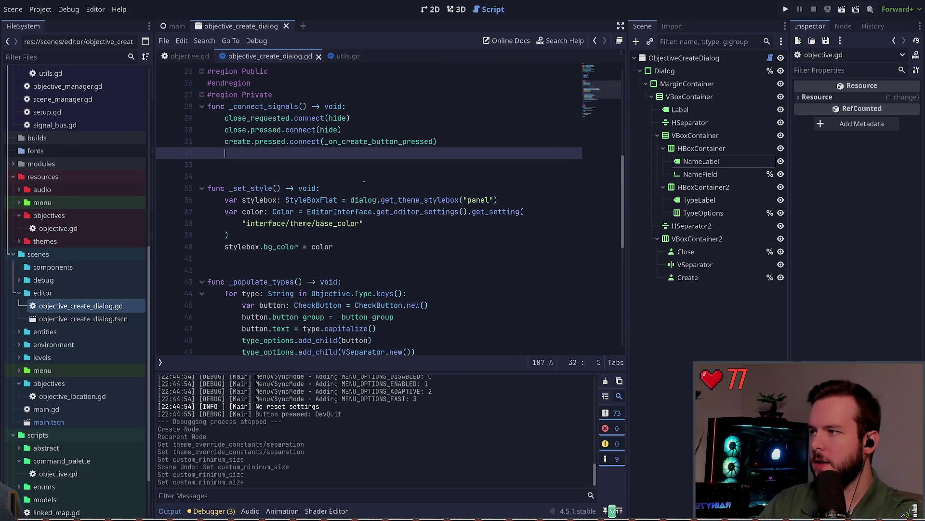
Step: Write _button_group.pressed.connect(_on_type_button_pressed) with autocomplete for each part
{"action": "type", "text": "butt"}
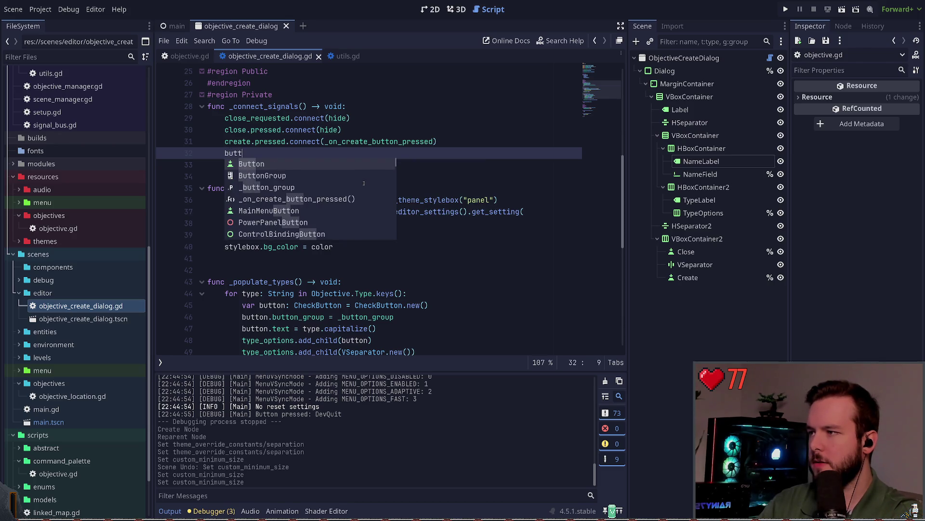
{"action": "key", "text": "Down"}
{"action": "key", "text": "Down"}
{"action": "key", "text": "Return"}
{"action": "type", "text": ".pre"}
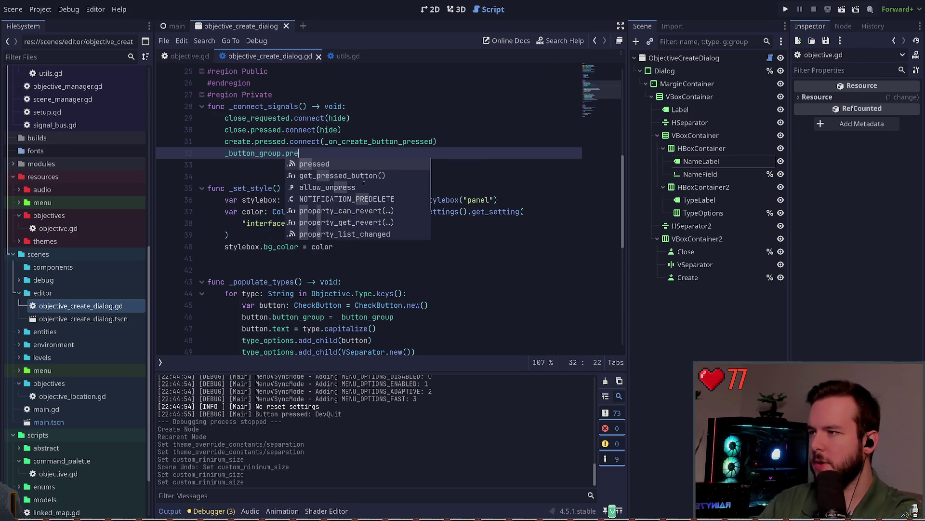
{"action": "key", "text": "Return"}
{"action": "type", "text": ".co"}
{"action": "key", "text": "Return"}
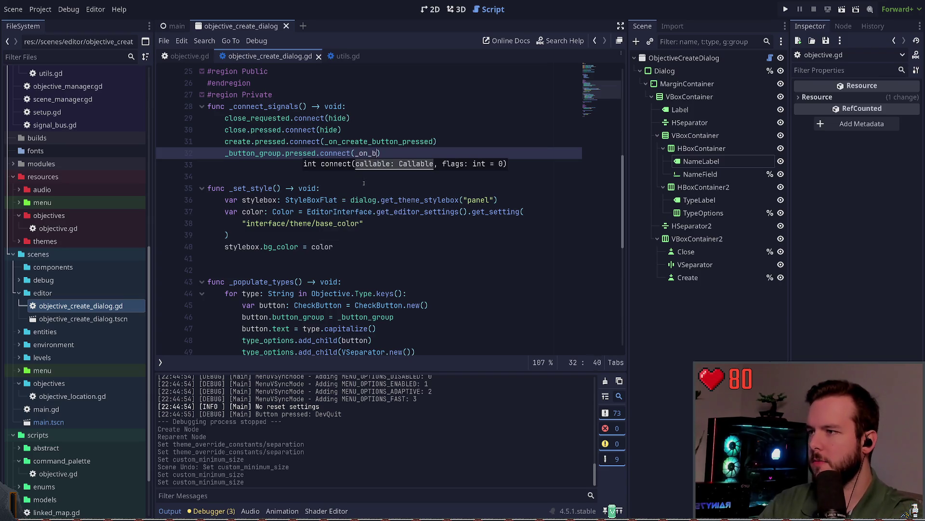
{"action": "type", "text": "utton_"}
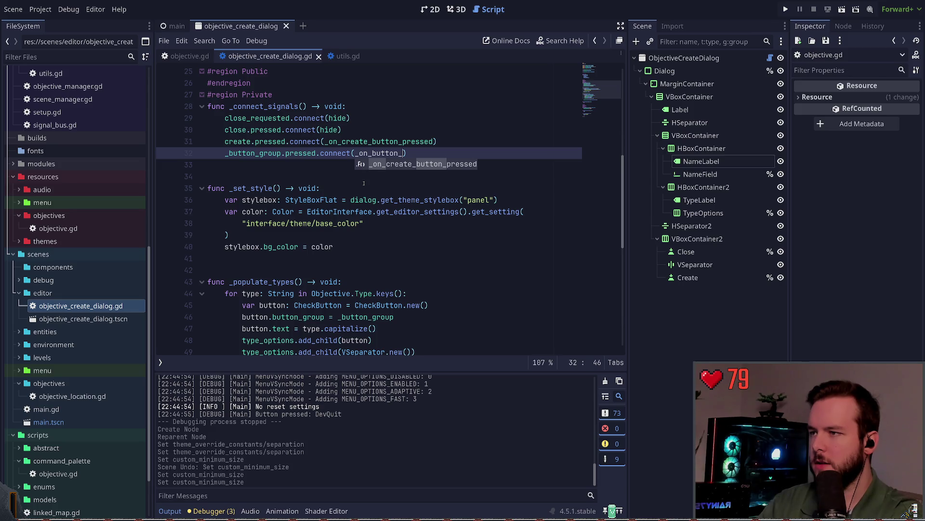
{"action": "key", "text": "BackSpace"}
{"action": "key", "text": "BackSpace"}
{"action": "key", "text": "BackSpace"}
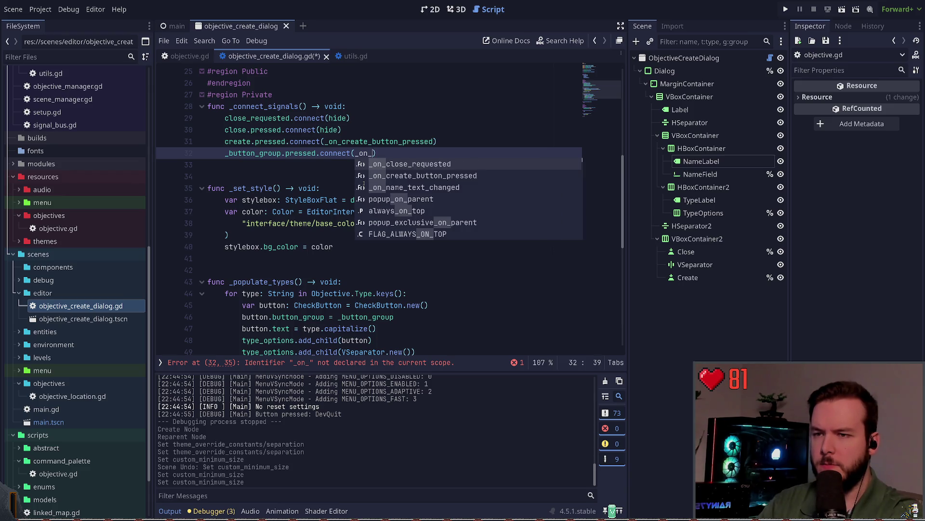
{"action": "type", "text": "type_button_pressed"}
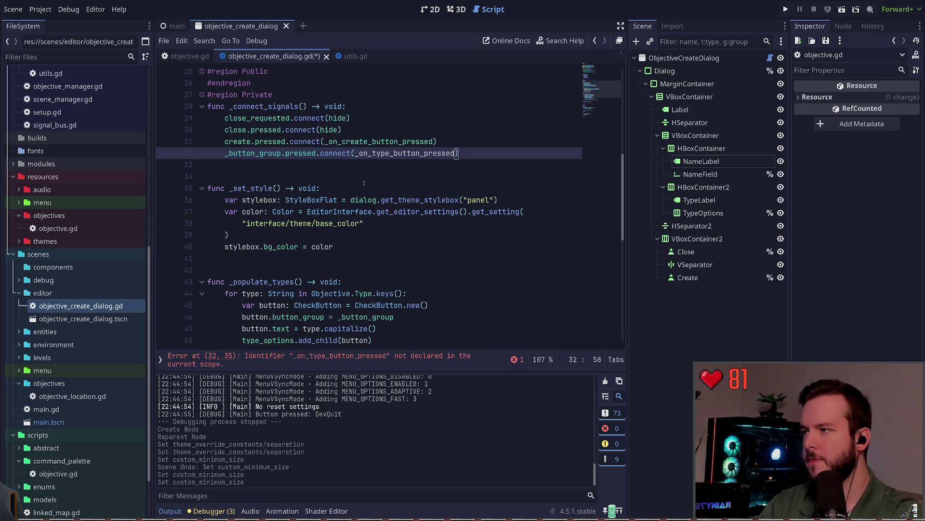
{"action": "scroll", "coordinate": [234, 170], "scroll_direction": "up", "scroll_amount": 7}
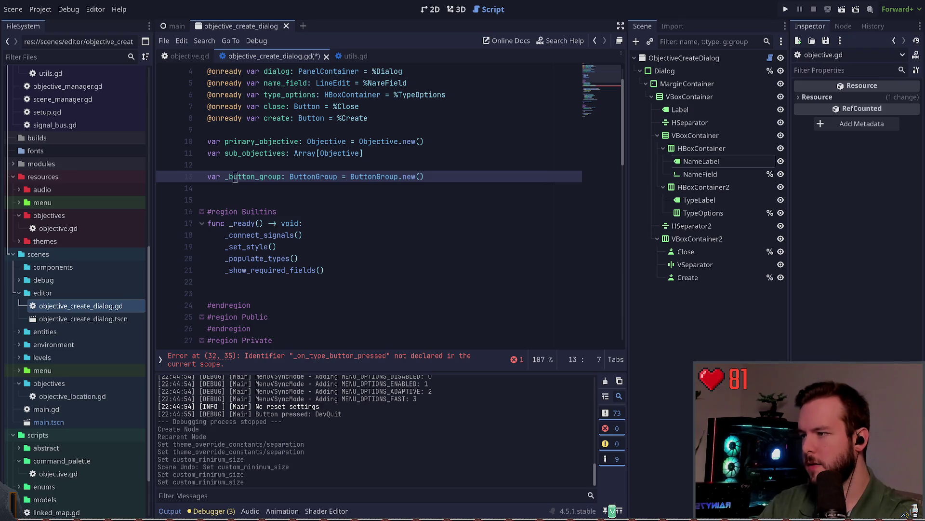
Step: Rename the declaration to _type_button_group, paste that name over the references on lines 46 and 51, and save
{"action": "type", "text": "type"}
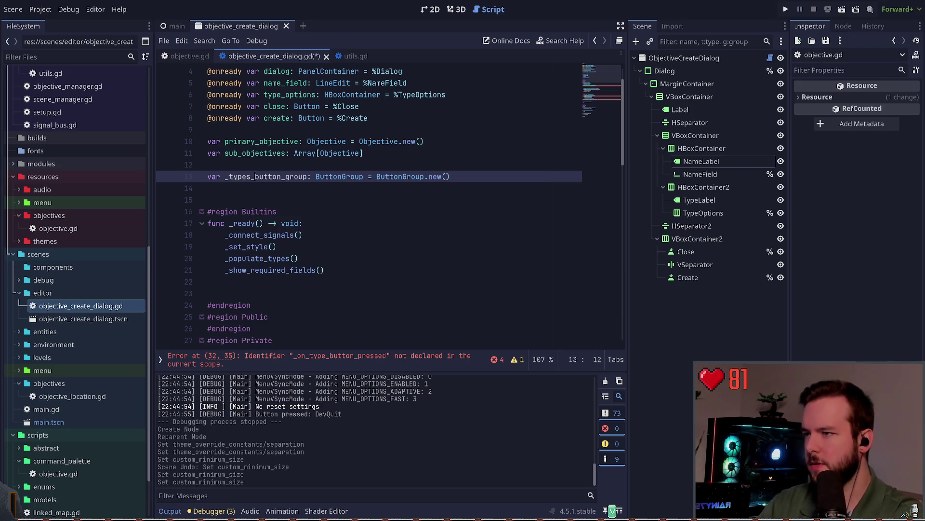
{"action": "type", "text": "_"}
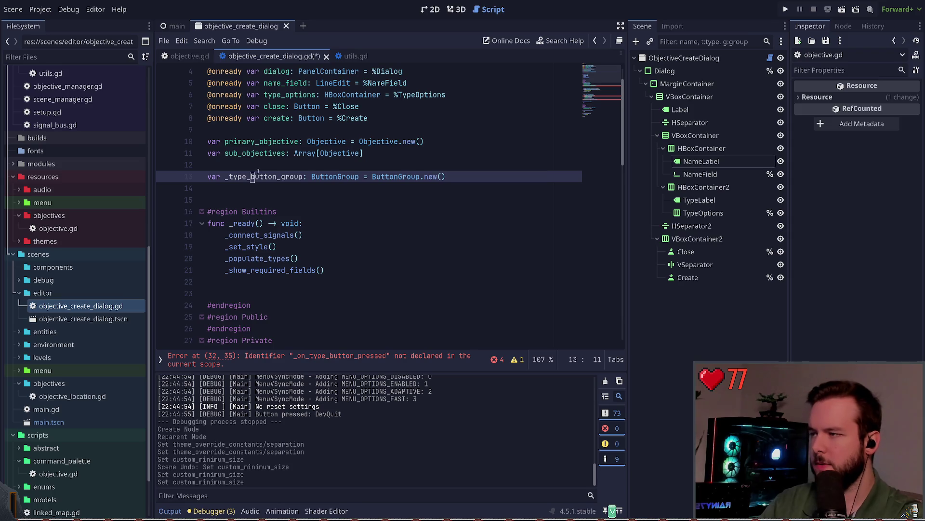
{"action": "key", "text": "ctrl+d"}
{"action": "scroll", "coordinate": [274, 256], "scroll_direction": "down", "scroll_amount": 9}
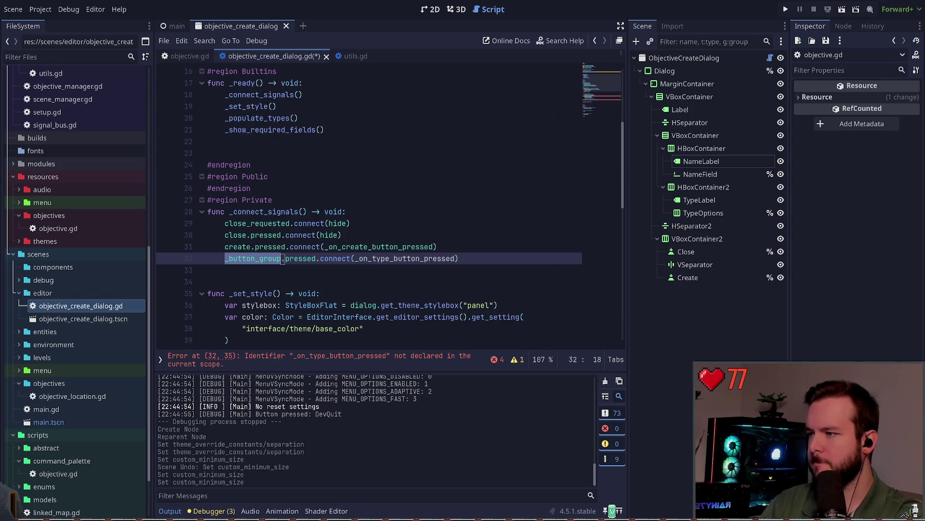
{"action": "left_click", "coordinate": [274, 246]}
{"action": "double_click", "coordinate": [368, 247]}
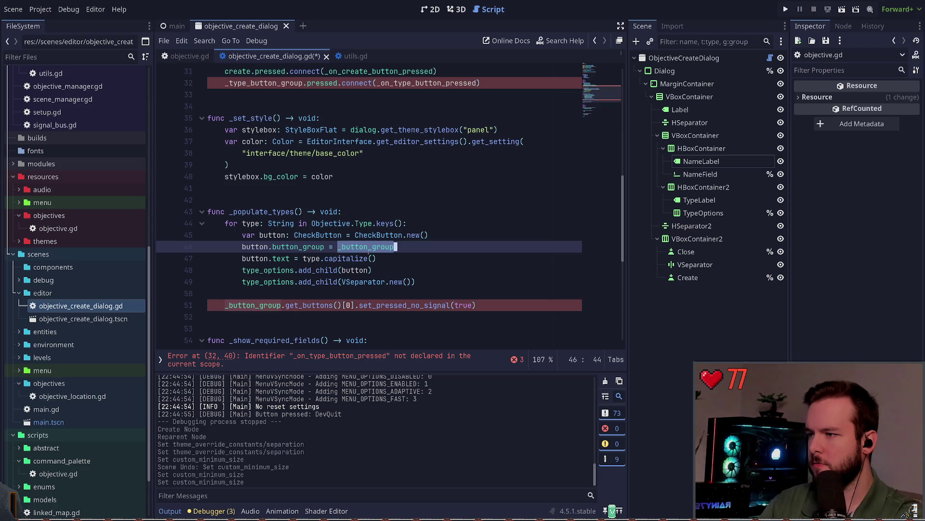
{"action": "type", "text": "_type_button_group"}
{"action": "double_click", "coordinate": [260, 305]}
{"action": "type", "text": "_type_button_group"}
{"action": "key", "text": "Up"}
{"action": "key", "text": "ctrl+s"}
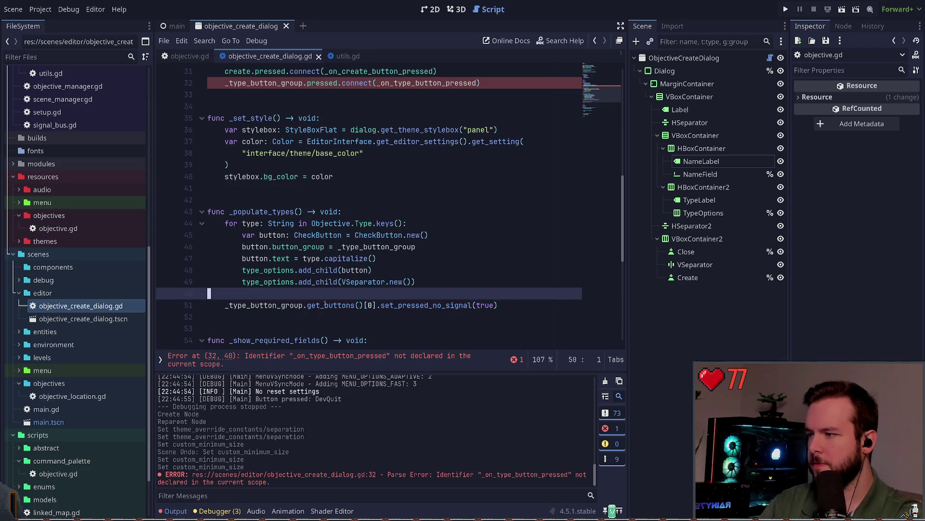
Step: Inspect the connection line still flagged for the undeclared _on_type_button_pressed
{"action": "scroll", "coordinate": [317, 295], "scroll_direction": "down", "scroll_amount": 1}
{"action": "left_click", "coordinate": [362, 178]}
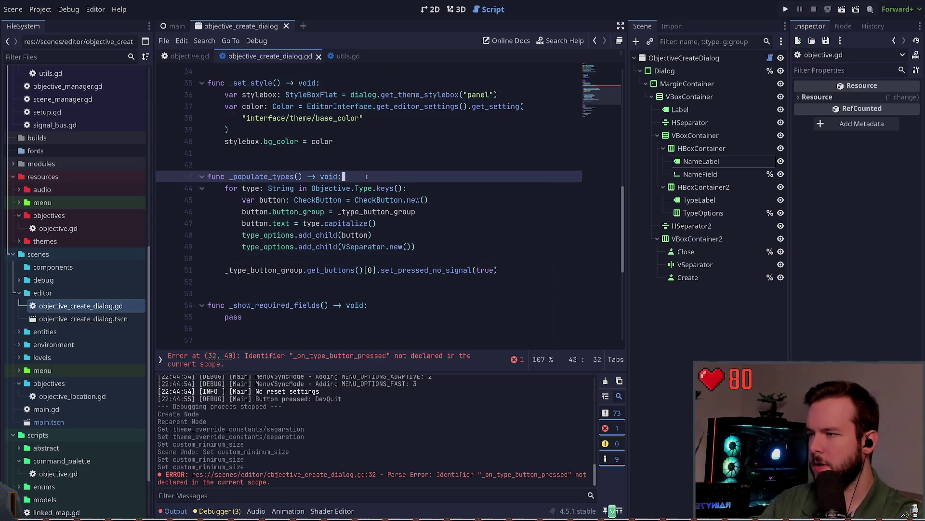
{"action": "scroll", "coordinate": [378, 191], "scroll_direction": "up", "scroll_amount": 4}
{"action": "left_click", "coordinate": [376, 199]}
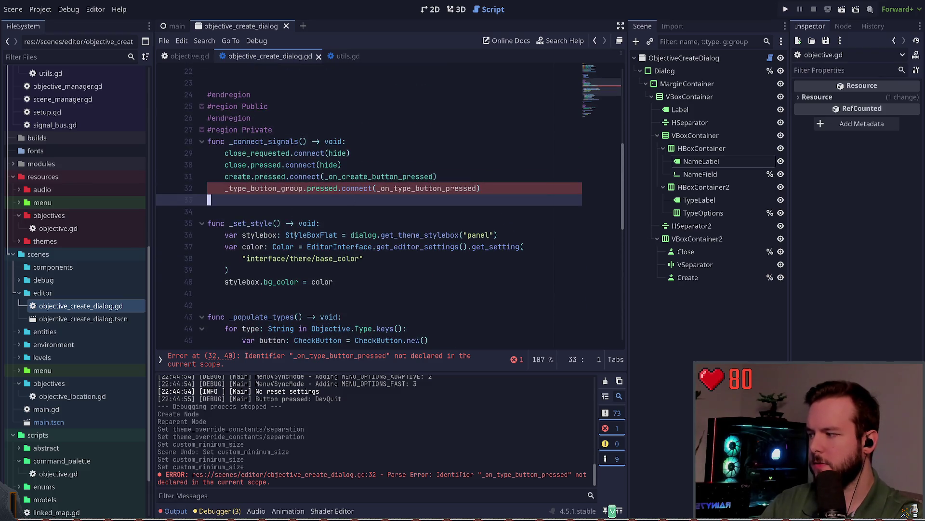
{"action": "left_click", "coordinate": [269, 188]}
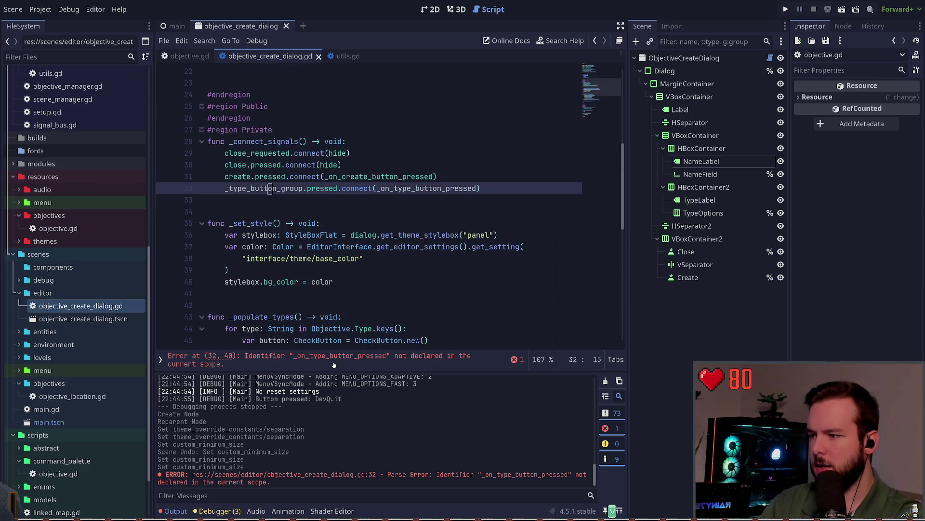
{"action": "left_click", "coordinate": [448, 189]}
{"action": "scroll", "coordinate": [274, 188], "scroll_direction": "down", "scroll_amount": 10}
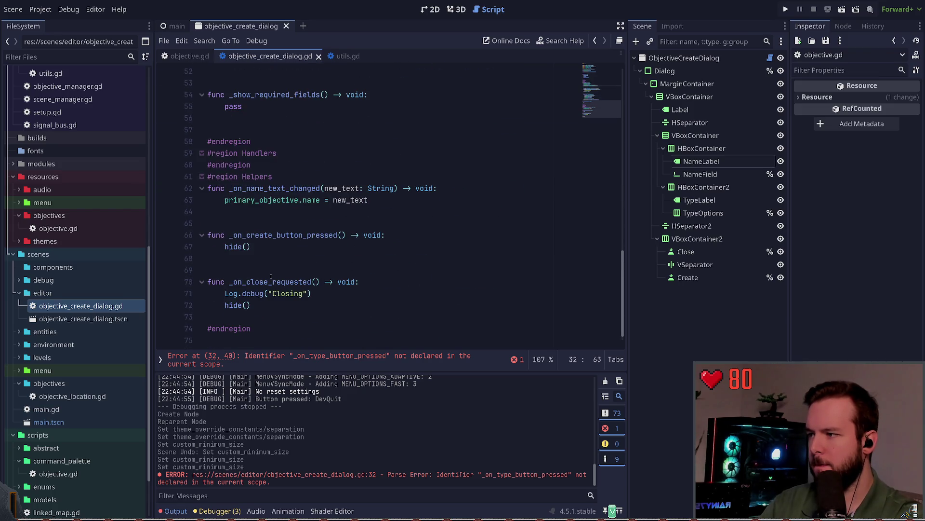
Step: Add a func _on_type_button_pressed() header after the existing handlers
{"action": "scroll", "coordinate": [278, 270], "scroll_direction": "down", "scroll_amount": 1}
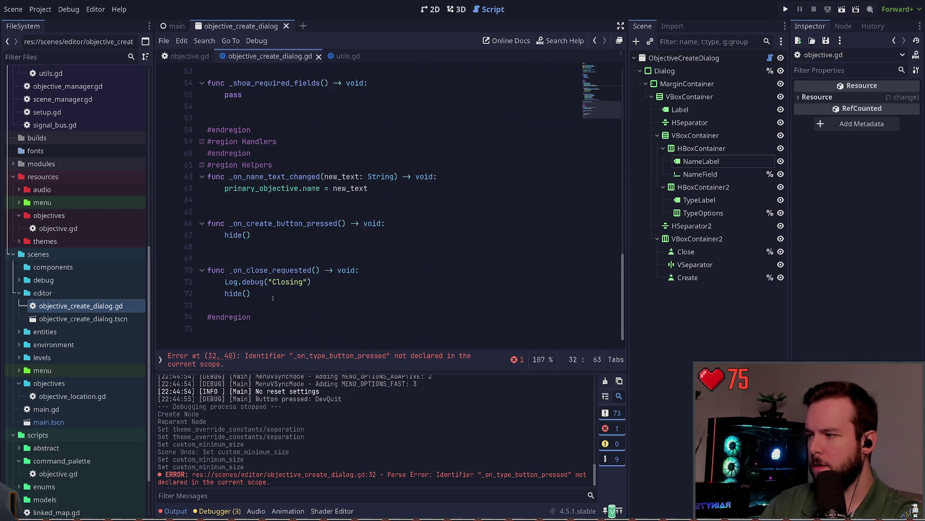
{"action": "left_click", "coordinate": [273, 295]}
{"action": "key", "text": "Down"}
{"action": "key", "text": "Return"}
{"action": "key", "text": "Return"}
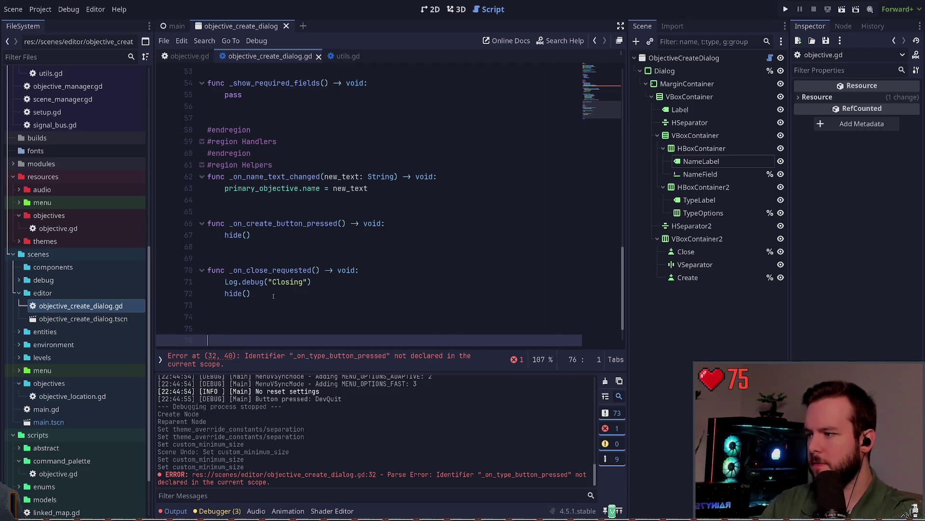
{"action": "key", "text": "Up"}
{"action": "scroll", "coordinate": [273, 296], "scroll_direction": "down", "scroll_amount": 1}
{"action": "type", "text": "func _on_type_button_pressed("}
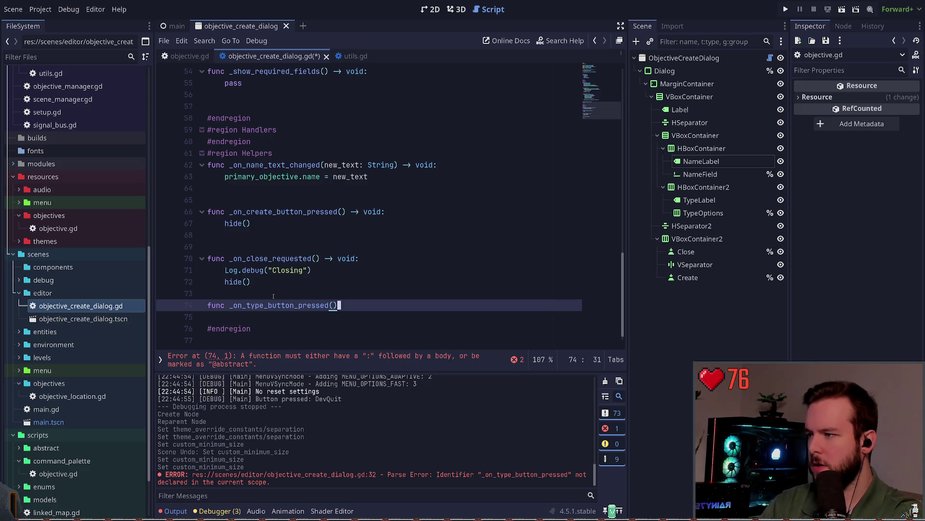
Step: Move _on_name_text_changed below the close handler and delete its Closing debug log line
{"action": "key", "text": "Down"}
{"action": "key", "text": "Up"}
{"action": "key", "text": "Up"}
{"action": "key", "text": "Up"}
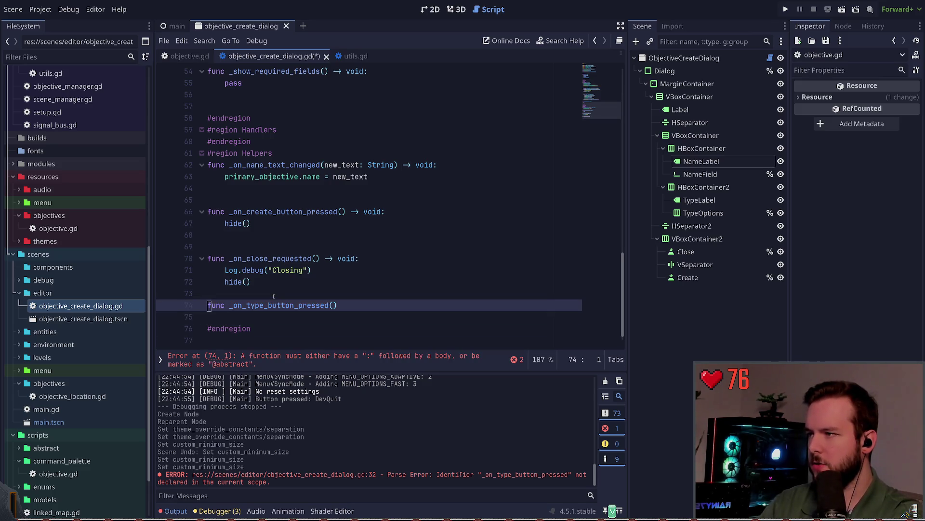
{"action": "key", "text": "shift+Up"}
{"action": "key", "text": "ctrl+shift+k"}
{"action": "key", "text": "ctrl+shift+k"}
{"action": "key", "text": "Down"}
{"action": "key", "text": "Down"}
{"action": "key", "text": "Down"}
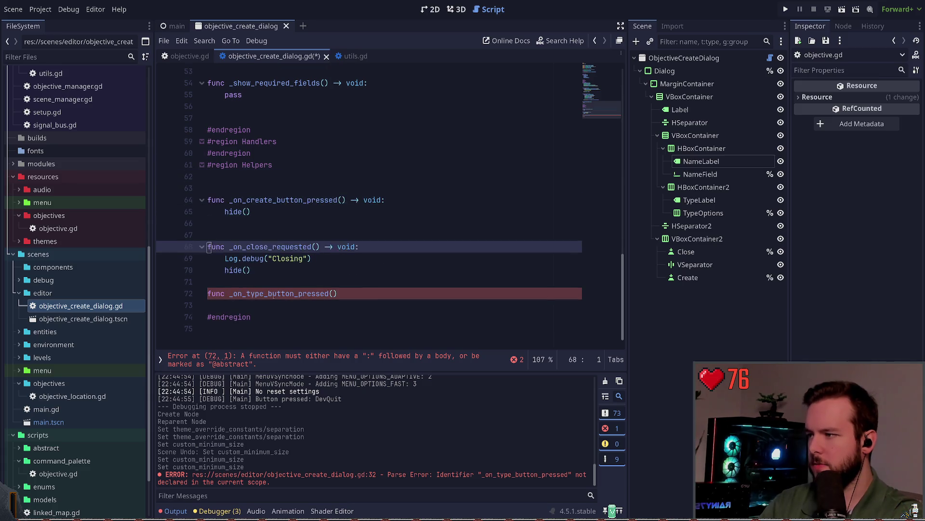
{"action": "type", "text": "func _on_name_text_changed(new_text: String) -> void: \tprimary_objective.name = new_text"}
{"action": "key", "text": "Up"}
{"action": "key", "text": "Up"}
{"action": "key", "text": "Up"}
{"action": "key", "text": "Up"}
{"action": "key", "text": "Up"}
{"action": "key", "text": "Up"}
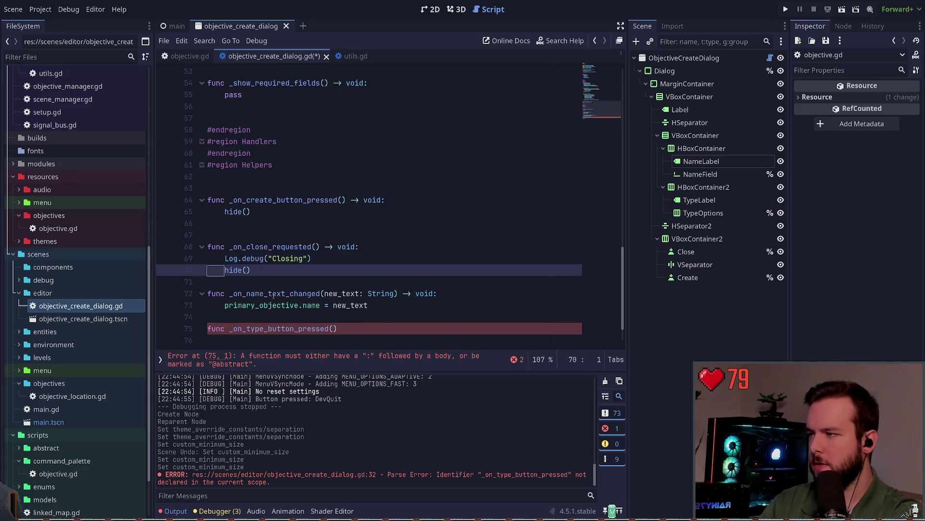
{"action": "key", "text": "ctrl+shift+k"}
{"action": "key", "text": "ctrl+shift+k"}
{"action": "key", "text": "Down"}
{"action": "key", "text": "Down"}
{"action": "key", "text": "Down"}
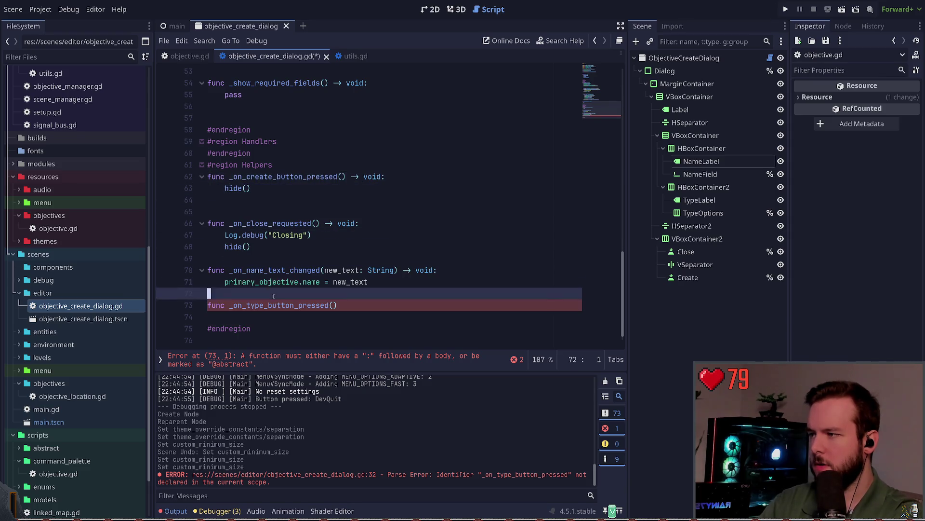
{"action": "key", "text": "Up"}
{"action": "key", "text": "Up"}
{"action": "key", "text": "Up"}
{"action": "key", "text": "ctrl+shift+k"}
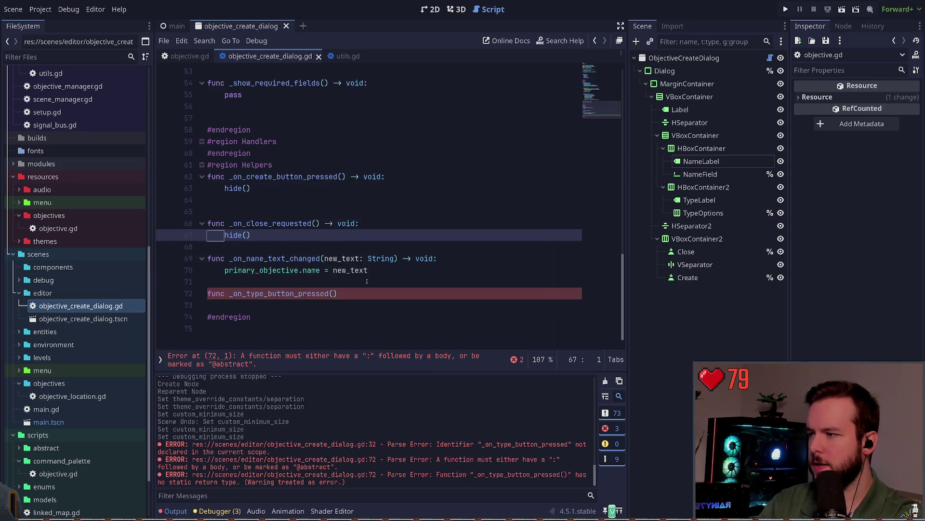
Step: Finish the new header with -> void: and an empty indented body, then save
{"action": "key", "text": "Down"}
{"action": "key", "text": "Down"}
{"action": "key", "text": "Down"}
{"action": "key", "text": "End"}
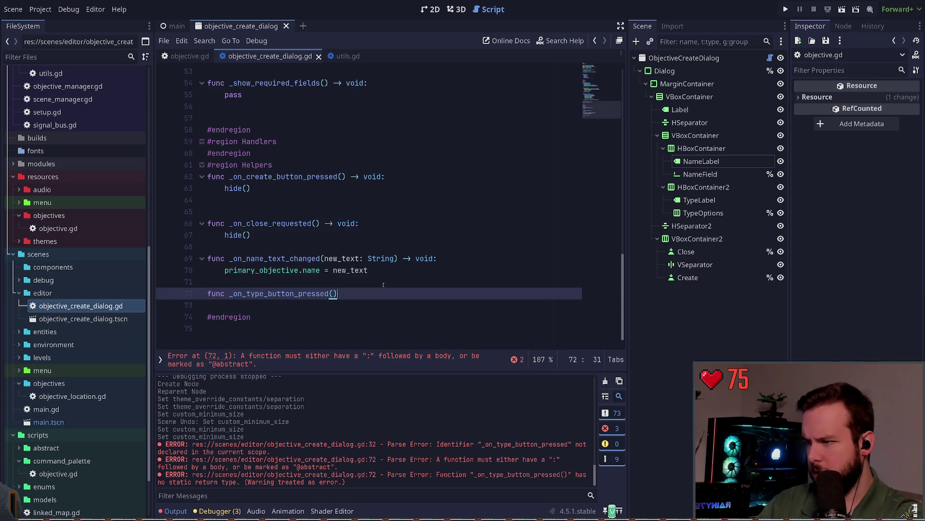
{"action": "type", "text": "-> void:"}
{"action": "key", "text": "Return"}
{"action": "type", "text": "pass"}
{"action": "key", "text": "Up"}
{"action": "key", "text": "Home"}
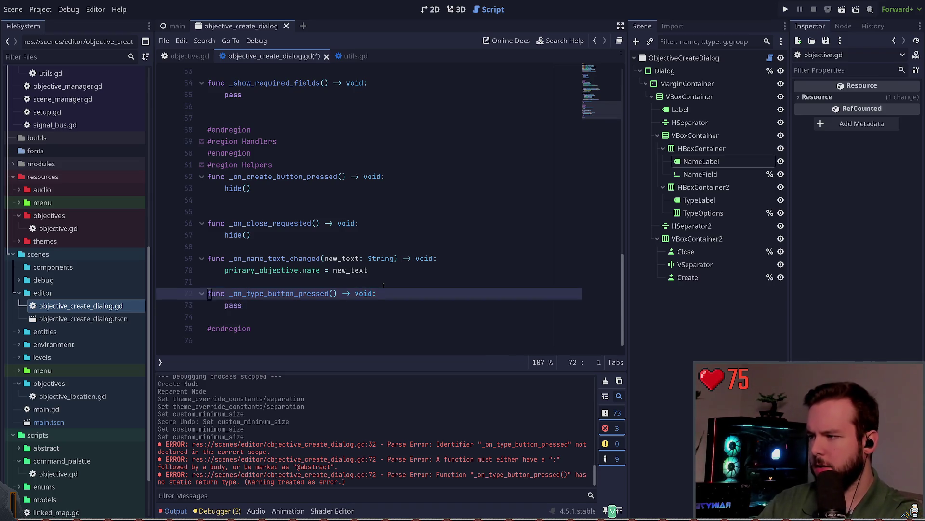
{"action": "key", "text": "Down"}
{"action": "key", "text": "ctrl+shift+k"}
{"action": "key", "text": "Up"}
{"action": "key", "text": "End"}
{"action": "key", "text": "Return"}
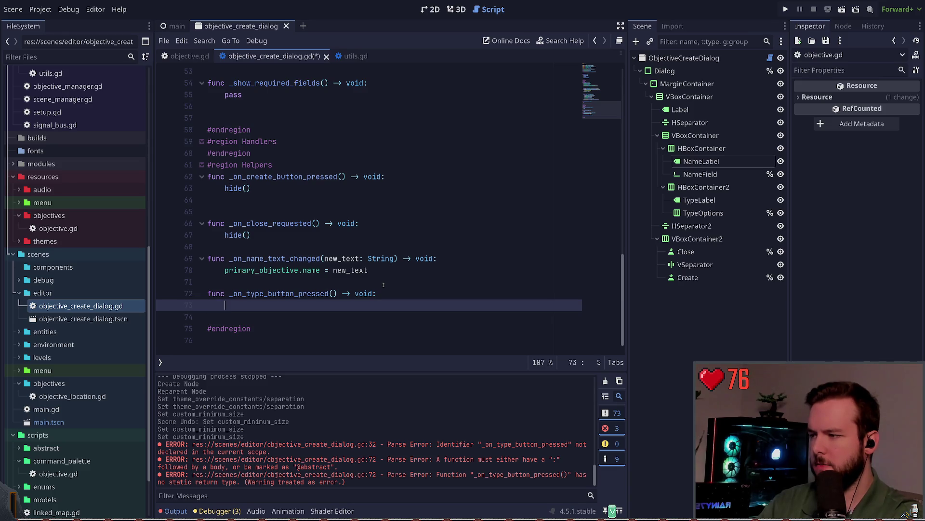
{"action": "key", "text": "ctrl+s"}
Step: Try a _type_button_group.get_ line after the default selection line, then discard it
{"action": "scroll", "coordinate": [338, 270], "scroll_direction": "up", "scroll_amount": 8}
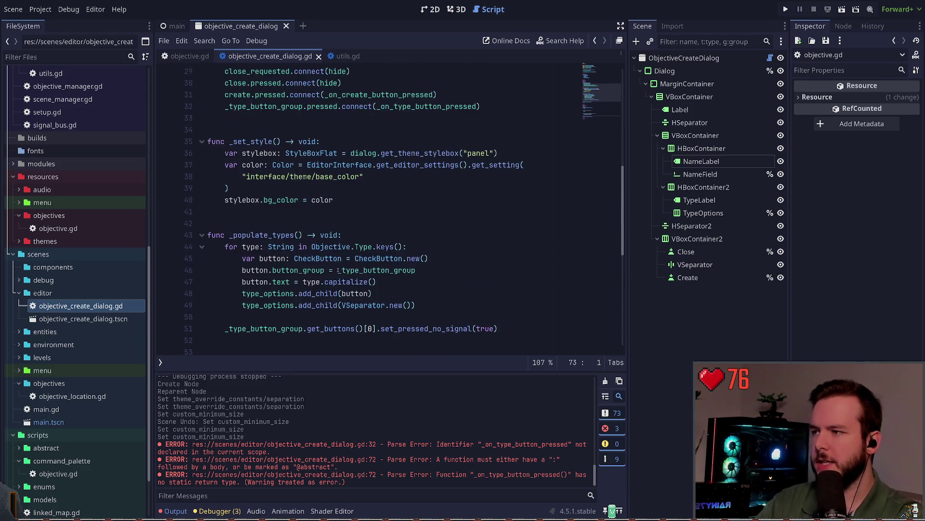
{"action": "scroll", "coordinate": [352, 293], "scroll_direction": "down", "scroll_amount": 3}
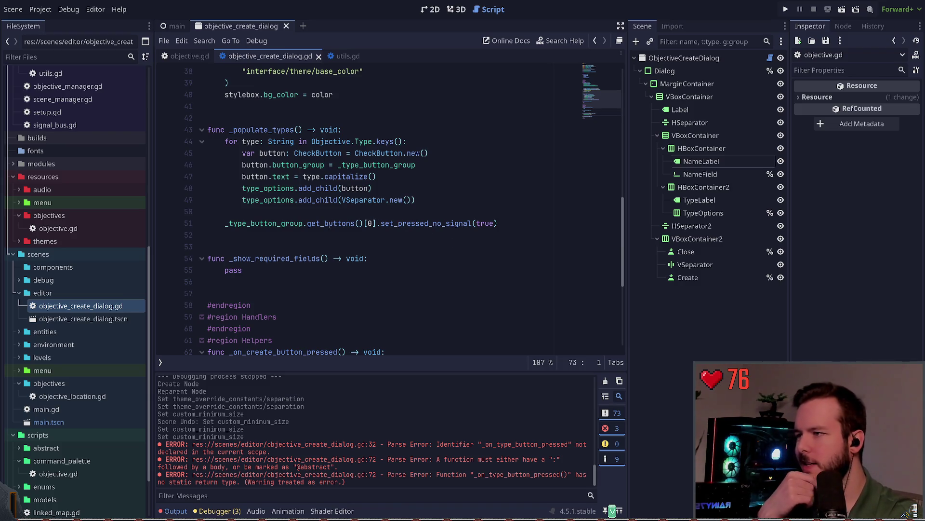
{"action": "left_click", "coordinate": [378, 224]}
{"action": "key", "text": "End"}
{"action": "key", "text": "Return"}
{"action": "type", "text": "_"}
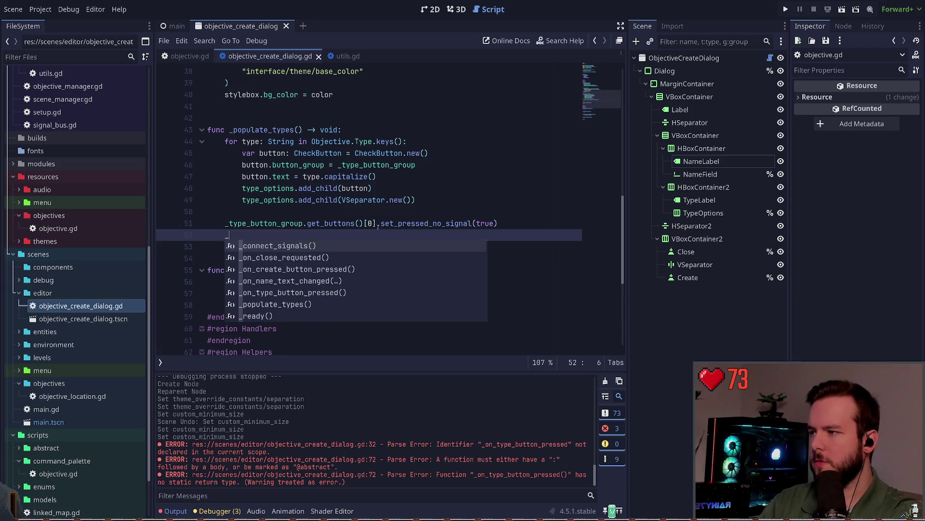
{"action": "type", "text": "type_button_group.get_"}
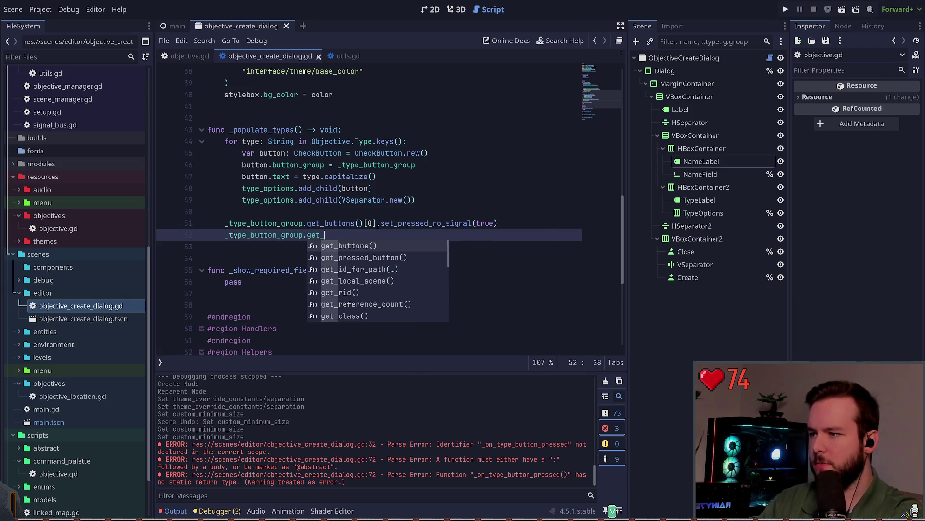
{"action": "key", "text": "Escape"}
{"action": "key", "text": "ctrl+shift+k"}
Step: Make the _on_type_button_pressed body call _show_required_fields() and save
{"action": "scroll", "coordinate": [331, 273], "scroll_direction": "down", "scroll_amount": 6}
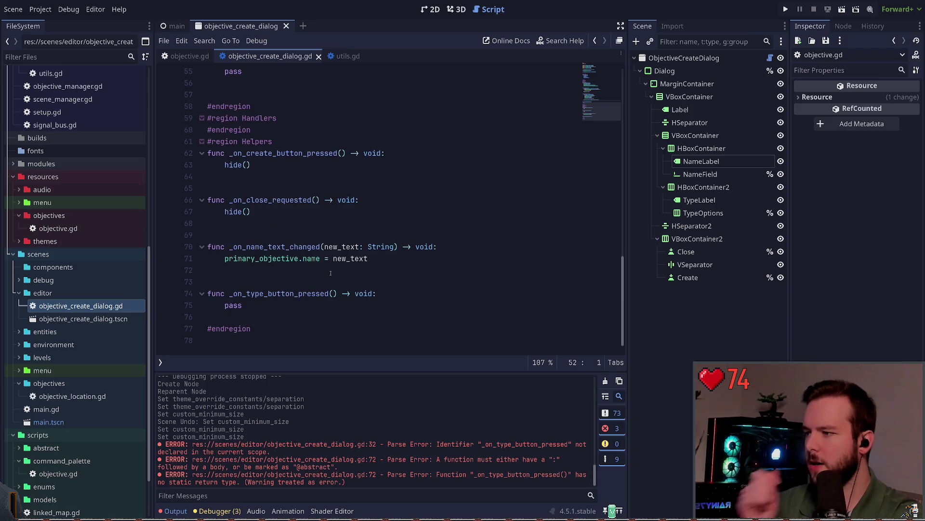
{"action": "left_click", "coordinate": [316, 301]}
{"action": "key", "text": "BackSpace"}
{"action": "key", "text": "BackSpace"}
{"action": "key", "text": "BackSpace"}
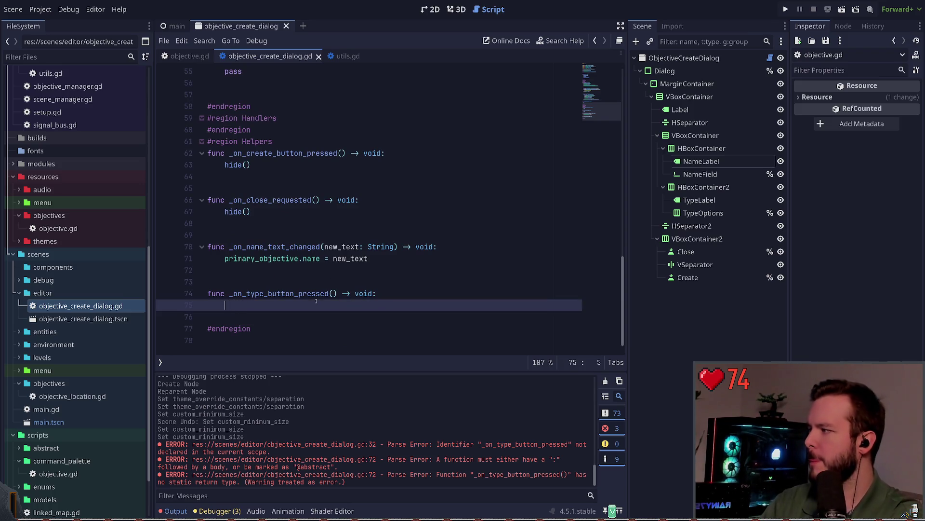
{"action": "key", "text": "BackSpace"}
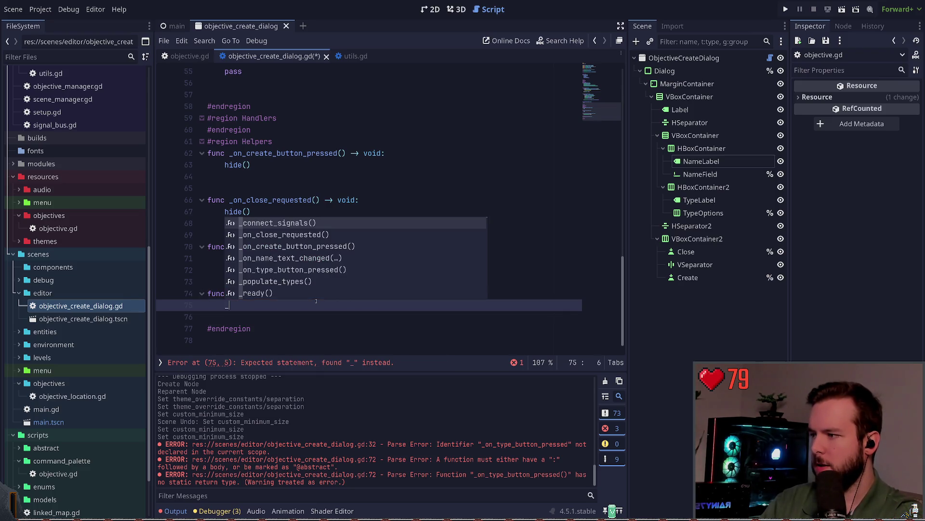
{"action": "type", "text": "show"}
{"action": "key", "text": "Return"}
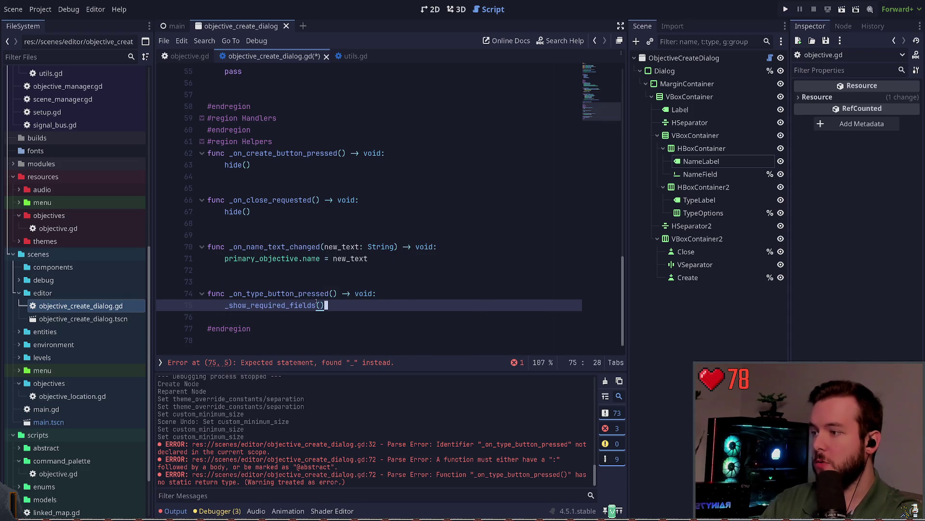
{"action": "key", "text": "ctrl+s"}
{"action": "scroll", "coordinate": [313, 290], "scroll_direction": "up", "scroll_amount": 4}
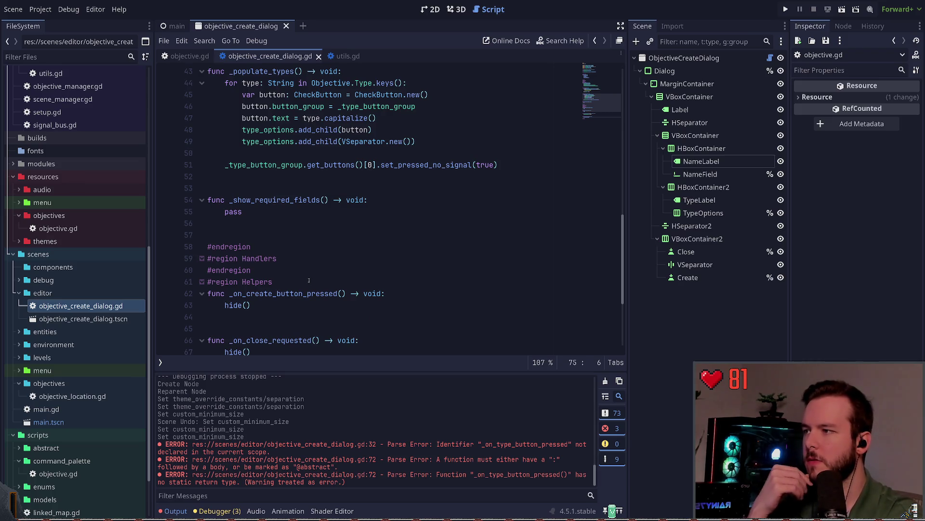
Step: Replace set_pressed_no_signal(true) on line 51 with _type_button_group.get_buttons()[0].button_pressed = true
{"action": "scroll", "coordinate": [318, 246], "scroll_direction": "down", "scroll_amount": 4}
{"action": "scroll", "coordinate": [318, 247], "scroll_direction": "up", "scroll_amount": 4}
{"action": "left_click", "coordinate": [394, 198]}
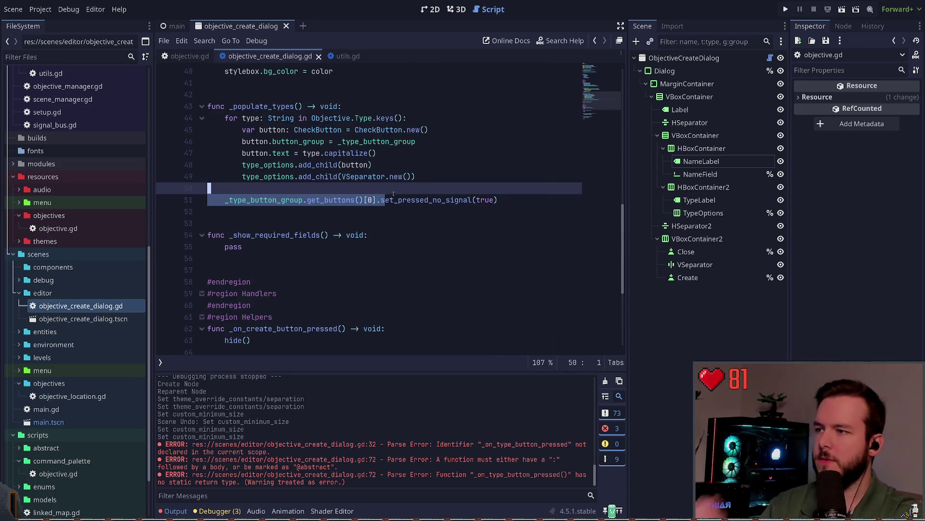
{"action": "key", "text": "Home"}
{"action": "key", "text": "ctrl+Right"}
{"action": "key", "text": "ctrl+Right"}
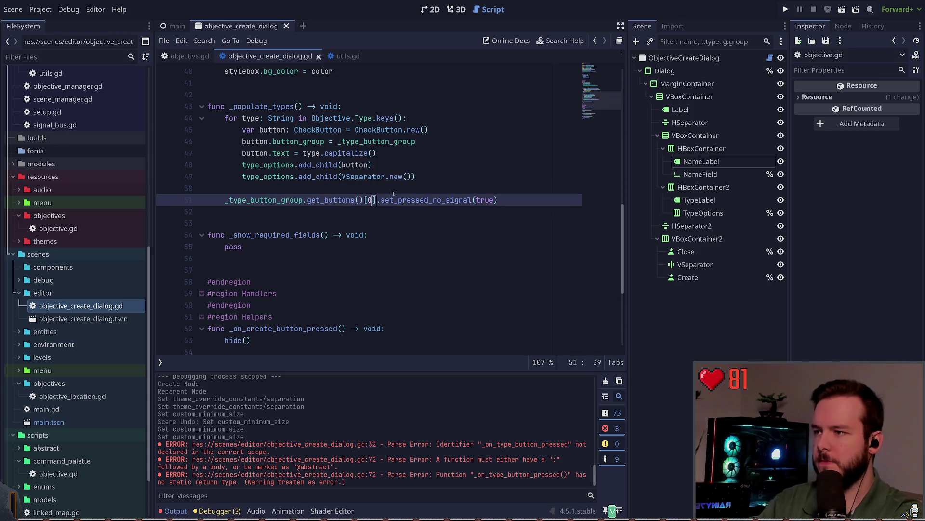
{"action": "key", "text": "Right"}
{"action": "key", "text": "shift+End"}
{"action": "key", "text": "Delete"}
{"action": "type", "text": "."}
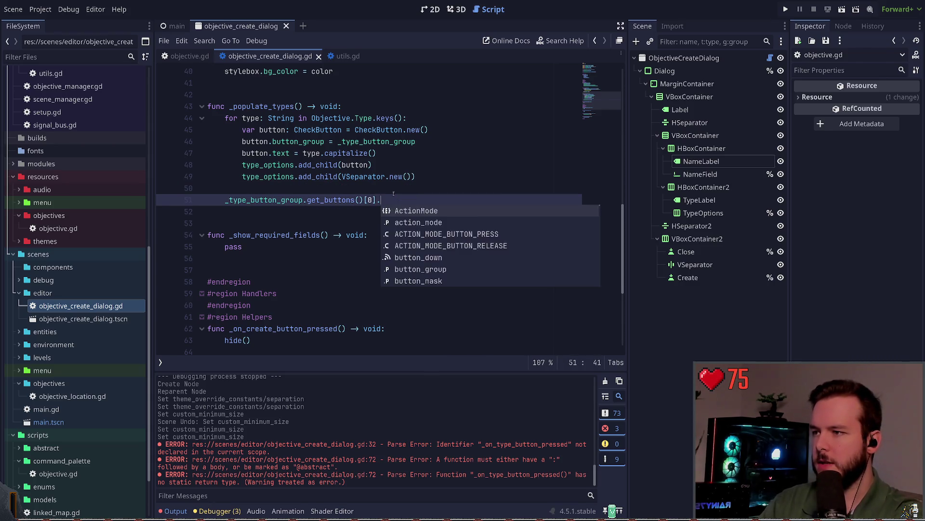
{"action": "type", "text": "button_p"}
{"action": "key", "text": "Return"}
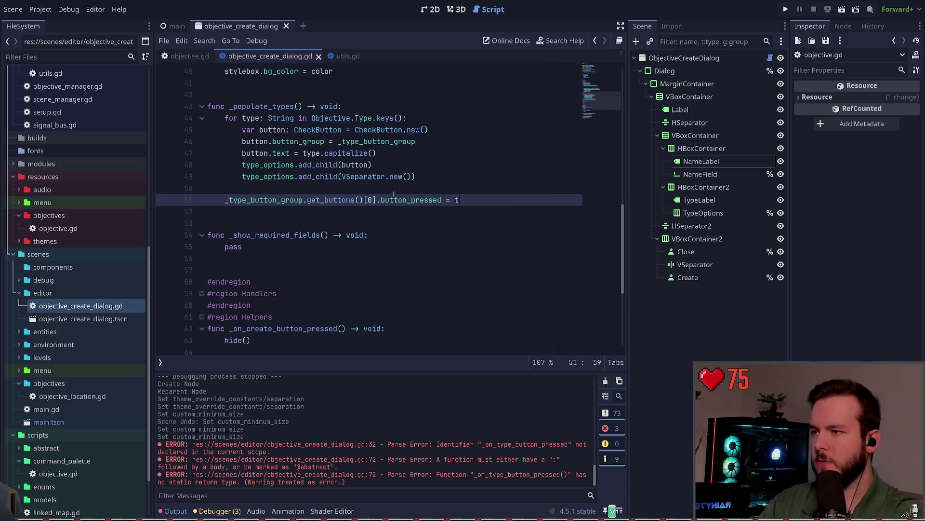
{"action": "left_click", "coordinate": [301, 221]}
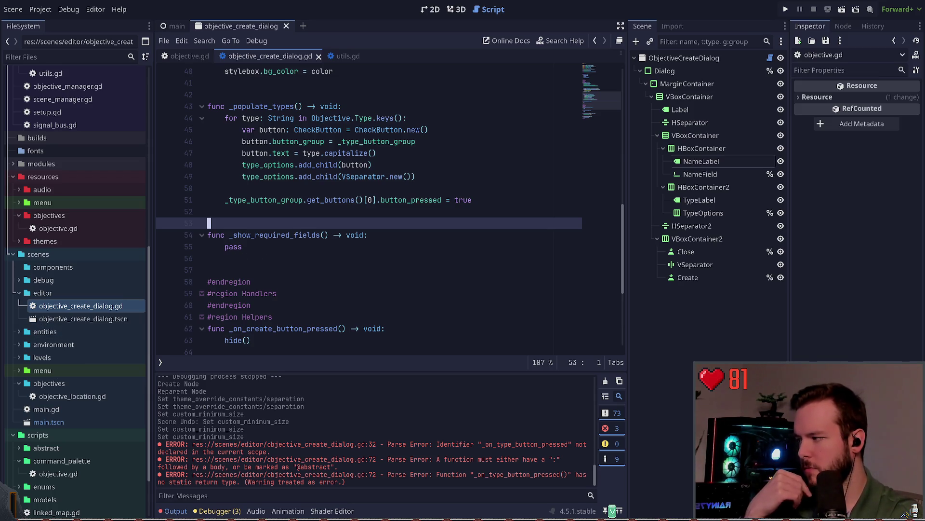
Step: Try a _type_button_group.get_pressed_button() condition in _show_required_fields, then restore pass and save
{"action": "left_click", "coordinate": [290, 235]}
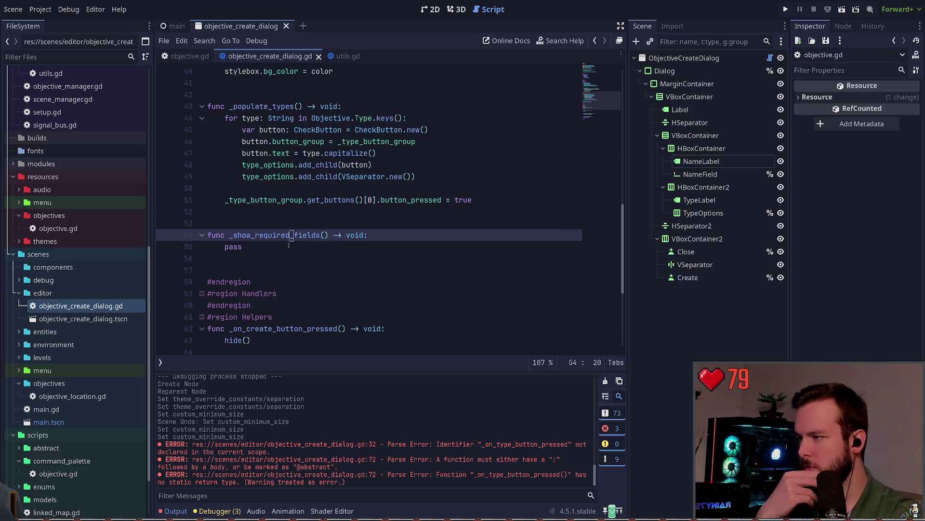
{"action": "left_click", "coordinate": [289, 245]}
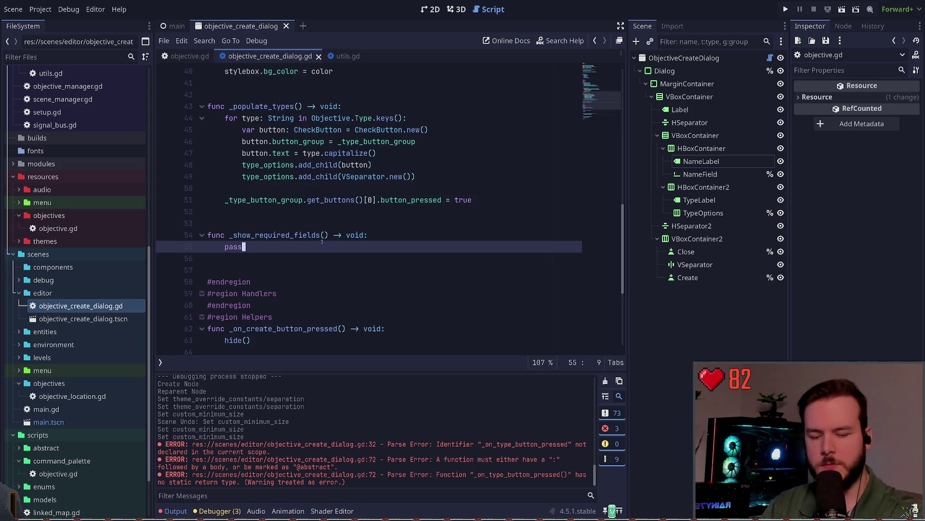
{"action": "key", "text": "BackSpace"}
{"action": "key", "text": "BackSpace"}
{"action": "key", "text": "BackSpace"}
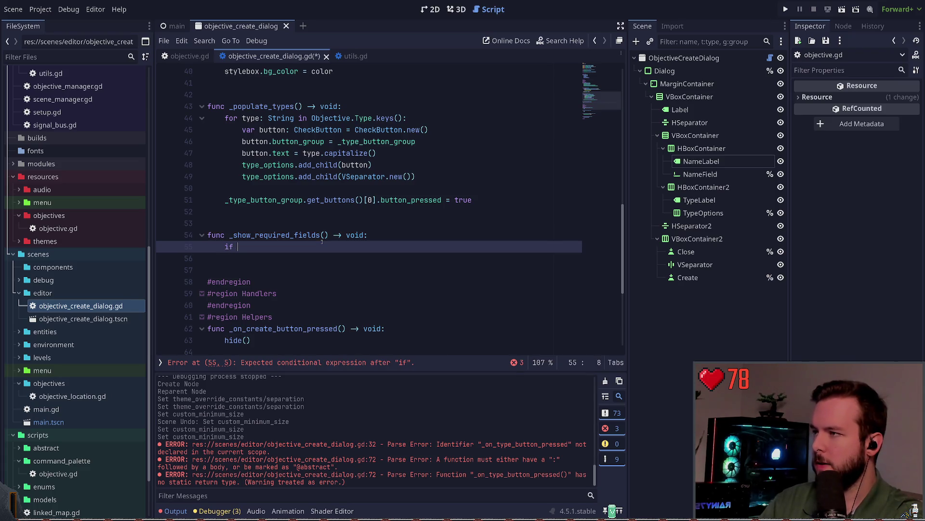
{"action": "type", "text": "_t"}
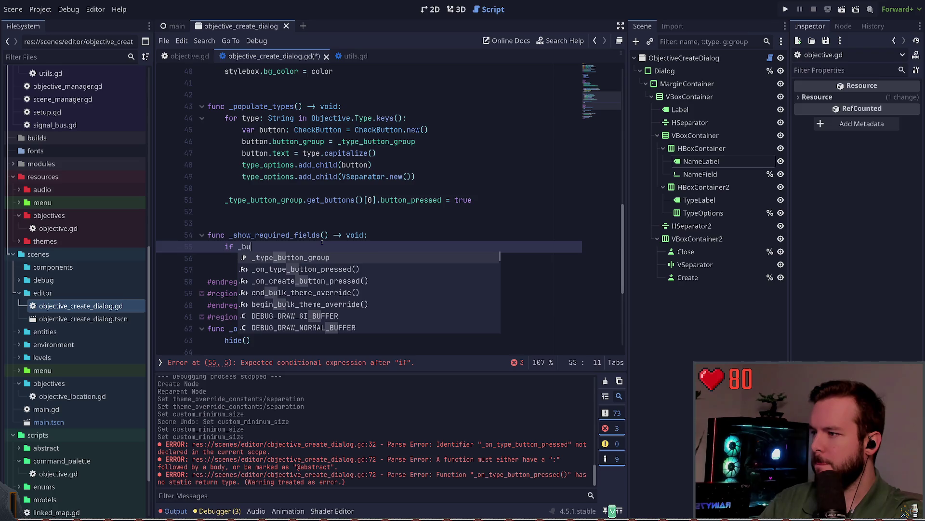
{"action": "key", "text": "Return"}
{"action": "type", "text": ".get"}
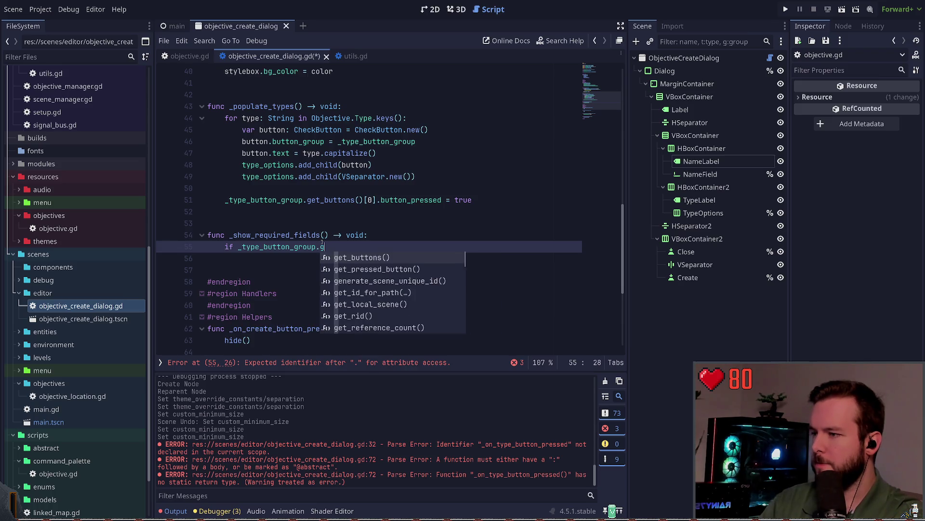
{"action": "key", "text": "Return"}
{"action": "type", "text": "."}
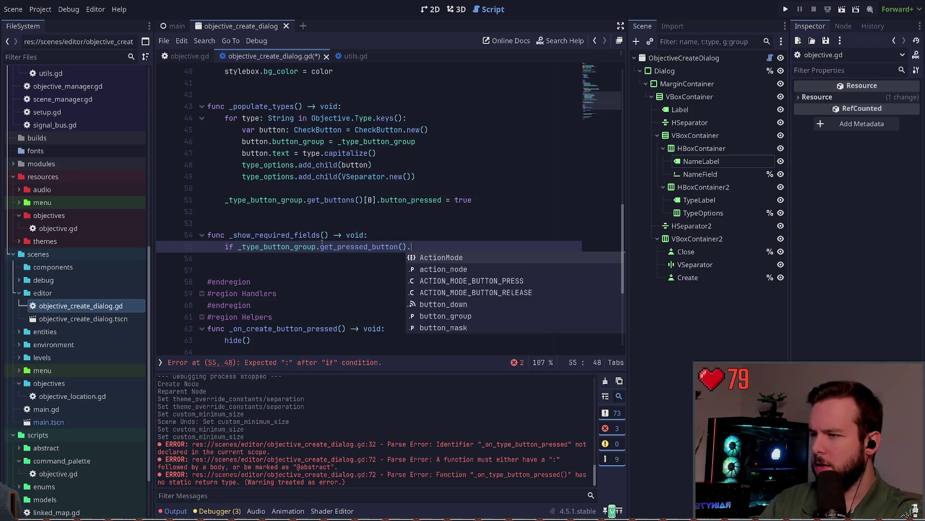
{"action": "type", "text": "text"}
{"action": "key", "text": "BackSpace"}
{"action": "key", "text": "BackSpace"}
{"action": "key", "text": "BackSpace"}
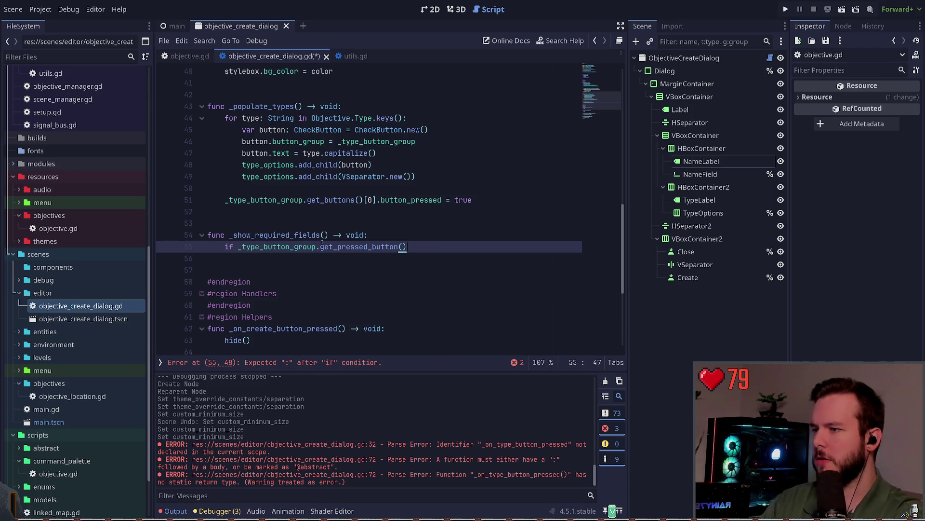
{"action": "key", "text": "ctrl+shift+k"}
{"action": "key", "text": "Tab"}
{"action": "type", "text": "pass"}
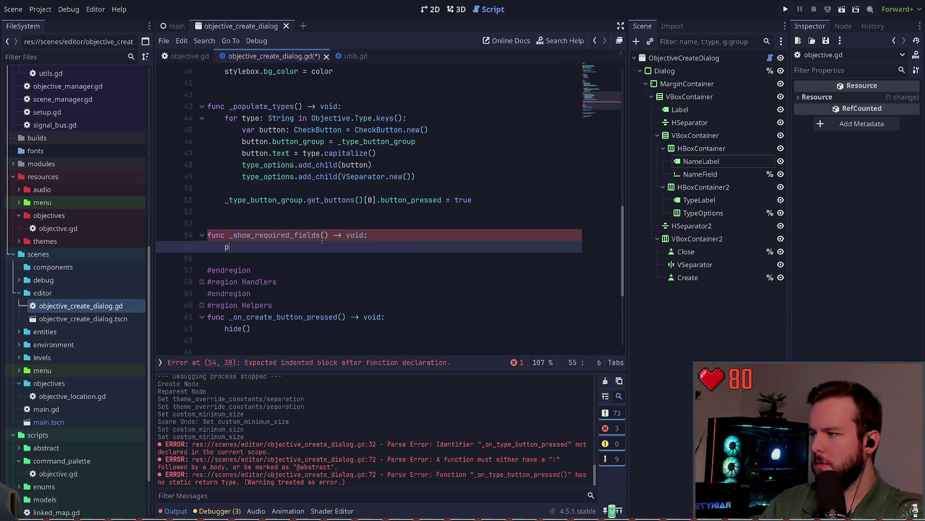
{"action": "key", "text": "ctrl+s"}
{"action": "key", "text": "Return"}
Step: Replace pass with the condition _type_button_group.get_pressed_button().text using autocomplete
{"action": "left_click", "coordinate": [229, 247]}
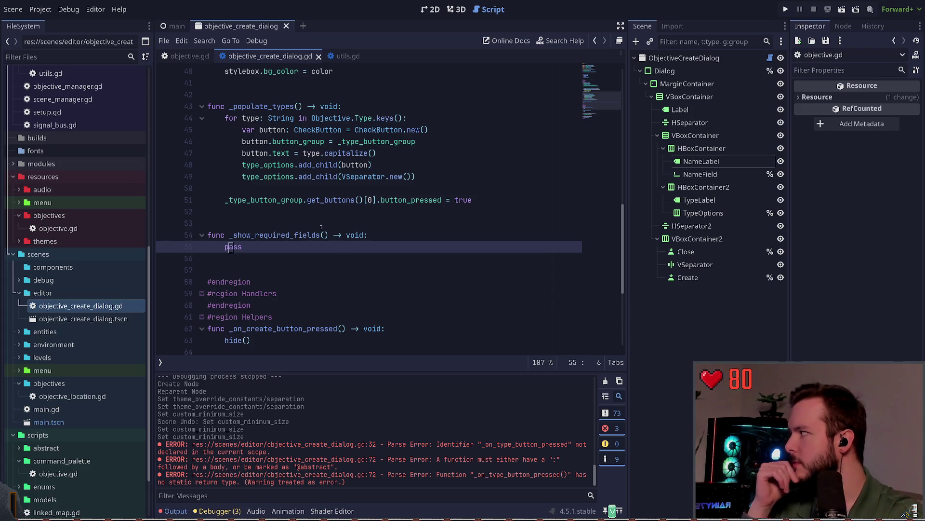
{"action": "key", "text": "Delete"}
{"action": "key", "text": "Delete"}
{"action": "key", "text": "Delete"}
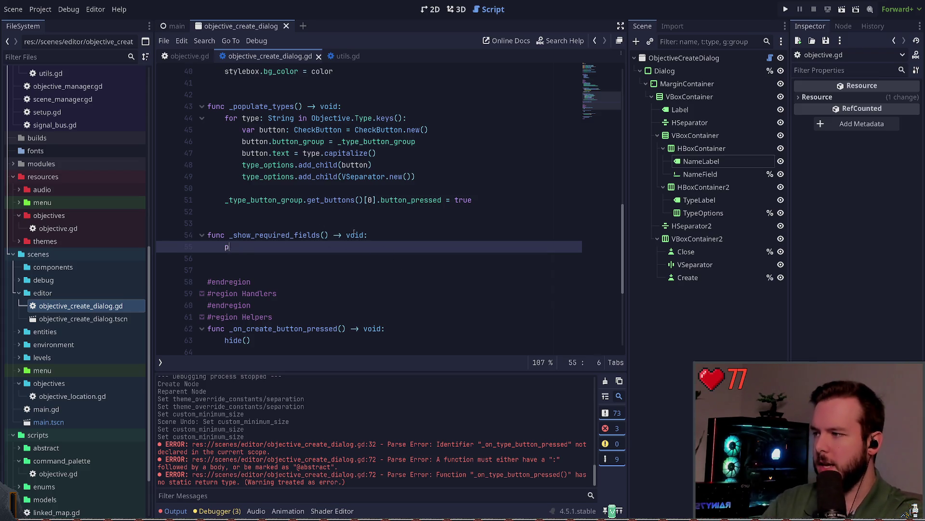
{"action": "scroll", "coordinate": [355, 235], "scroll_direction": "up", "scroll_amount": 10}
{"action": "key", "text": "BackSpace"}
{"action": "key", "text": "BackSpace"}
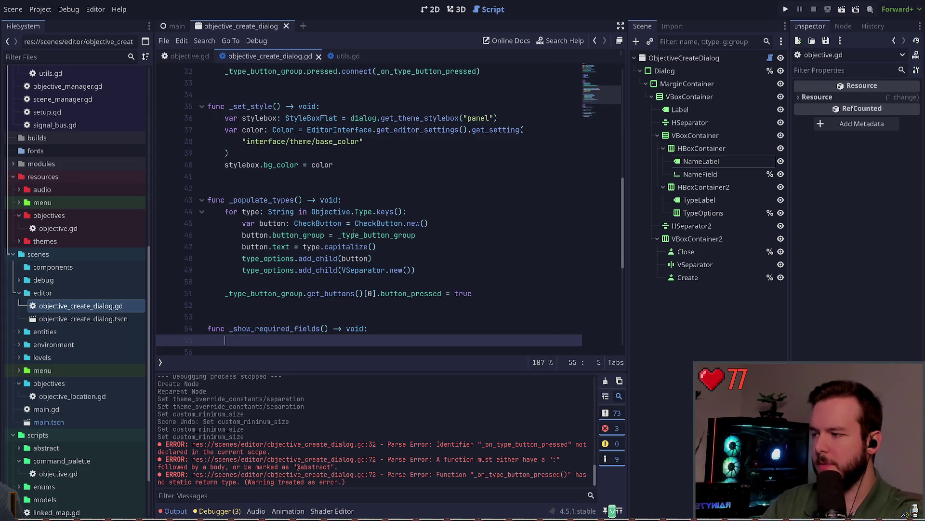
{"action": "type", "text": "_"}
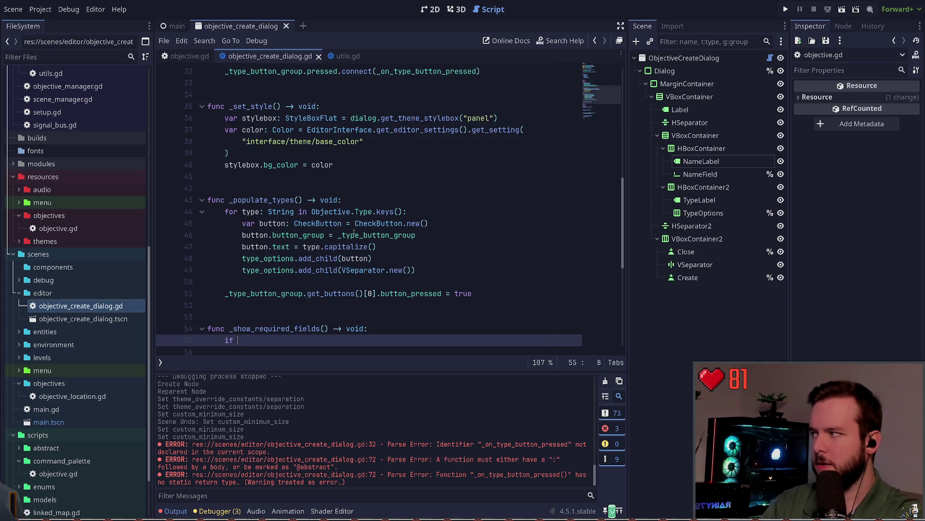
{"action": "type", "text": "type_button_group.get_"}
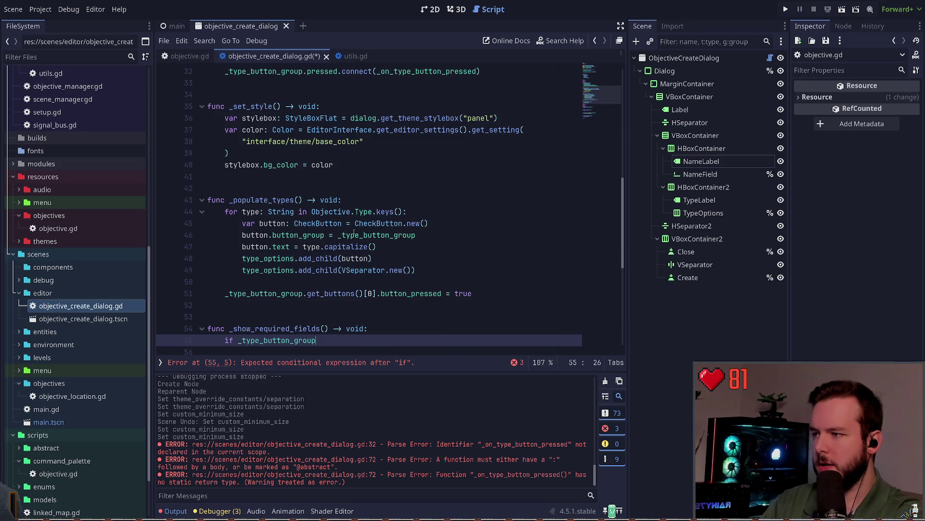
{"action": "type", "text": "p"}
{"action": "key", "text": "Return"}
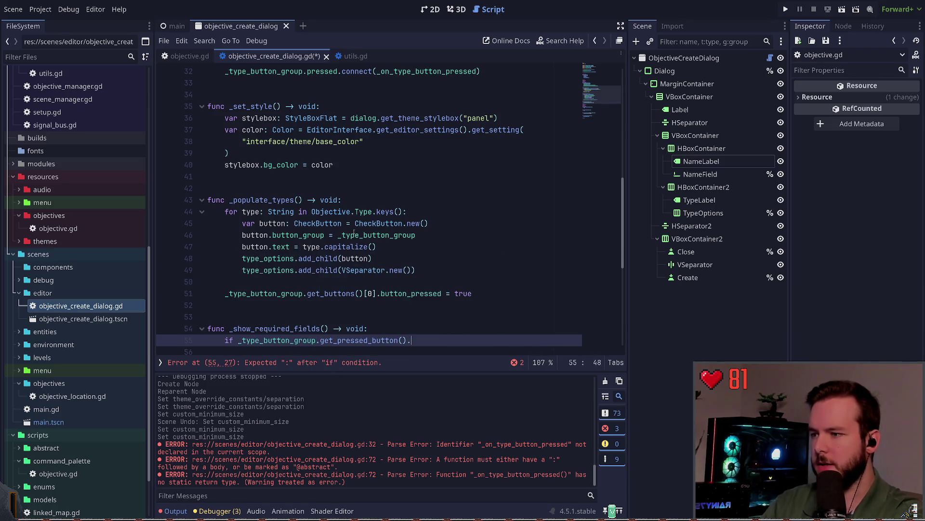
{"action": "type", "text": ".text"}
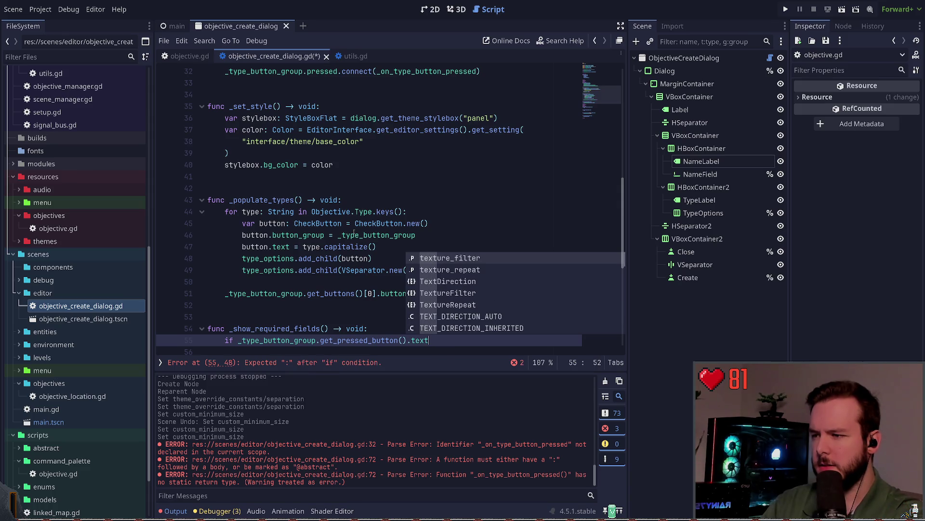
{"action": "key", "text": "Escape"}
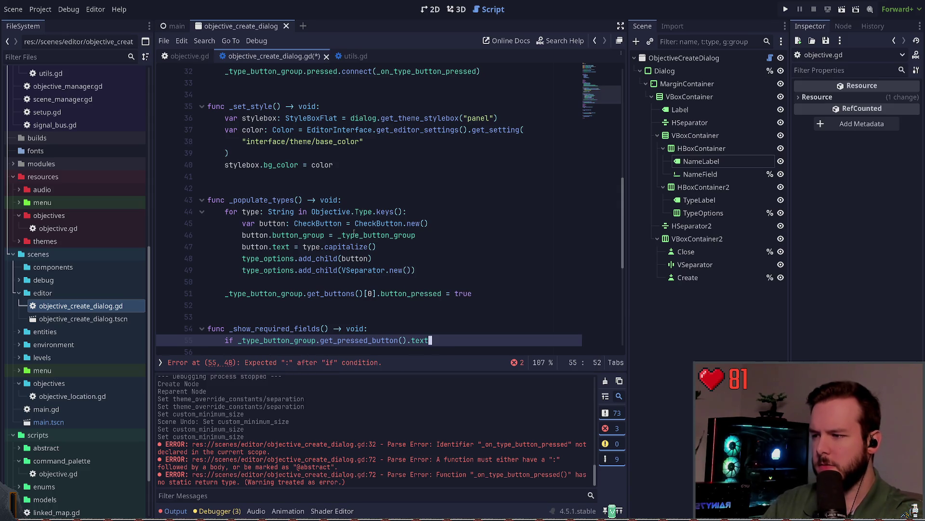
{"action": "scroll", "coordinate": [379, 234], "scroll_direction": "down", "scroll_amount": 3}
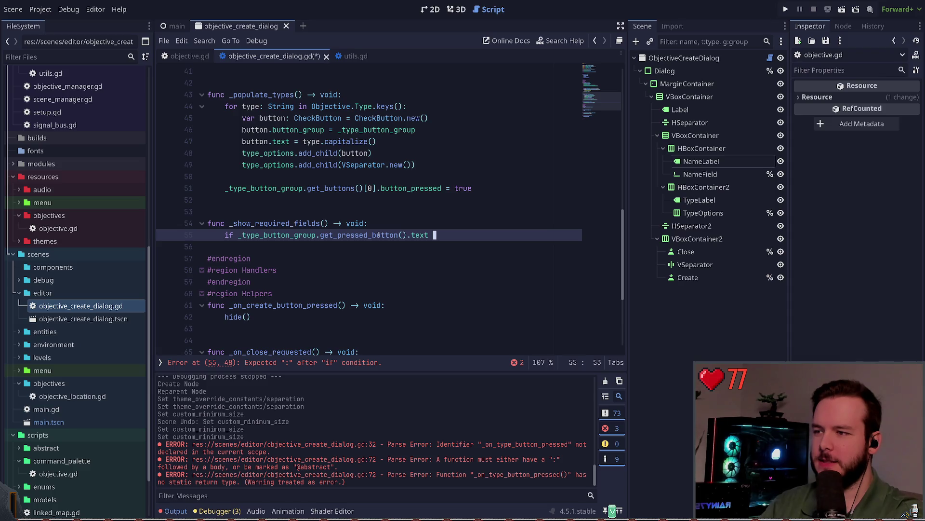
{"action": "left_click", "coordinate": [378, 236], "text": "ctrl"}
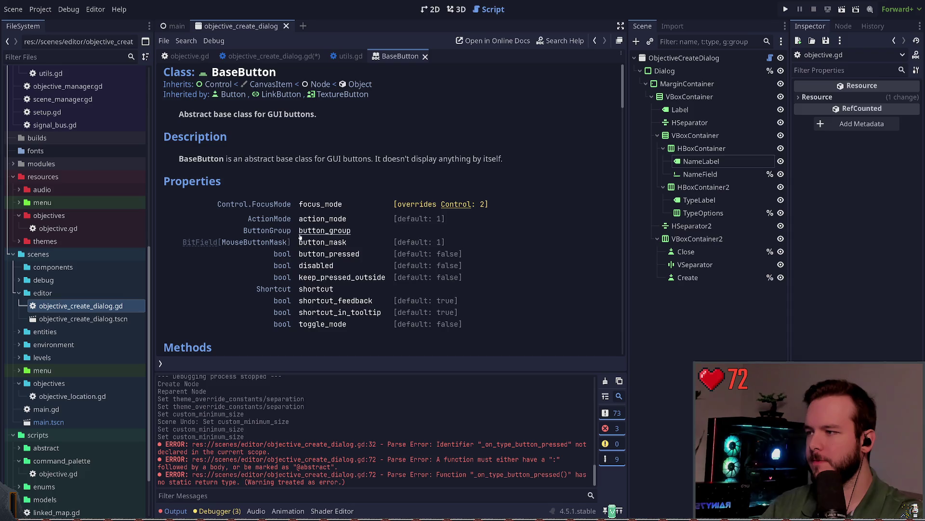
{"action": "scroll", "coordinate": [366, 284], "scroll_direction": "down", "scroll_amount": 3}
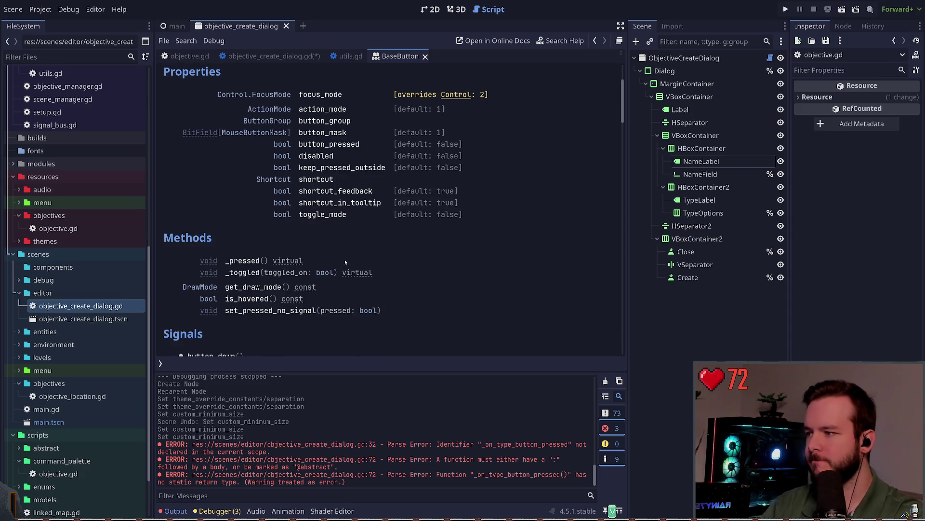
{"action": "scroll", "coordinate": [345, 261], "scroll_direction": "down", "scroll_amount": 7}
{"action": "scroll", "coordinate": [337, 251], "scroll_direction": "down", "scroll_amount": 5}
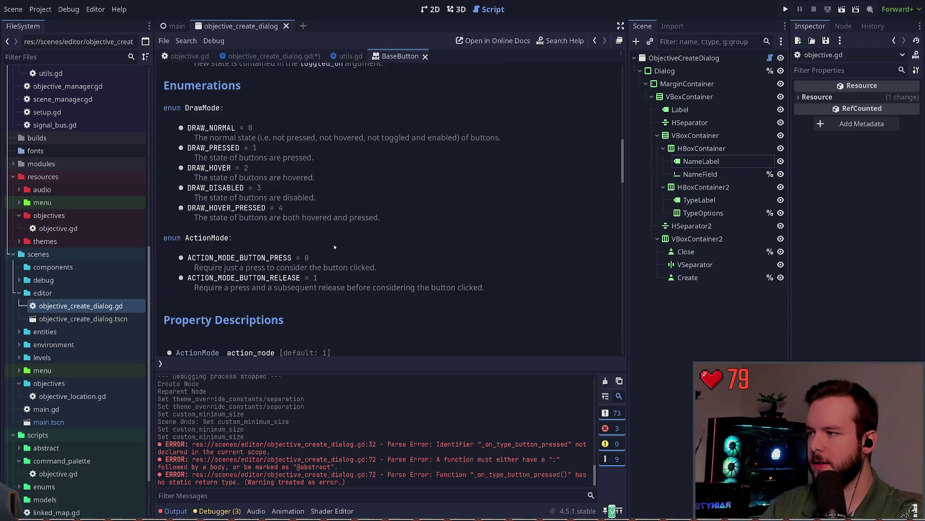
{"action": "scroll", "coordinate": [333, 244], "scroll_direction": "down", "scroll_amount": 8}
{"action": "scroll", "coordinate": [413, 65], "scroll_direction": "up", "scroll_amount": 12}
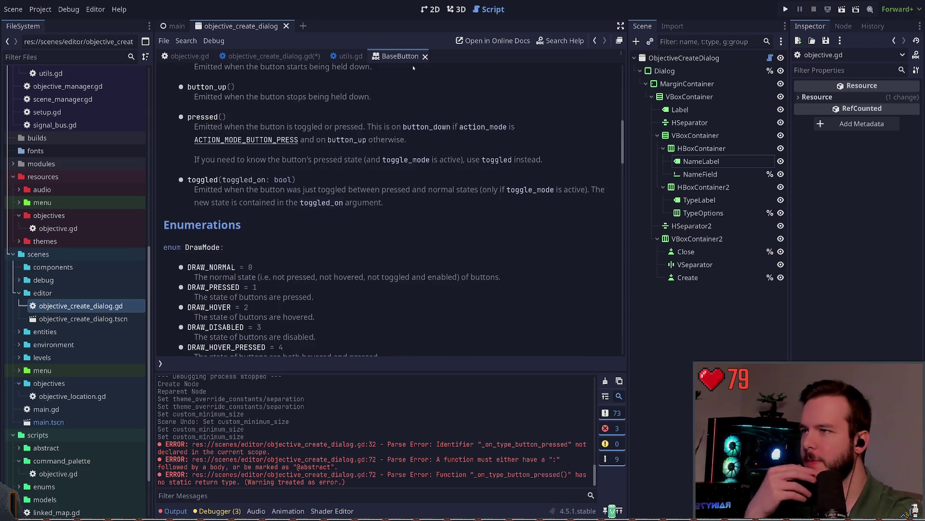
{"action": "left_click", "coordinate": [425, 56]}
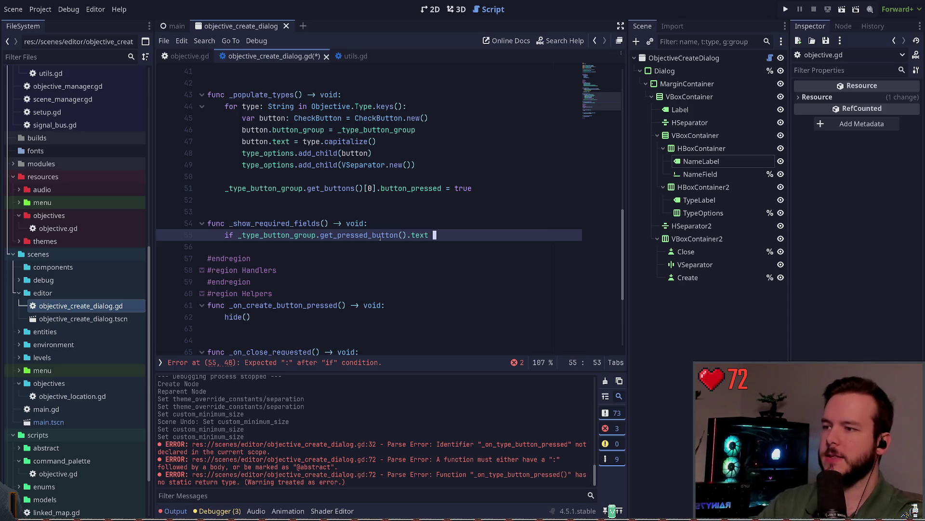
Step: Complete the condition as == Objective.Type.find_key(Objective.Type.Location) and save
{"action": "type", "text": "== \""}
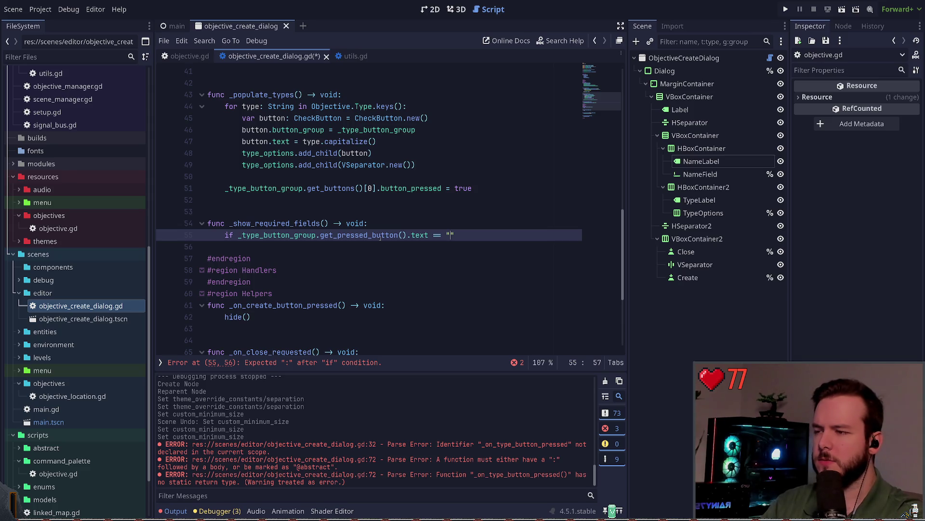
{"action": "type", "text": "== "}
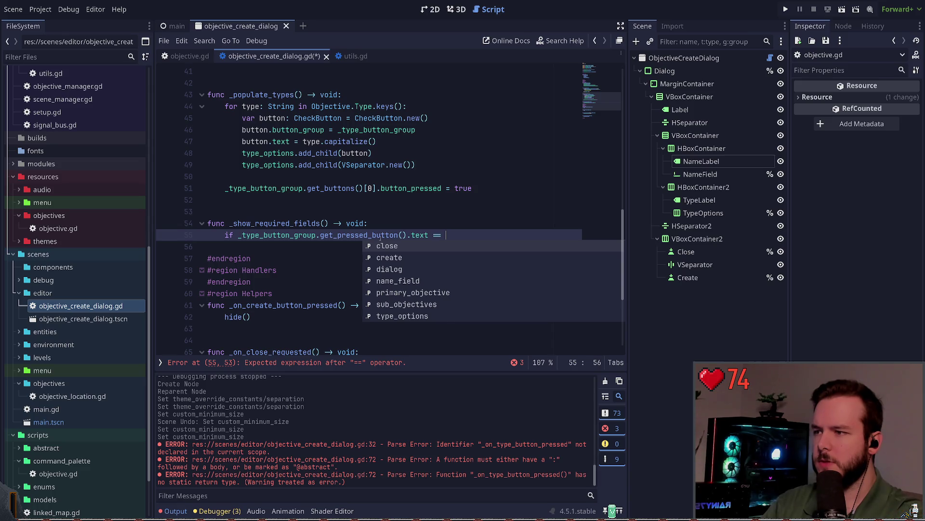
{"action": "type", "text": "Objective.T"}
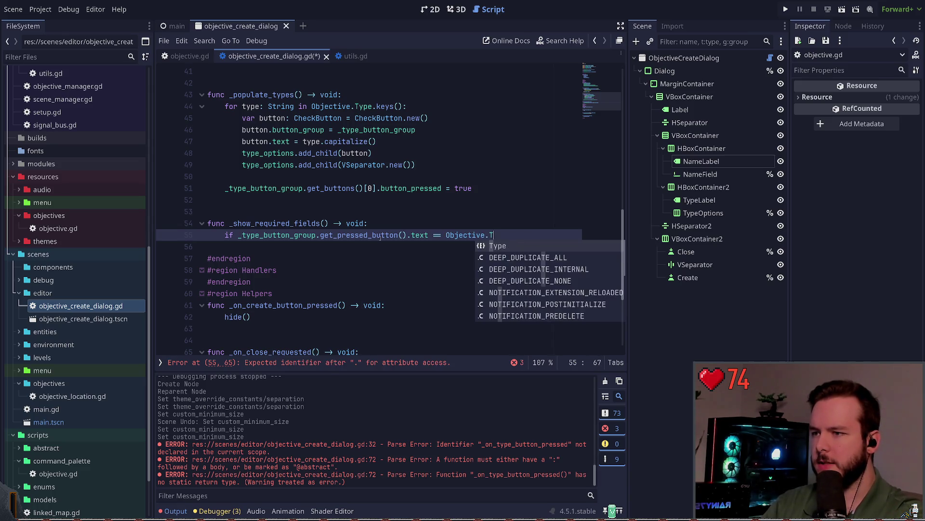
{"action": "type", "text": "ype.Location."}
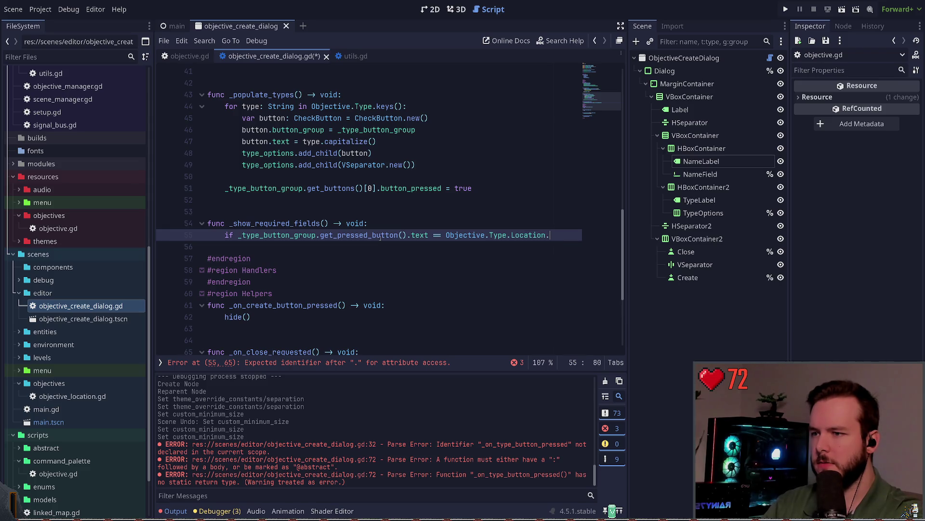
{"action": "key", "text": "BackSpace"}
{"action": "key", "text": "BackSpace"}
{"action": "key", "text": "BackSpace"}
{"action": "type", "text": "."}
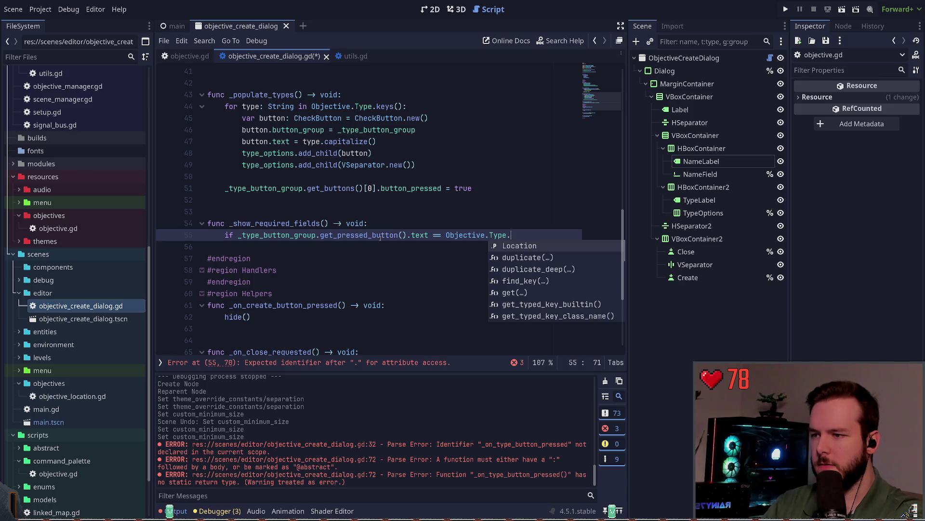
{"action": "type", "text": "find"}
{"action": "key", "text": "Return"}
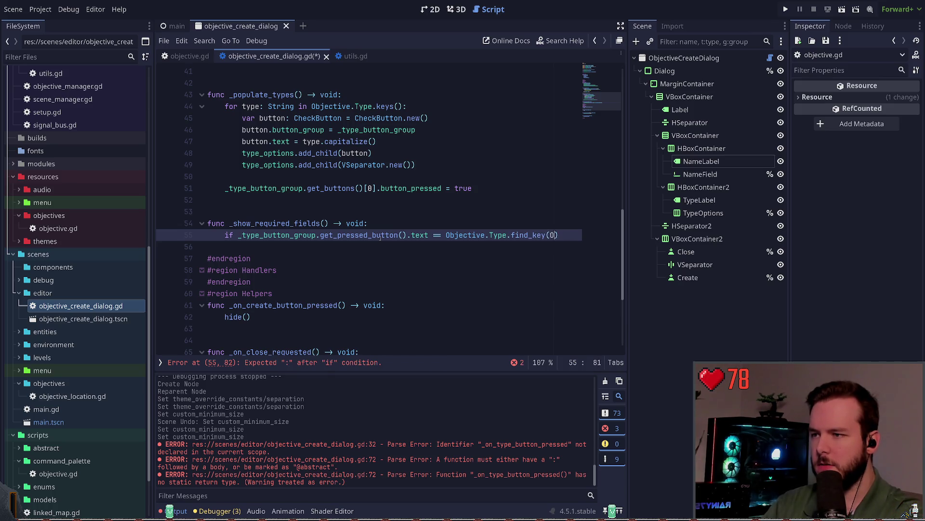
{"action": "key", "text": "BackSpace"}
{"action": "type", "text": "Objective.Type"}
{"action": "type", "text": ".Location"}
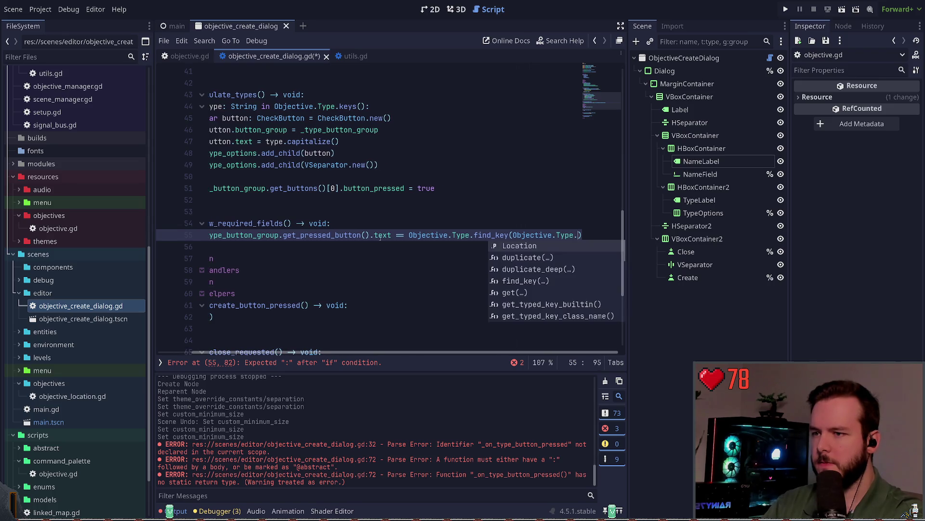
{"action": "key", "text": "ctrl+s"}
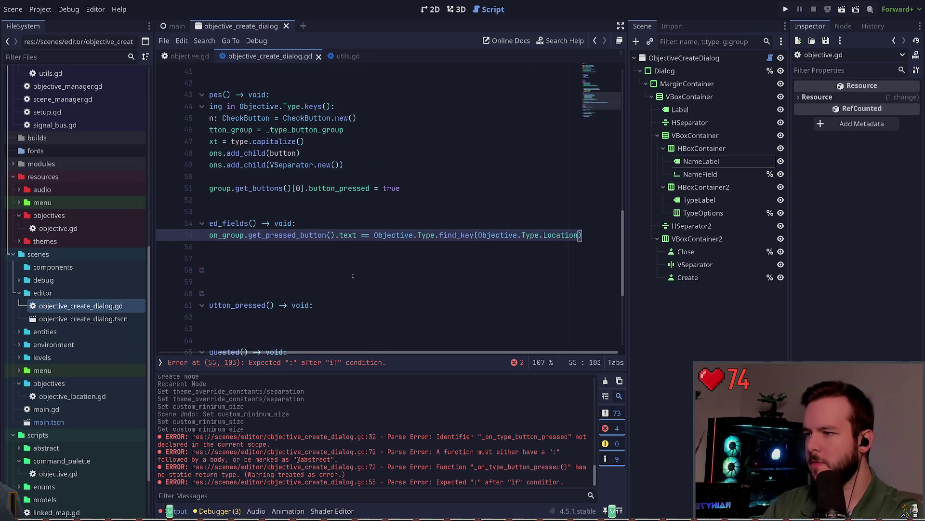
Step: Give the if block a placeholder pass body
{"action": "key", "text": "Return"}
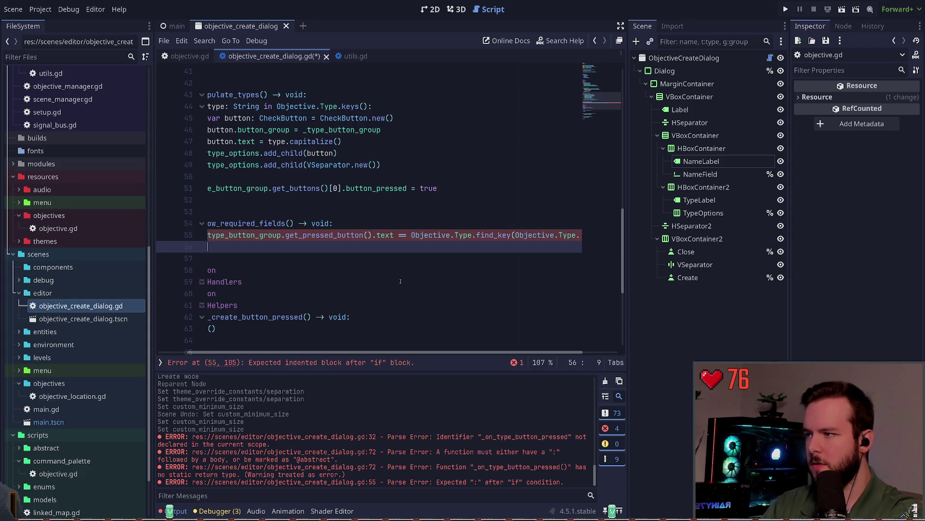
{"action": "type", "text": "pass"}
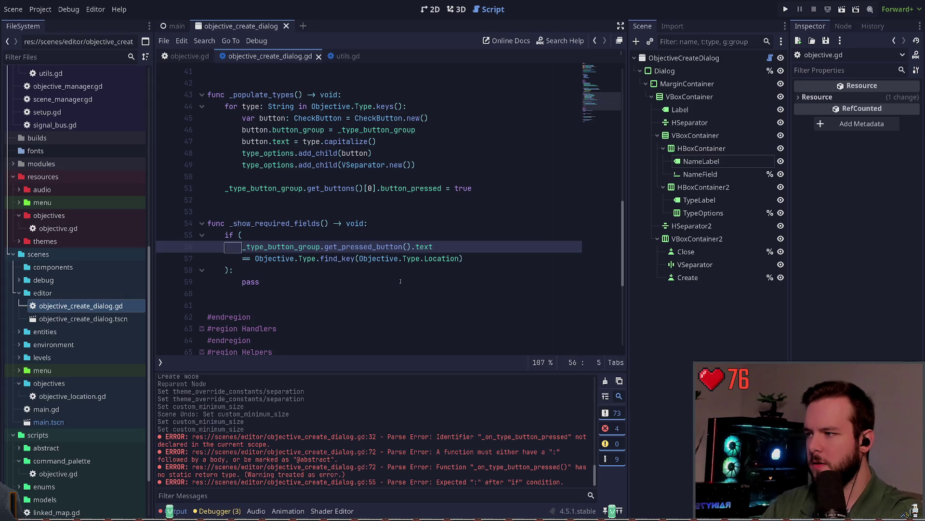
{"action": "key", "text": "Up"}
{"action": "key", "text": "Down"}
{"action": "key", "text": "Down"}
{"action": "key", "text": "Down"}
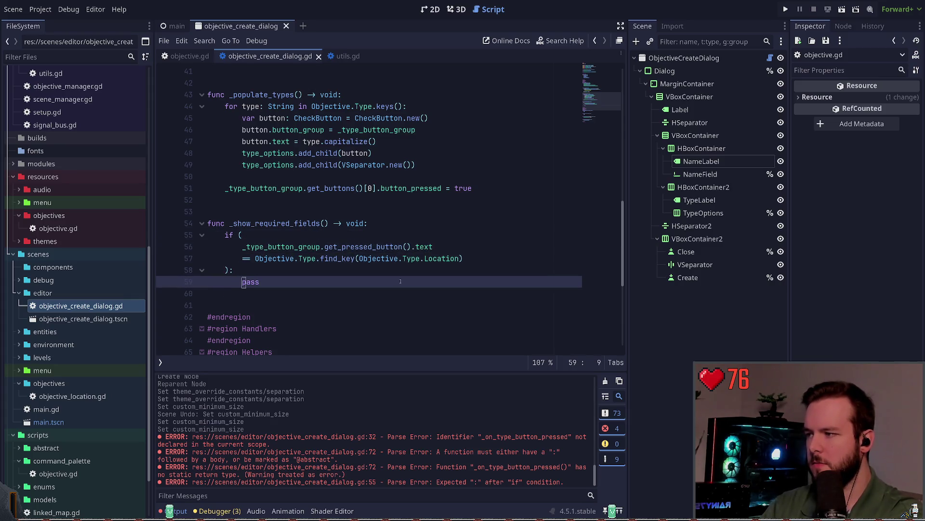
{"action": "key", "text": "Right"}
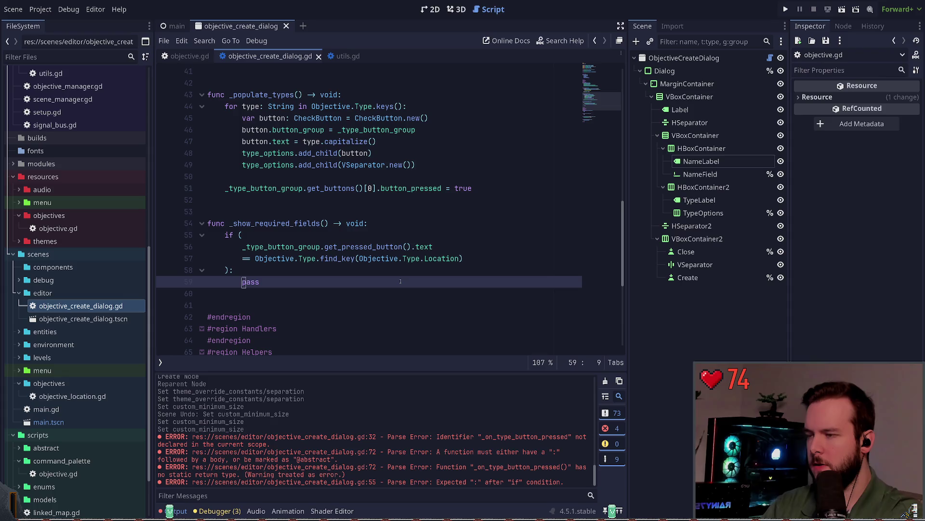
{"action": "key", "text": "End"}
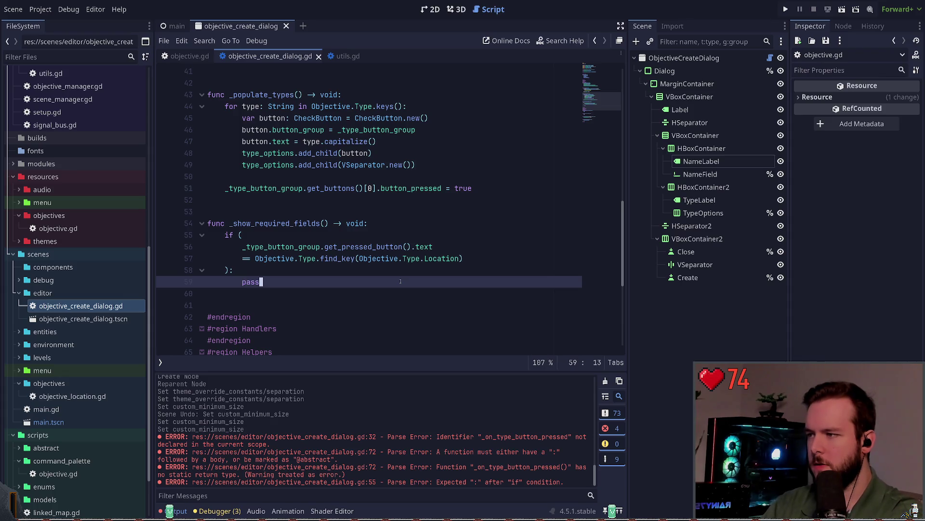
{"action": "key", "text": "Up"}
{"action": "key", "text": "Up"}
{"action": "key", "text": "Up"}
{"action": "key", "text": "Down"}
{"action": "key", "text": "Down"}
{"action": "key", "text": "Down"}
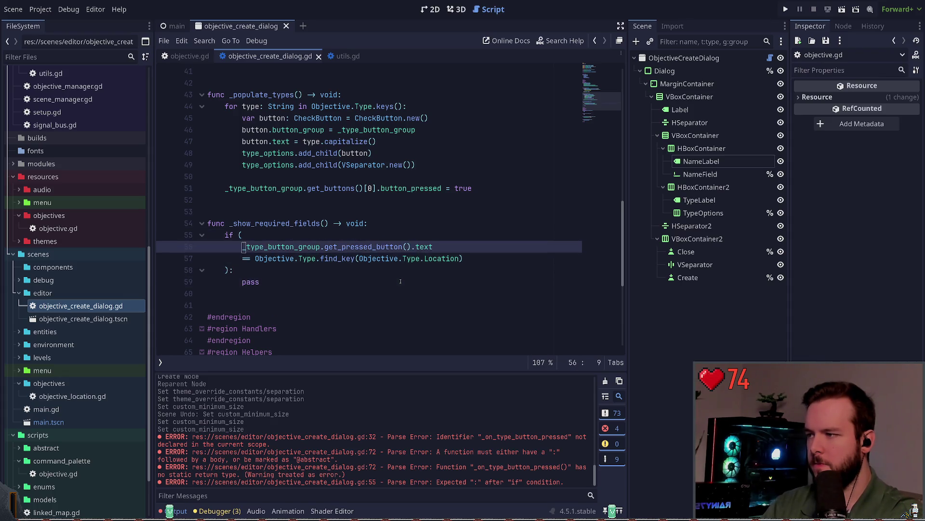
Step: Add a line after the if block and erase the stray _show and if typing on it
{"action": "key", "text": "Return"}
{"action": "key", "text": "Return"}
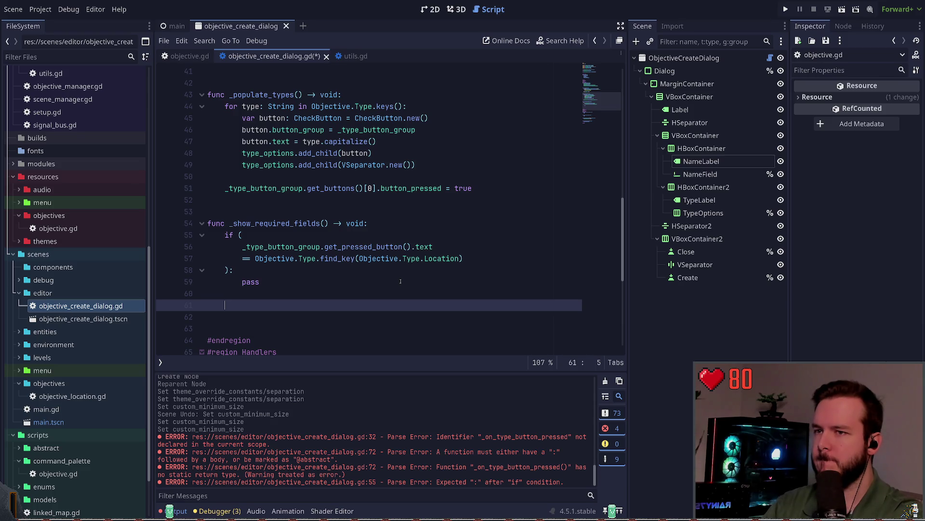
{"action": "key", "text": "BackSpace"}
{"action": "type", "text": "_show"}
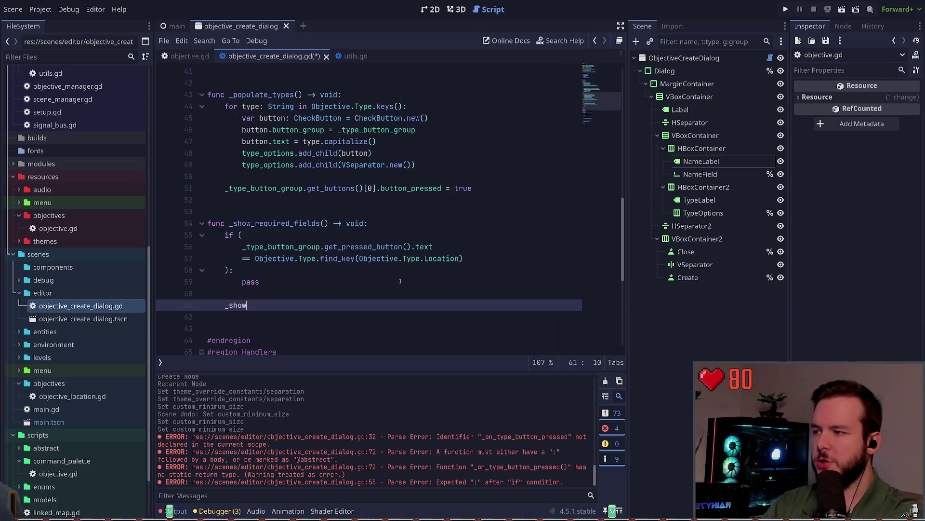
{"action": "key", "text": "BackSpace"}
{"action": "key", "text": "BackSpace"}
{"action": "key", "text": "BackSpace"}
{"action": "type", "text": "if"}
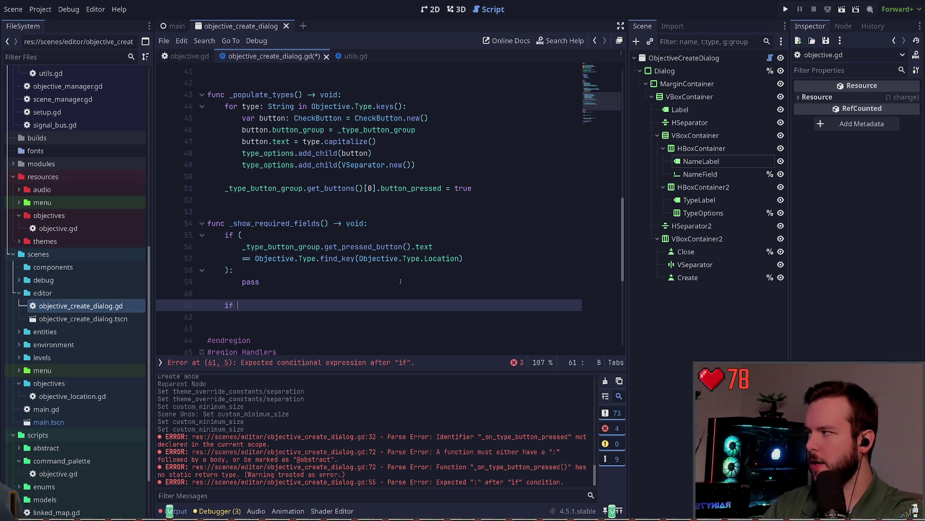
{"action": "key", "text": "BackSpace"}
{"action": "key", "text": "BackSpace"}
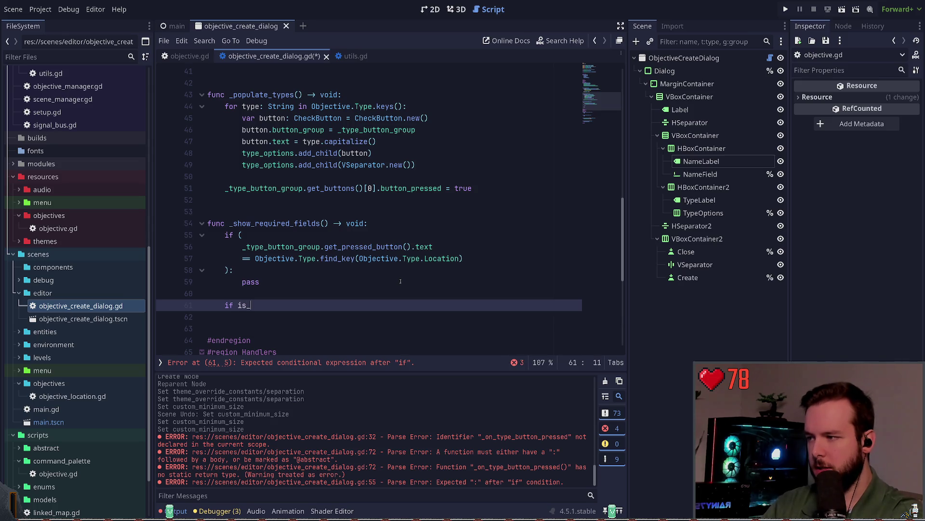
{"action": "key", "text": "BackSpace"}
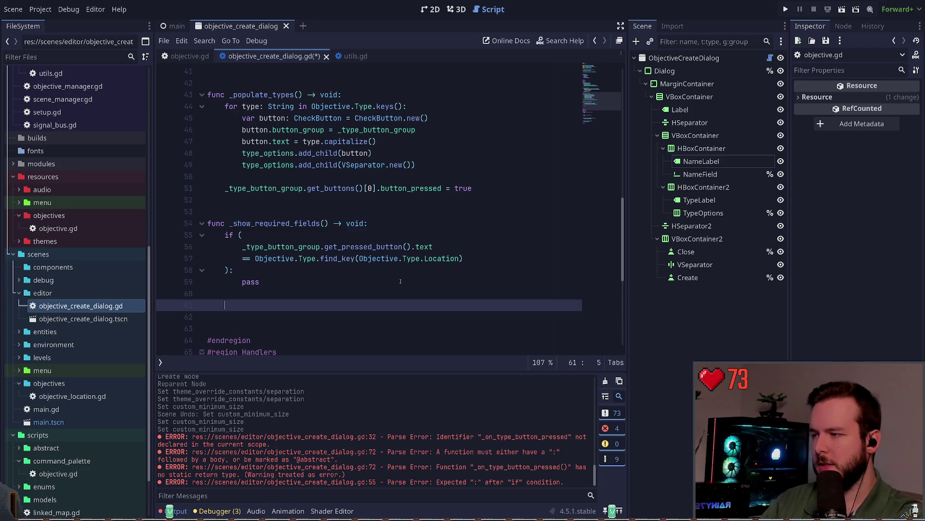
{"action": "key", "text": "Up"}
{"action": "key", "text": "Up"}
{"action": "key", "text": "Up"}
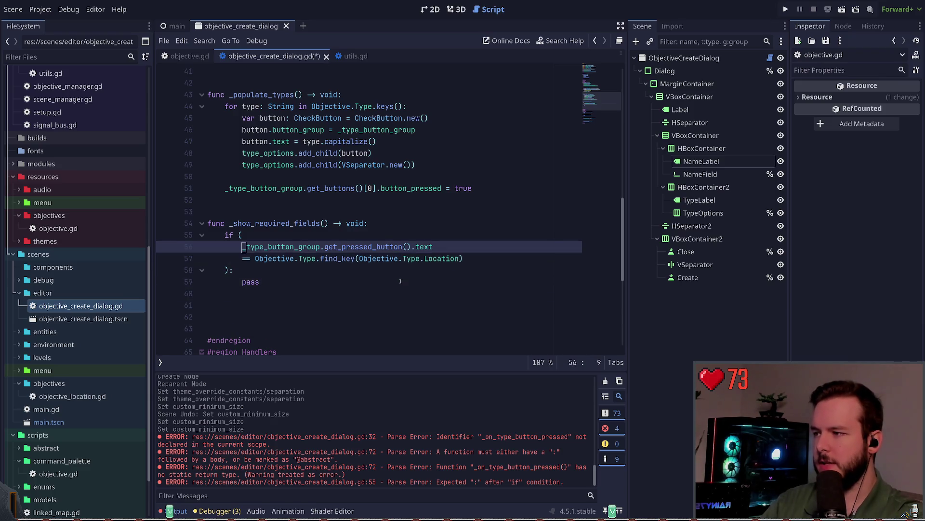
Step: Start a var type declaration under the header and pull the button-text expression onto it
{"action": "key", "text": "Down"}
{"action": "key", "text": "Delete"}
{"action": "key", "text": "Delete"}
{"action": "key", "text": "Delete"}
{"action": "key", "text": "Up"}
{"action": "key", "text": "Up"}
{"action": "key", "text": "Up"}
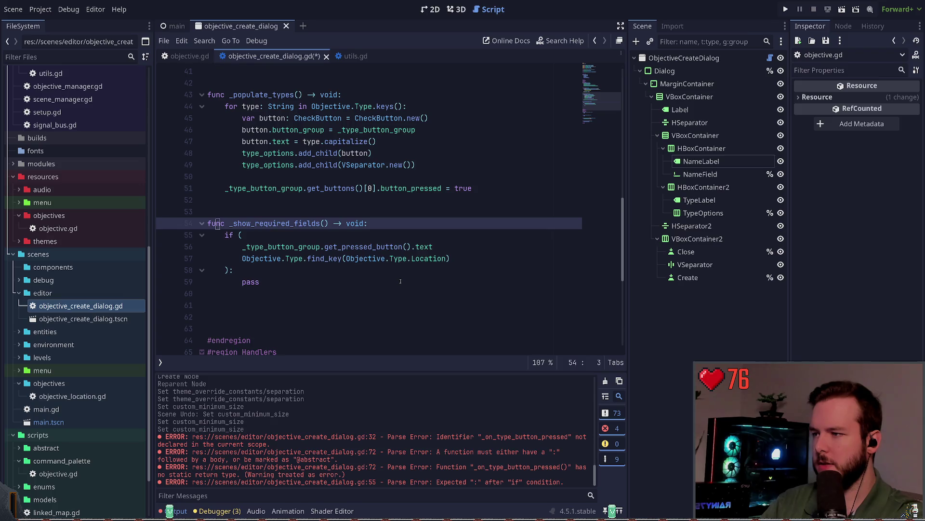
{"action": "key", "text": "End"}
{"action": "key", "text": "Return"}
{"action": "type", "text": "var type"}
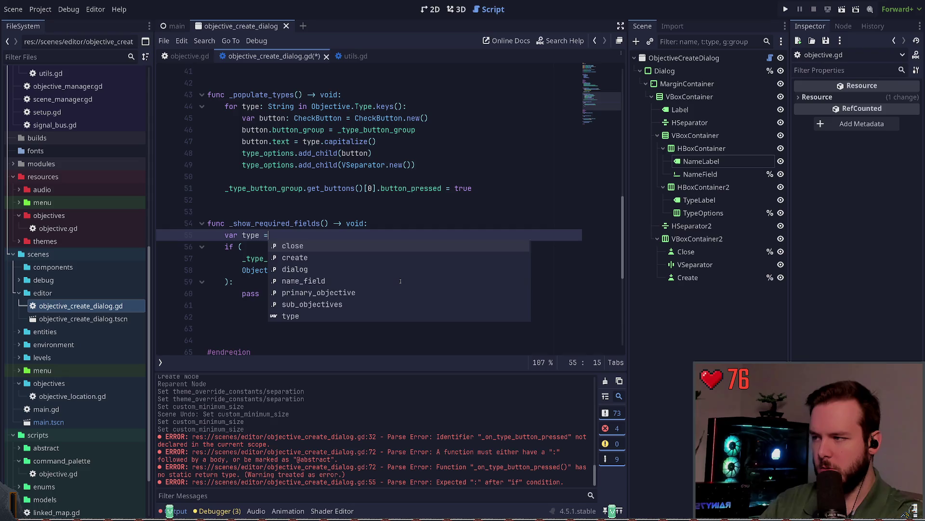
{"action": "key", "text": "Escape"}
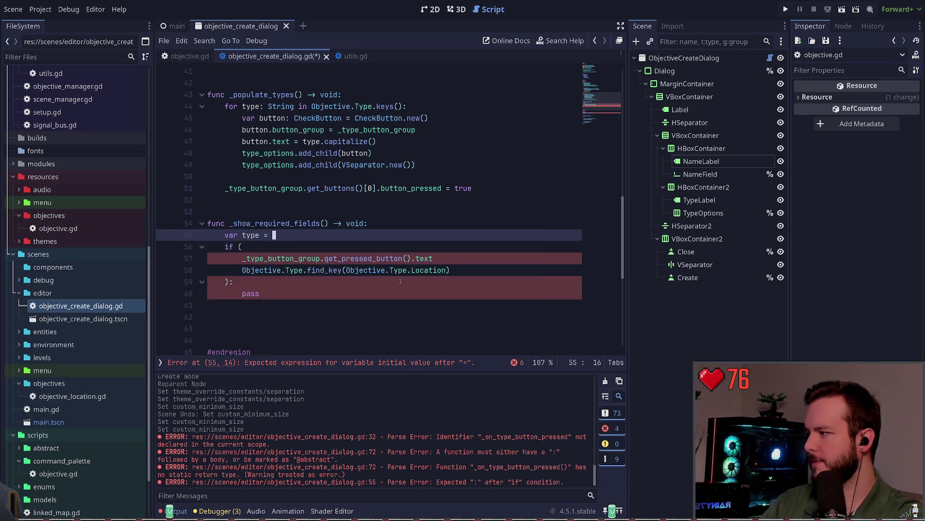
{"action": "key", "text": "Delete"}
{"action": "key", "text": "Delete"}
{"action": "key", "text": "Delete"}
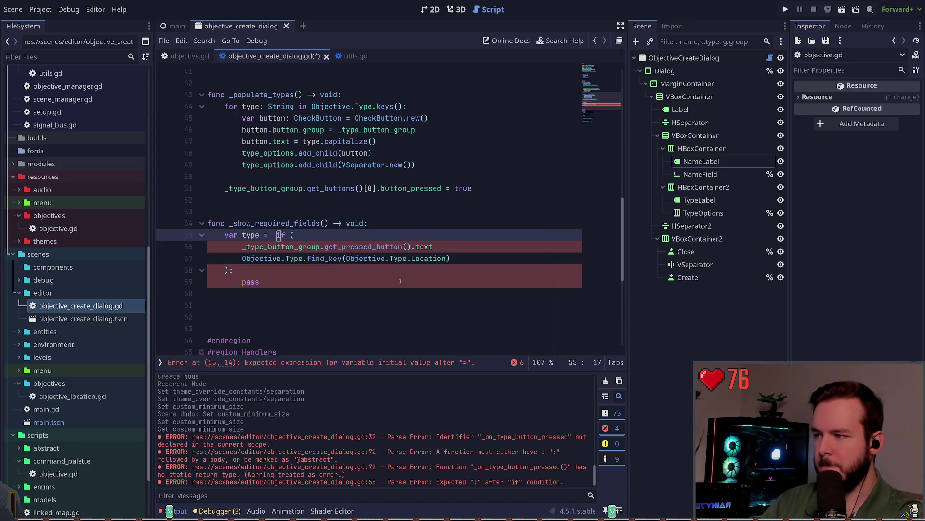
{"action": "key", "text": "Delete"}
{"action": "key", "text": "Left"}
{"action": "key", "text": "Left"}
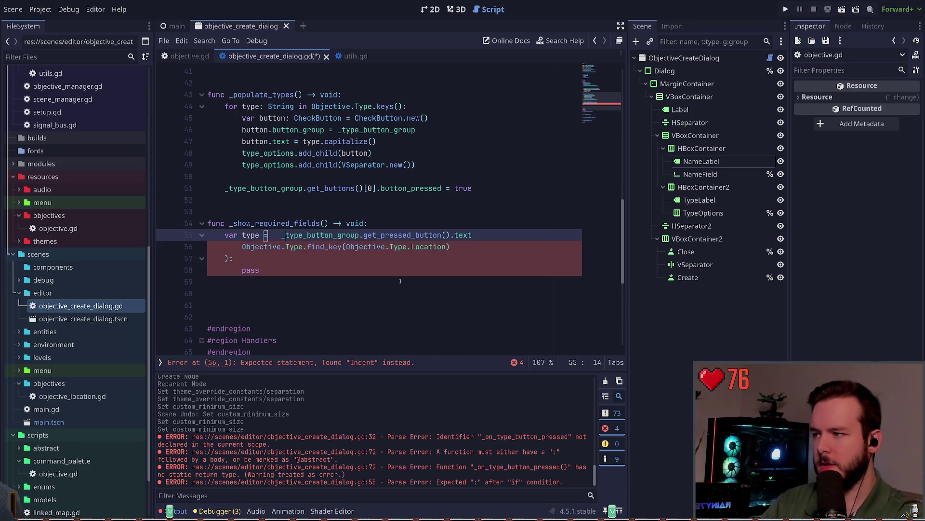
{"action": "key", "text": "Delete"}
{"action": "key", "text": "Delete"}
Step: Wrap the expression in Objective.Type.find_key() with _type_button_group as the argument
{"action": "type", "text": "Objective."}
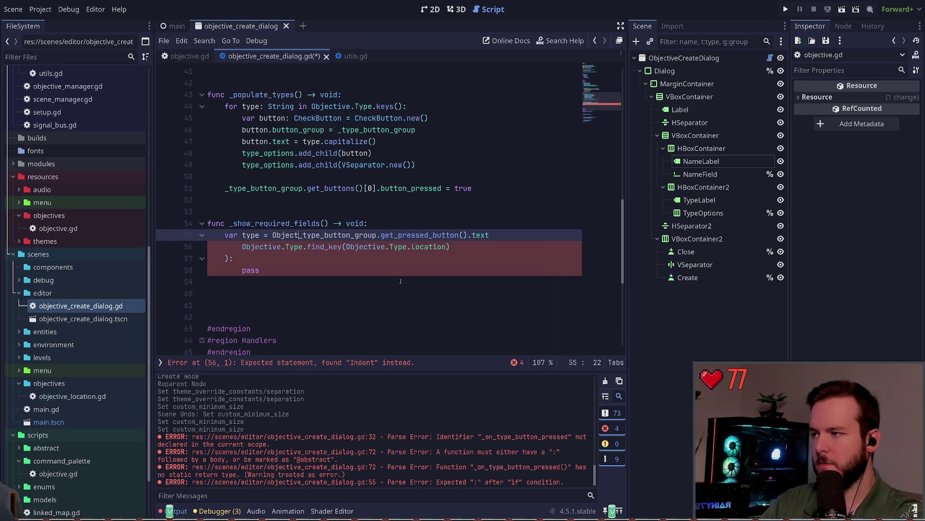
{"action": "type", "text": "Type."}
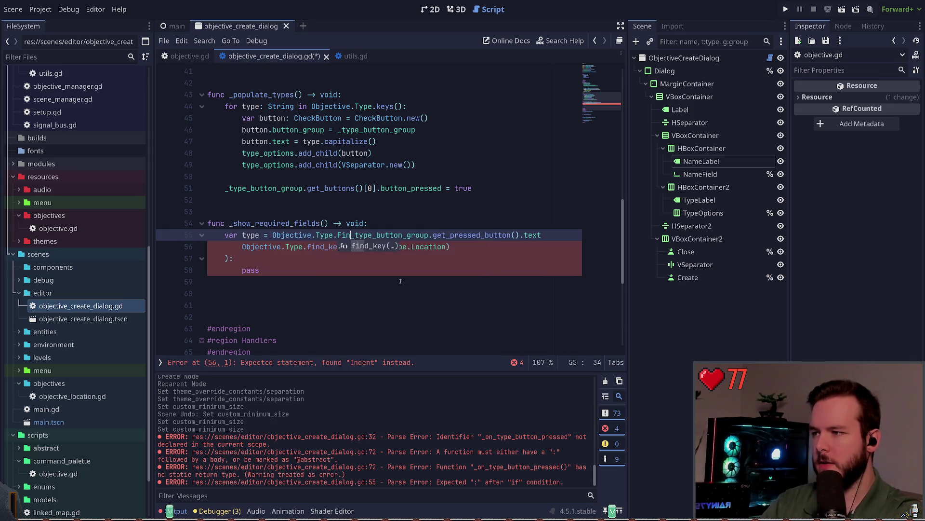
{"action": "left_click", "coordinate": [400, 280]}
{"action": "key", "text": "ctrl+Delete"}
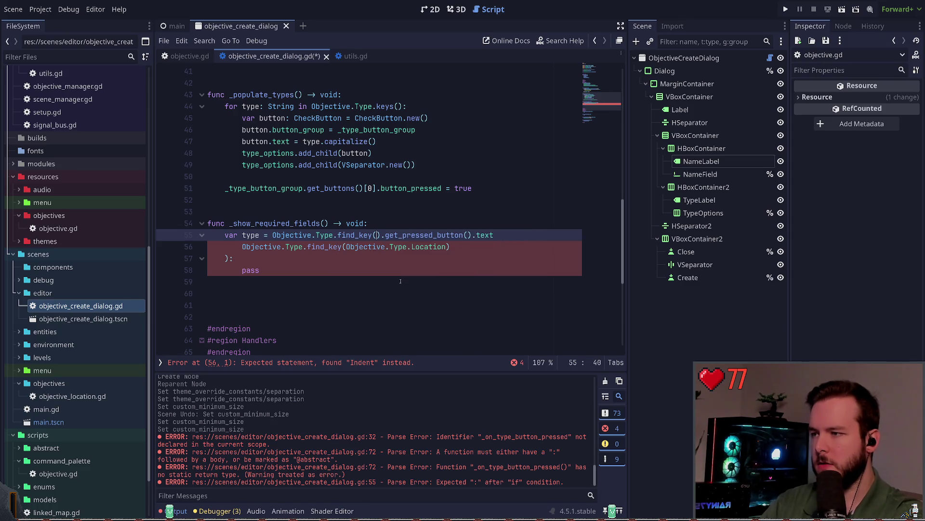
{"action": "key", "text": "Delete"}
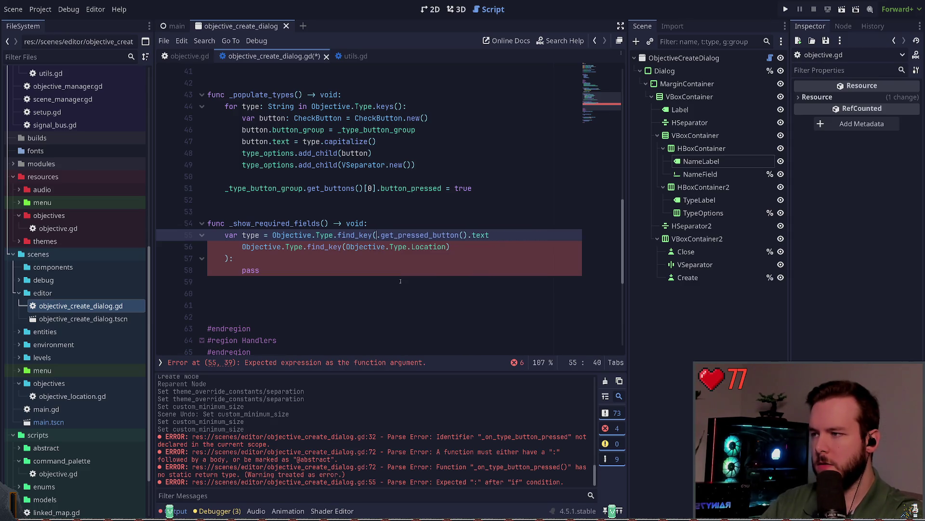
{"action": "type", "text": "_type_but"}
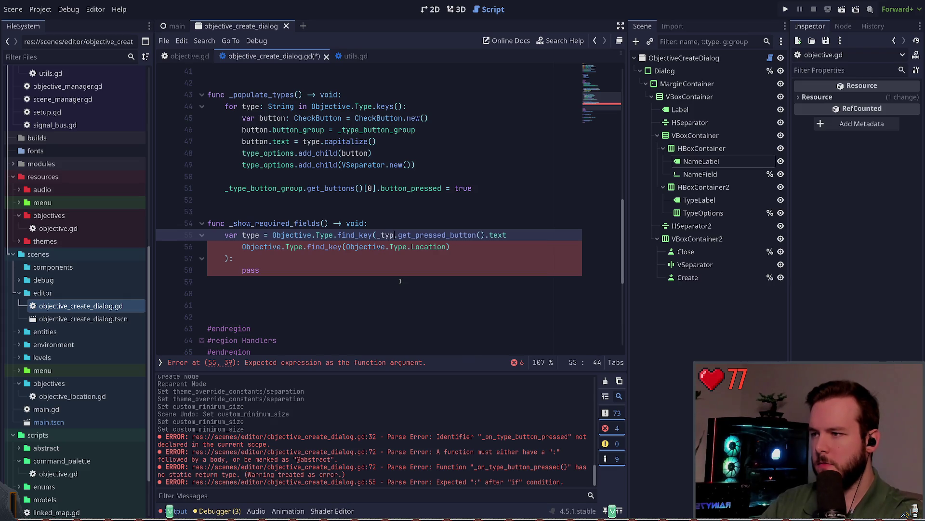
{"action": "key", "text": "Return"}
Step: Append .to_lower() to the button text and delete the old comparison, find_key and pass lines
{"action": "key", "text": "End"}
{"action": "type", "text": "."}
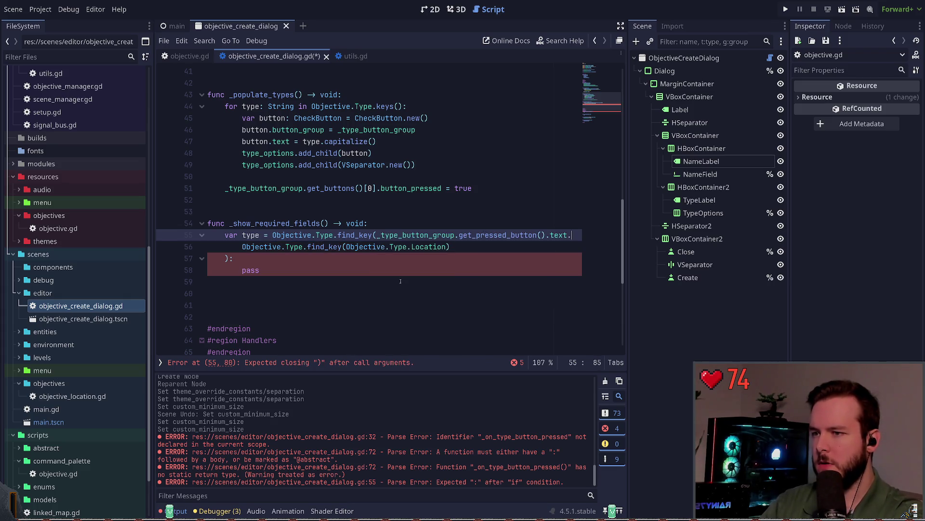
{"action": "key", "text": "Up"}
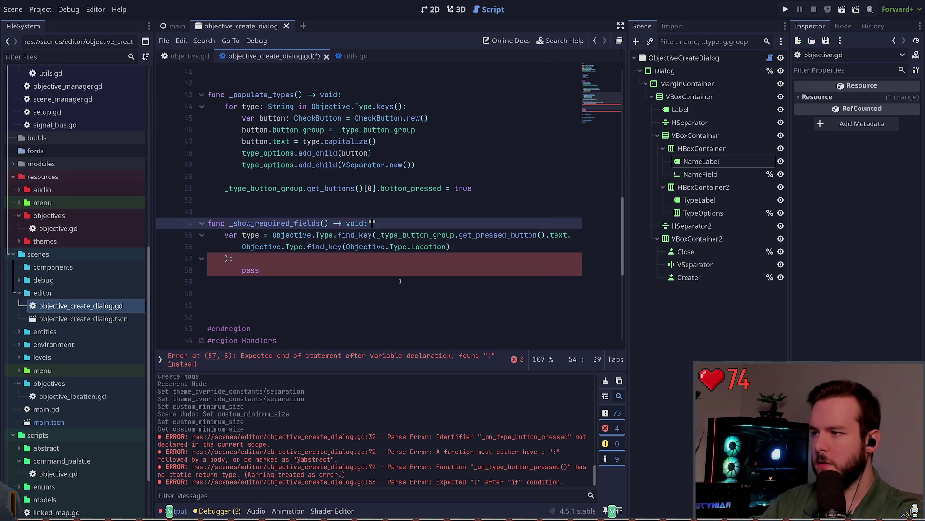
{"action": "type", "text": "\".lower"}
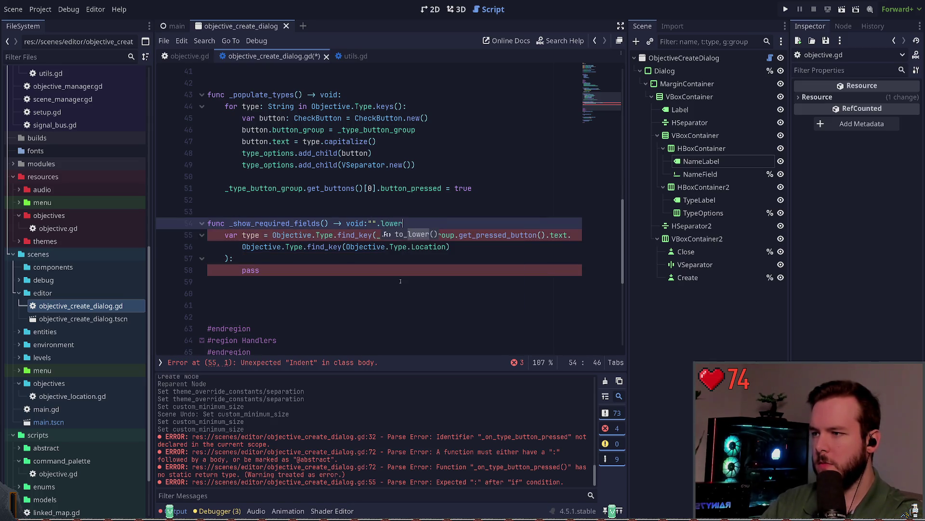
{"action": "key", "text": "BackSpace"}
{"action": "key", "text": "BackSpace"}
{"action": "key", "text": "BackSpace"}
{"action": "key", "text": "Down"}
{"action": "key", "text": "End"}
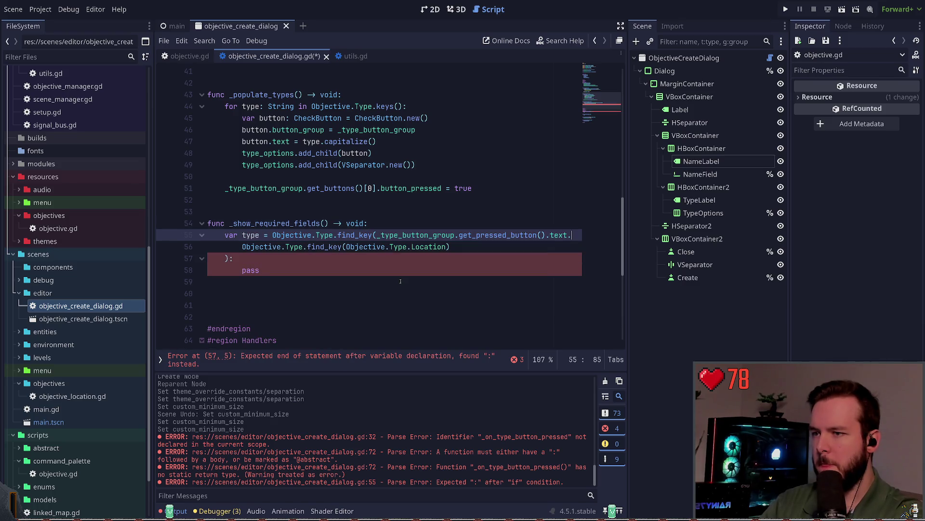
{"action": "type", "text": "to_lower()"}
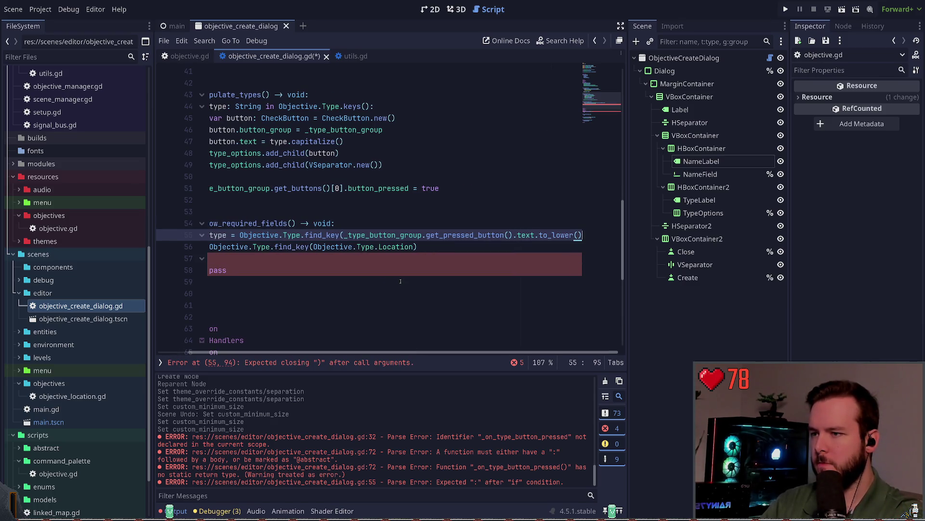
{"action": "key", "text": "Down"}
{"action": "key", "text": "ctrl+shift+k"}
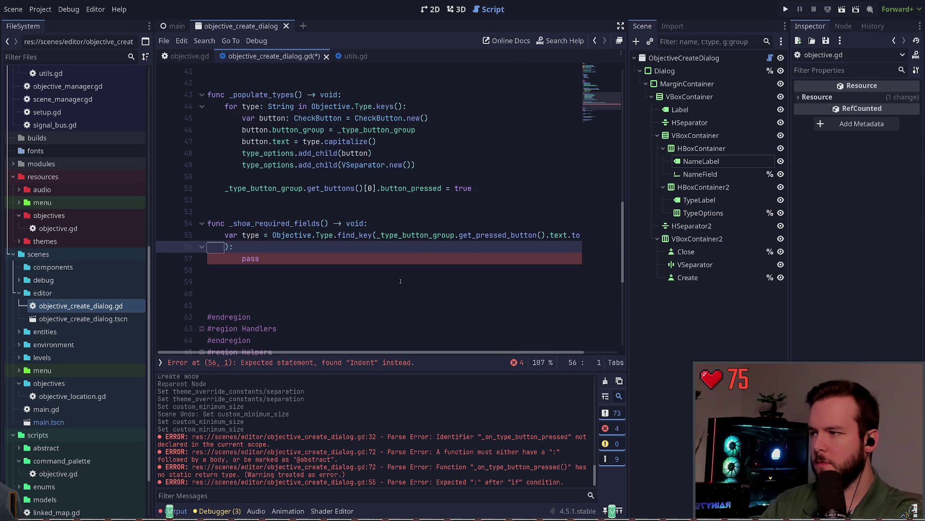
{"action": "key", "text": "ctrl+shift+k"}
{"action": "key", "text": "ctrl+shift+k"}
{"action": "key", "text": "ctrl+shift+k"}
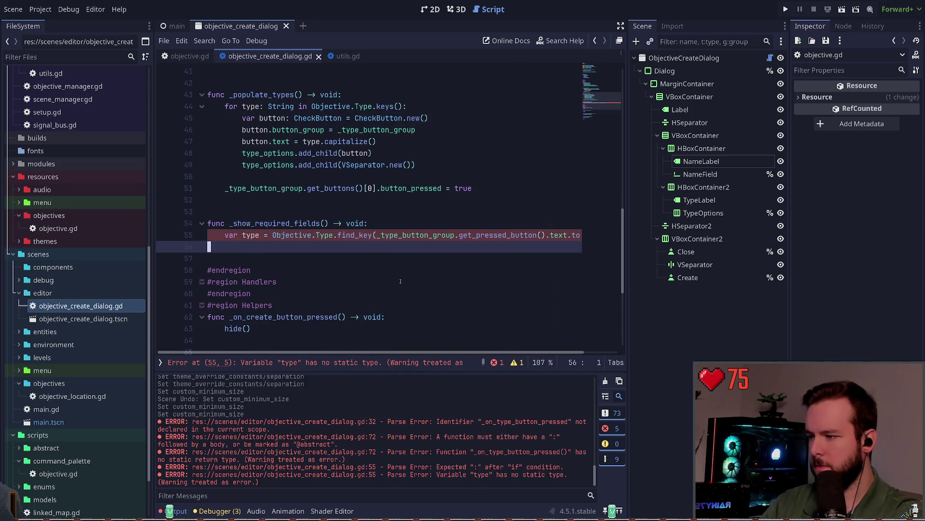
Step: Annotate the variable as type: Objective.Type
{"action": "key", "text": "Up"}
{"action": "key", "text": "Right"}
{"action": "key", "text": "Right"}
{"action": "key", "text": "Right"}
{"action": "type", "text": ": Objective.Ty"}
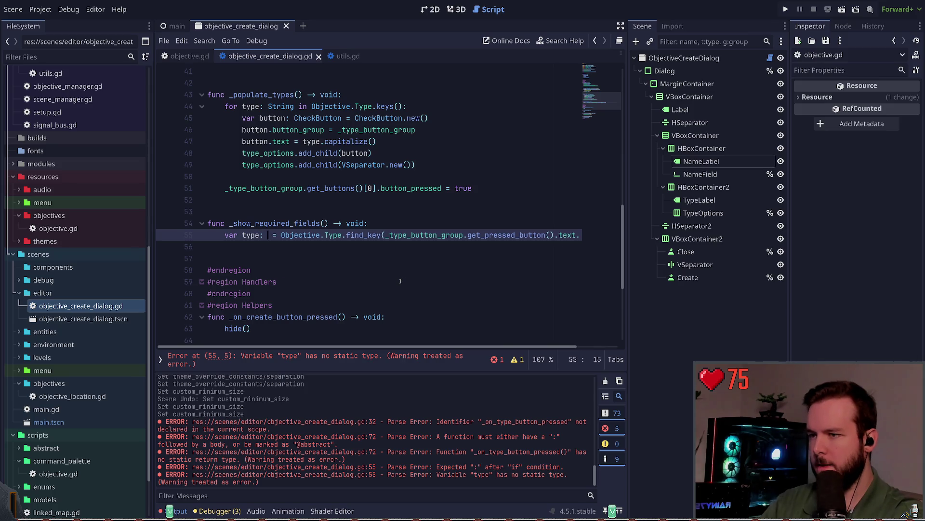
{"action": "key", "text": "Return"}
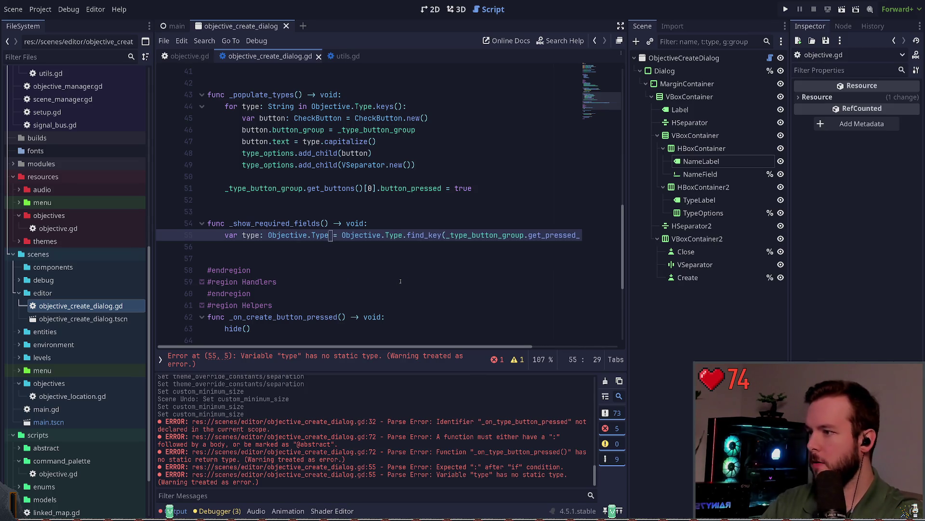
Step: Split the long find_key call across lines and remove the extra blank line
{"action": "key", "text": "ctrl+Right"}
{"action": "key", "text": "ctrl+Right"}
{"action": "key", "text": "ctrl+Right"}
{"action": "key", "text": "Return"}
{"action": "key", "text": "End"}
{"action": "key", "text": "Left"}
{"action": "key", "text": "Return"}
{"action": "key", "text": "Up"}
{"action": "key", "text": "Up"}
{"action": "key", "text": "End"}
{"action": "key", "text": "Return"}
{"action": "key", "text": "ctrl+shift+k"}
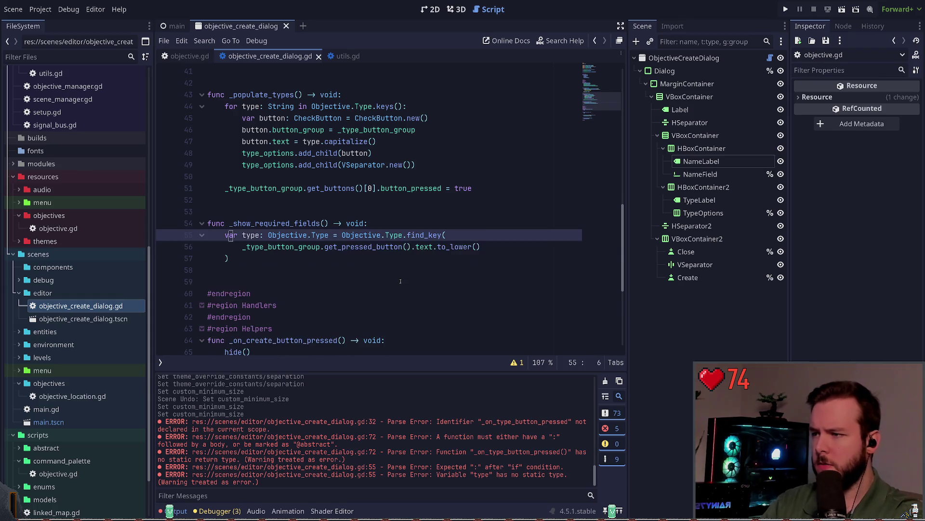
{"action": "key", "text": "Down"}
{"action": "key", "text": "Down"}
{"action": "key", "text": "Return"}
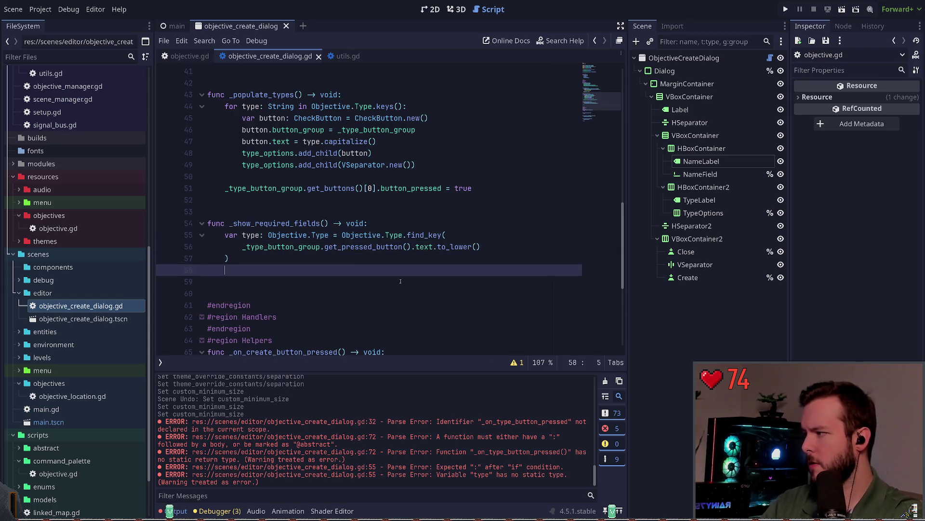
Step: Write match type: with an Objective.Type.Location: branch calling _show_location
{"action": "key", "text": "ctrl+z"}
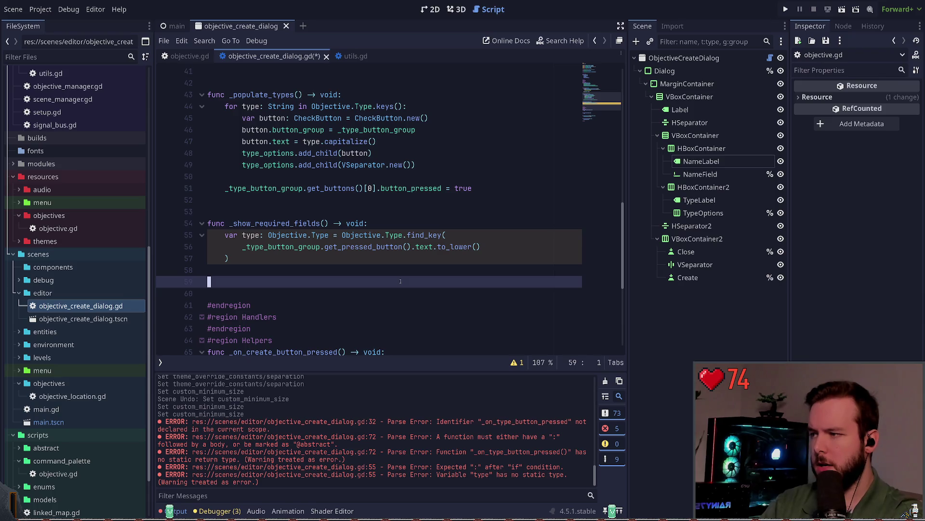
{"action": "type", "text": "match type:"}
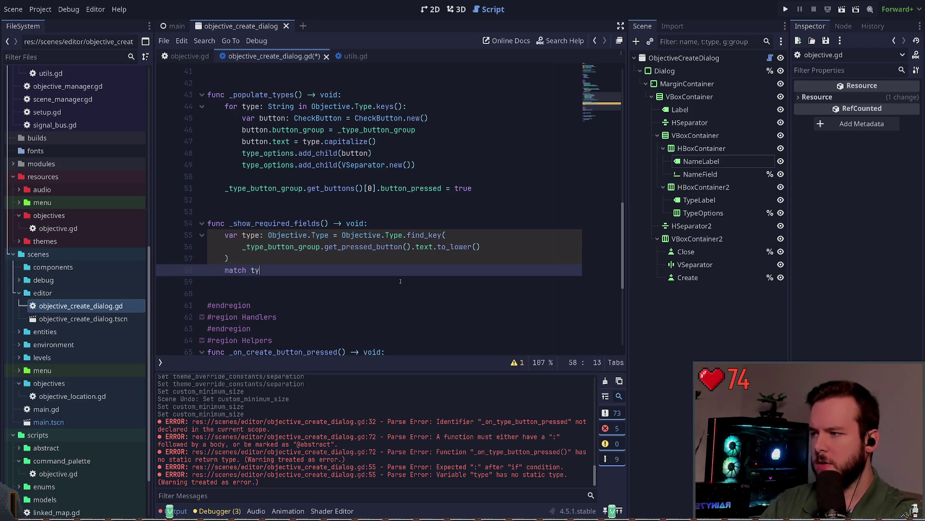
{"action": "key", "text": "Return"}
{"action": "type", "text": "Objective.Typ"}
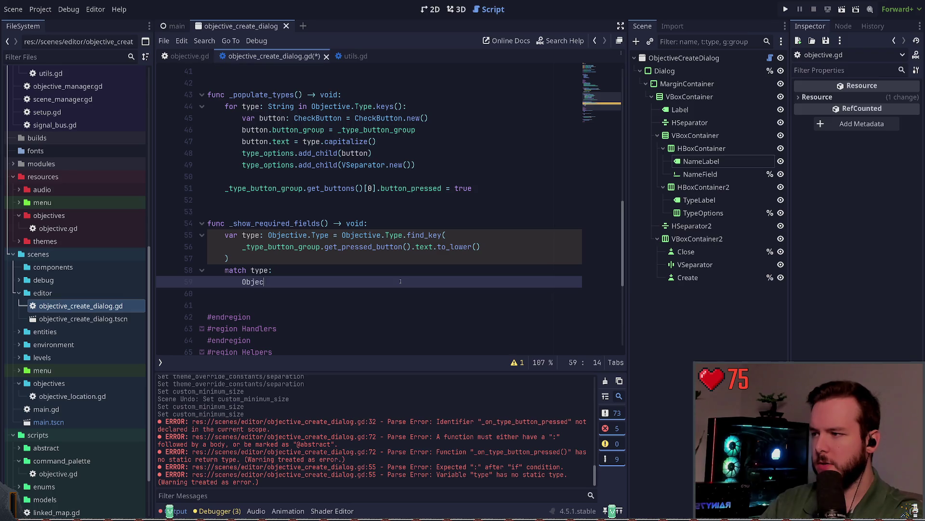
{"action": "type", "text": "e."}
{"action": "key", "text": "Return"}
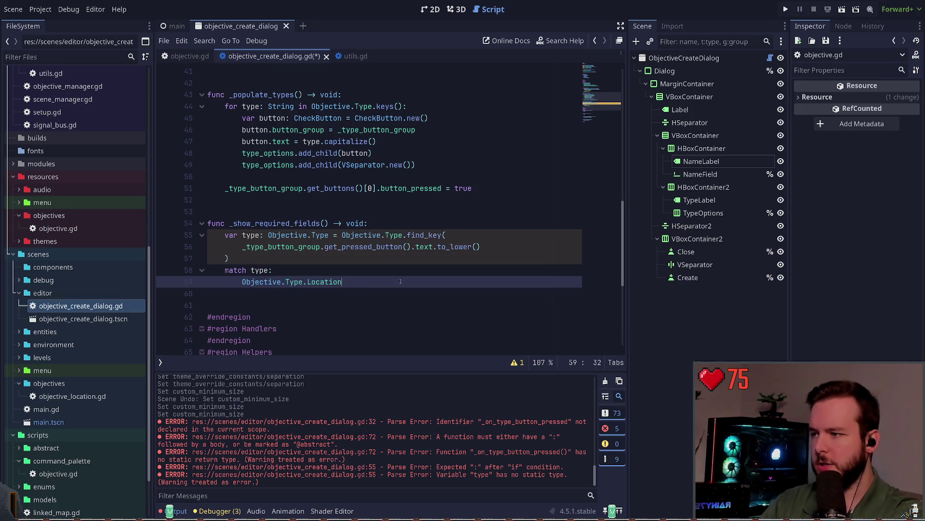
{"action": "type", "text": ":"}
{"action": "key", "text": "Return"}
{"action": "type", "text": "_show_l"}
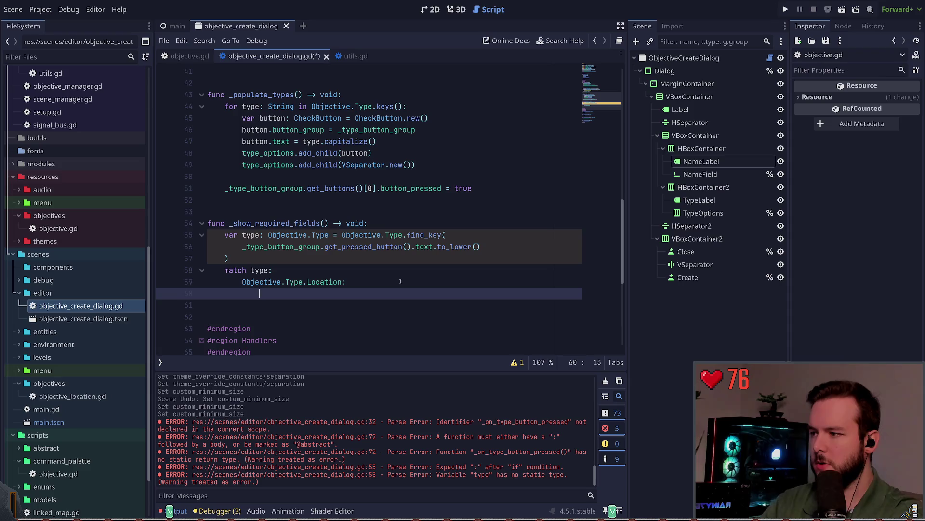
{"action": "type", "text": "ocation"}
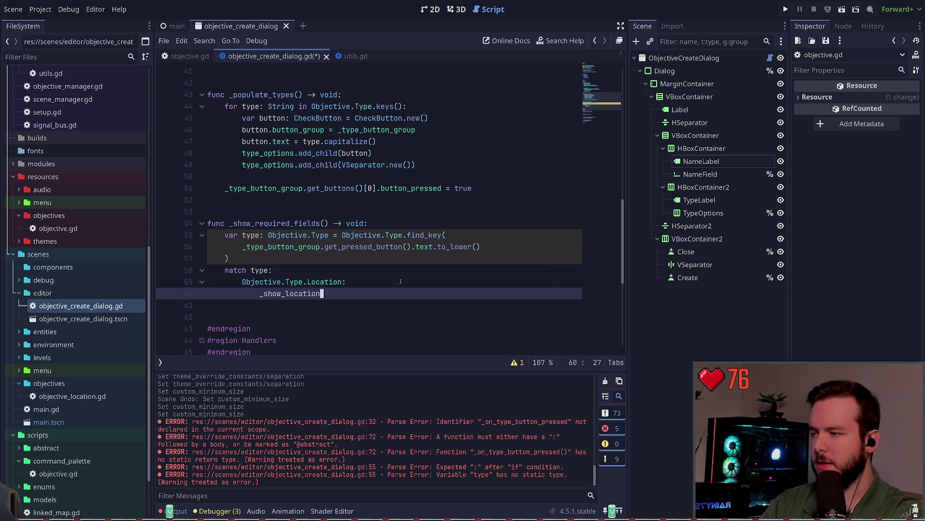
{"action": "key", "text": "Up"}
{"action": "key", "text": "Up"}
{"action": "key", "text": "Up"}
{"action": "key", "text": "Return"}
{"action": "key", "text": "Return"}
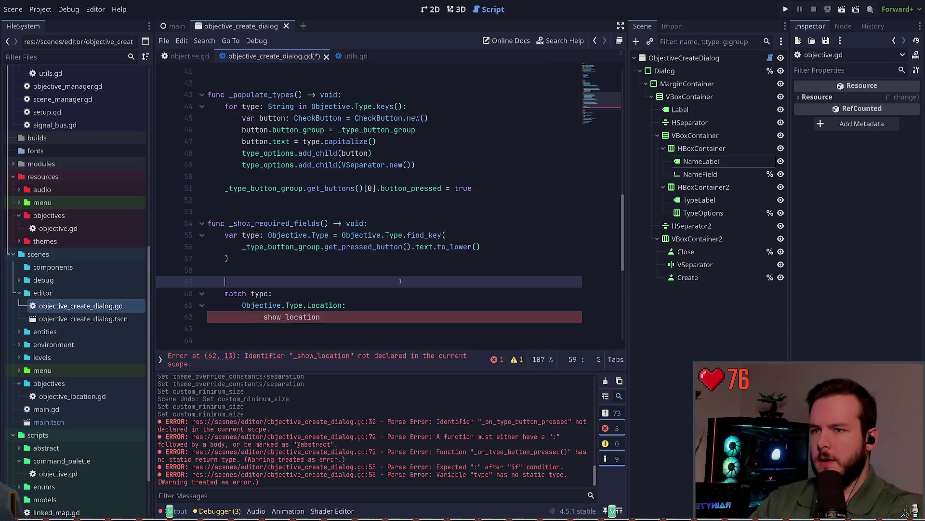
Step: Switch to the 2D scene and duplicate the HBoxContainer2 type row
{"action": "key", "text": "BackSpace"}
{"action": "key", "text": "BackSpace"}
{"action": "left_click", "coordinate": [457, 9]}
{"action": "left_click", "coordinate": [430, 9]}
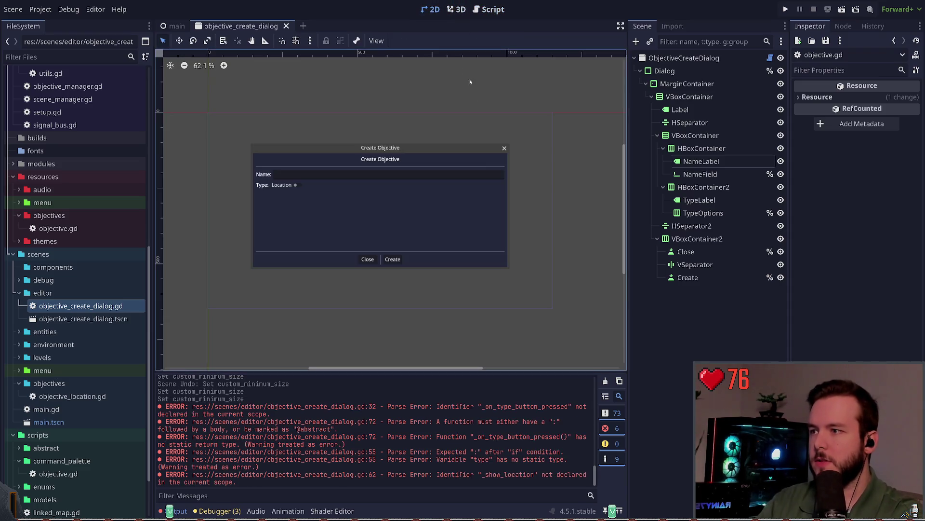
{"action": "left_click", "coordinate": [704, 187]}
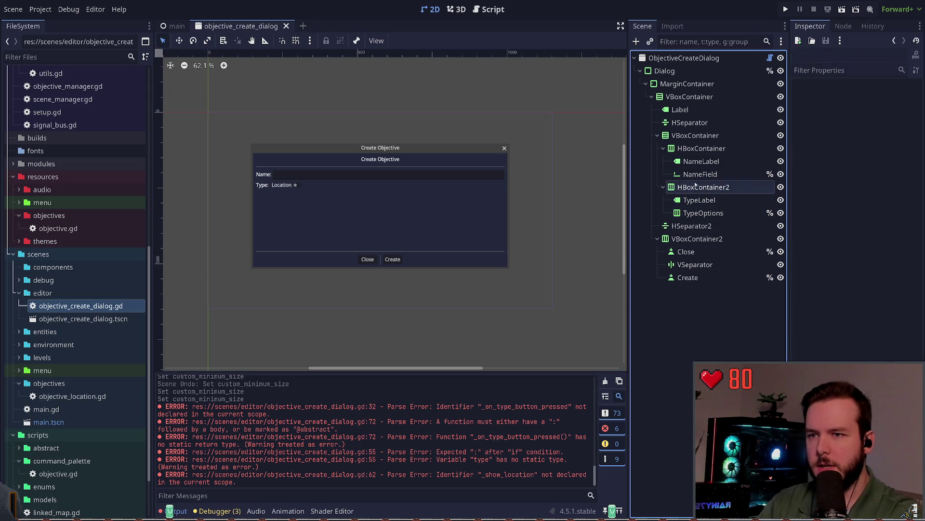
{"action": "left_click", "coordinate": [663, 187]}
{"action": "key", "text": "ctrl+d"}
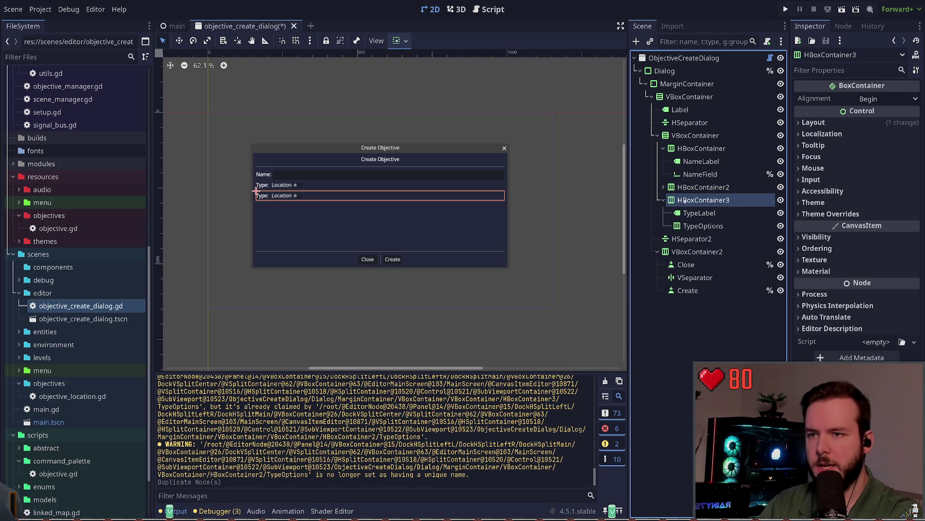
Step: Delete the copy's TypeLabel and TypeOptions, rename it LocationFields, and save the scene
{"action": "left_click", "coordinate": [704, 213]}
{"action": "left_click", "coordinate": [717, 225], "text": "shift"}
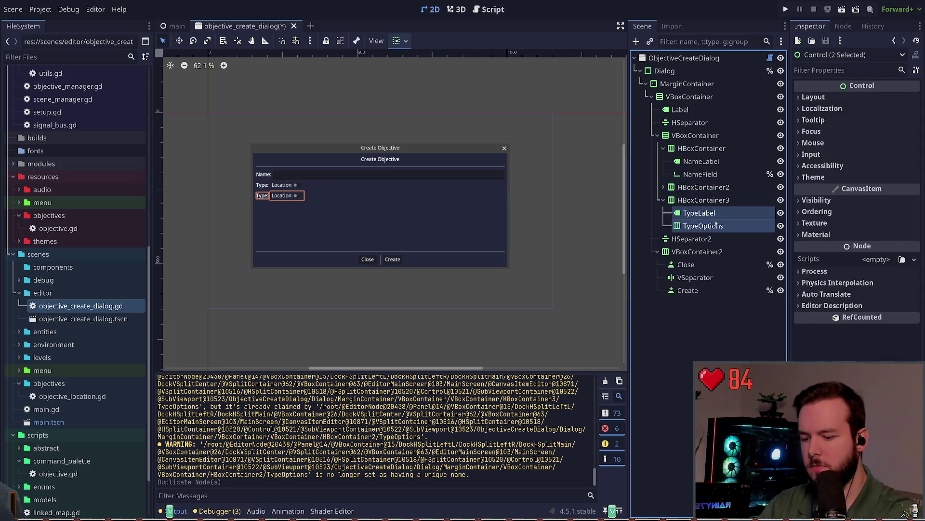
{"action": "key", "text": "Delete"}
{"action": "key", "text": "Return"}
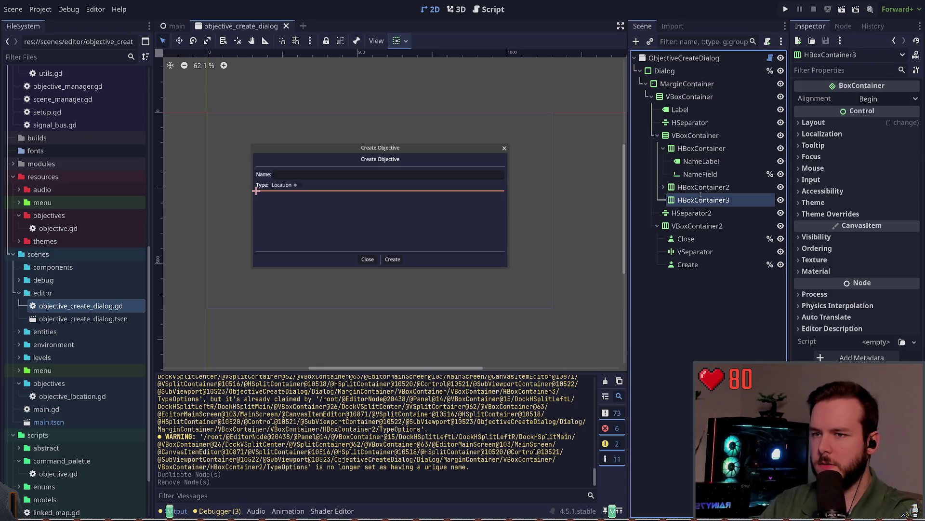
{"action": "type", "text": "LocationFields"}
{"action": "key", "text": "Return"}
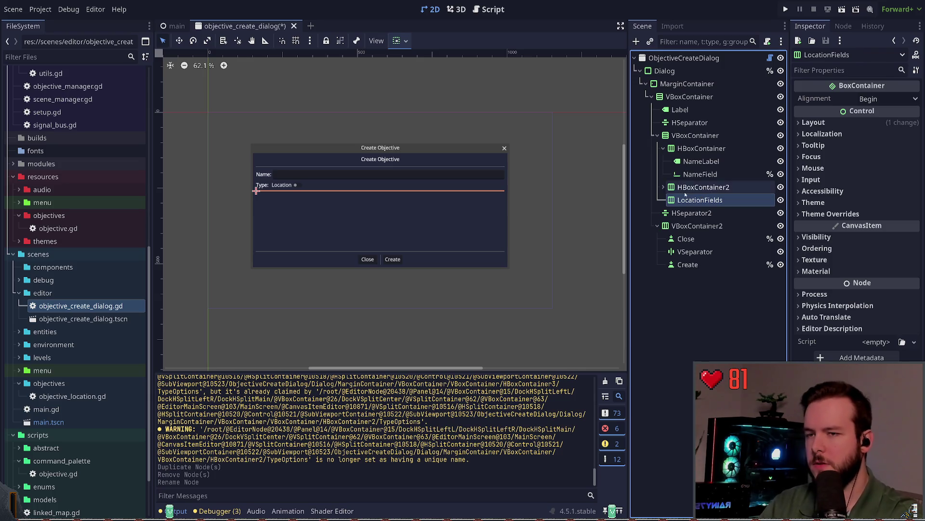
{"action": "key", "text": "ctrl+d"}
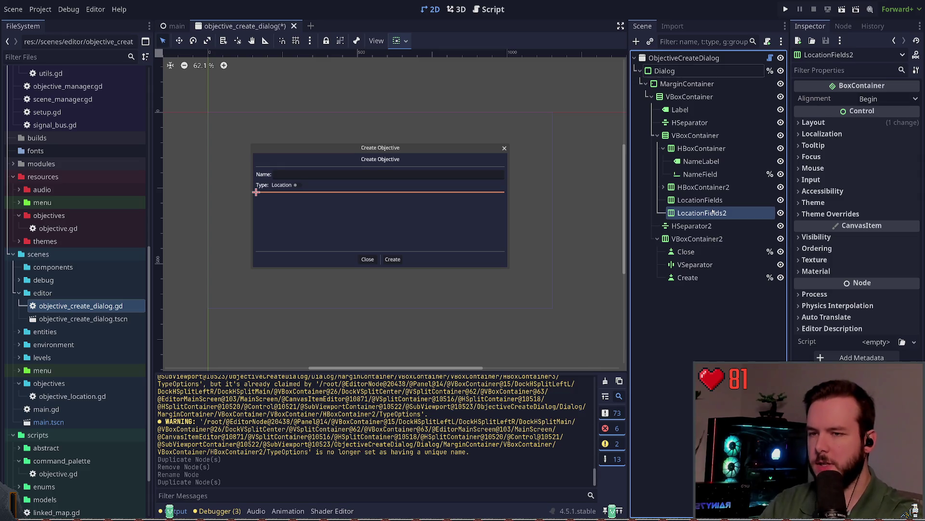
{"action": "key", "text": "Delete"}
{"action": "key", "text": "ctrl+s"}
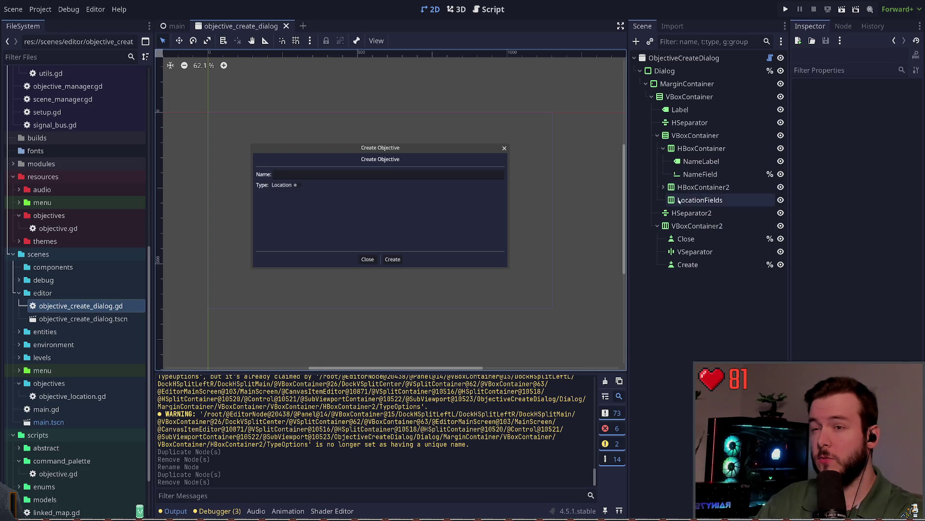
{"action": "left_click", "coordinate": [699, 200]}
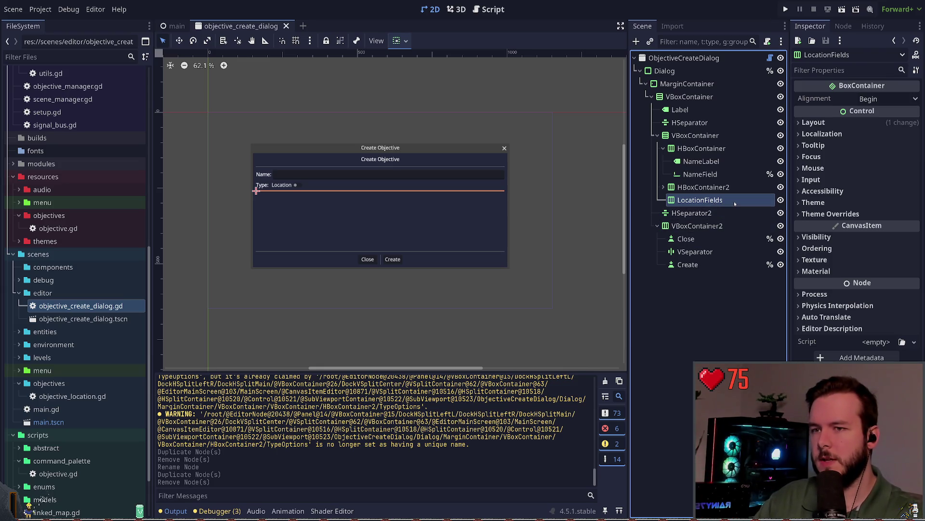
{"action": "key", "text": "ctrl+shift+u"}
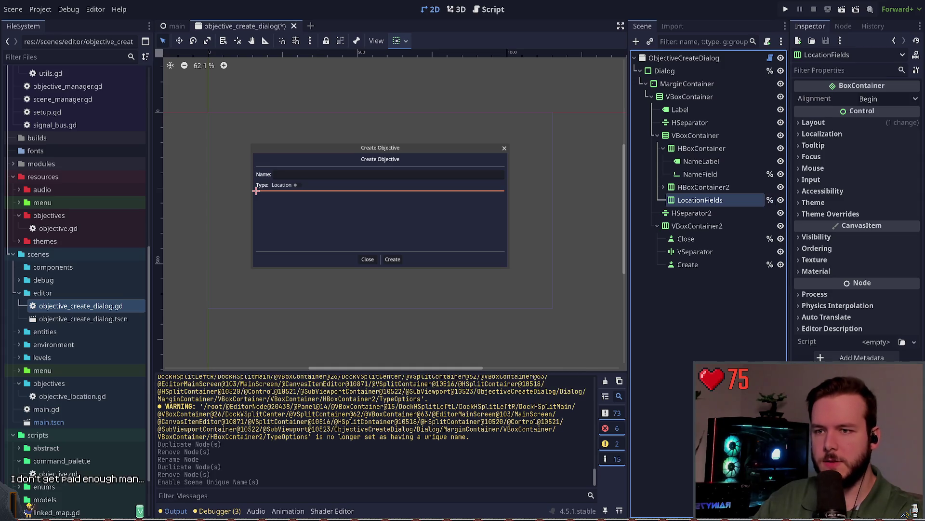
{"action": "left_click", "coordinate": [769, 58]}
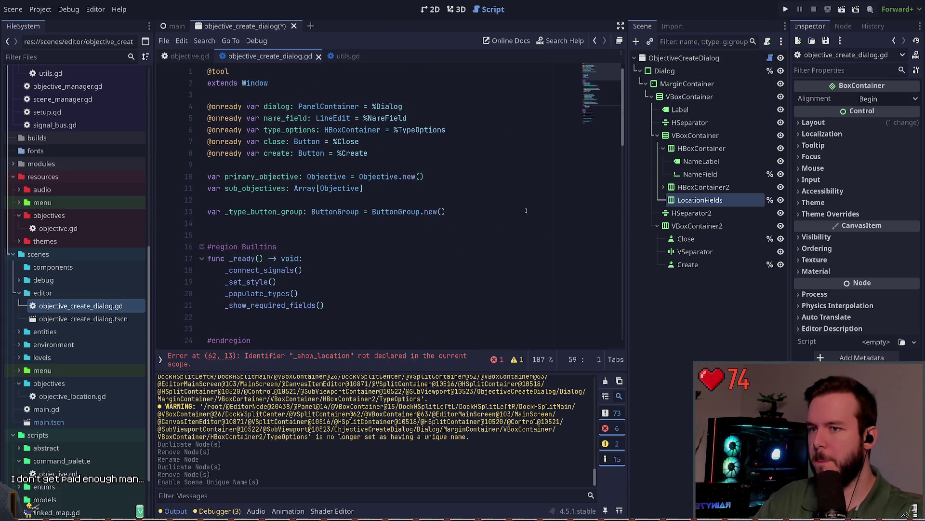
{"action": "left_click_drag", "start_coordinate": [700, 199], "coordinate": [372, 167]}
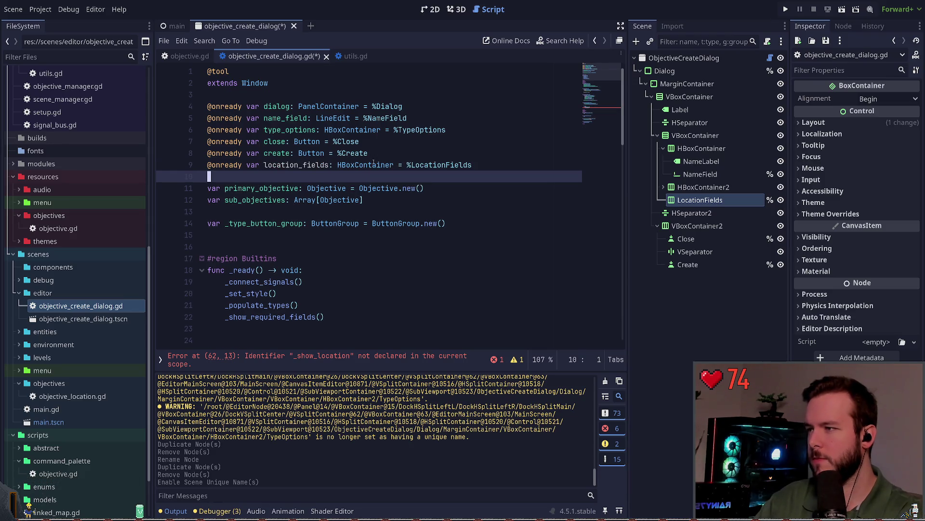
Step: Move the close and create declarations below the dialog declaration, tidy blank lines, and save
{"action": "key", "text": "Up"}
{"action": "key", "text": "Up"}
{"action": "key", "text": "Up"}
{"action": "key", "text": "shift+Down"}
{"action": "key", "text": "shift+Down"}
{"action": "key", "text": "ctrl+c"}
{"action": "key", "text": "Delete"}
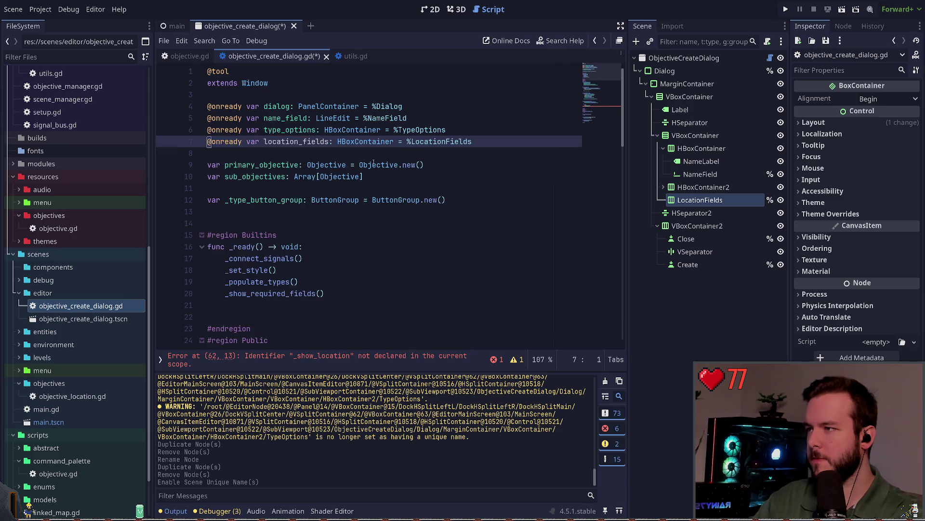
{"action": "key", "text": "Up"}
{"action": "key", "text": "Up"}
{"action": "key", "text": "Up"}
{"action": "key", "text": "Down"}
{"action": "key", "text": "ctrl+v"}
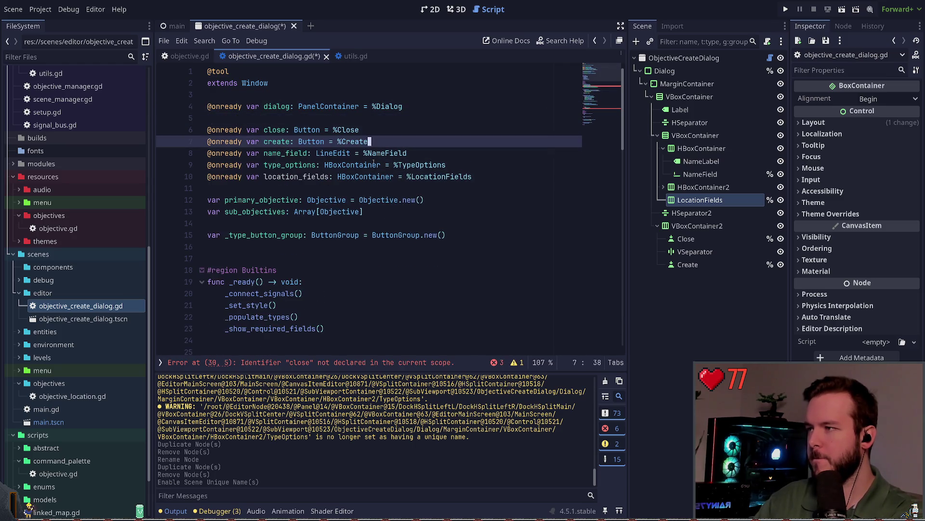
{"action": "key", "text": "Up"}
{"action": "key", "text": "Up"}
{"action": "key", "text": "Return"}
{"action": "key", "text": "BackSpace"}
{"action": "key", "text": "Down"}
{"action": "key", "text": "Down"}
{"action": "key", "text": "Return"}
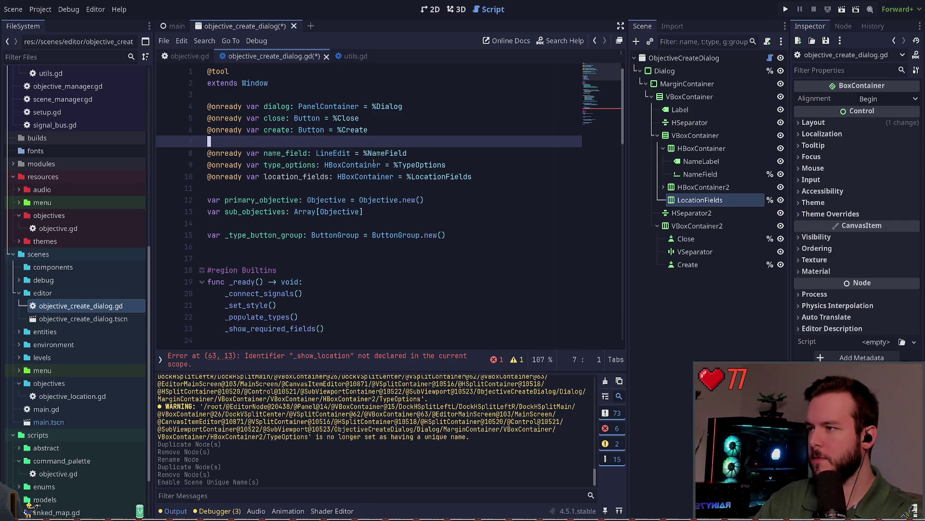
{"action": "key", "text": "ctrl+s"}
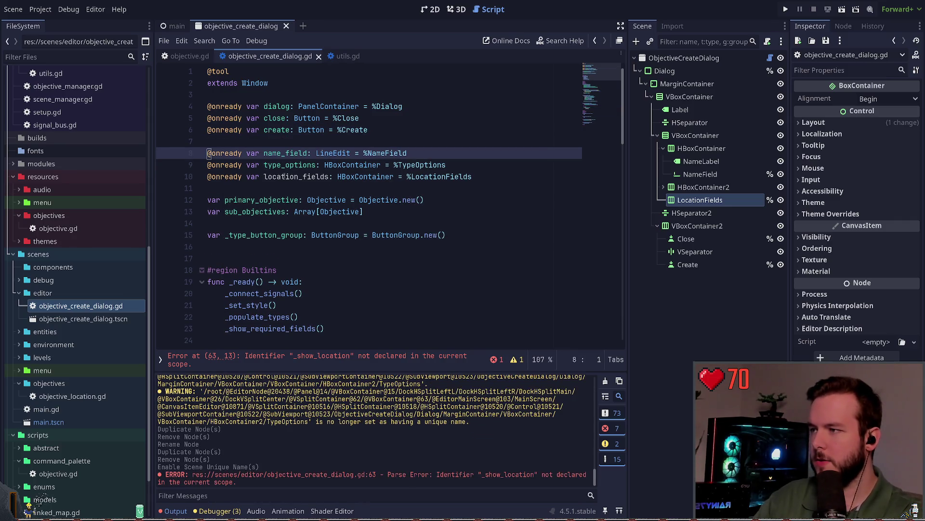
Step: Add 'func _populate_location_fields() -> void:' with a pass body below _populate_types, then save
{"action": "double_click", "coordinate": [284, 176]}
{"action": "scroll", "coordinate": [375, 248], "scroll_direction": "down", "scroll_amount": 15}
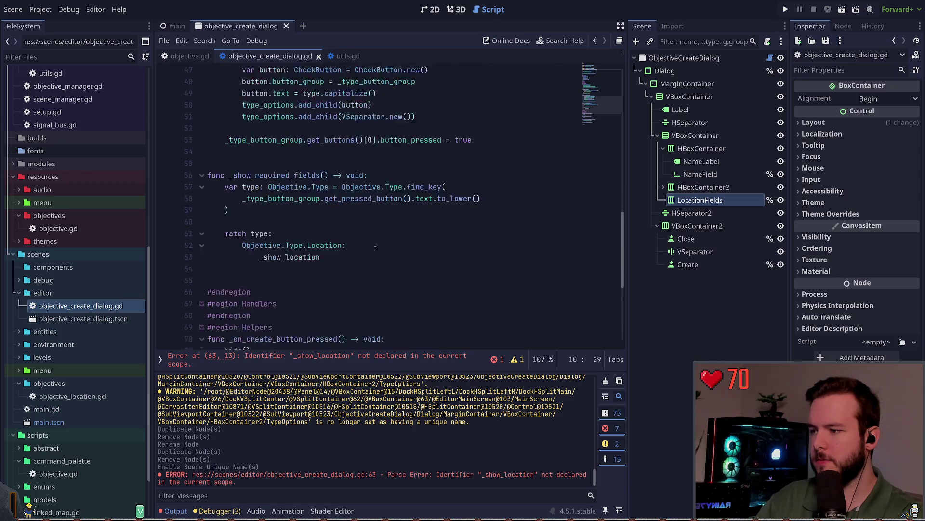
{"action": "scroll", "coordinate": [375, 247], "scroll_direction": "down", "scroll_amount": 5}
{"action": "scroll", "coordinate": [327, 235], "scroll_direction": "up", "scroll_amount": 9}
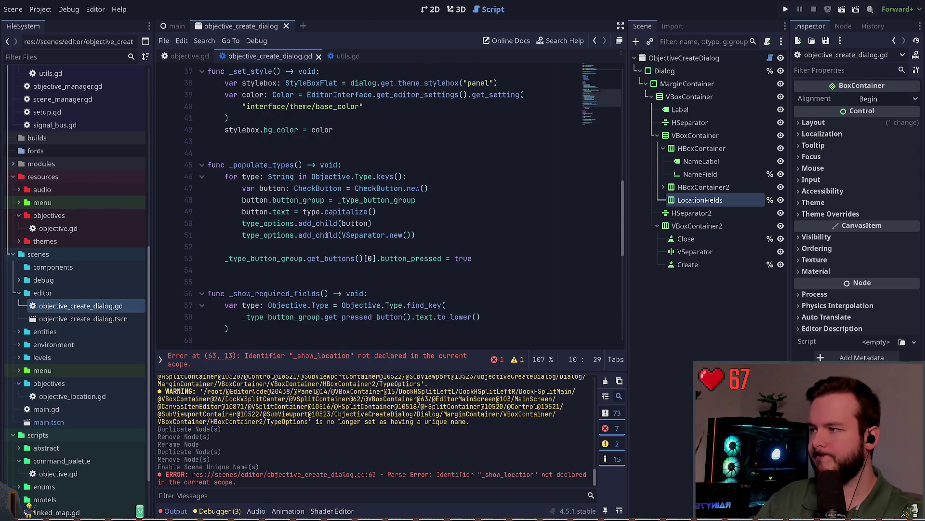
{"action": "scroll", "coordinate": [321, 227], "scroll_direction": "down", "scroll_amount": 1}
{"action": "left_click", "coordinate": [331, 239]}
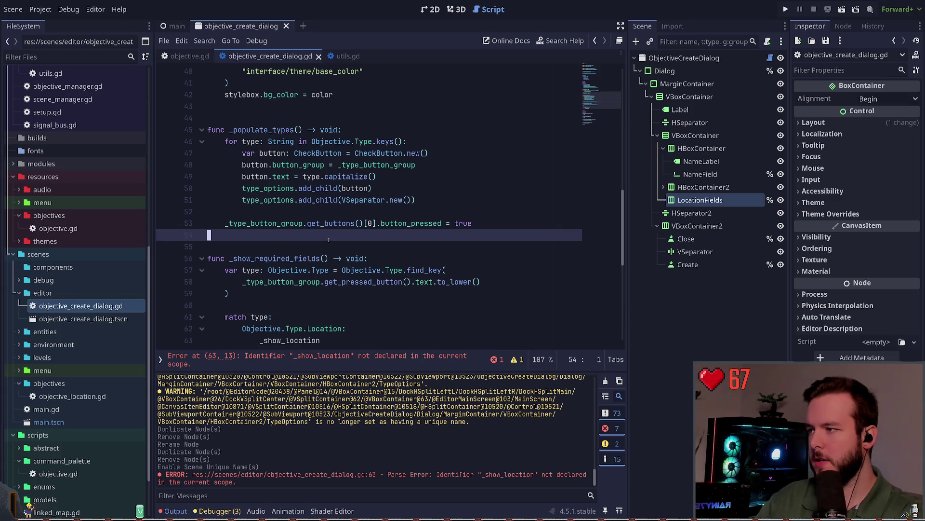
{"action": "key", "text": "Return"}
{"action": "type", "text": "func _"}
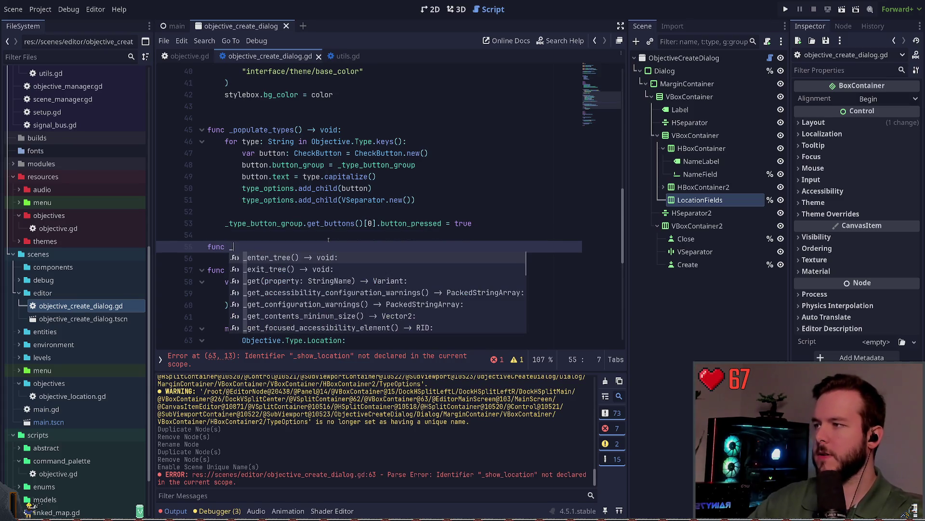
{"action": "type", "text": "populate_"}
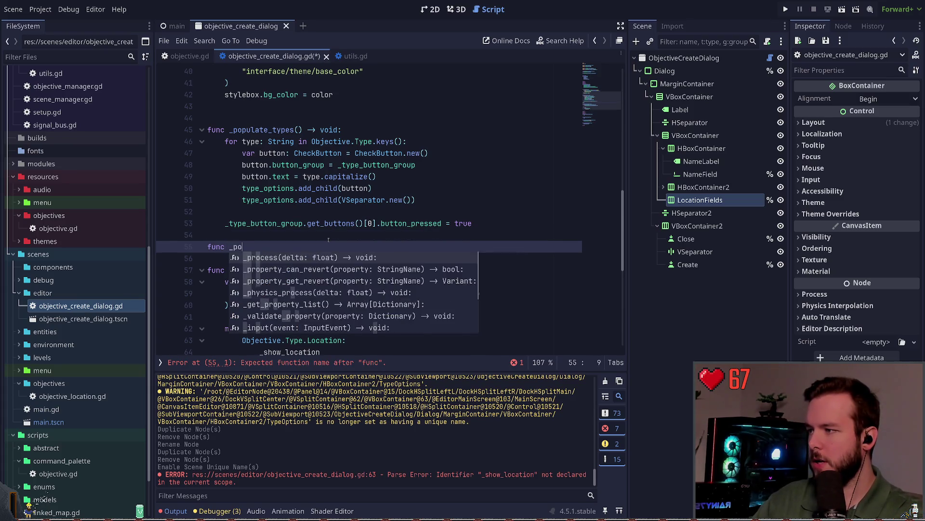
{"action": "type", "text": "location_fiels"}
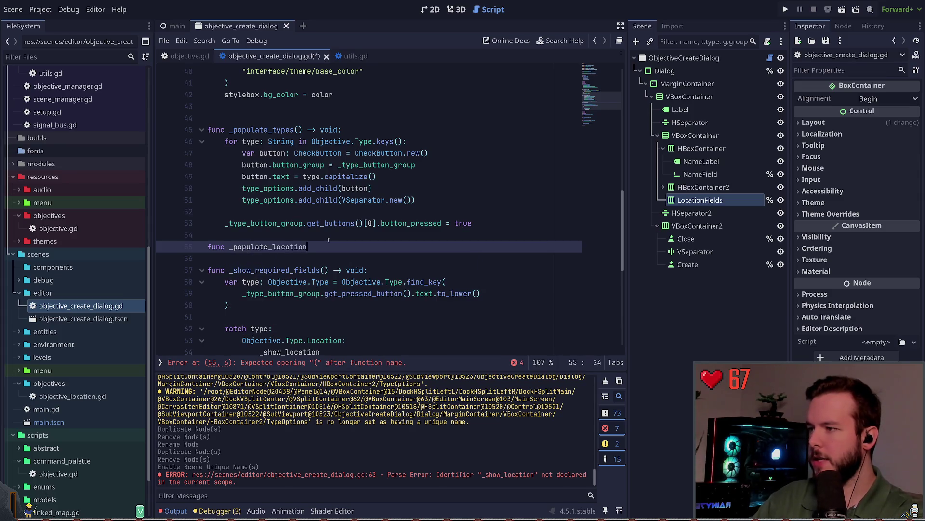
{"action": "key", "text": "BackSpace"}
{"action": "type", "text": "ds"}
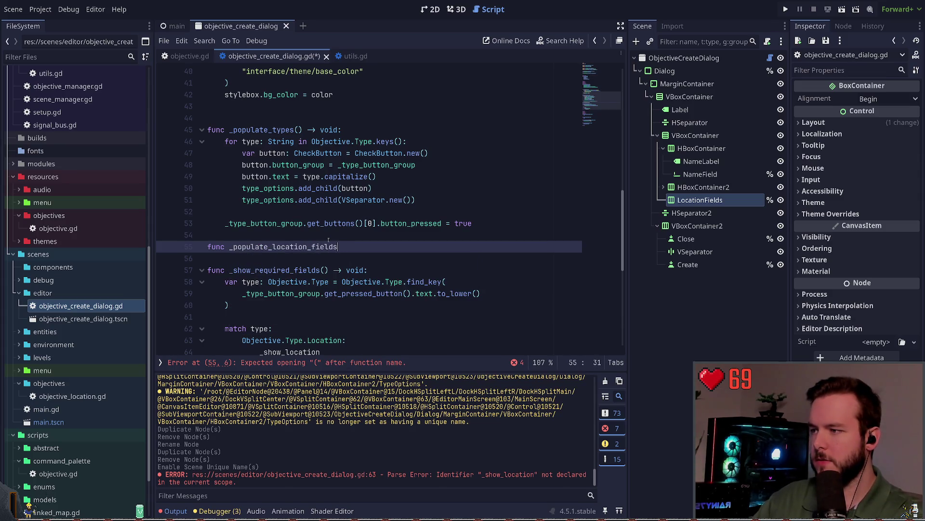
{"action": "type", "text": "()"}
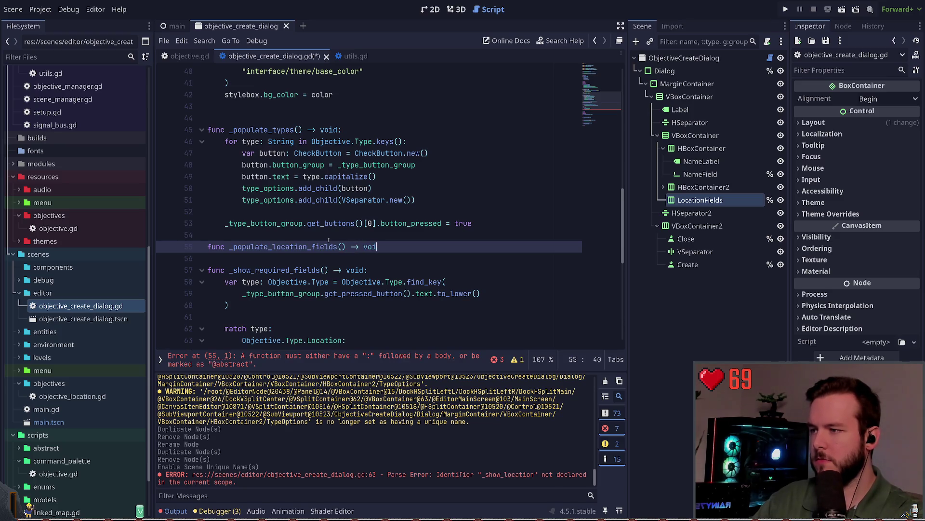
{"action": "type", "text": "d:"}
{"action": "key", "text": "Return"}
{"action": "type", "text": "pass"}
{"action": "key", "text": "ctrl+shift+Return"}
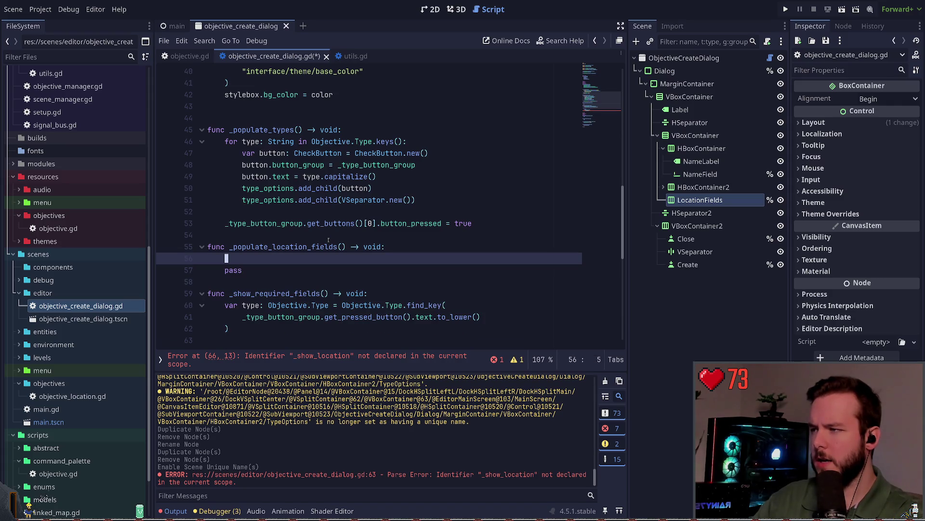
{"action": "key", "text": "ctrl+s"}
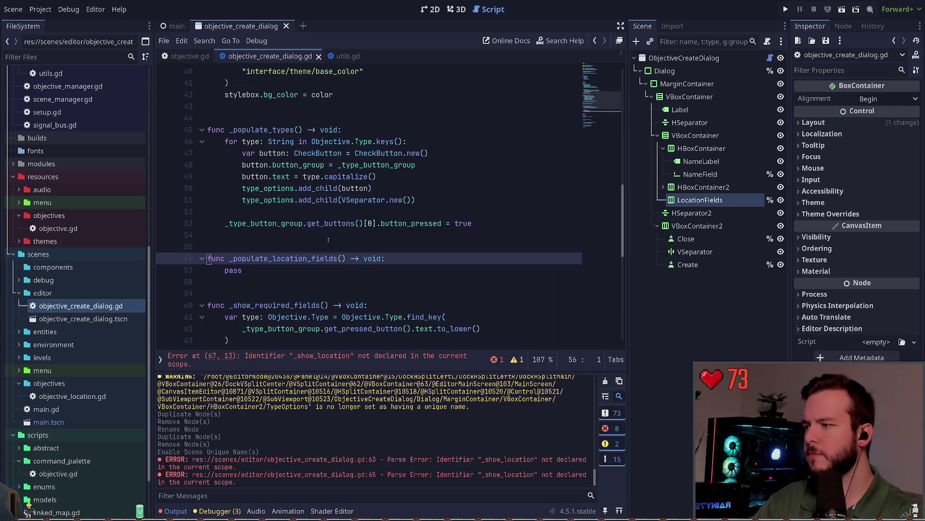
{"action": "scroll", "coordinate": [333, 217], "scroll_direction": "up", "scroll_amount": 1}
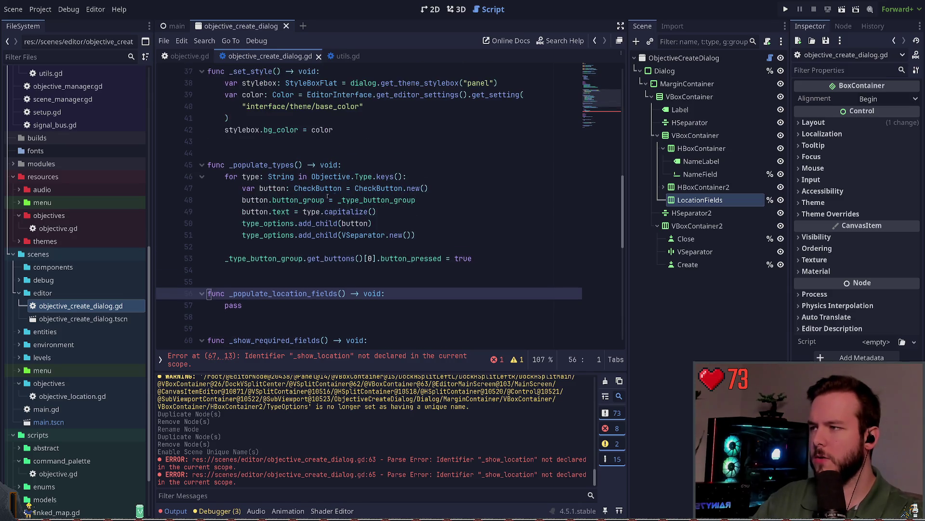
{"action": "left_click", "coordinate": [357, 166]}
{"action": "scroll", "coordinate": [358, 202], "scroll_direction": "up", "scroll_amount": 8}
Step: Call _populate_location_fields() in _ready right after _populate_types() and save
{"action": "left_click", "coordinate": [351, 180]}
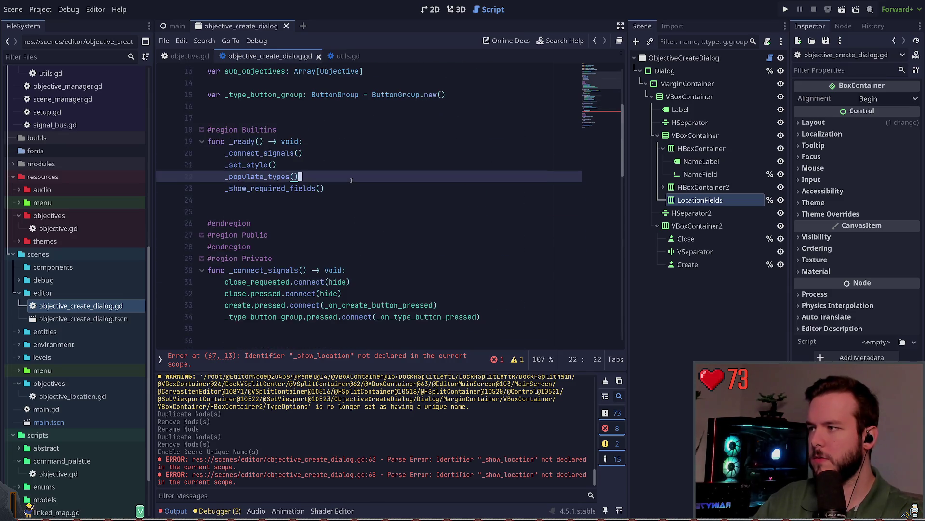
{"action": "key", "text": "Return"}
{"action": "type", "text": "_pop"}
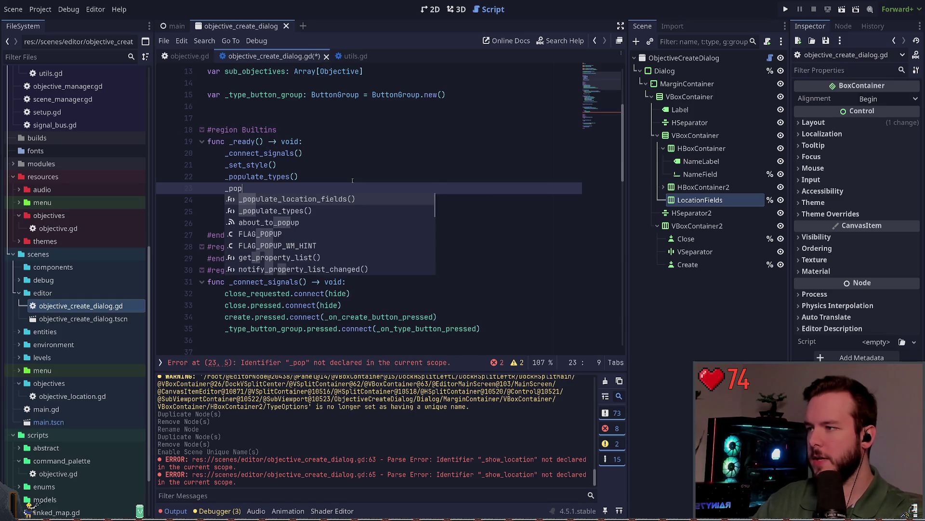
{"action": "key", "text": "Return"}
{"action": "key", "text": "ctrl+s"}
Step: Insert a _populate_fields() call above _populate_types() in _ready, fixing typos, and save
{"action": "key", "text": "Up"}
{"action": "key", "text": "Up"}
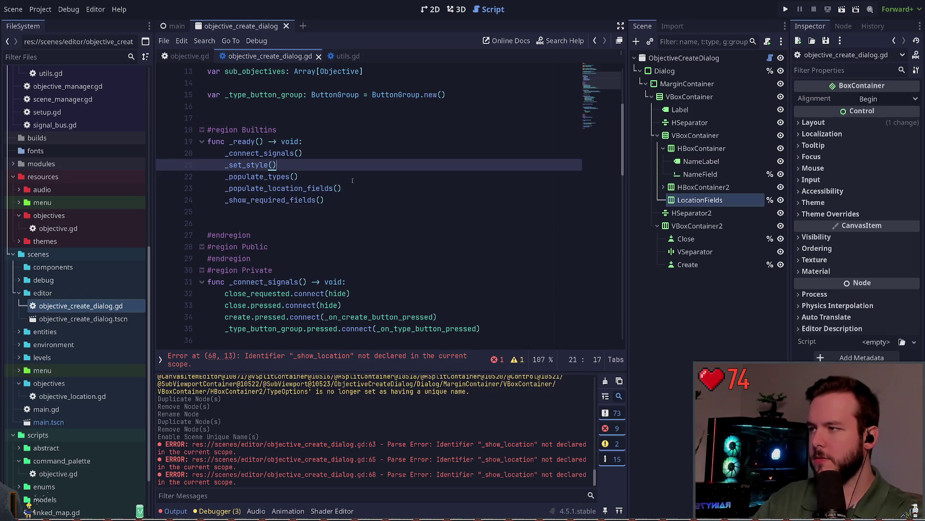
{"action": "key", "text": "Return"}
{"action": "type", "text": "P"}
{"action": "key", "text": "BackSpace"}
{"action": "type", "text": "_popuplate_"}
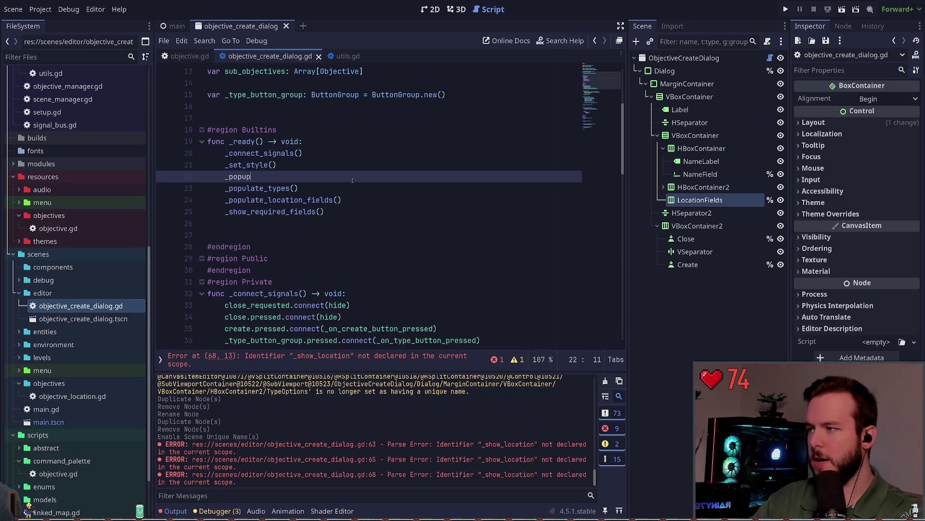
{"action": "key", "text": "BackSpace"}
{"action": "key", "text": "BackSpace"}
{"action": "key", "text": "BackSpace"}
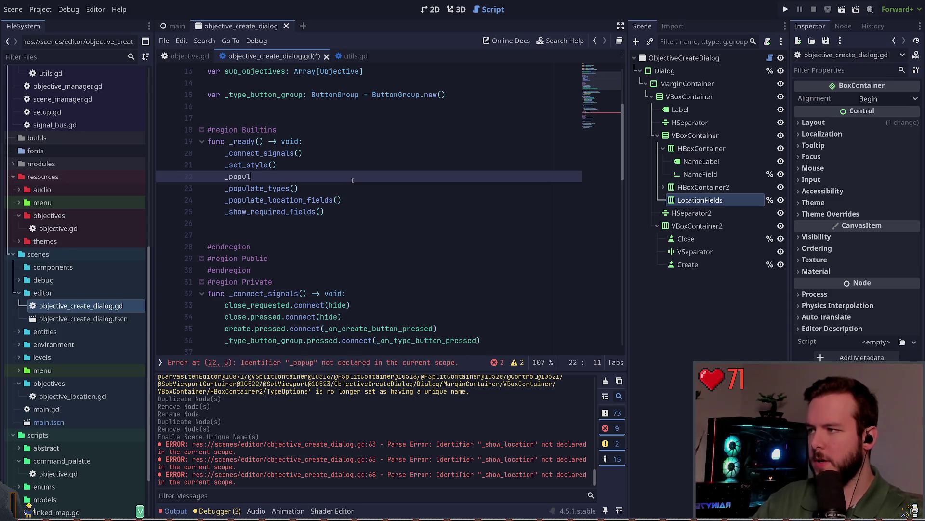
{"action": "type", "text": "late("}
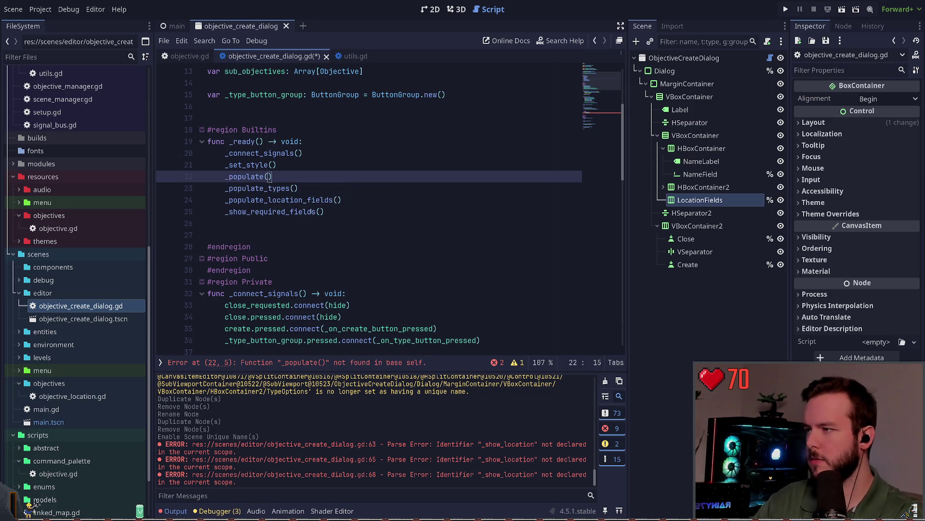
{"action": "scroll", "coordinate": [313, 211], "scroll_direction": "down", "scroll_amount": 5}
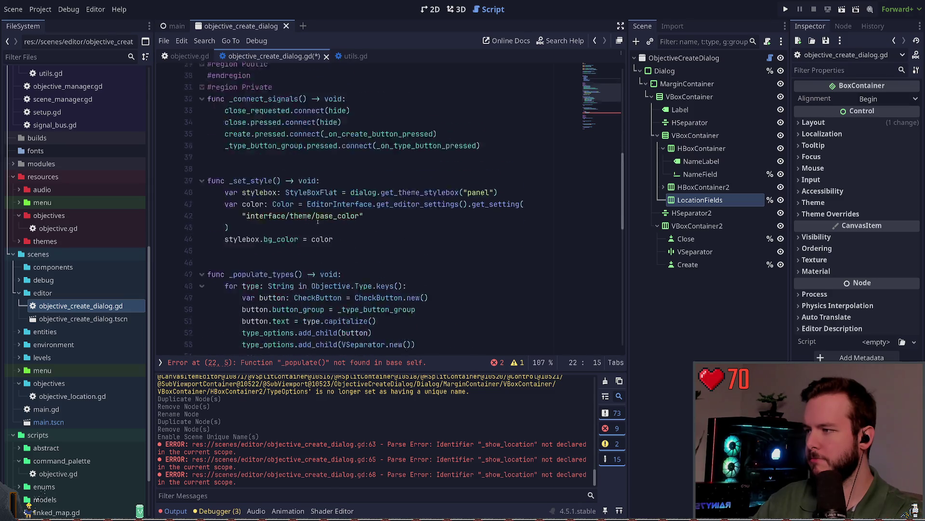
{"action": "scroll", "coordinate": [318, 221], "scroll_direction": "up", "scroll_amount": 4}
{"action": "key", "text": "Left"}
{"action": "type", "text": "ds"}
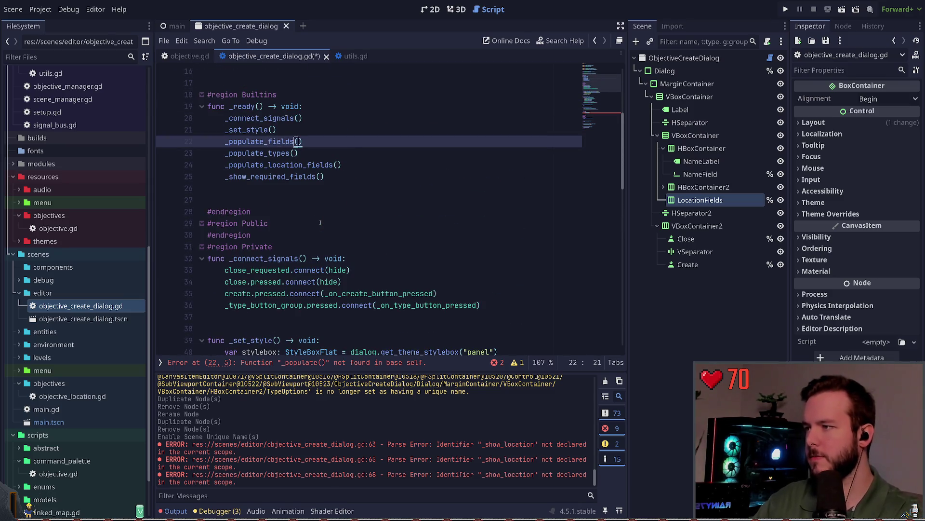
{"action": "left_click", "coordinate": [292, 153]}
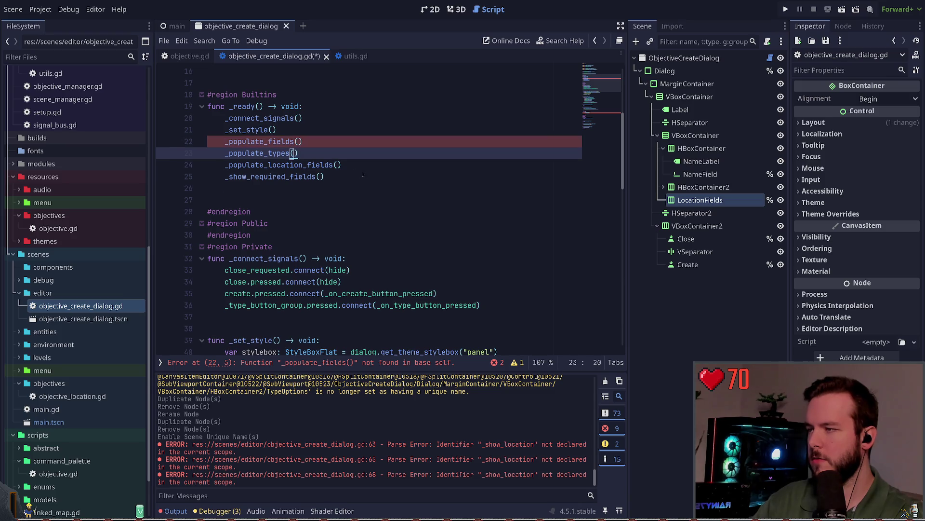
{"action": "left_click", "coordinate": [332, 147]}
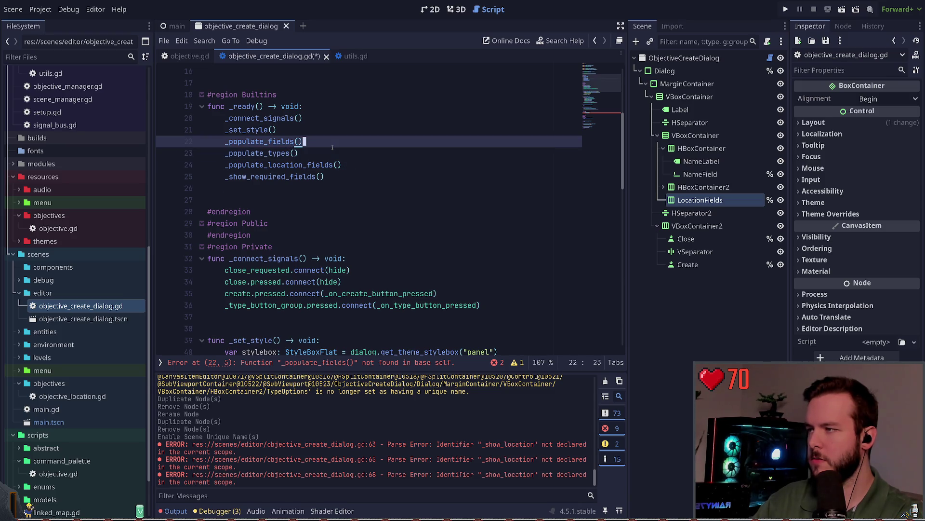
{"action": "key", "text": "ctrl+s"}
Step: Replace the undeclared _show_location call with location_fields.show() and save
{"action": "scroll", "coordinate": [325, 305], "scroll_direction": "down", "scroll_amount": 12}
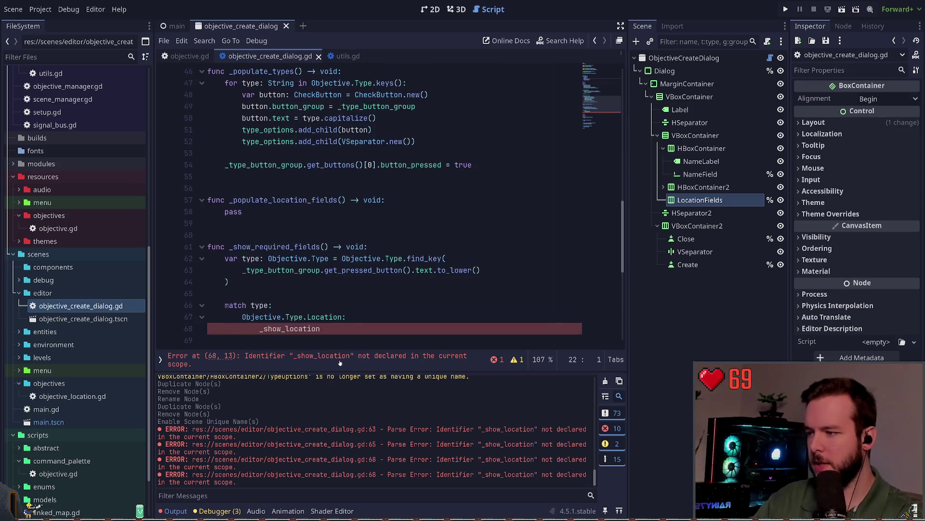
{"action": "scroll", "coordinate": [325, 305], "scroll_direction": "down", "scroll_amount": 1}
{"action": "left_click", "coordinate": [331, 257]}
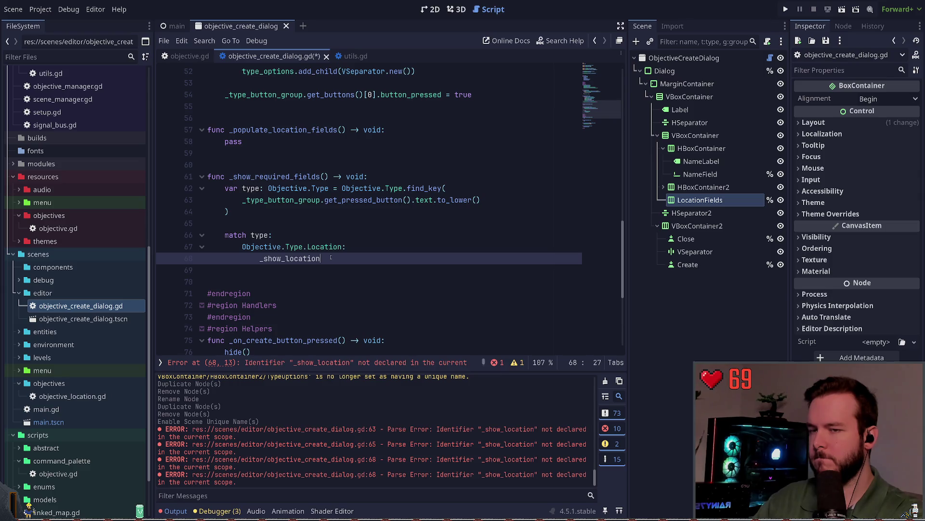
{"action": "key", "text": "BackSpace"}
{"action": "key", "text": "BackSpace"}
{"action": "key", "text": "BackSpace"}
{"action": "type", "text": "lo"}
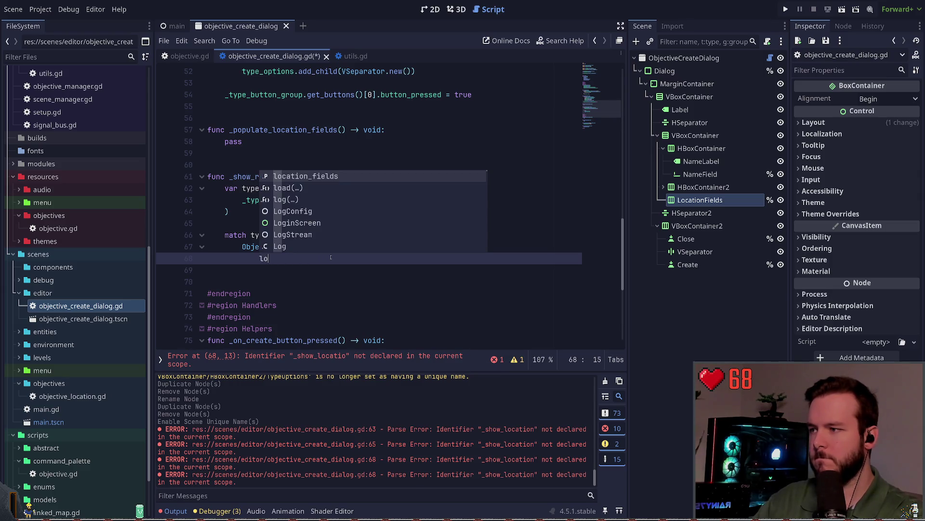
{"action": "key", "text": "Return"}
{"action": "type", "text": ".show"}
{"action": "key", "text": "Return"}
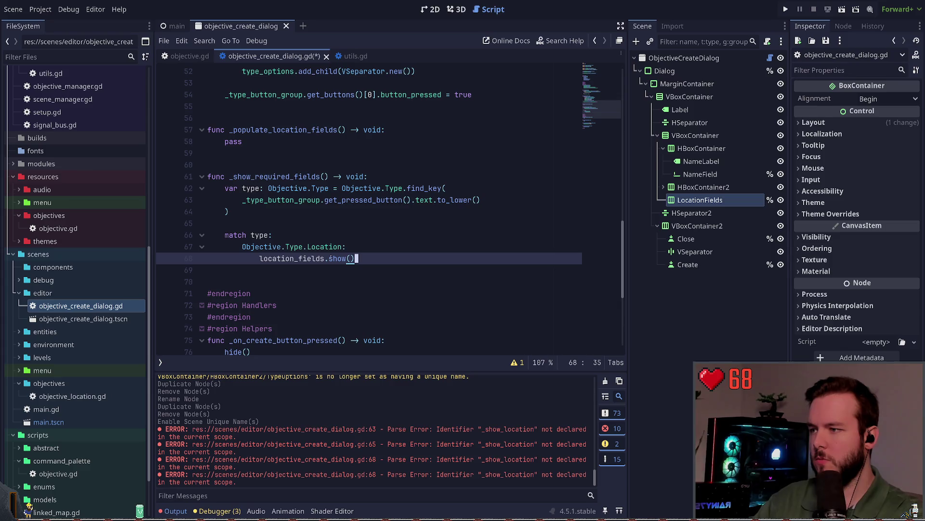
{"action": "key", "text": "ctrl+s"}
Step: Add location_fields.hide() on a new line before the match statement
{"action": "key", "text": "Up"}
{"action": "key", "text": "Up"}
{"action": "key", "text": "Up"}
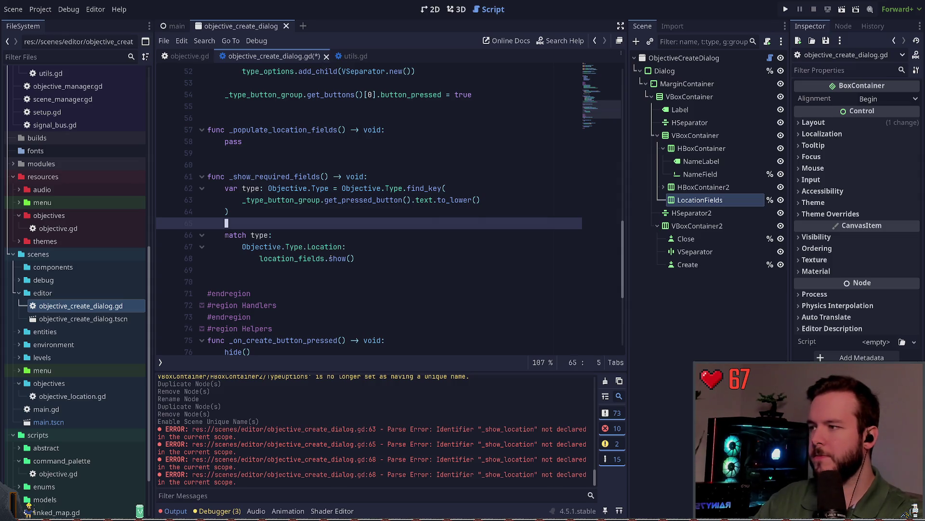
{"action": "key", "text": "Return"}
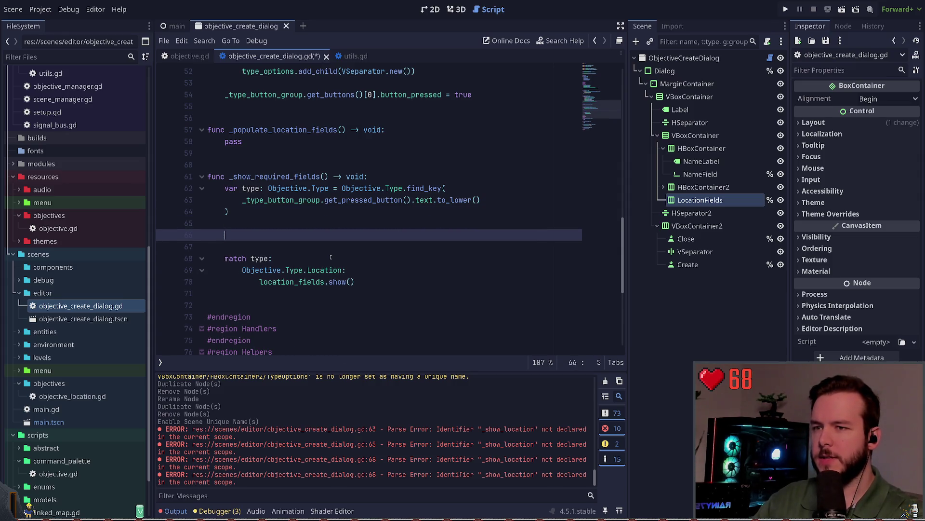
{"action": "type", "text": "cation_fields.hidden"}
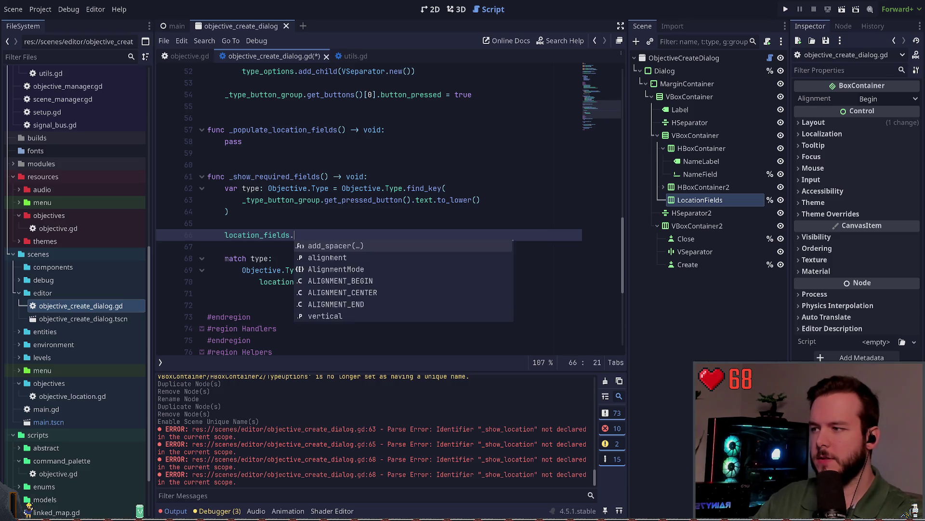
{"action": "key", "text": "BackSpace"}
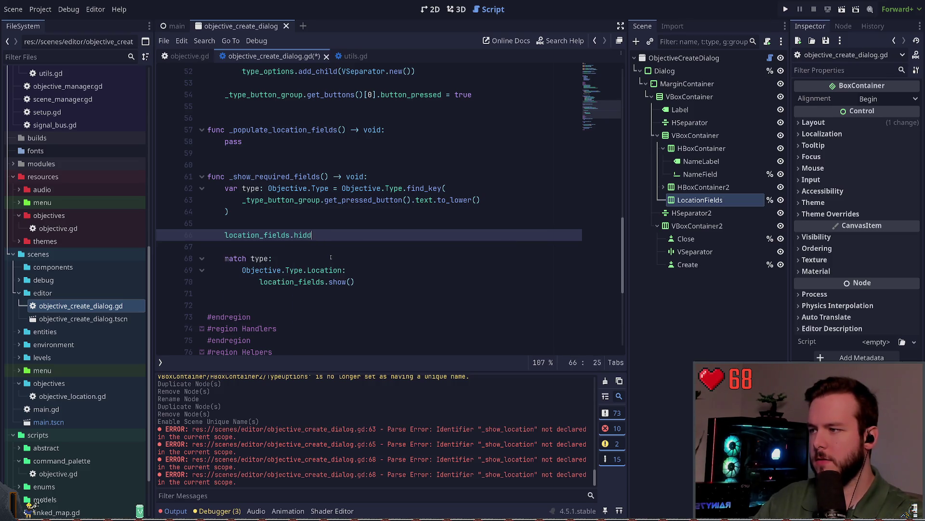
{"action": "key", "text": "Return"}
{"action": "key", "text": "Home"}
{"action": "key", "text": "Right"}
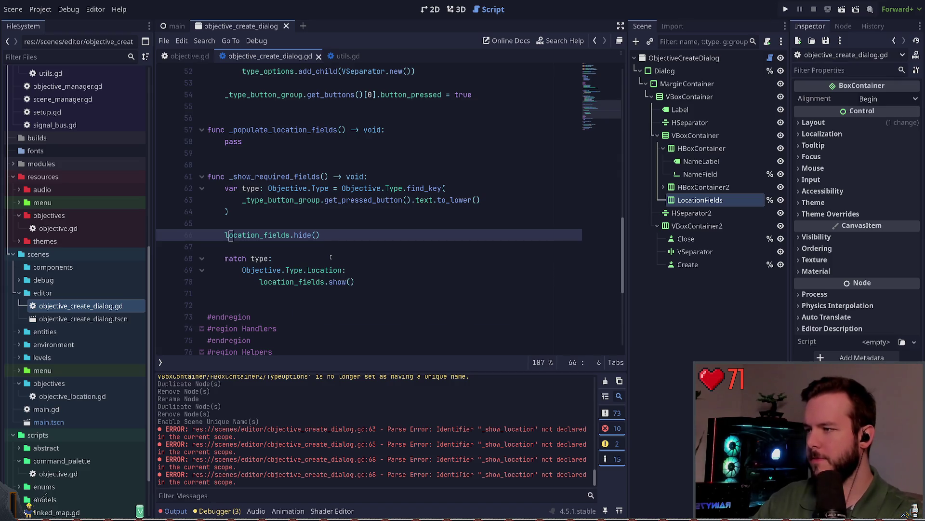
{"action": "scroll", "coordinate": [331, 257], "scroll_direction": "down", "scroll_amount": 2}
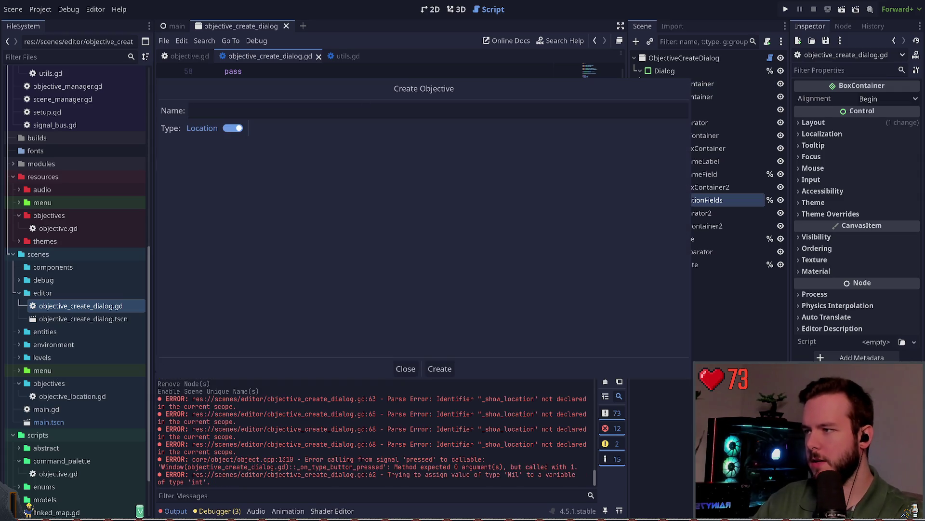
Step: Close the running Create Objective dialog and return to the script
{"action": "left_click", "coordinate": [233, 127]}
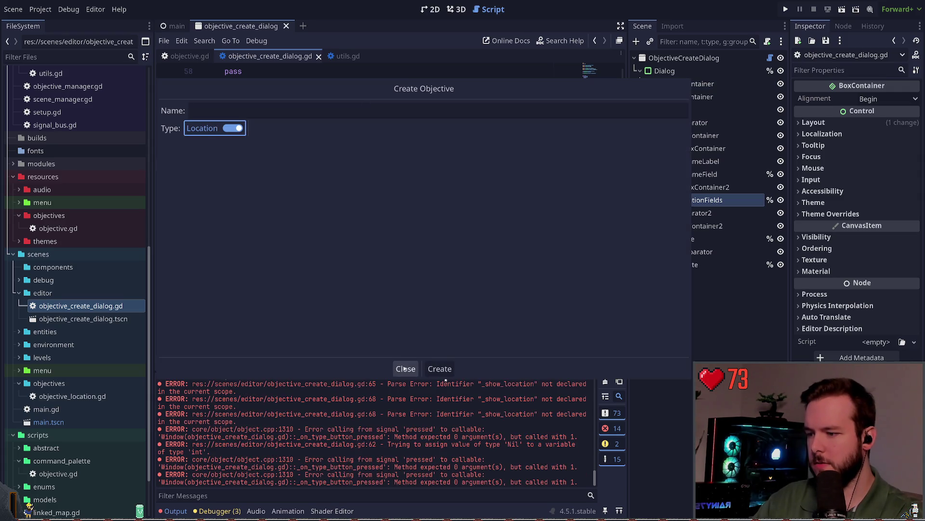
{"action": "key", "text": "Escape"}
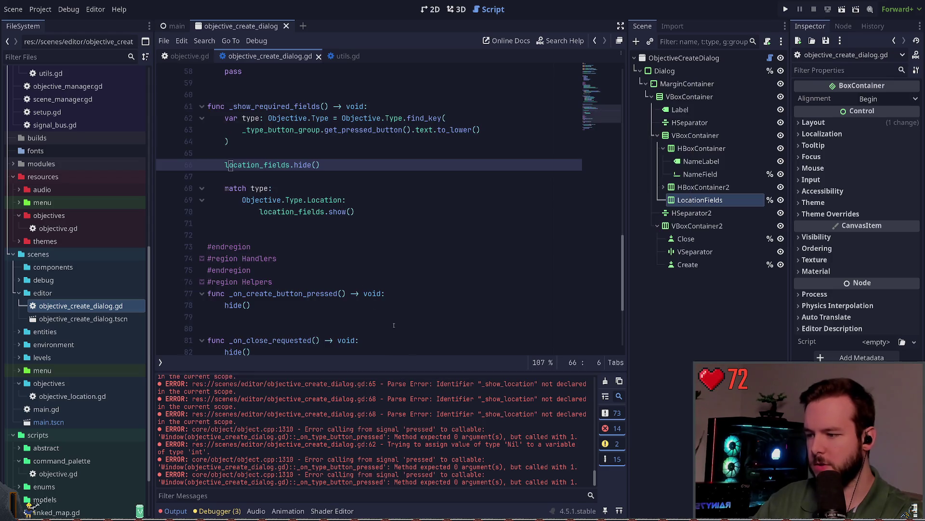
{"action": "left_click", "coordinate": [321, 249]}
{"action": "key", "text": "Up"}
{"action": "scroll", "coordinate": [322, 249], "scroll_direction": "down", "scroll_amount": 4}
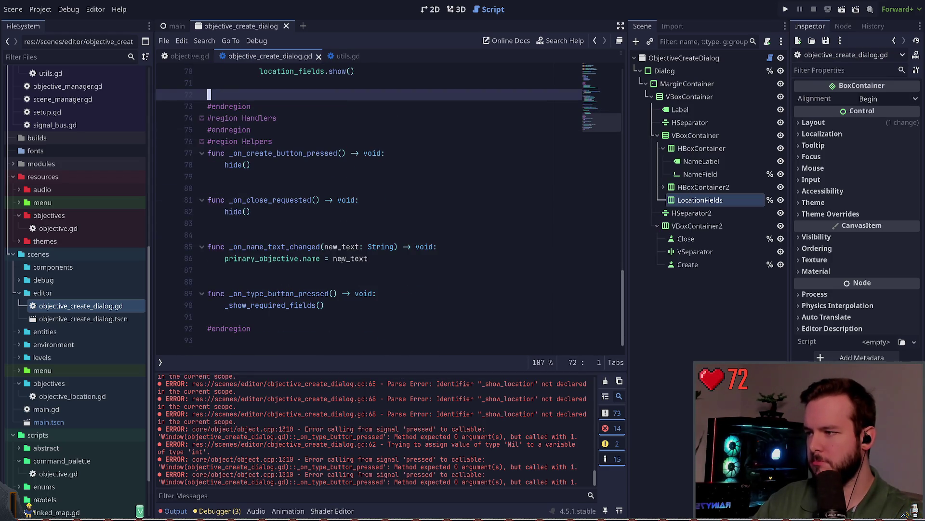
Step: Give _on_type_button_pressed a '_button: BaseButton' parameter and save
{"action": "left_click", "coordinate": [333, 293]}
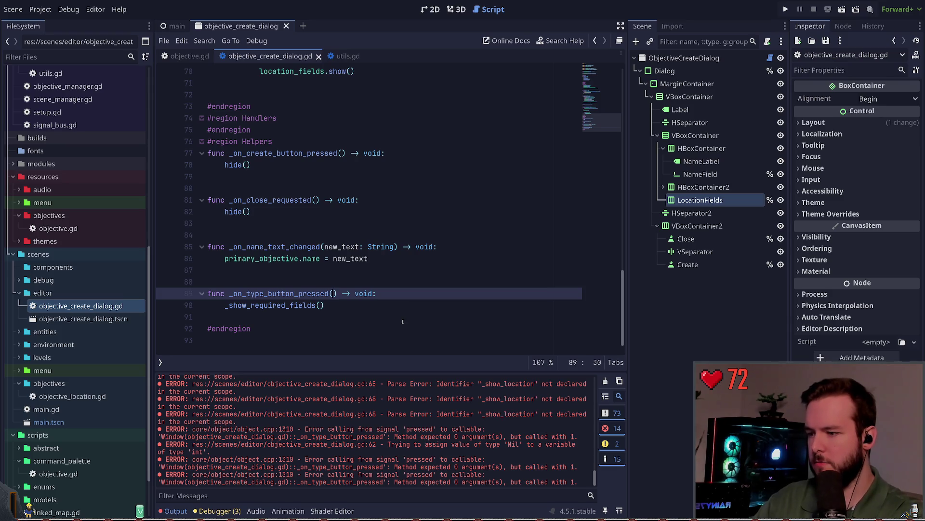
{"action": "type", "text": "button:"}
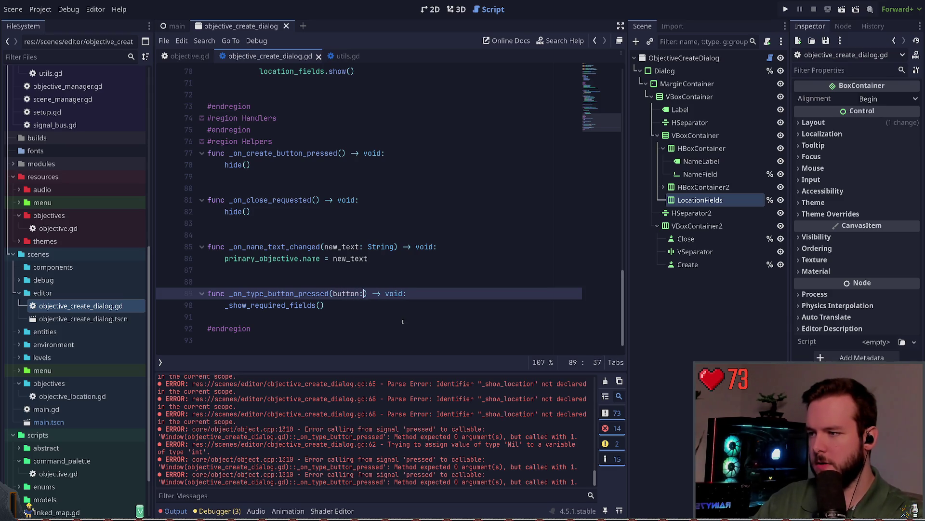
{"action": "scroll", "coordinate": [403, 321], "scroll_direction": "up", "scroll_amount": 12}
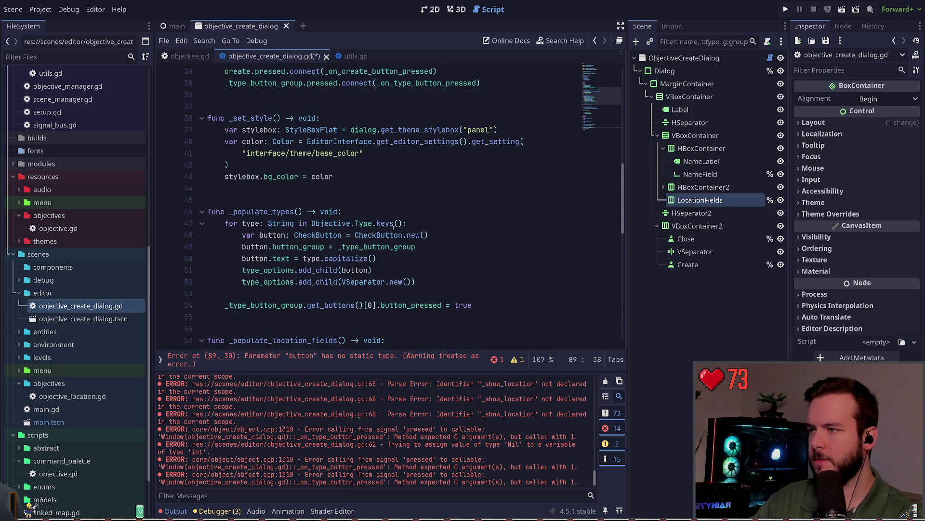
{"action": "scroll", "coordinate": [394, 227], "scroll_direction": "up", "scroll_amount": 2}
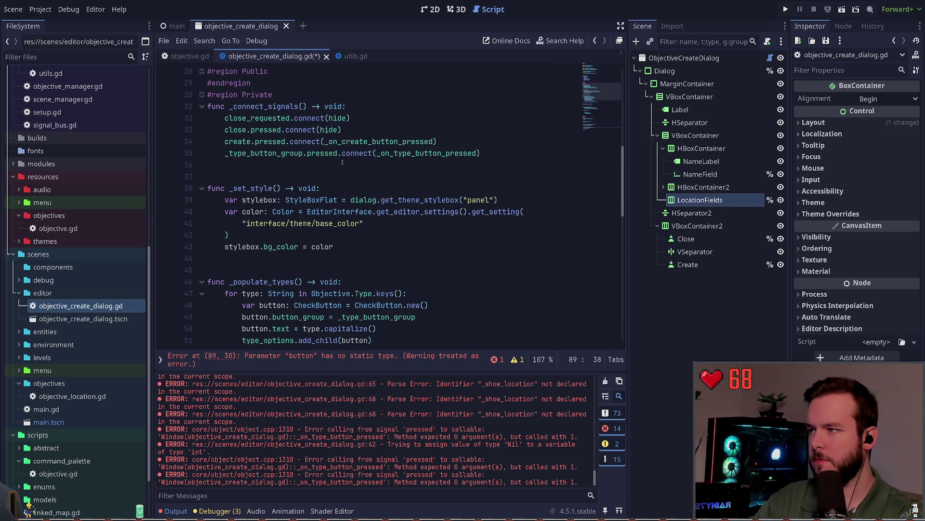
{"action": "scroll", "coordinate": [329, 156], "scroll_direction": "down", "scroll_amount": 14}
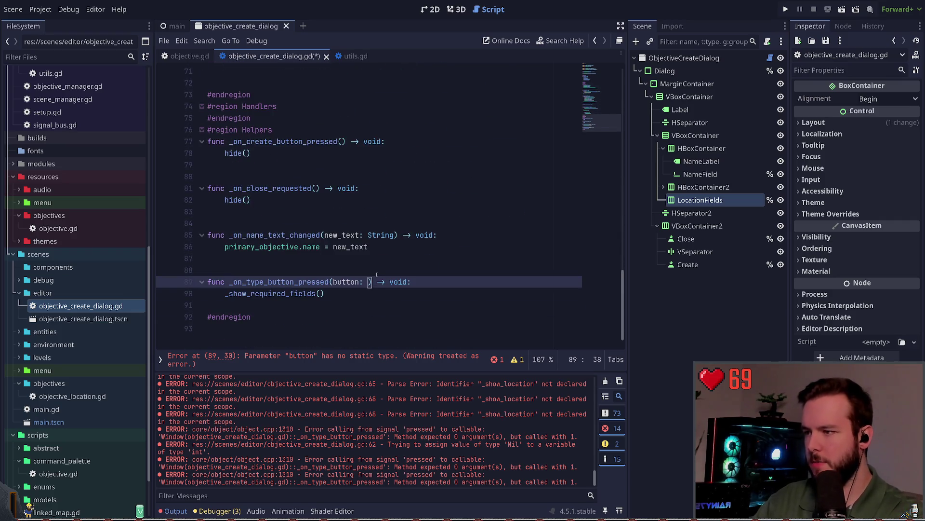
{"action": "type", "text": "BaseB"}
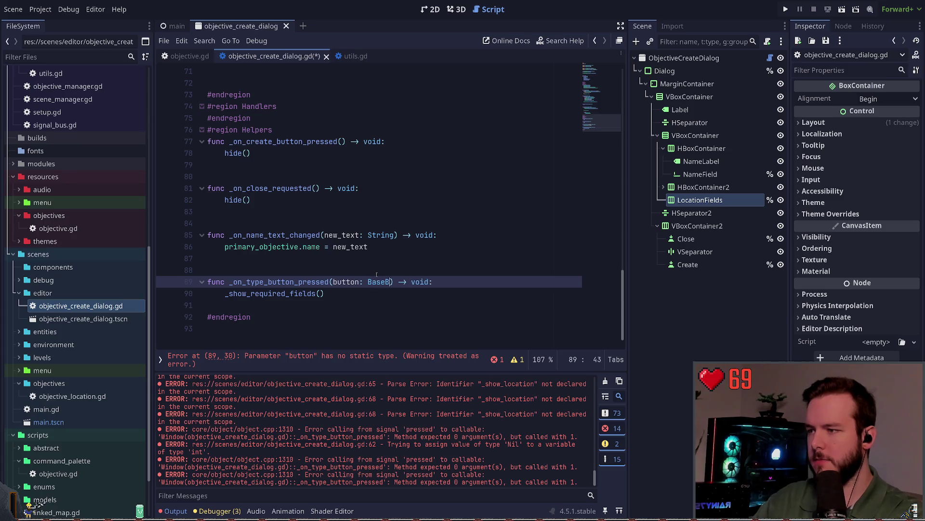
{"action": "type", "text": "utton"}
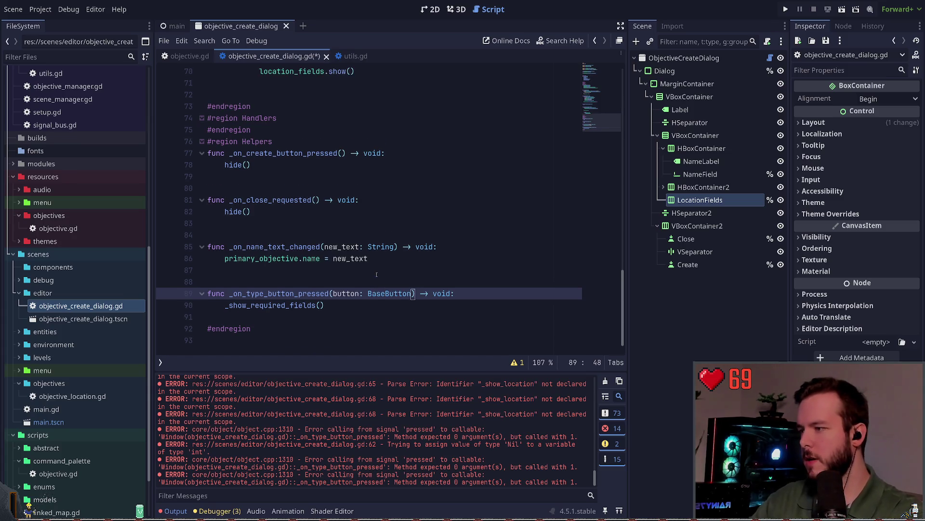
{"action": "key", "text": "ctrl+s"}
{"action": "left_click", "coordinate": [310, 317]}
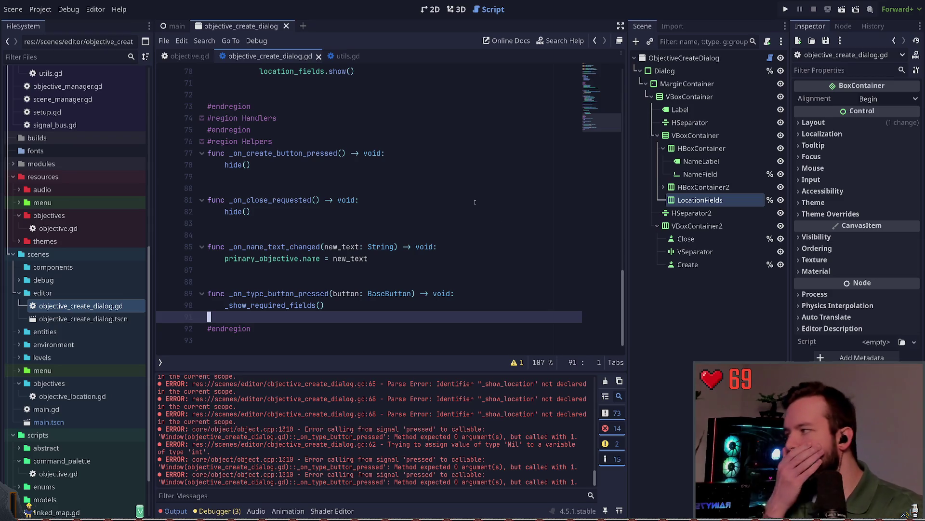
{"action": "left_click", "coordinate": [333, 293]}
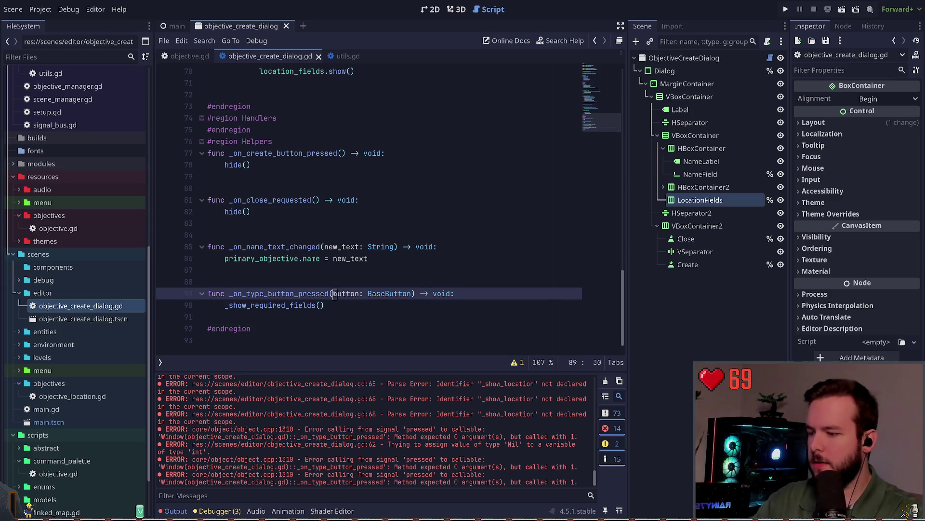
{"action": "type", "text": "_"}
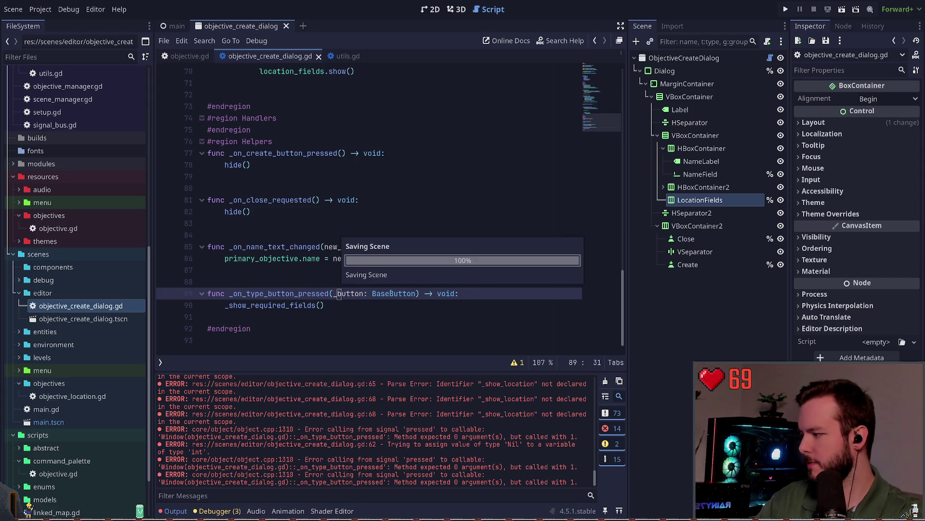
Step: Rerun with F6, choose the Location objective type, then close the dialog
{"action": "left_click", "coordinate": [230, 293]}
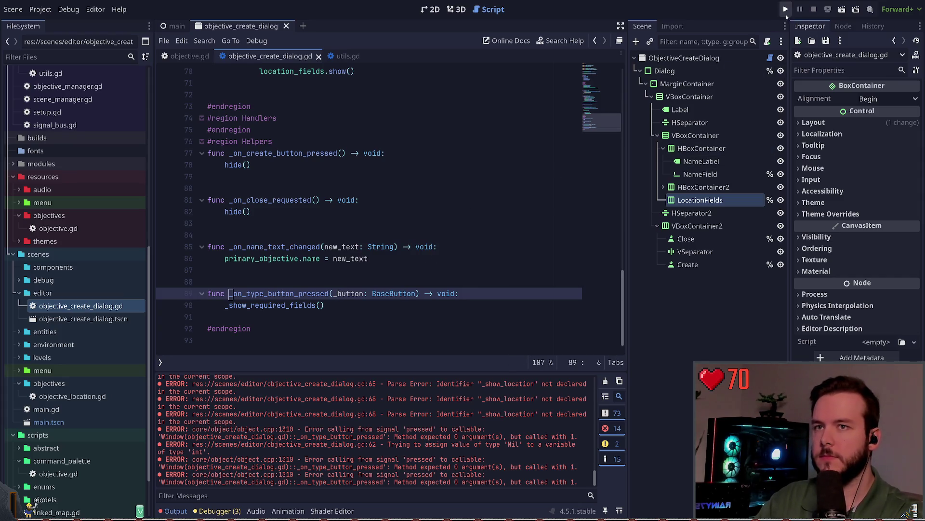
{"action": "left_click", "coordinate": [449, 166]}
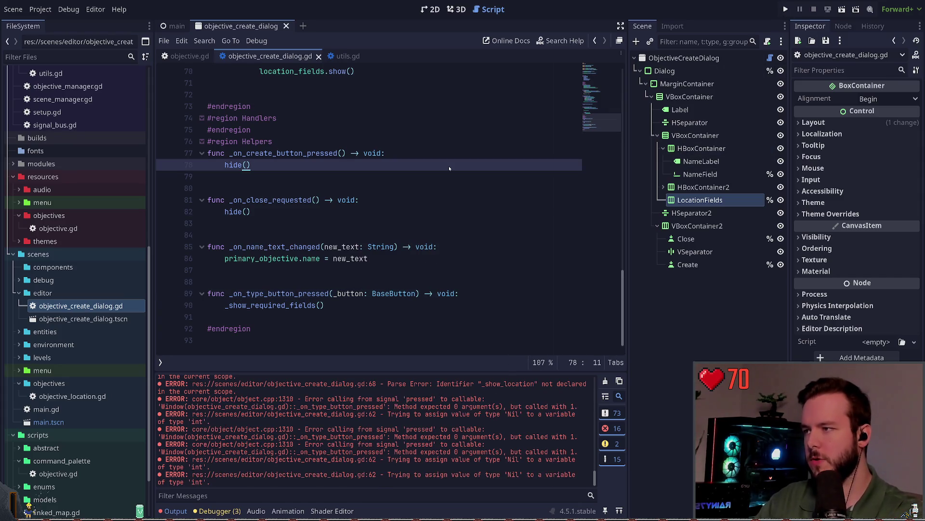
{"action": "key", "text": "F6"}
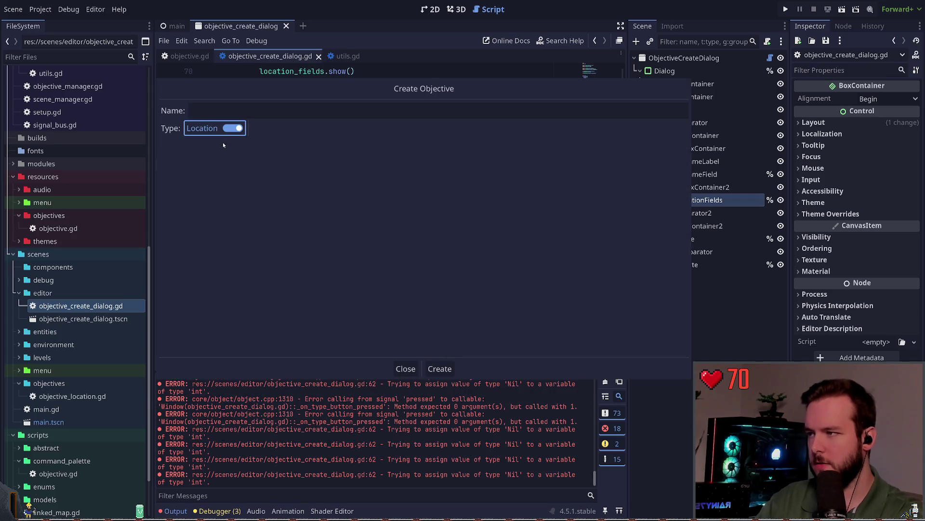
{"action": "left_click", "coordinate": [232, 127]}
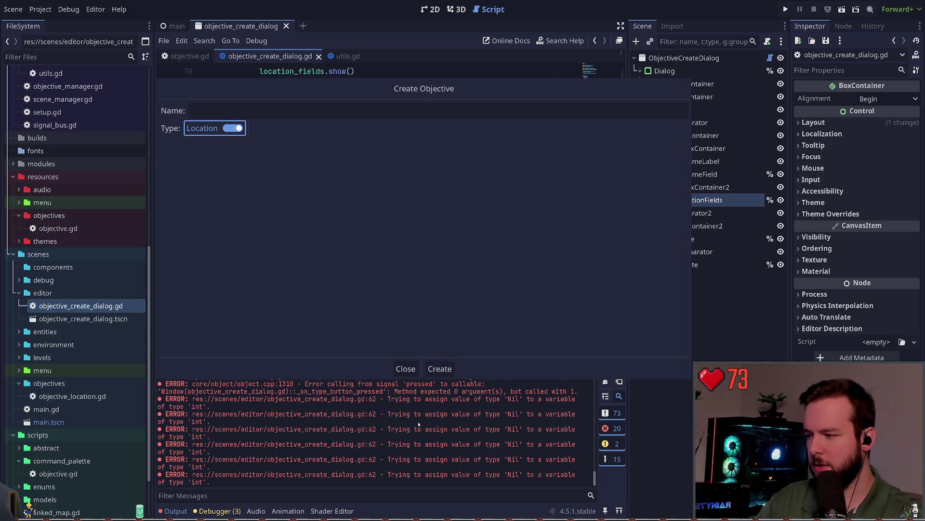
{"action": "left_click", "coordinate": [405, 369]}
{"action": "left_click", "coordinate": [351, 224]}
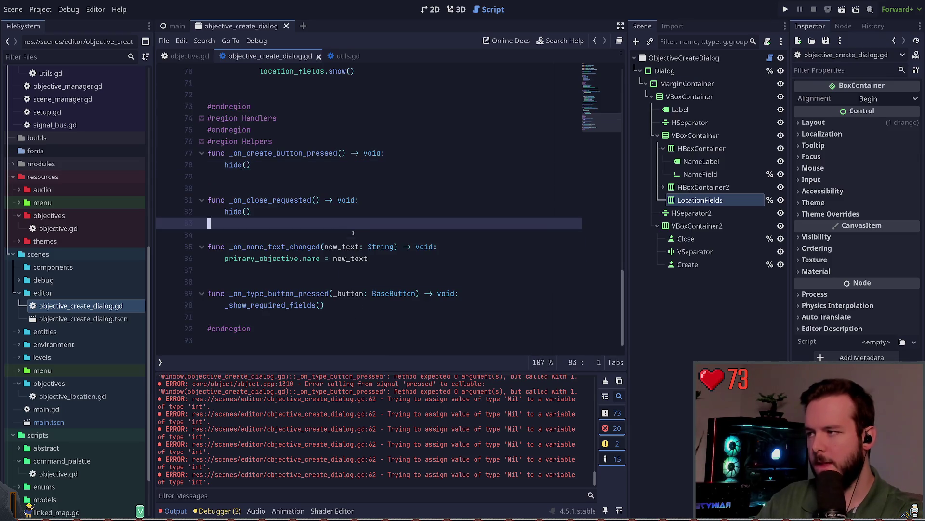
{"action": "scroll", "coordinate": [350, 234], "scroll_direction": "up", "scroll_amount": 4}
Step: Select the pressed-button text expression on line 63 of _show_required_fields
{"action": "scroll", "coordinate": [351, 235], "scroll_direction": "up", "scroll_amount": 2}
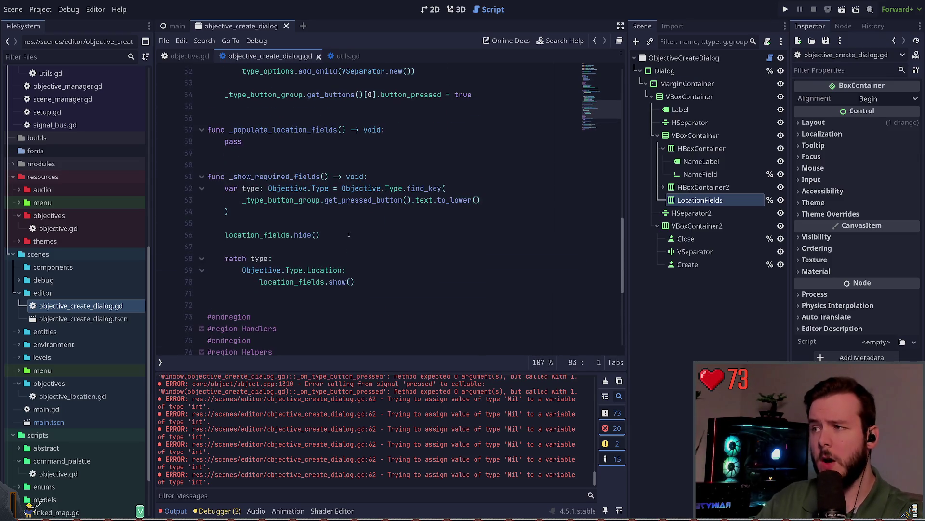
{"action": "left_click", "coordinate": [346, 246]}
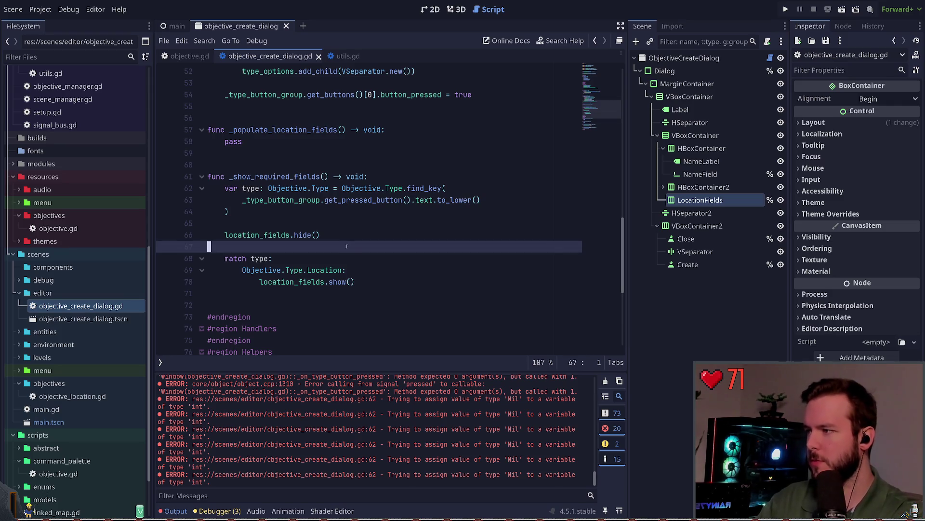
{"action": "left_click", "coordinate": [342, 211]}
{"action": "left_click_drag", "start_coordinate": [240, 188], "coordinate": [406, 188]}
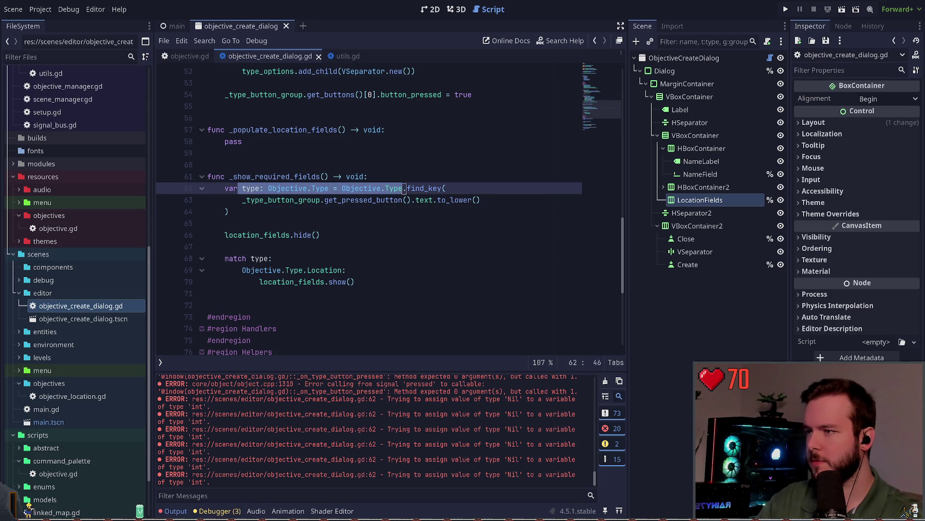
{"action": "left_click", "coordinate": [383, 216]}
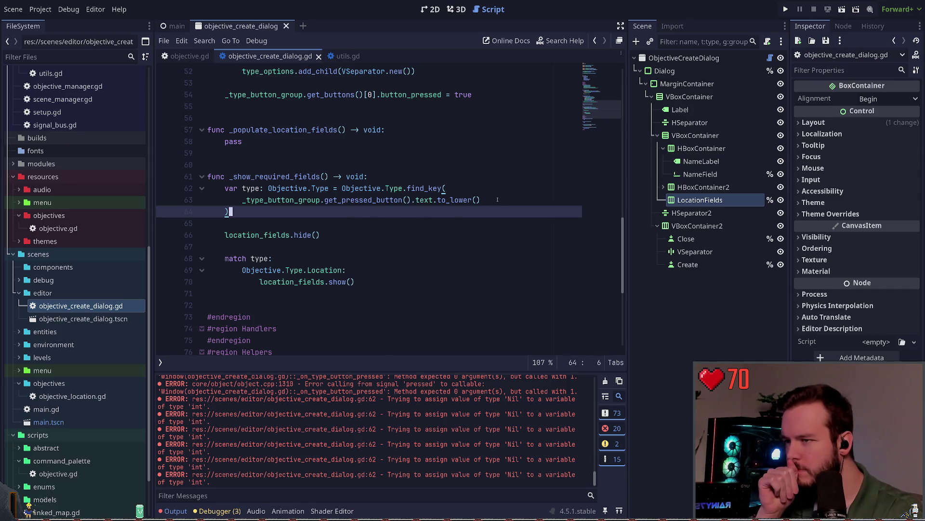
{"action": "mouse_move", "coordinate": [498, 199]}
{"action": "left_mouse_down"}
{"action": "mouse_move", "coordinate": [289, 189]}
{"action": "mouse_move", "coordinate": [243, 200]}
{"action": "left_mouse_up"}
{"action": "key", "text": "ctrl+c"}
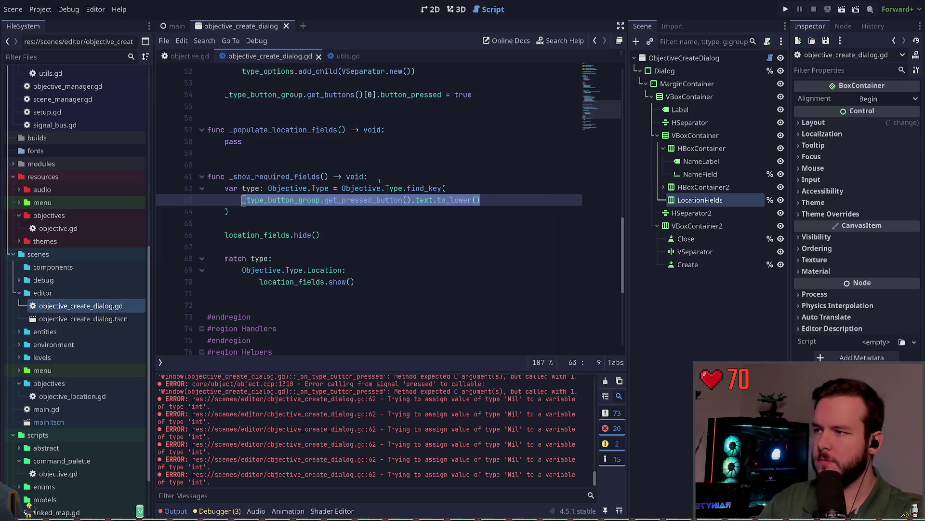
Step: Start a Log.debug("Text: %s" % line at the top of _show_required_fields
{"action": "left_click", "coordinate": [379, 181]}
{"action": "key", "text": "Return"}
{"action": "type", "text": ".debug(\"Test:"}
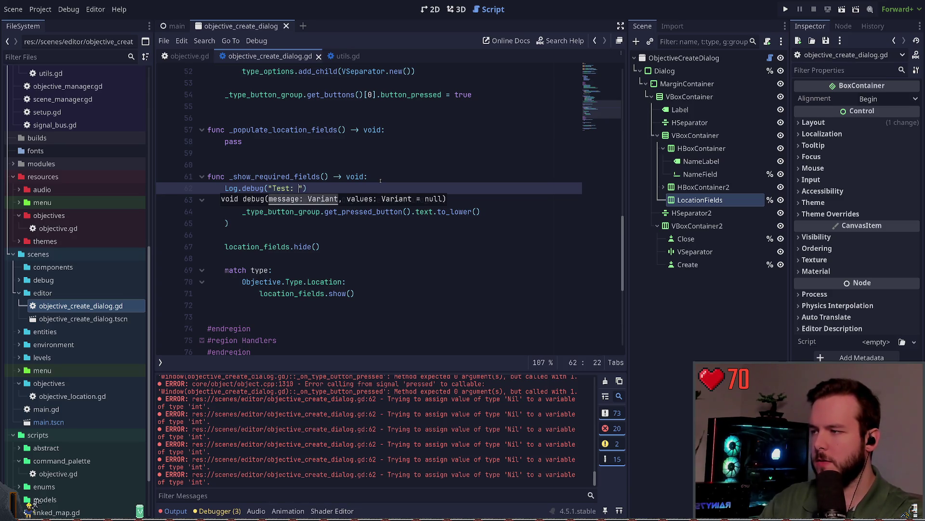
{"action": "key", "text": "BackSpace"}
{"action": "key", "text": "BackSpace"}
{"action": "key", "text": "BackSpace"}
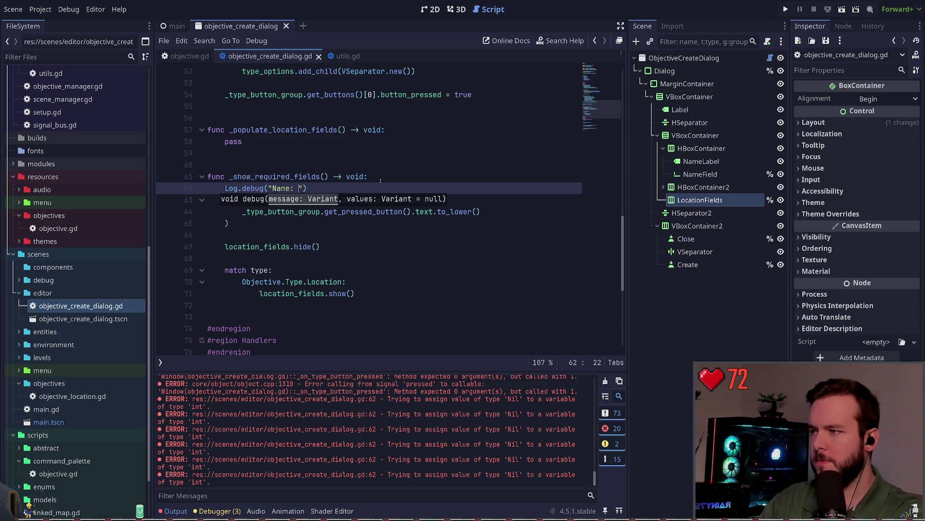
{"action": "type", "text": "%s\" %"}
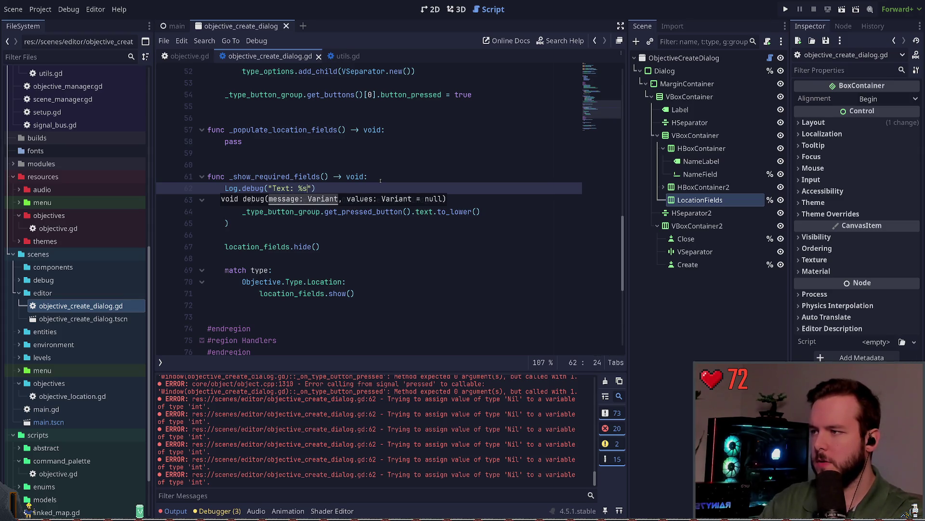
Step: Join the pasted pressed-button text expression onto the debug line and save
{"action": "key", "text": "Home"}
{"action": "key", "text": "Home"}
{"action": "key", "text": "ctrl+v"}
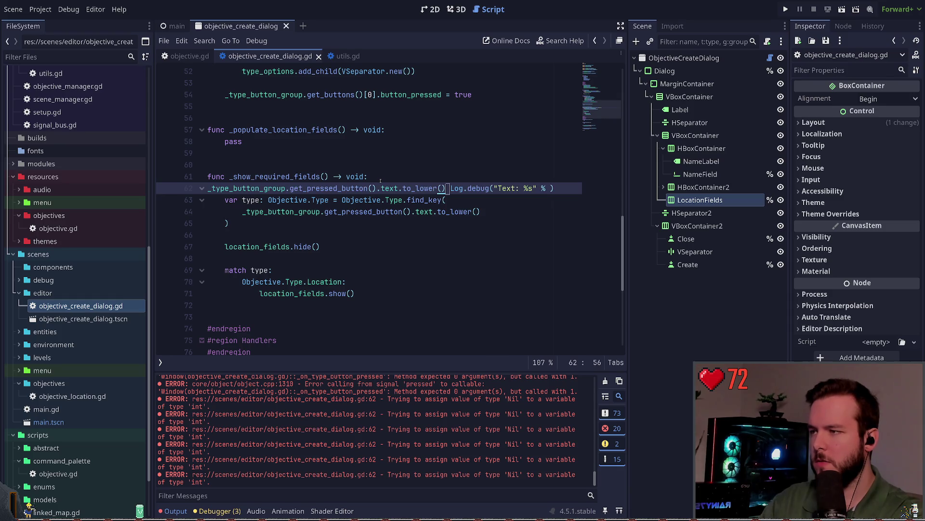
{"action": "key", "text": "shift+Home"}
{"action": "key", "text": "ctrl+x"}
{"action": "key", "text": "Tab"}
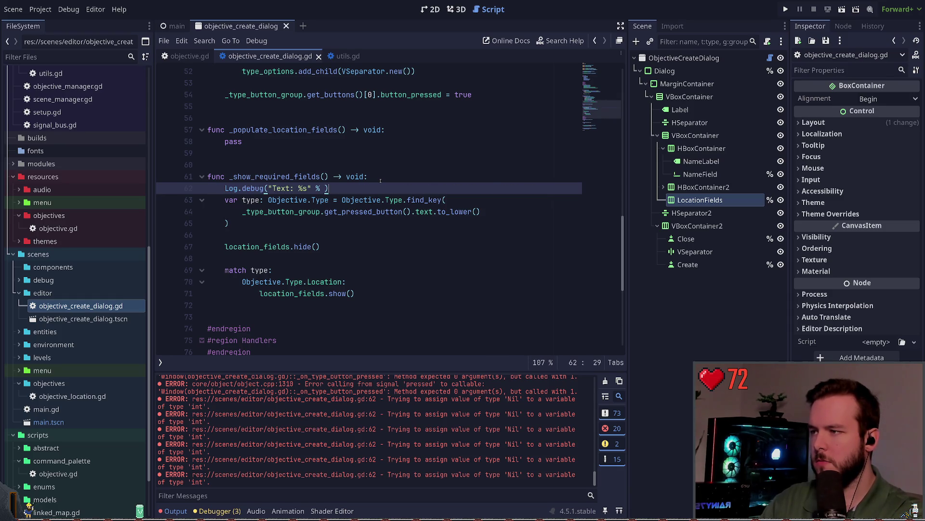
{"action": "key", "text": "Return"}
{"action": "key", "text": "Return"}
{"action": "key", "text": "ctrl+v"}
{"action": "key", "text": "Delete"}
{"action": "key", "text": "Home"}
{"action": "key", "text": "BackSpace"}
{"action": "key", "text": "BackSpace"}
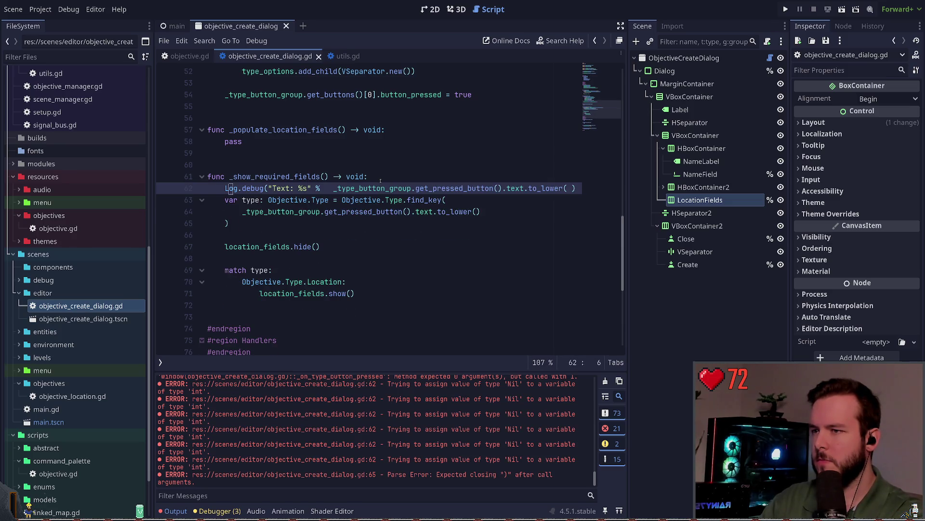
{"action": "key", "text": "ctrl+s"}
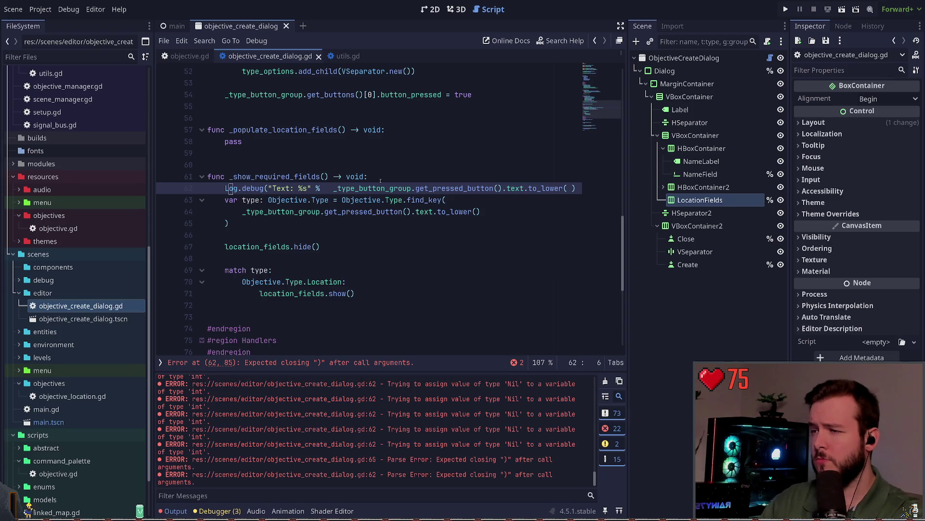
Step: Tidy the end of line 62, save, and bring up the Command Palette
{"action": "key", "text": "End"}
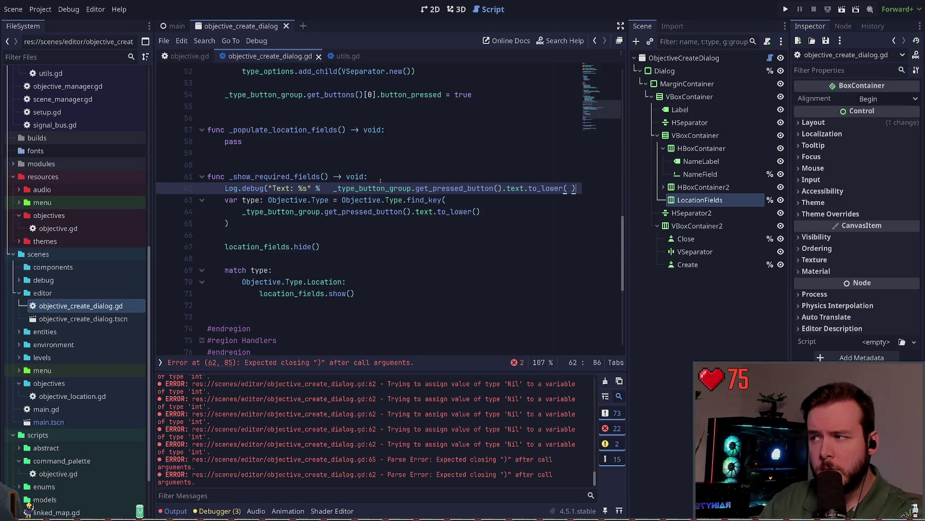
{"action": "key", "text": "ctrl+s"}
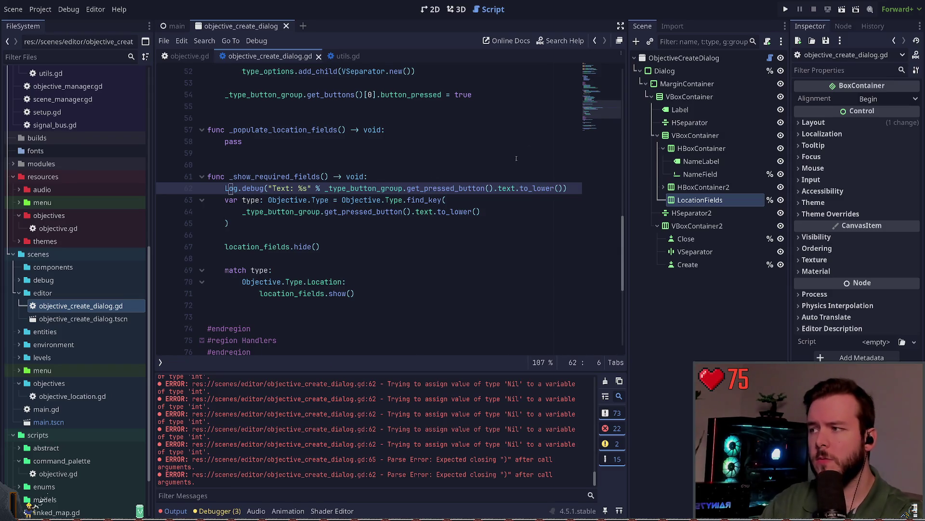
{"action": "key", "text": "ctrl+shift+p"}
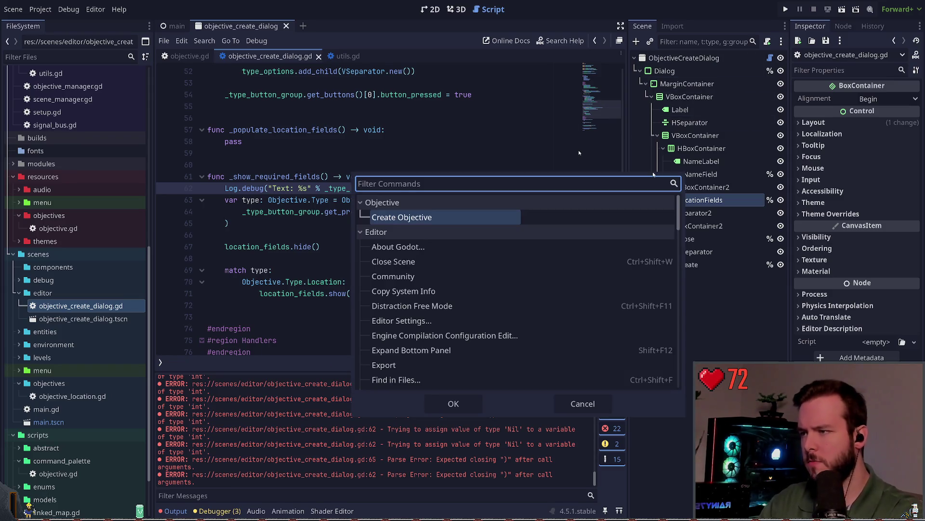
Step: Run the Create Objective command from the Command Palette twice, closing the dialog each time
{"action": "key", "text": "Return"}
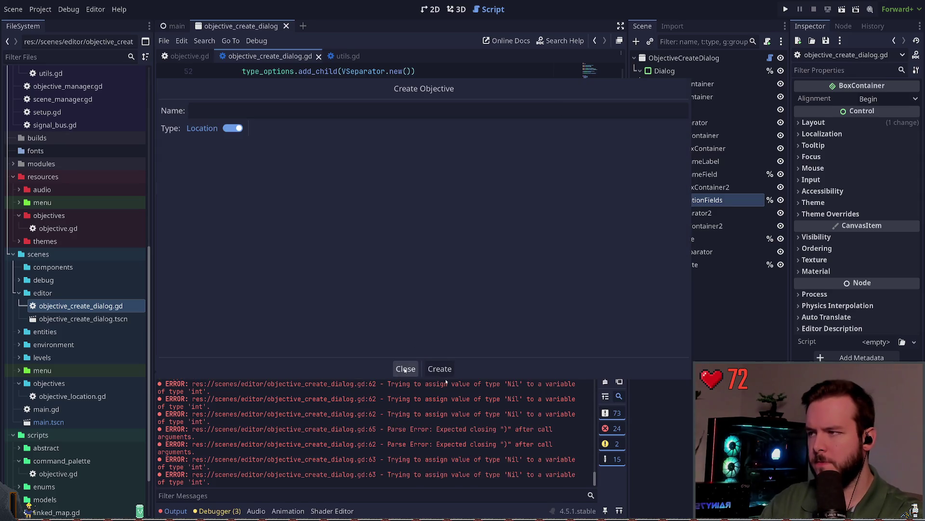
{"action": "left_click", "coordinate": [405, 369]}
{"action": "key", "text": "ctrl+shift+p"}
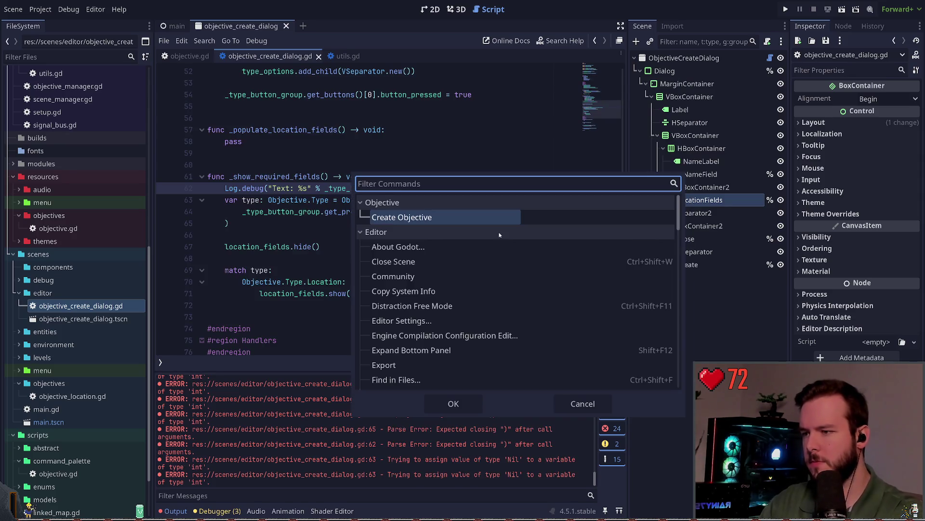
{"action": "left_click", "coordinate": [458, 410]}
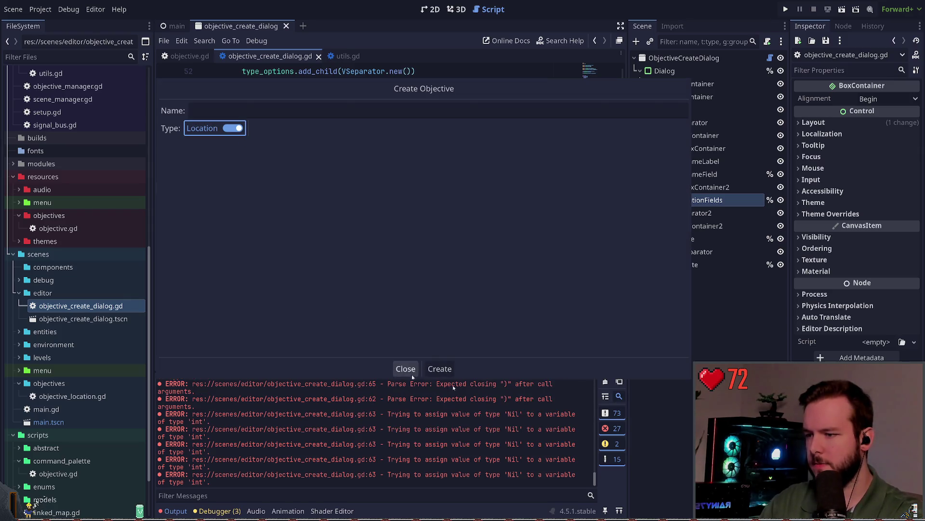
{"action": "left_click", "coordinate": [408, 371]}
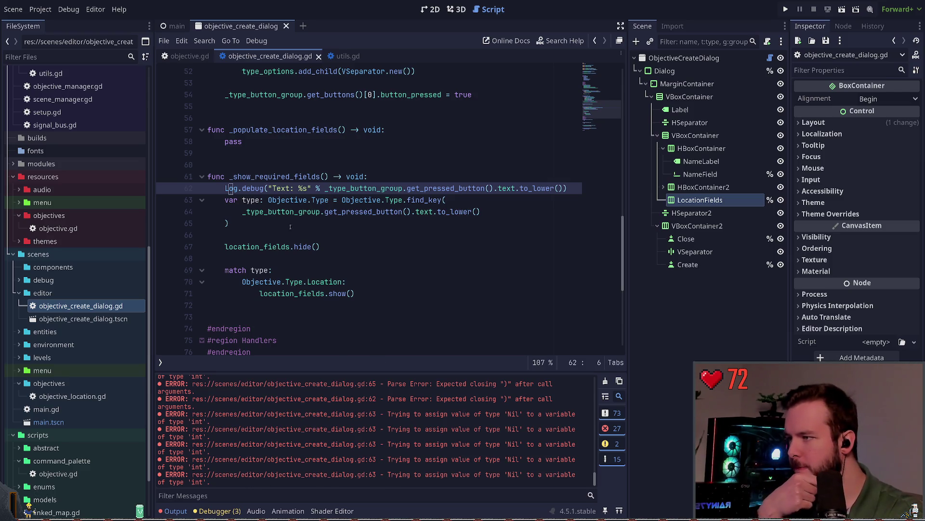
Step: Check the Output log, the debugger's error list and stack trace
{"action": "left_click", "coordinate": [208, 188]}
{"action": "scroll", "coordinate": [280, 460], "scroll_direction": "up", "scroll_amount": 3}
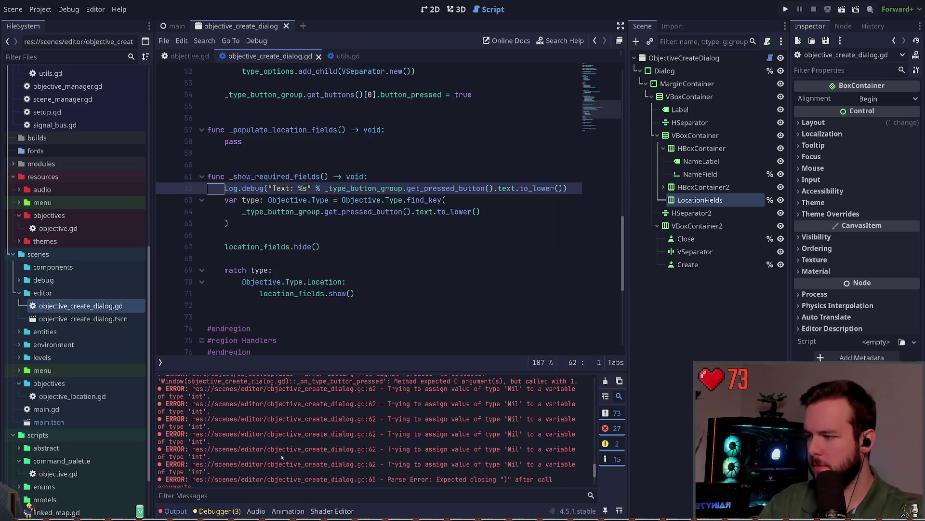
{"action": "scroll", "coordinate": [282, 456], "scroll_direction": "down", "scroll_amount": 5}
{"action": "left_click", "coordinate": [176, 510]}
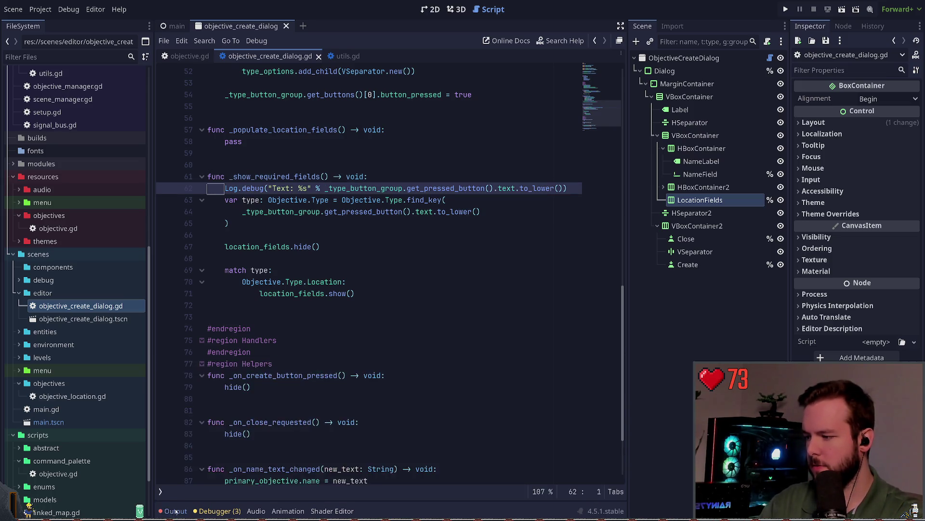
{"action": "left_click", "coordinate": [176, 511]}
{"action": "left_click", "coordinate": [217, 511]}
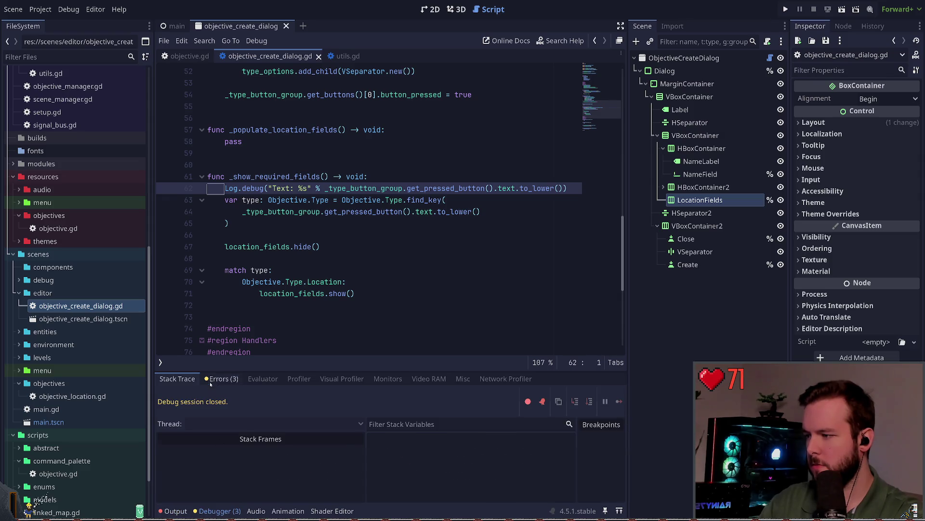
{"action": "left_click", "coordinate": [222, 379]}
{"action": "left_click", "coordinate": [177, 379]}
{"action": "left_click", "coordinate": [176, 511]}
Step: Replace Log.debug with print on line 62
{"action": "left_click", "coordinate": [269, 199]}
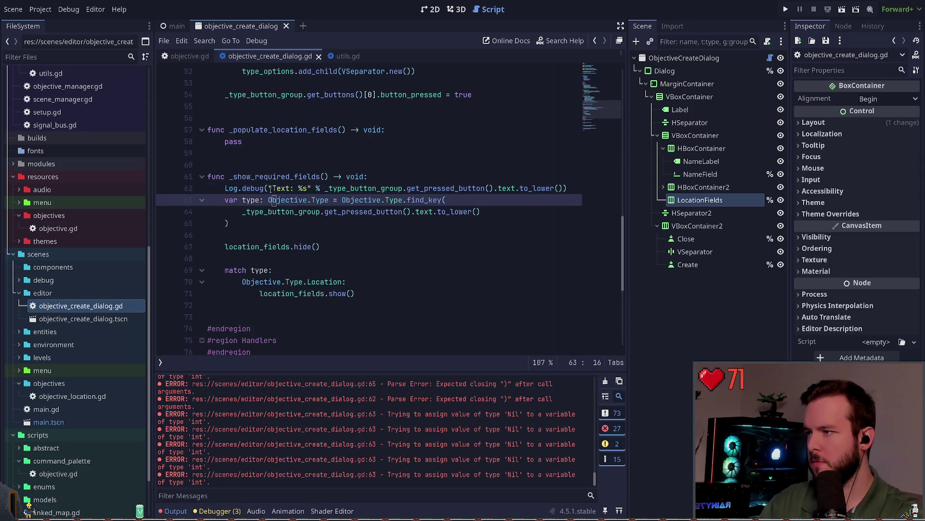
{"action": "key", "text": "Up"}
{"action": "key", "text": "ctrl+Left"}
{"action": "key", "text": "ctrl+Left"}
{"action": "key", "text": "ctrl+Left"}
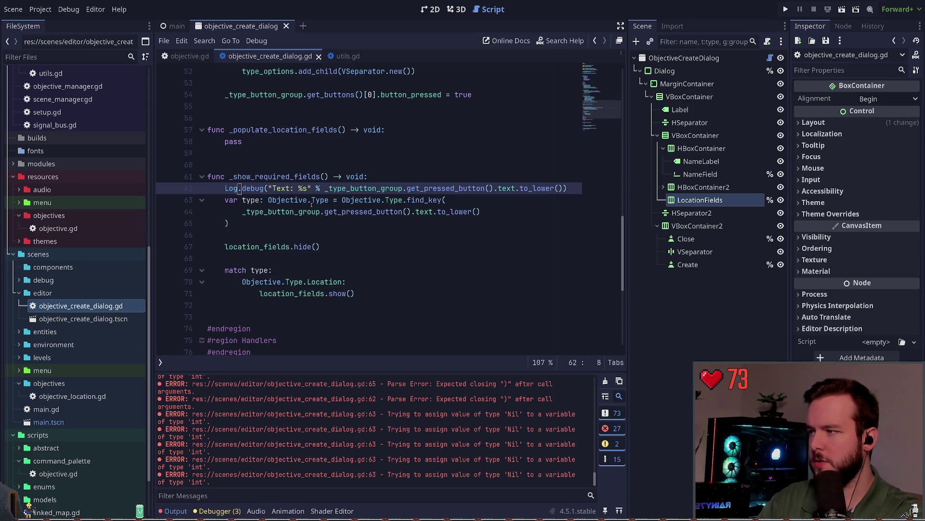
{"action": "key", "text": "ctrl+BackSpace"}
{"action": "key", "text": "ctrl+Delete"}
{"action": "key", "text": "ctrl+Delete"}
{"action": "type", "text": "print"}
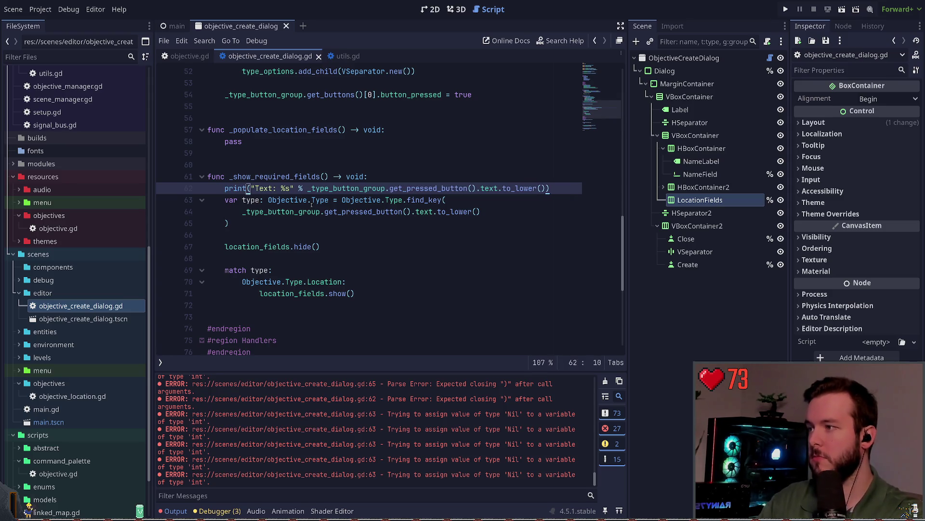
{"action": "key", "text": "Left"}
{"action": "key", "text": "Left"}
{"action": "key", "text": "Left"}
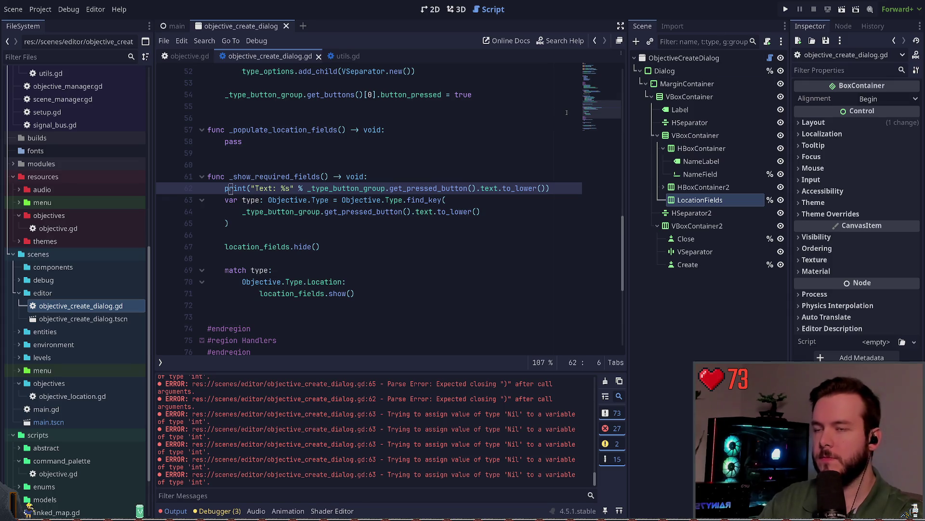
Step: Retest Create Objective, then delete .to_lower() from the print line
{"action": "key", "text": "ctrl+shift+p"}
{"action": "key", "text": "Return"}
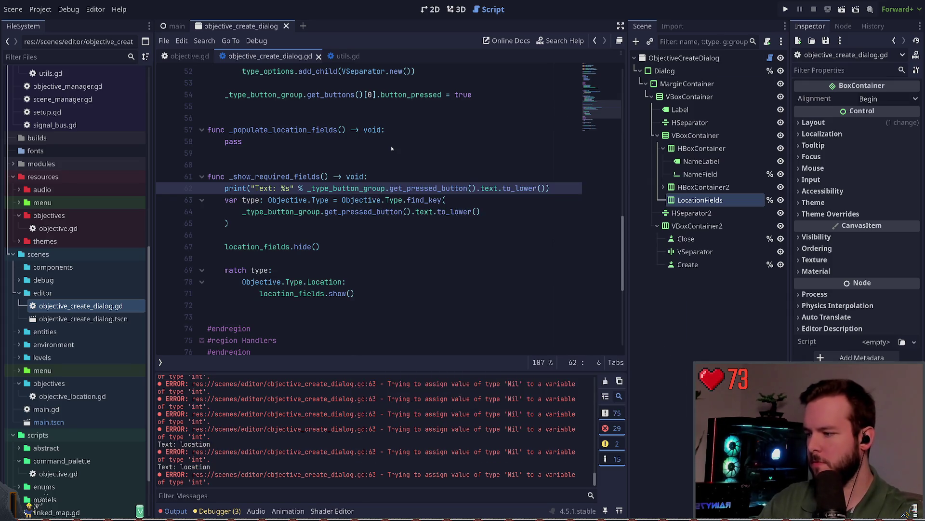
{"action": "left_click", "coordinate": [405, 368]}
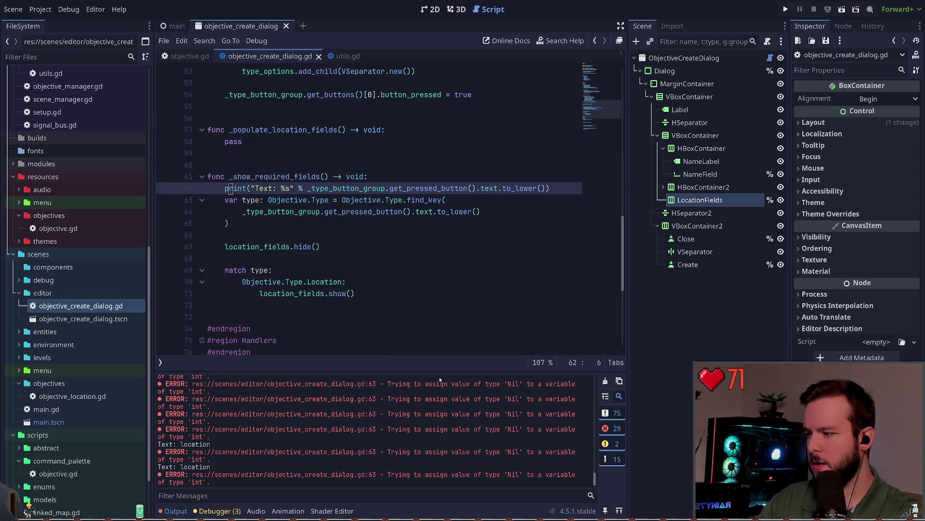
{"action": "left_click", "coordinate": [362, 247]}
{"action": "left_click", "coordinate": [478, 199]}
{"action": "left_click", "coordinate": [500, 188]}
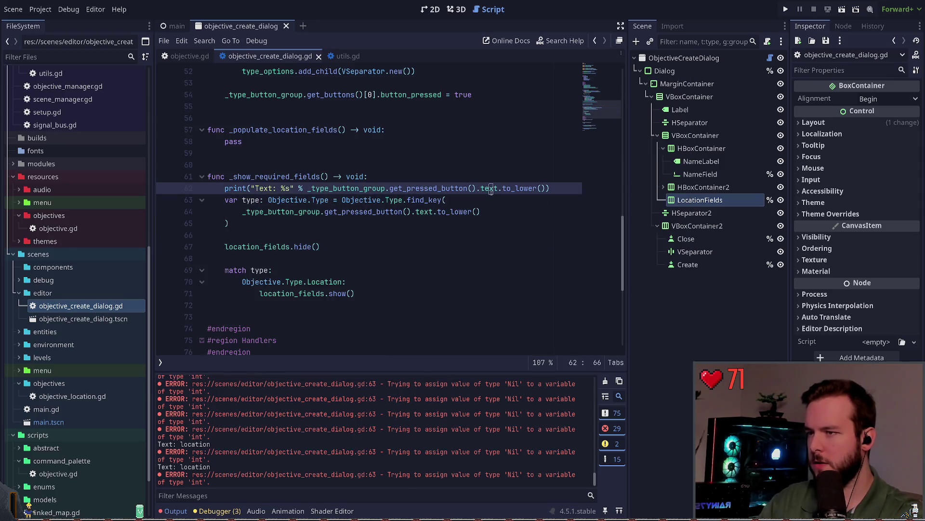
{"action": "key", "text": "Delete"}
{"action": "key", "text": "Delete"}
{"action": "key", "text": "Delete"}
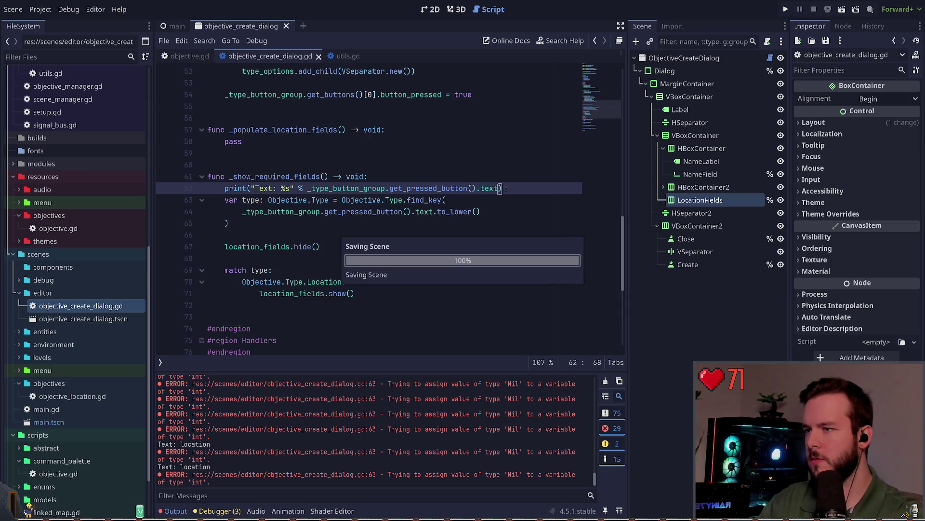
Step: Remove .to_lower() from the find_key argument and join the whole call onto line 63
{"action": "left_click", "coordinate": [231, 188]}
{"action": "left_click", "coordinate": [433, 211]}
{"action": "key", "text": "Delete"}
{"action": "key", "text": "Delete"}
{"action": "key", "text": "Delete"}
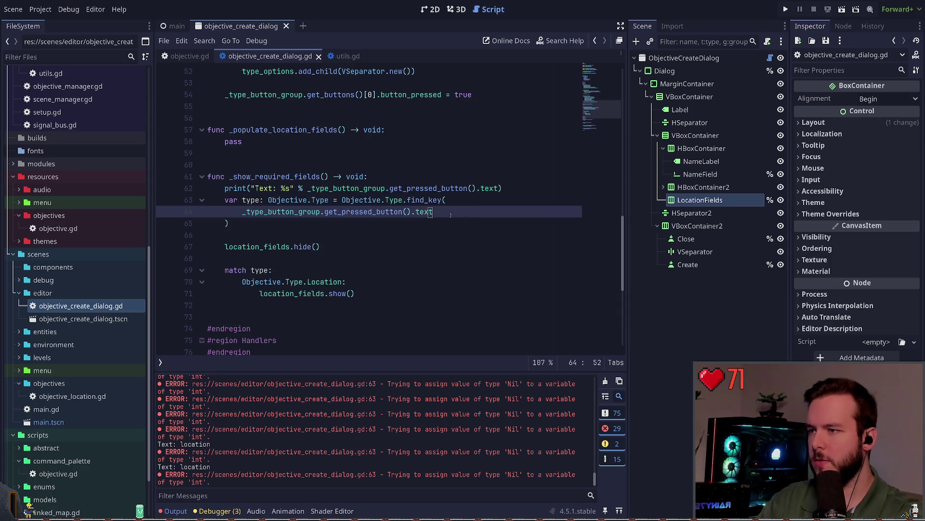
{"action": "key", "text": "Home"}
{"action": "key", "text": "BackSpace"}
{"action": "key", "text": "Down"}
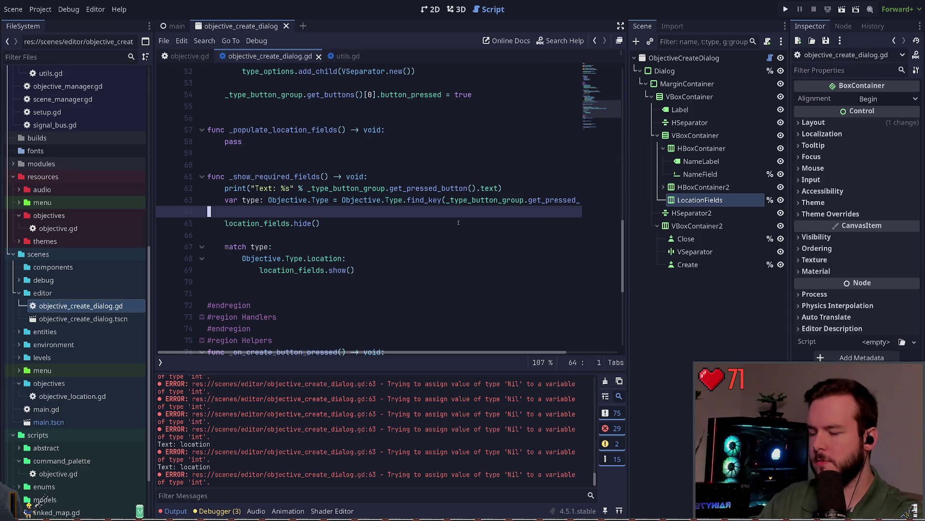
Step: Run the scene with F6 to retest the Create Objective dialog, then close it
{"action": "key", "text": "F6"}
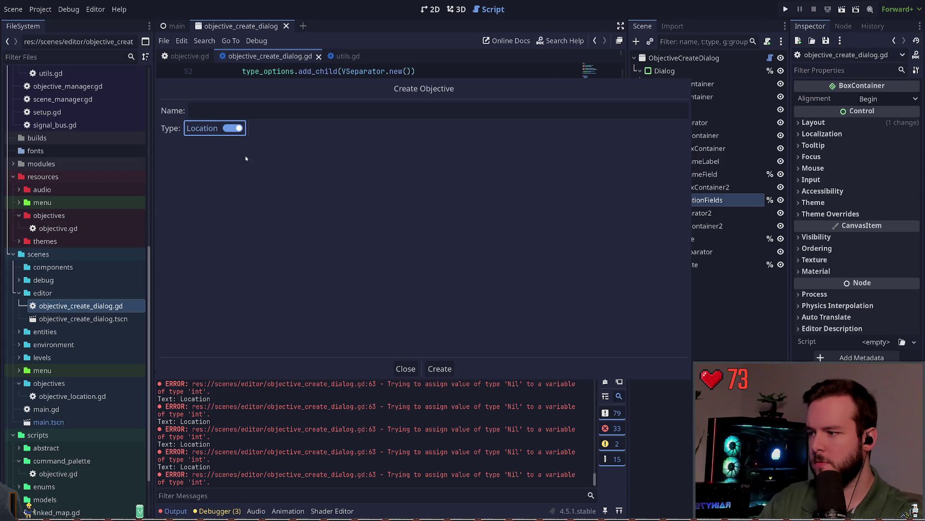
{"action": "left_click", "coordinate": [405, 368]}
{"action": "left_click", "coordinate": [388, 246]}
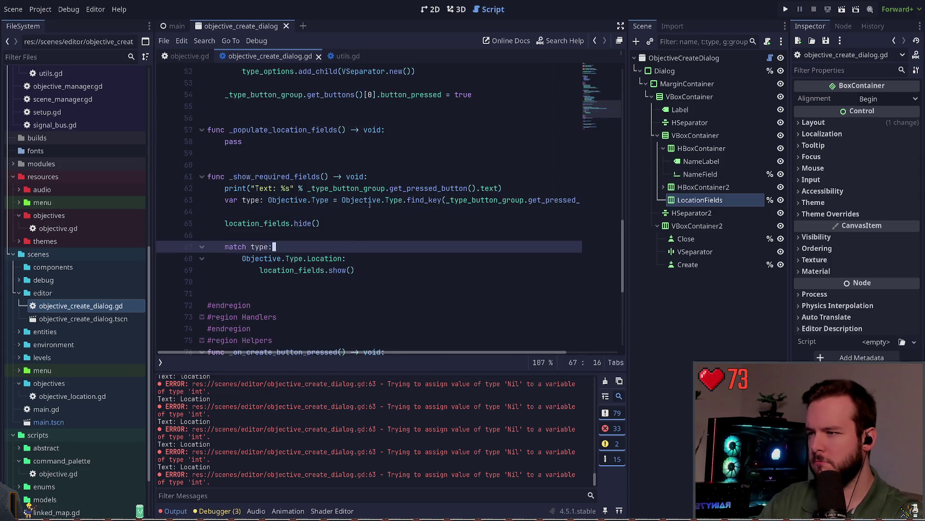
{"action": "left_click", "coordinate": [405, 208]}
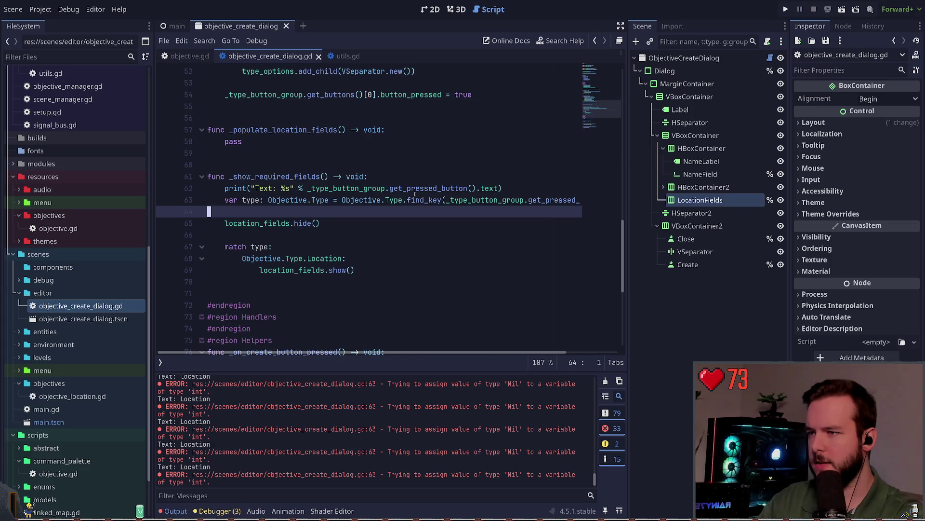
{"action": "mouse_move", "coordinate": [479, 351]}
{"action": "left_mouse_down"}
{"action": "mouse_move", "coordinate": [531, 349]}
{"action": "mouse_move", "coordinate": [400, 339]}
{"action": "left_mouse_up"}
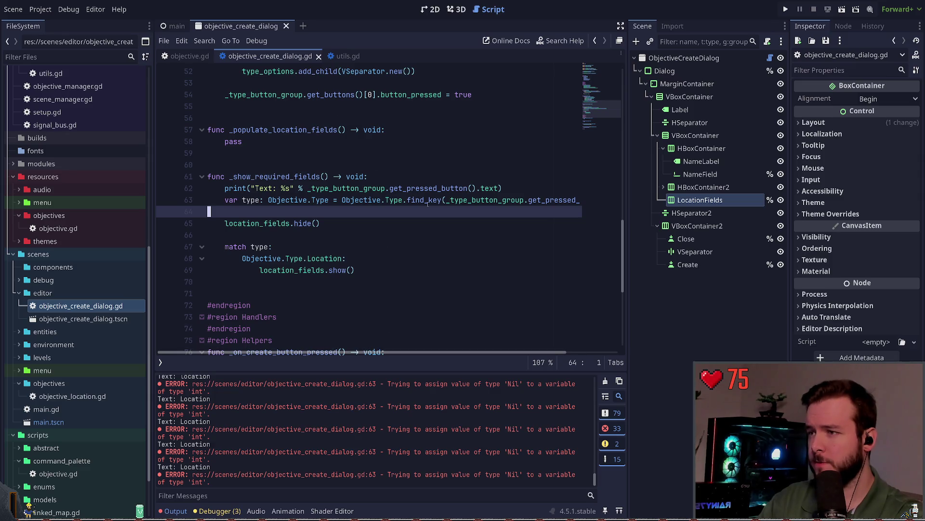
Step: Check the Objective.Type enum definition in objective.gd, then return to objective_create_dialog.gd
{"action": "left_click", "coordinate": [393, 199], "text": "ctrl"}
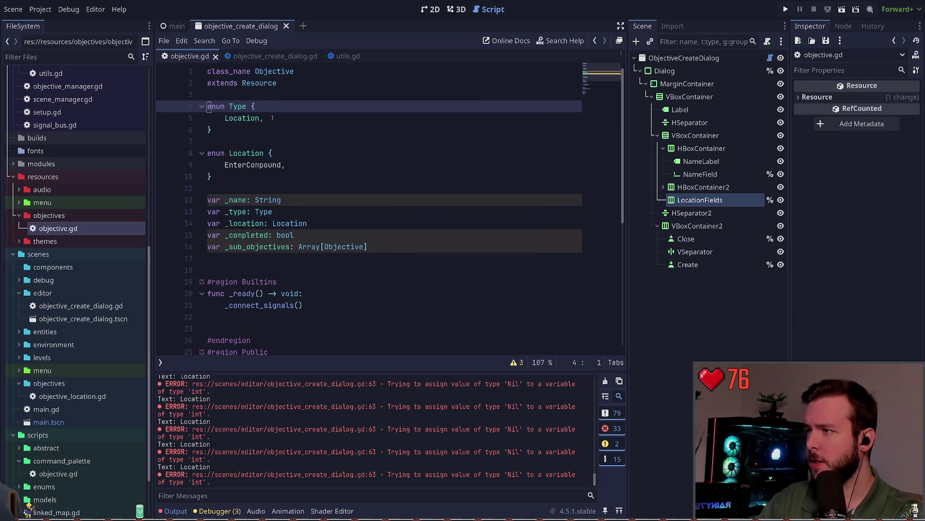
{"action": "key", "text": "Down"}
{"action": "key", "text": "Down"}
{"action": "key", "text": "End"}
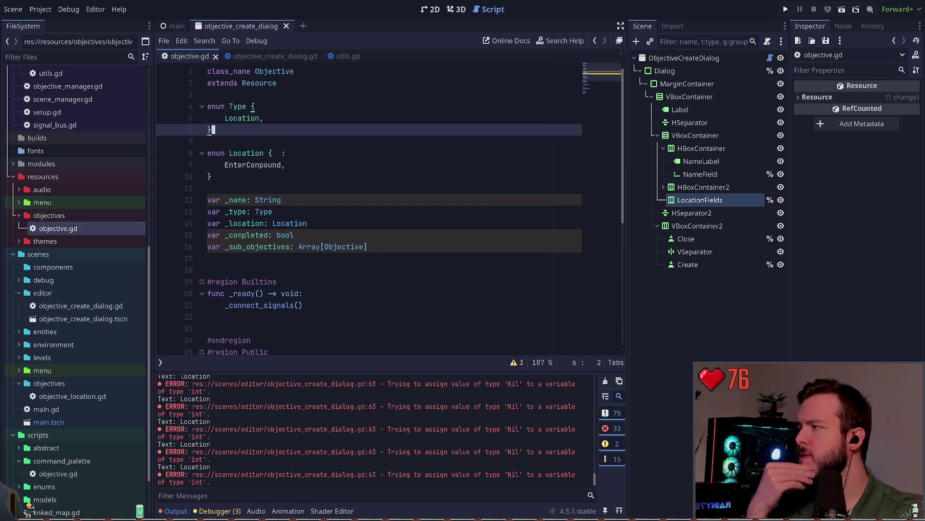
{"action": "left_click", "coordinate": [293, 56]}
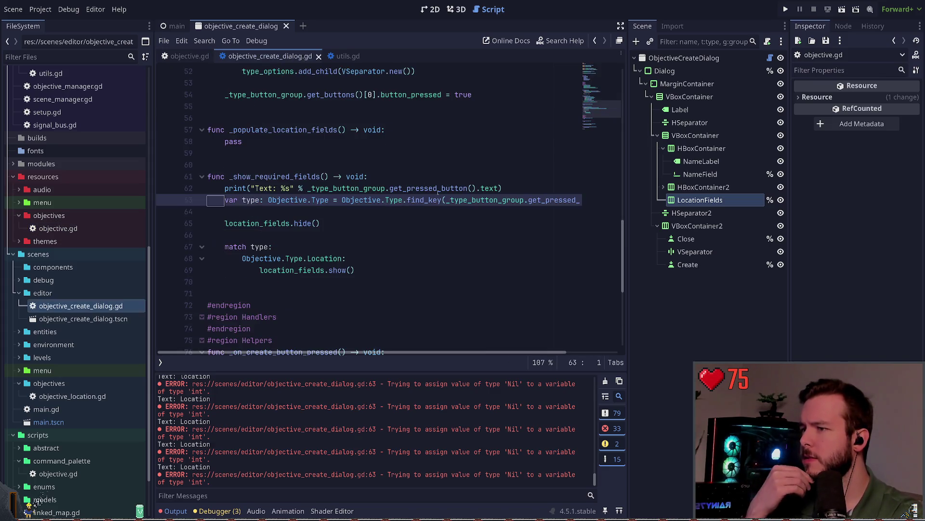
{"action": "key", "text": "Down"}
{"action": "key", "text": "Down"}
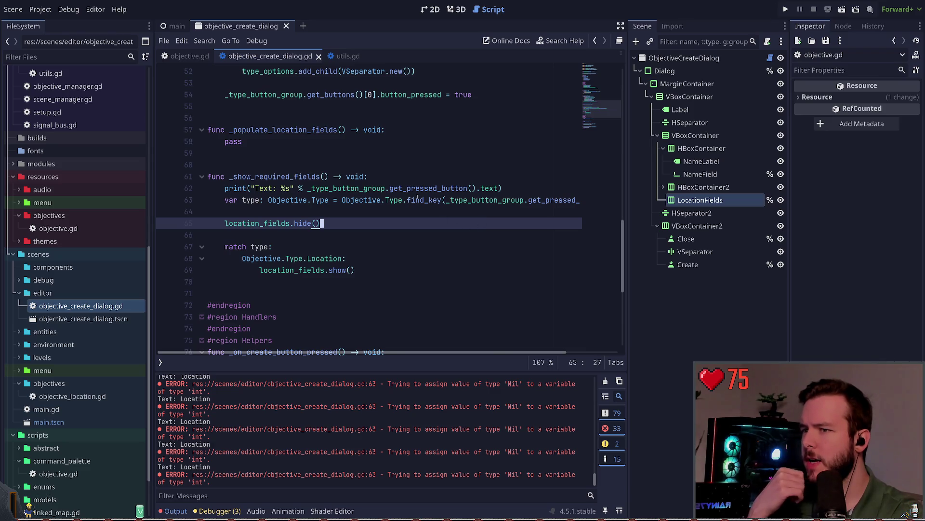
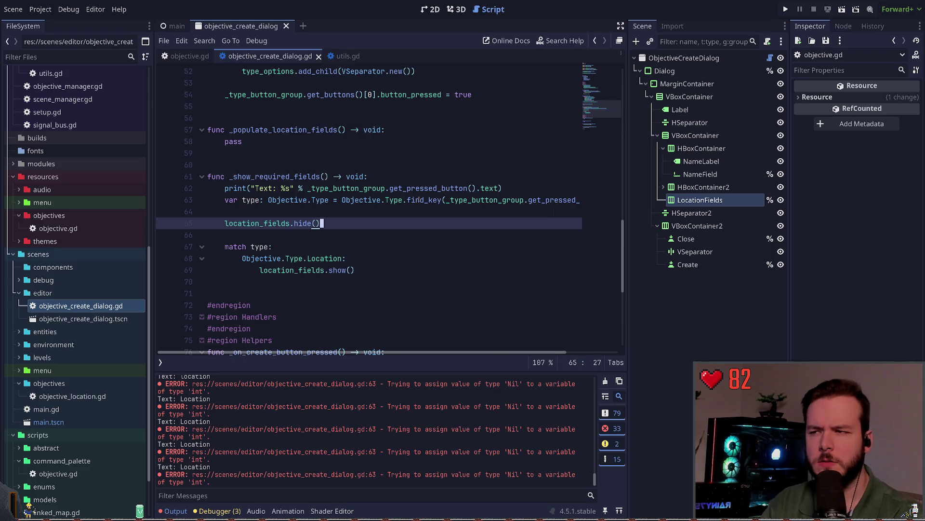
Step: Replace find_key on line 63 with Objective.Type.values()
{"action": "key", "text": "Up"}
{"action": "key", "text": "Up"}
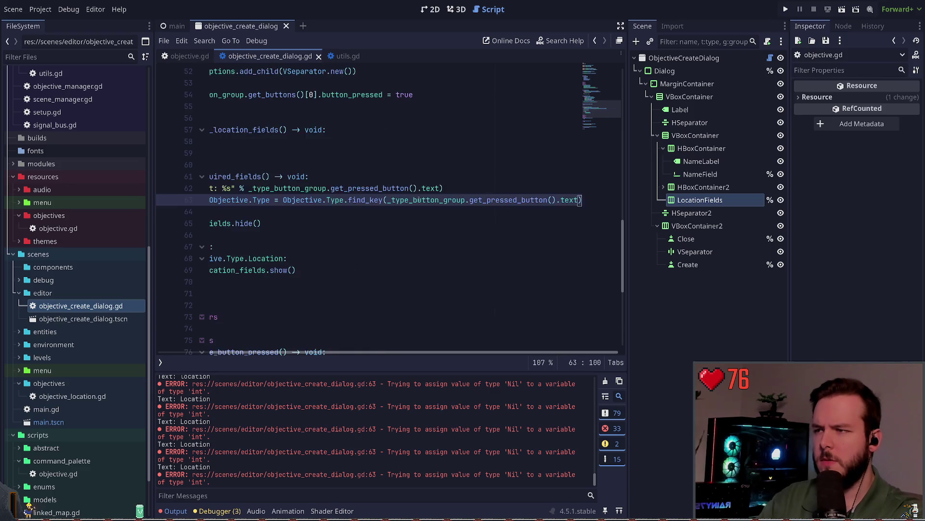
{"action": "key", "text": "Down"}
{"action": "key", "text": "Down"}
{"action": "key", "text": "Up"}
{"action": "key", "text": "Up"}
{"action": "key", "text": "ctrl+Left"}
{"action": "key", "text": "ctrl+Left"}
{"action": "key", "text": "ctrl+Left"}
{"action": "key", "text": "ctrl+Right"}
{"action": "key", "text": "ctrl+Right"}
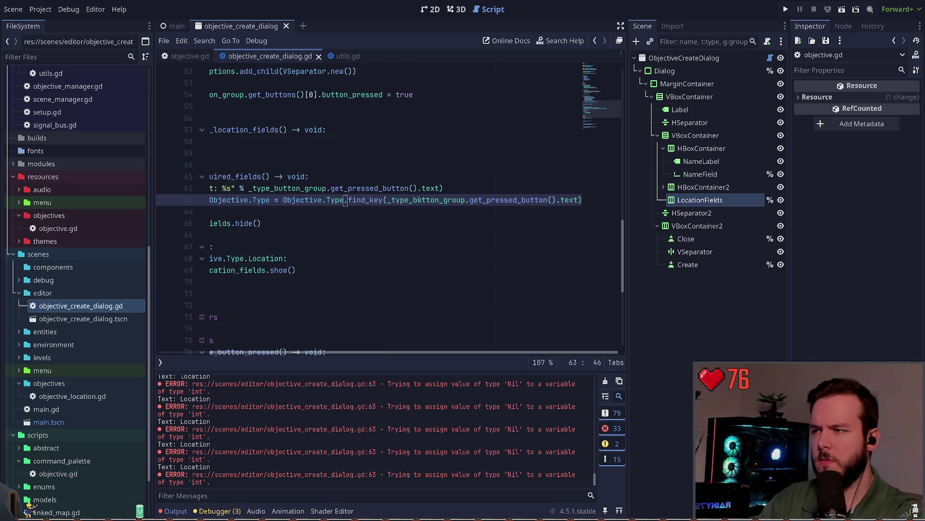
{"action": "key", "text": "Right"}
{"action": "key", "text": "ctrl+Delete"}
{"action": "type", "text": "value"}
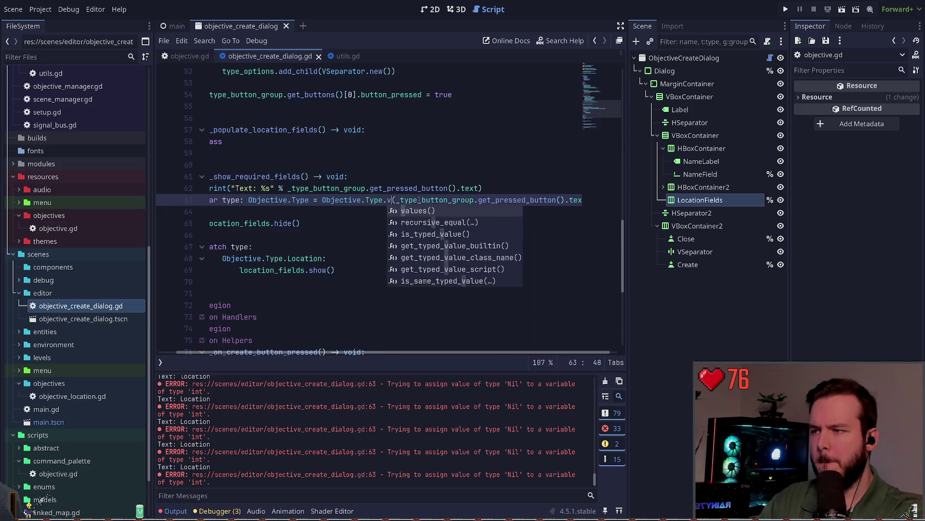
{"action": "key", "text": "Return"}
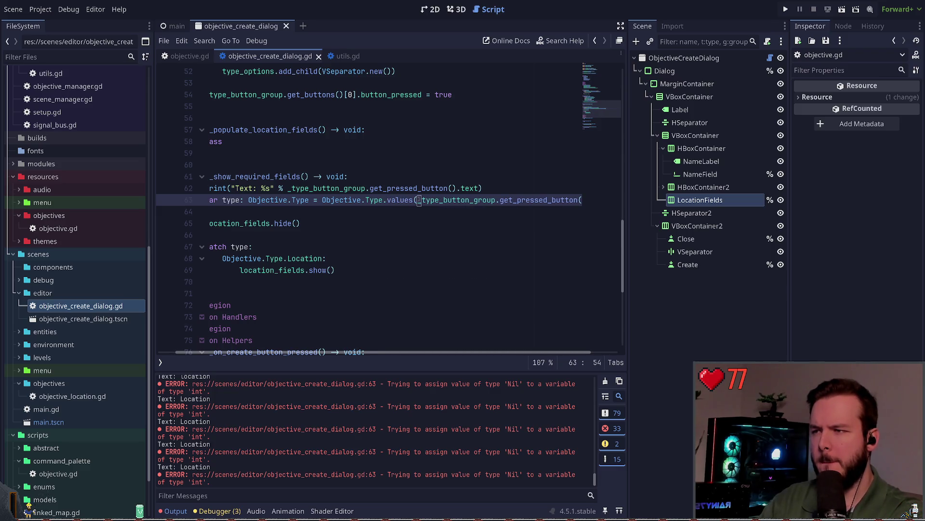
{"action": "key", "text": "End"}
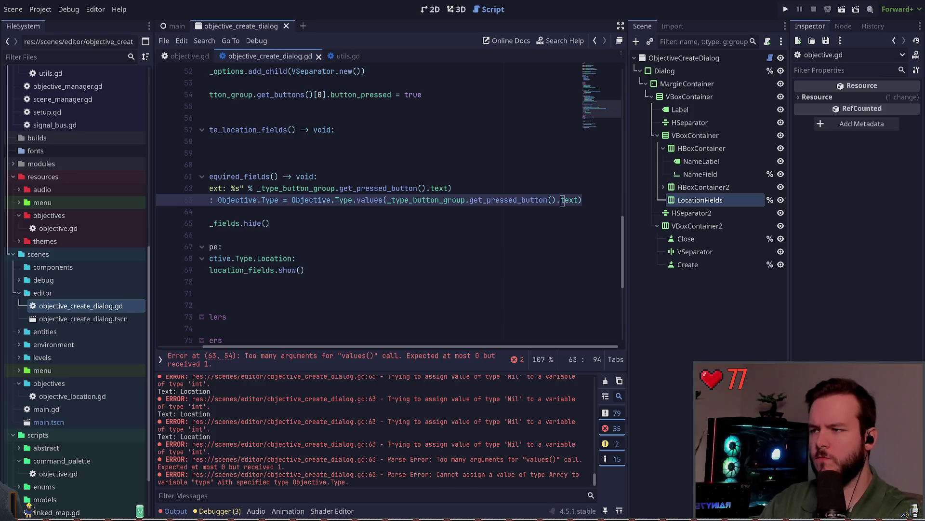
Step: Index values() with the pressed button's text, making values()[...], and save the script
{"action": "key", "text": "ctrl+Left"}
{"action": "key", "text": "ctrl+Left"}
{"action": "key", "text": "ctrl+Left"}
{"action": "key", "text": "ctrl+Right"}
{"action": "key", "text": "Right"}
{"action": "type", "text": ")"}
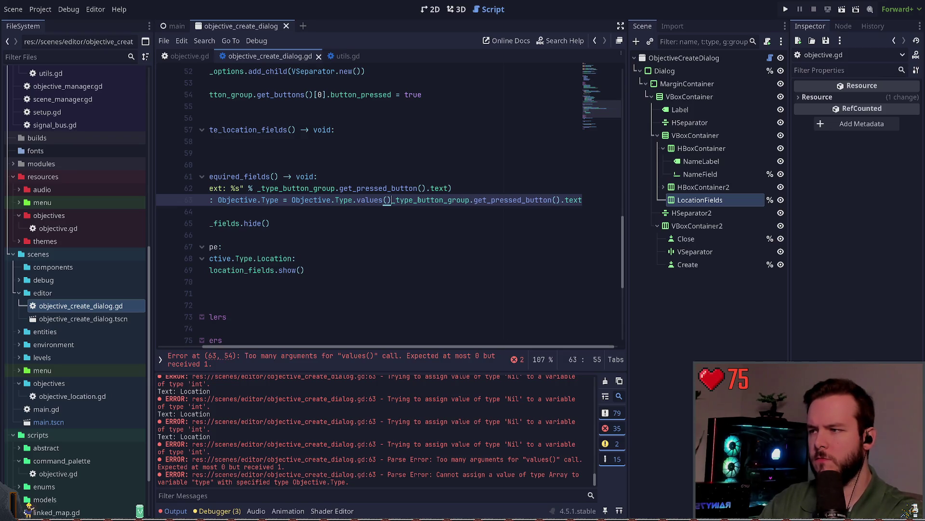
{"action": "type", "text": "["}
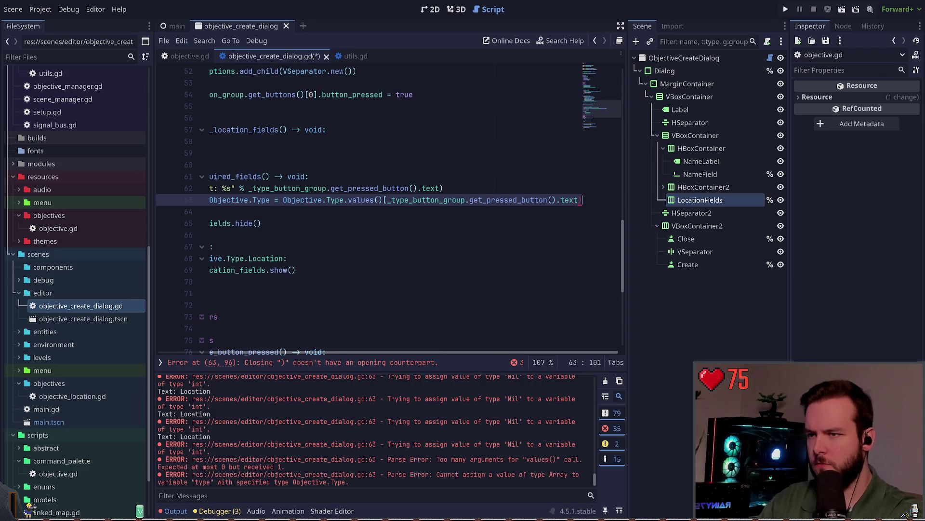
{"action": "key", "text": "End"}
{"action": "type", "text": "]"}
{"action": "key", "text": "ctrl+s"}
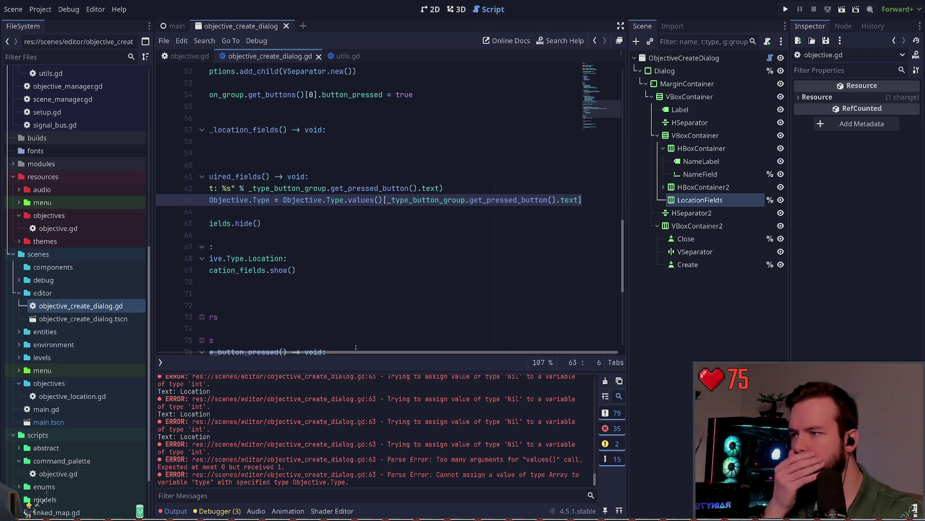
{"action": "key", "text": "Home"}
{"action": "key", "text": "Right"}
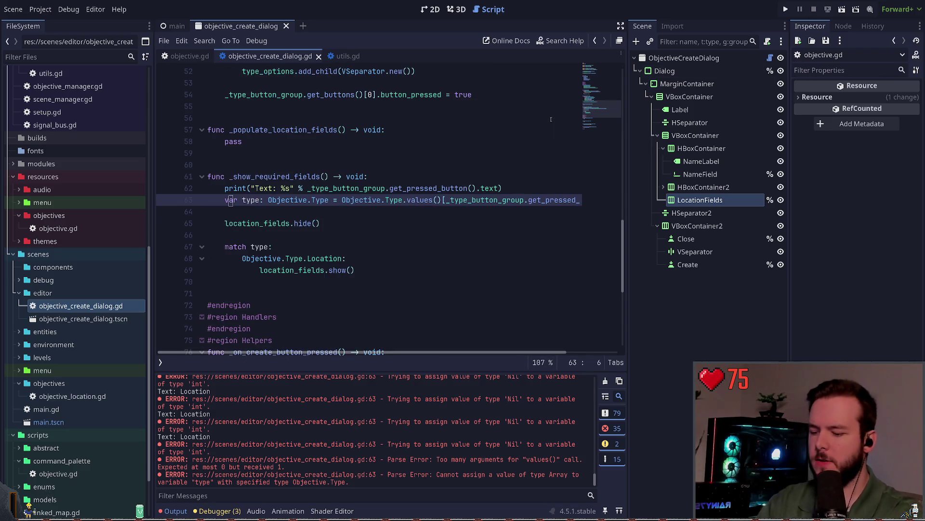
Step: Run the Create Objective command from the command palette, then close the dialog
{"action": "key", "text": "ctrl+shift+p"}
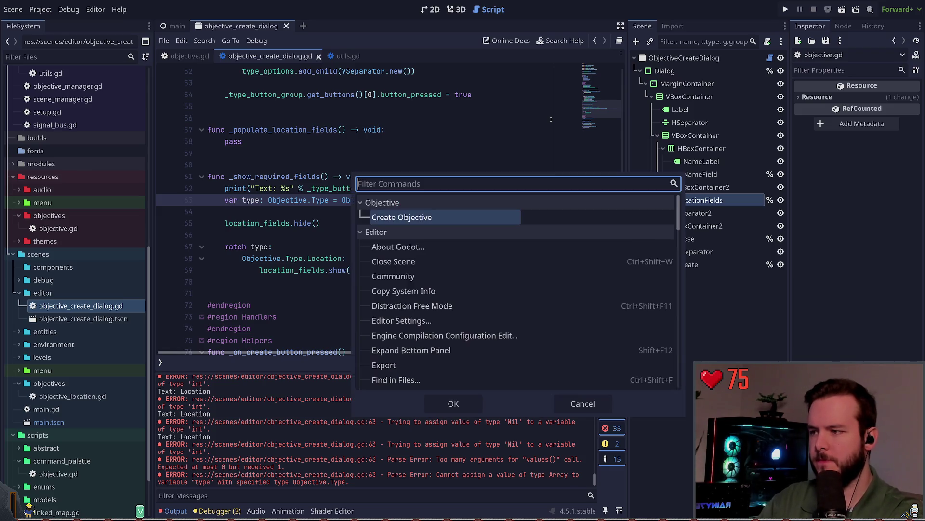
{"action": "key", "text": "Return"}
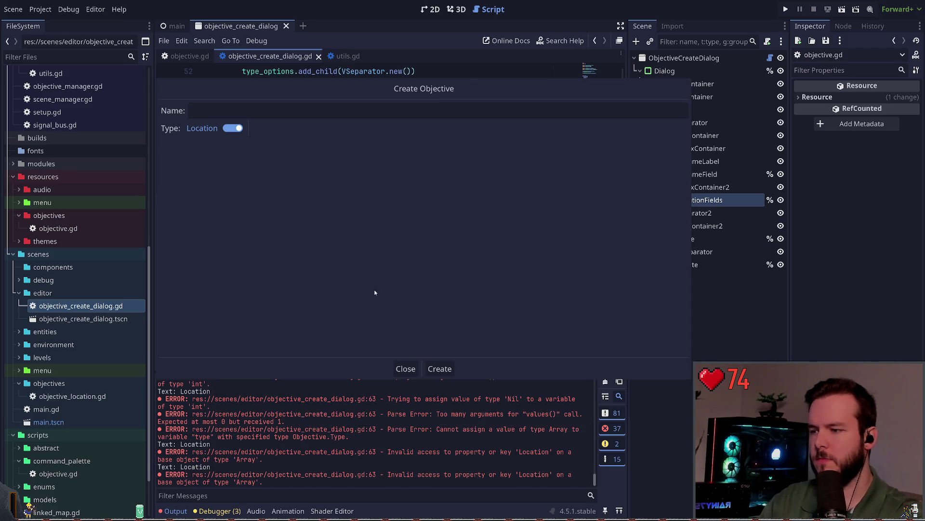
{"action": "left_click", "coordinate": [403, 366]}
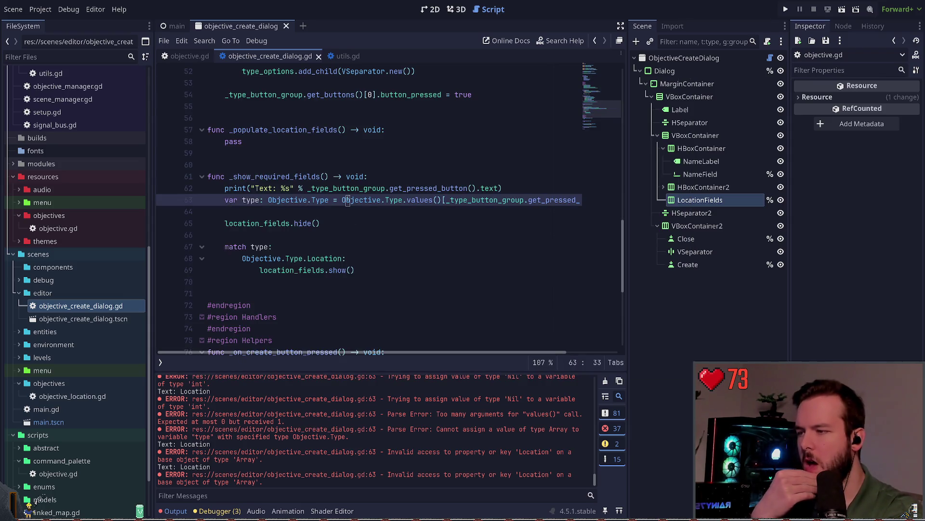
Step: Undo the values() lookup on line 63 and retype find_key
{"action": "key", "text": "End"}
{"action": "key", "text": "ctrl+Left"}
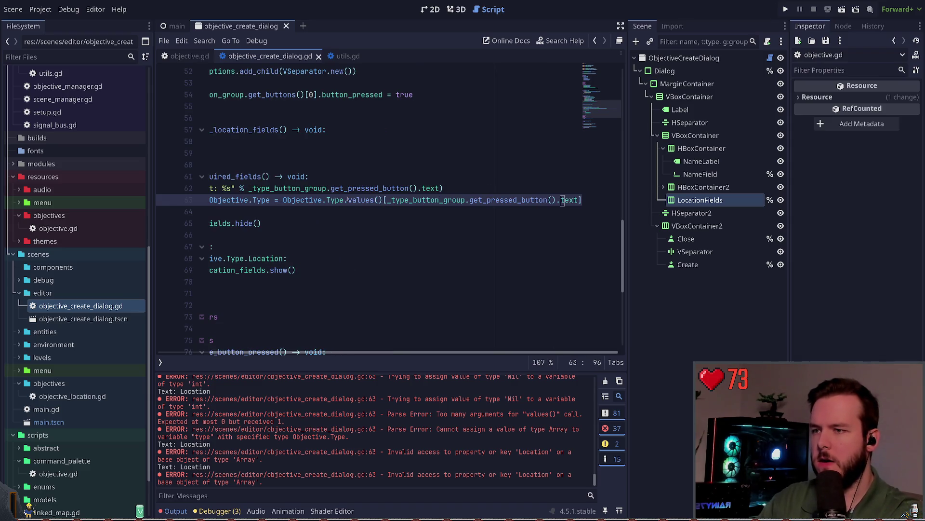
{"action": "key", "text": "ctrl+z"}
{"action": "key", "text": "ctrl+z"}
{"action": "key", "text": "ctrl+z"}
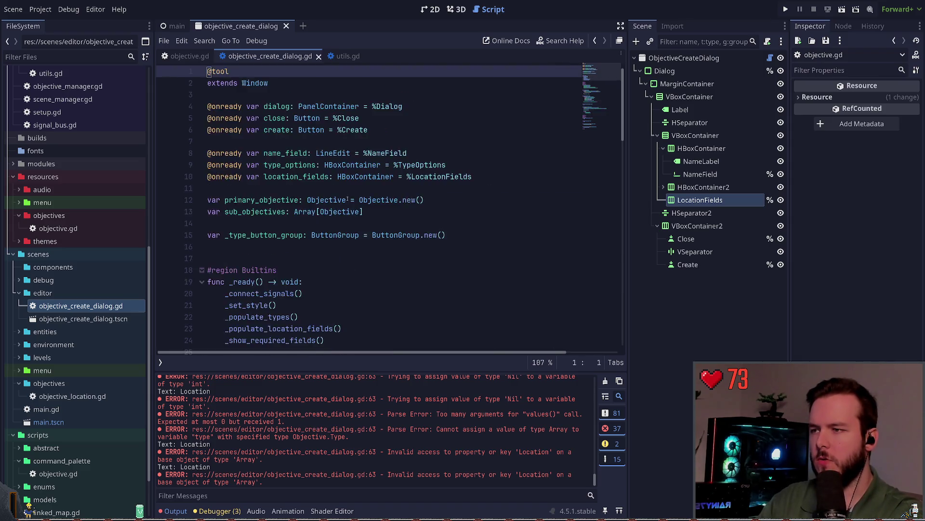
{"action": "type", "text": "find_key(_type_button_group.get_pressed_"}
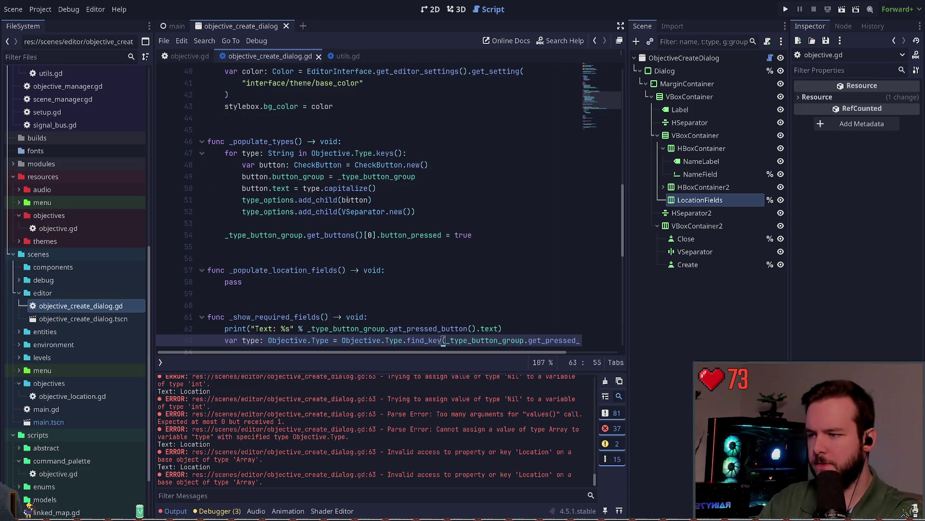
{"action": "scroll", "coordinate": [286, 243], "scroll_direction": "down", "scroll_amount": 4}
{"action": "left_click", "coordinate": [231, 200]}
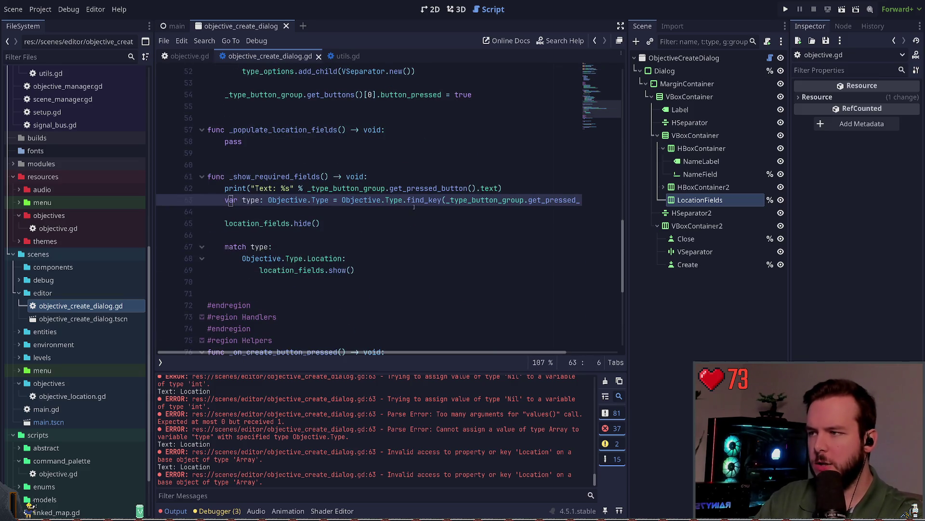
{"action": "left_click_drag", "start_coordinate": [464, 200], "coordinate": [583, 200]}
{"action": "left_click", "coordinate": [532, 200]}
{"action": "scroll", "coordinate": [383, 359], "scroll_direction": "left", "scroll_amount": 5}
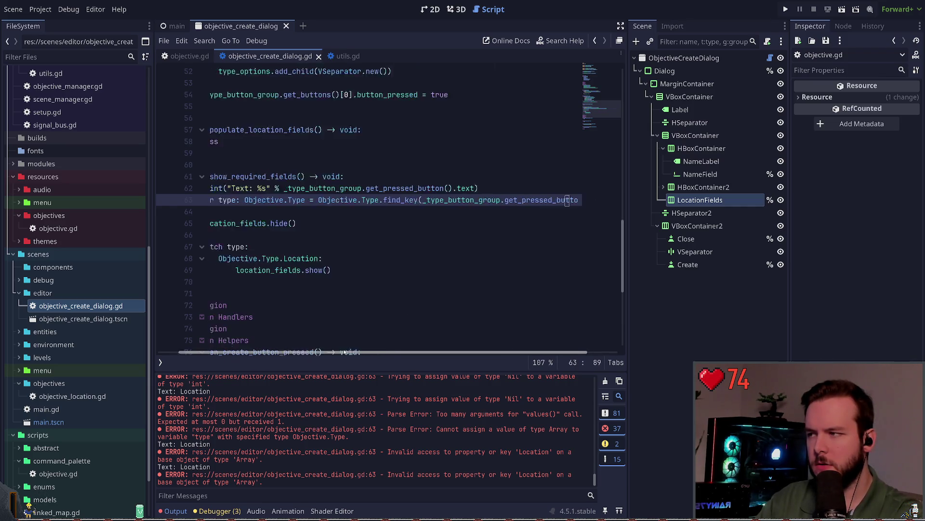
{"action": "scroll", "coordinate": [331, 231], "scroll_direction": "up", "scroll_amount": 10}
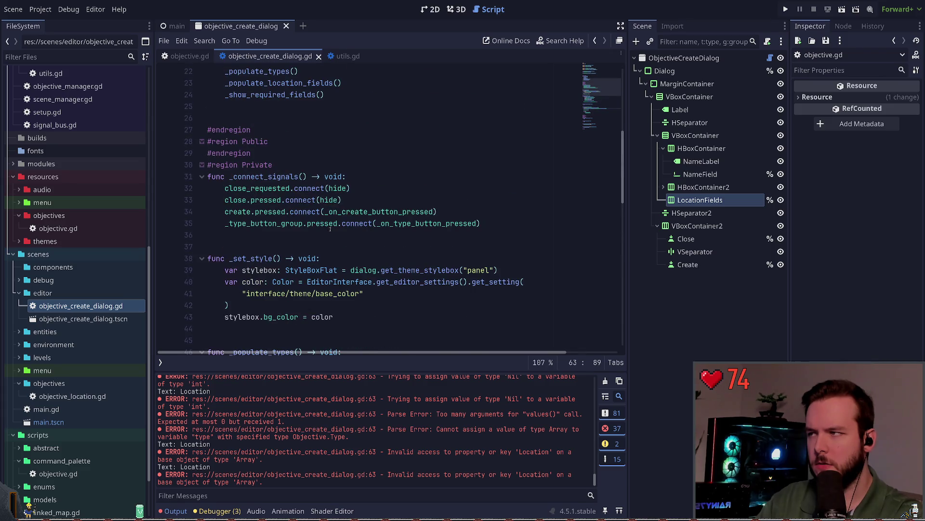
{"action": "scroll", "coordinate": [331, 230], "scroll_direction": "down", "scroll_amount": 8}
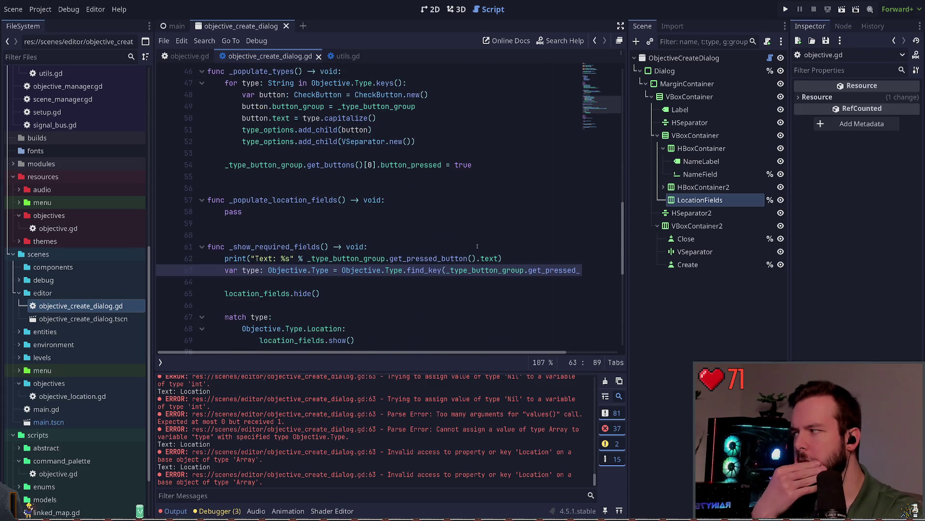
{"action": "scroll", "coordinate": [439, 215], "scroll_direction": "up", "scroll_amount": 11}
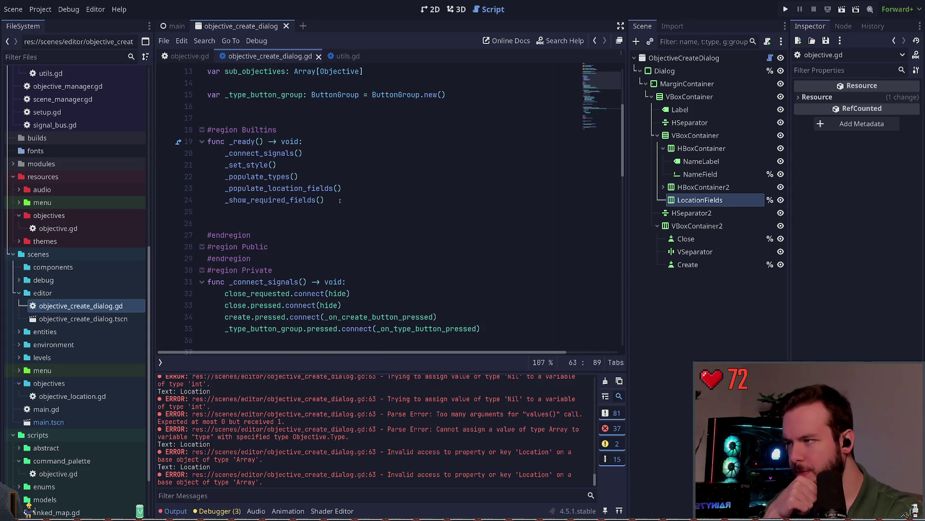
{"action": "scroll", "coordinate": [347, 204], "scroll_direction": "down", "scroll_amount": 5}
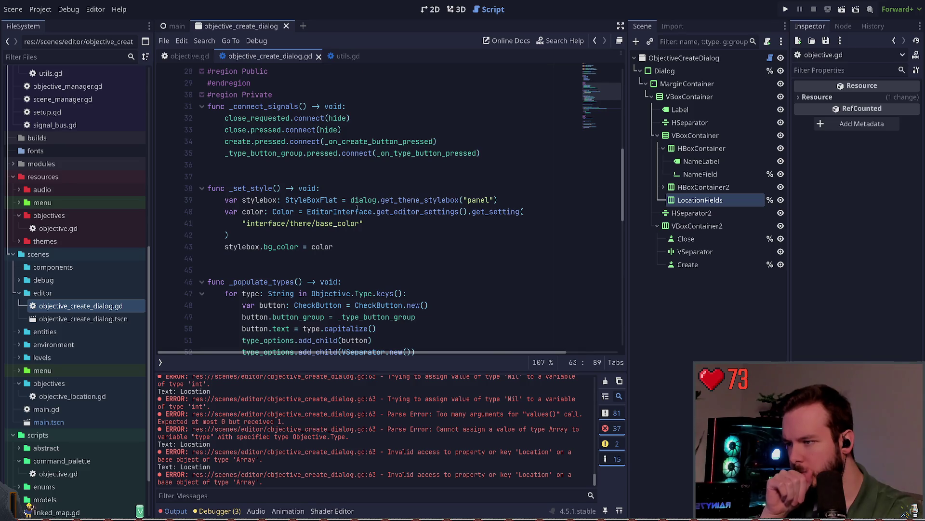
{"action": "scroll", "coordinate": [380, 211], "scroll_direction": "down", "scroll_amount": 2}
{"action": "scroll", "coordinate": [390, 206], "scroll_direction": "down", "scroll_amount": 2}
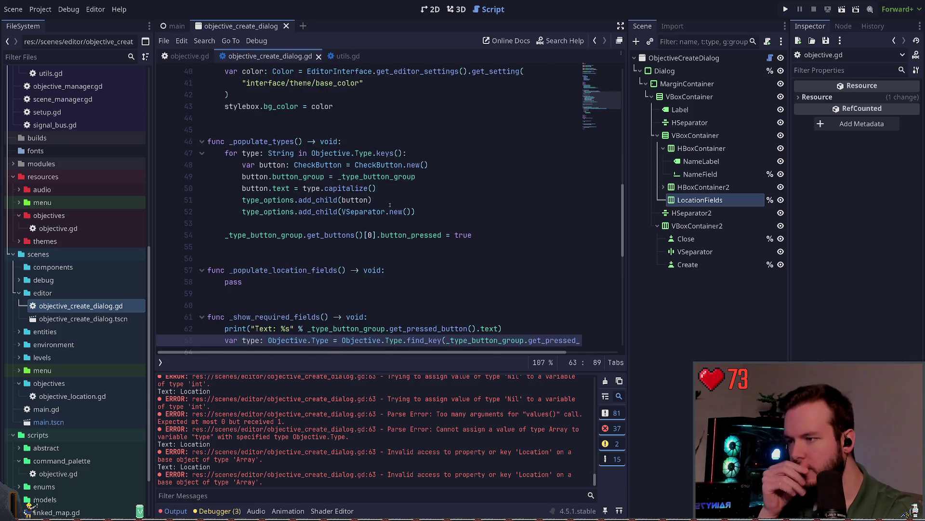
{"action": "left_click", "coordinate": [440, 144]}
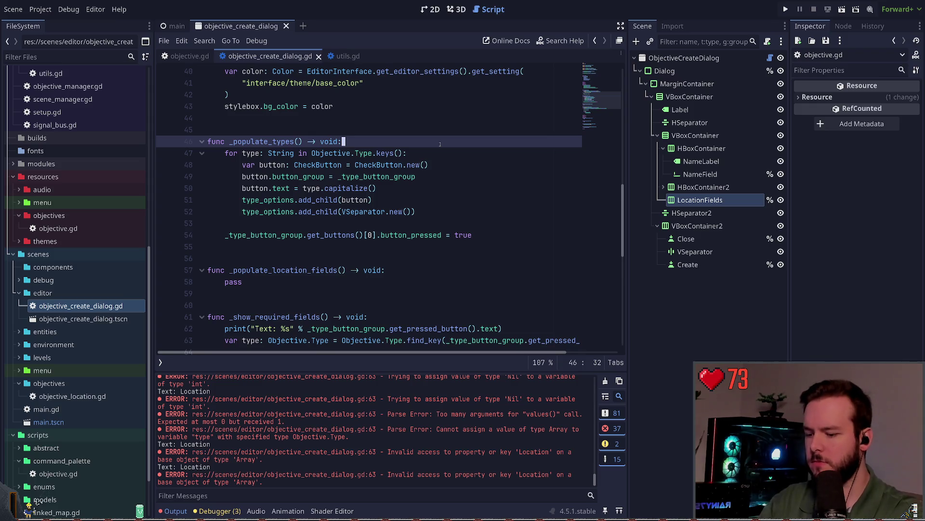
Step: Retest Create Objective with the Location type toggled, then close the dialog
{"action": "key", "text": "ctrl+s"}
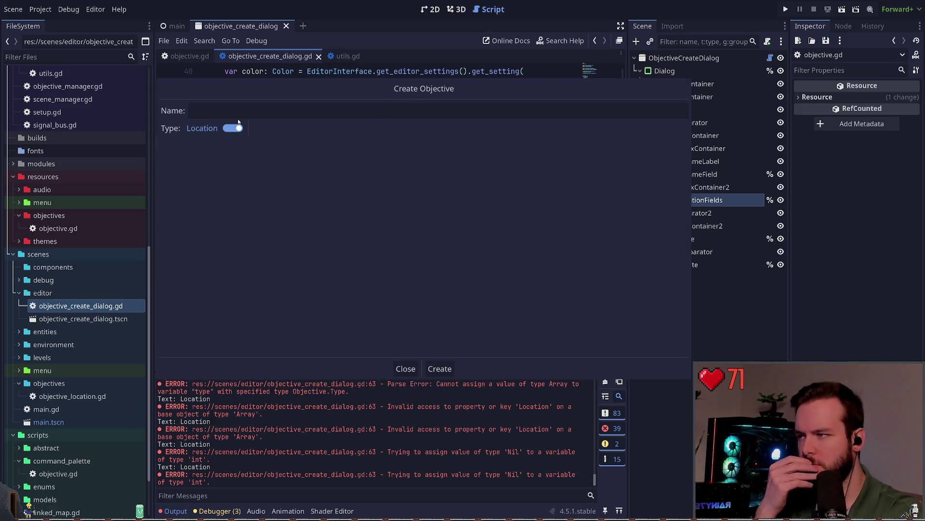
{"action": "left_click", "coordinate": [234, 128]}
{"action": "left_click", "coordinate": [231, 131]}
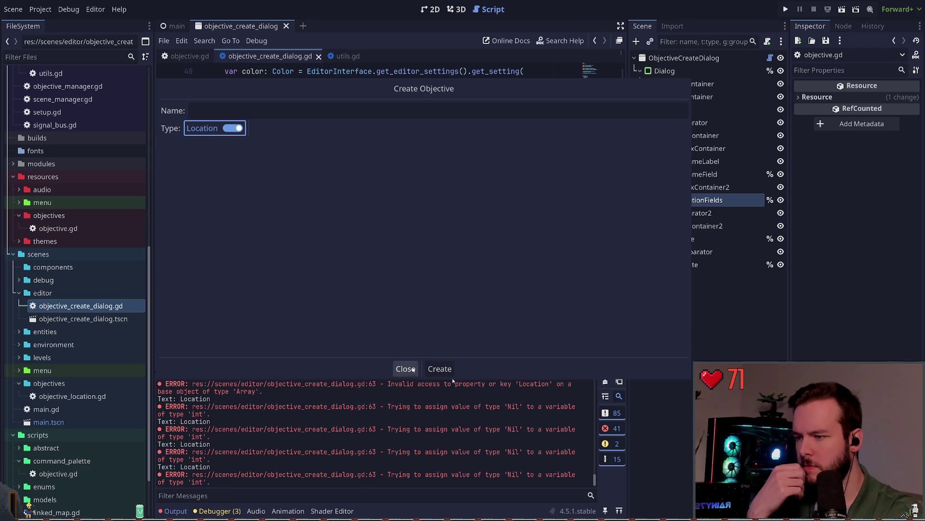
{"action": "left_click", "coordinate": [405, 368]}
{"action": "scroll", "coordinate": [486, 259], "scroll_direction": "down", "scroll_amount": 3}
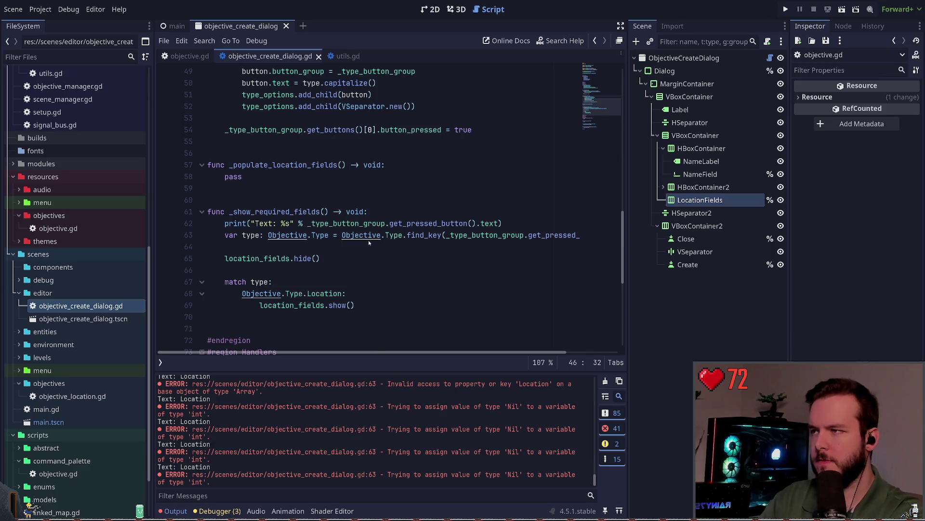
{"action": "key", "text": "ctrl+shift+p"}
{"action": "key", "text": "Escape"}
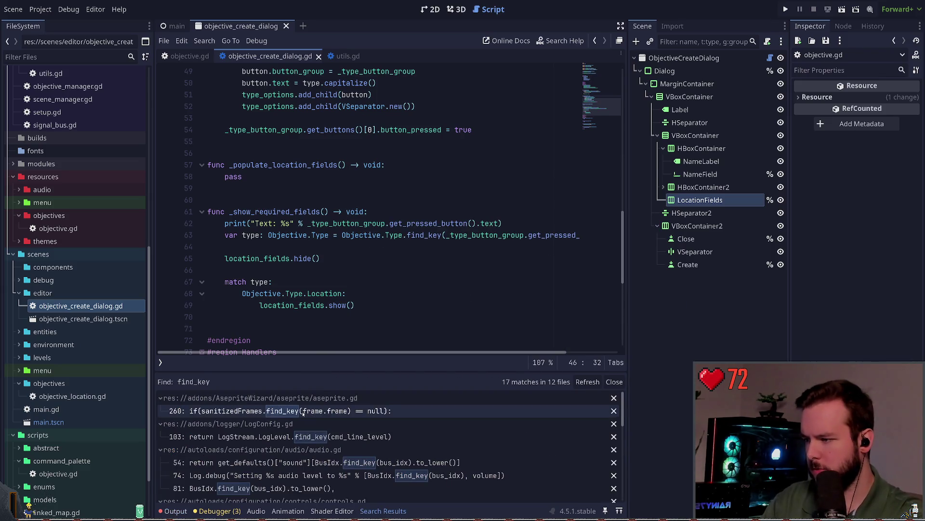
Step: Browse the find_key search results, checking the aseprite.gd match and enlarging the list
{"action": "left_click", "coordinate": [300, 411]}
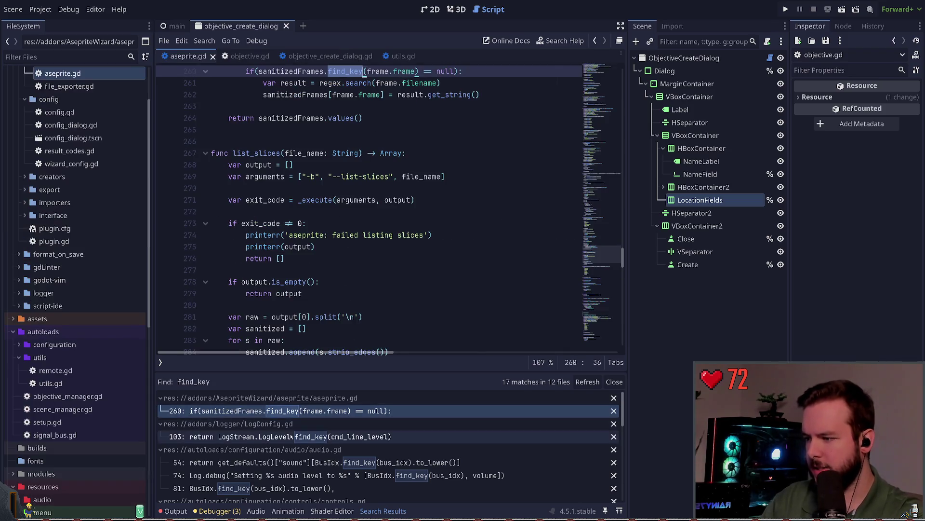
{"action": "left_click", "coordinate": [162, 423]}
{"action": "left_click", "coordinate": [163, 398]}
{"action": "left_click", "coordinate": [375, 200]}
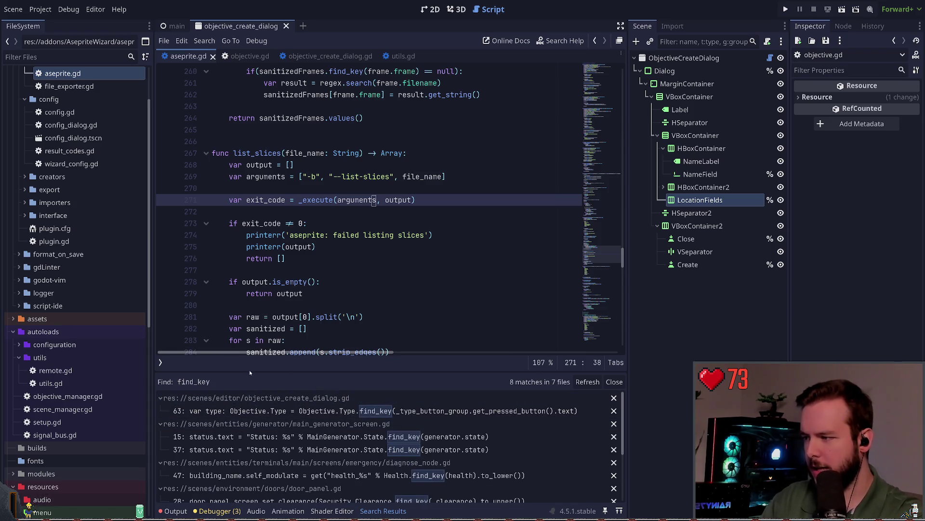
{"action": "left_click_drag", "start_coordinate": [251, 371], "coordinate": [251, 297]}
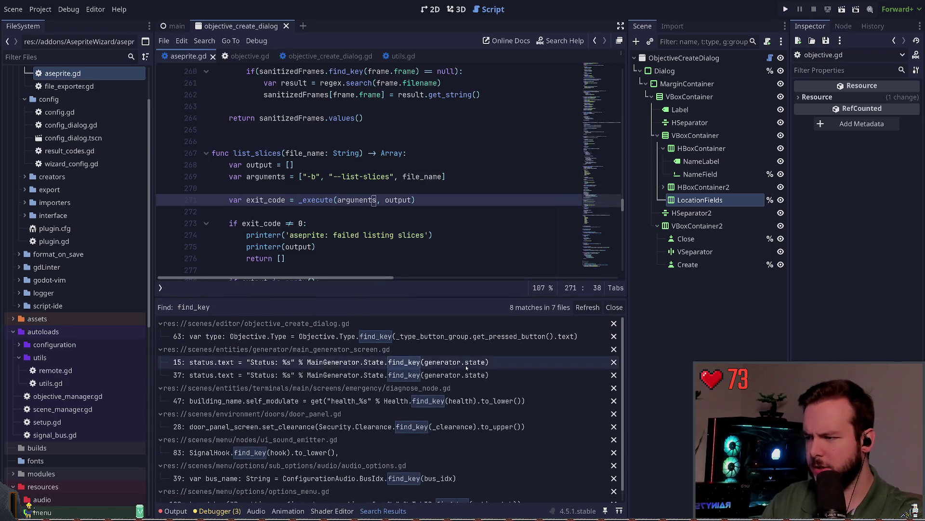
Step: Change find_key to get on line 63 of objective_create_dialog.gd
{"action": "left_click", "coordinate": [295, 341]}
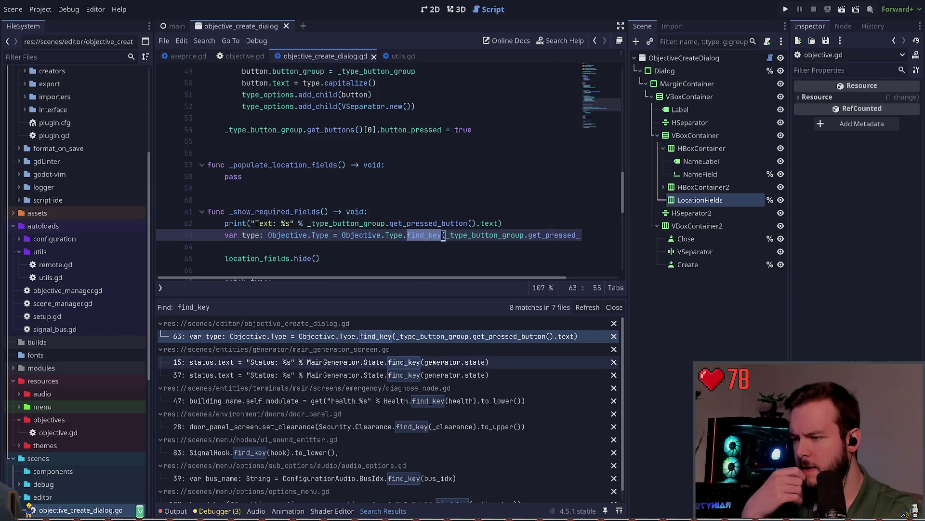
{"action": "left_click", "coordinate": [417, 235]}
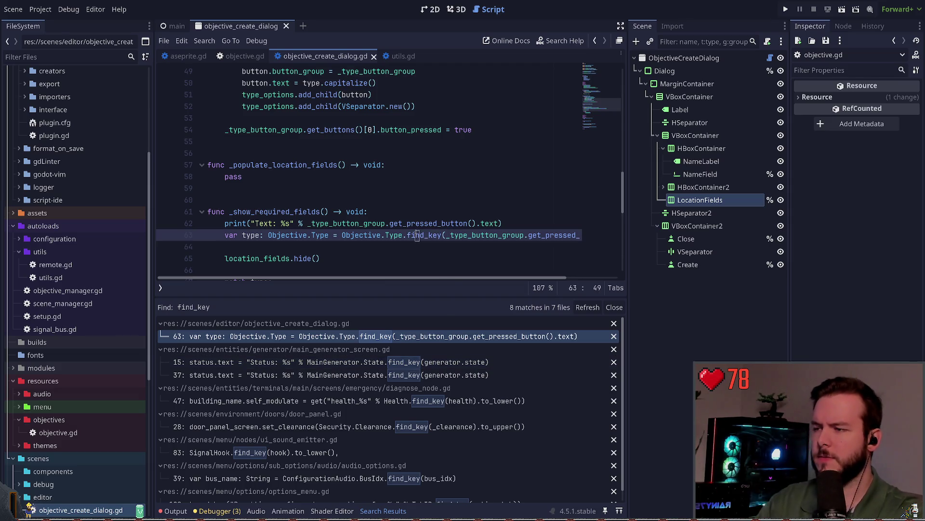
{"action": "scroll", "coordinate": [417, 236], "scroll_direction": "down", "scroll_amount": 1}
{"action": "type", "text": "ciw"}
{"action": "type", "text": "get"}
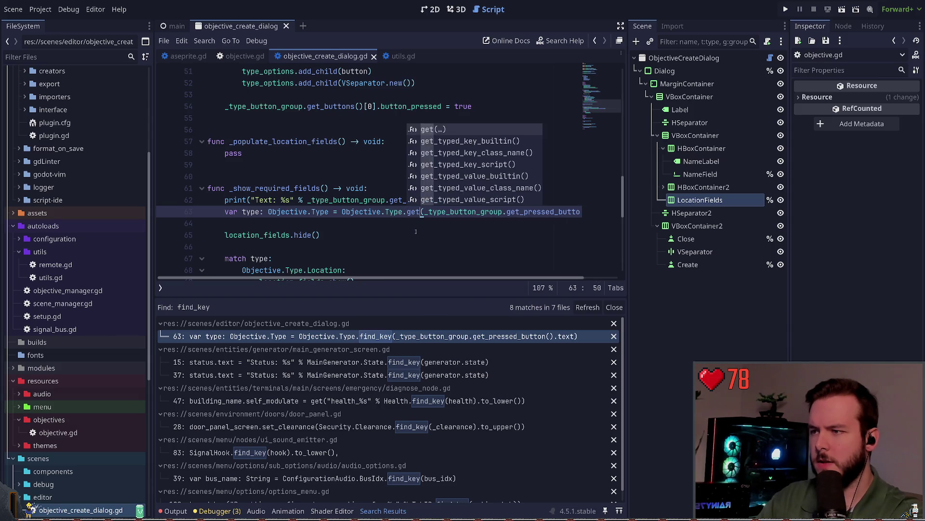
{"action": "key", "text": "Return"}
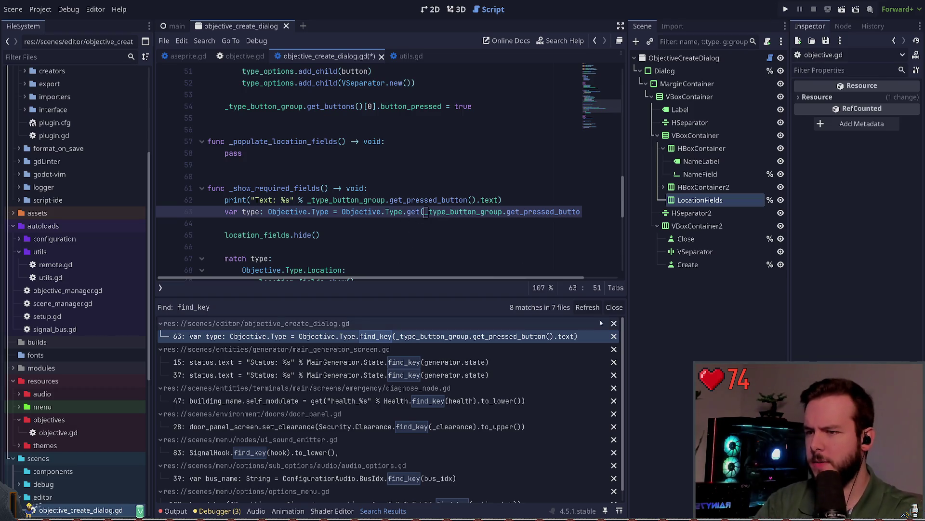
Step: Show the Output log, save to test the Create Objective dialog, then close it
{"action": "left_click", "coordinate": [175, 511]}
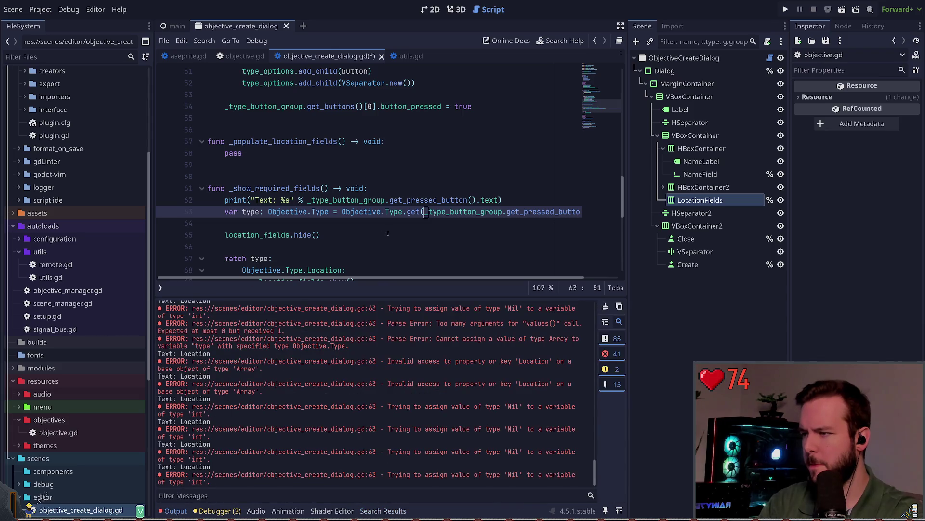
{"action": "left_click_drag", "start_coordinate": [418, 295], "coordinate": [418, 354]}
{"action": "left_click", "coordinate": [430, 257]}
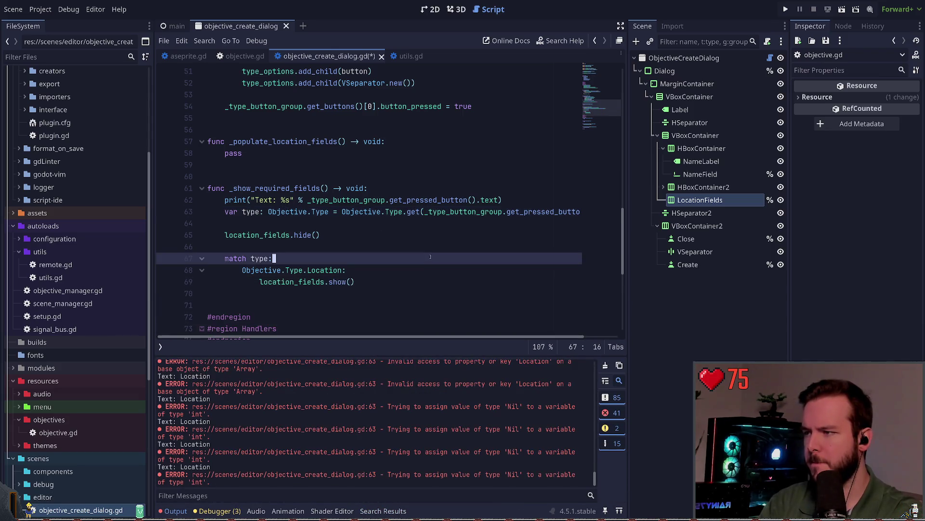
{"action": "key", "text": "ctrl+s"}
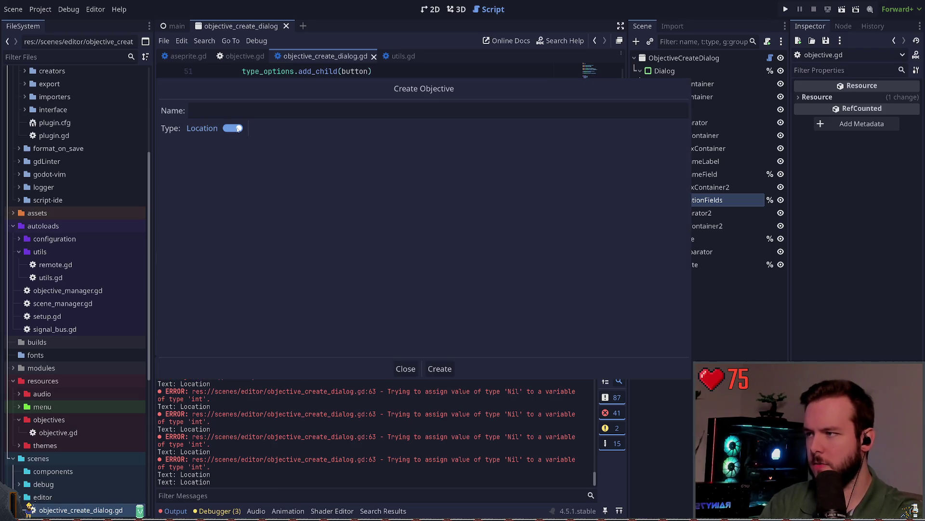
{"action": "left_click", "coordinate": [405, 369]}
Step: Delete the print("Text: %s"...) debug line from _show_required_fields and check the get lookup line
{"action": "left_click", "coordinate": [372, 176]}
{"action": "key", "text": "ctrl+s"}
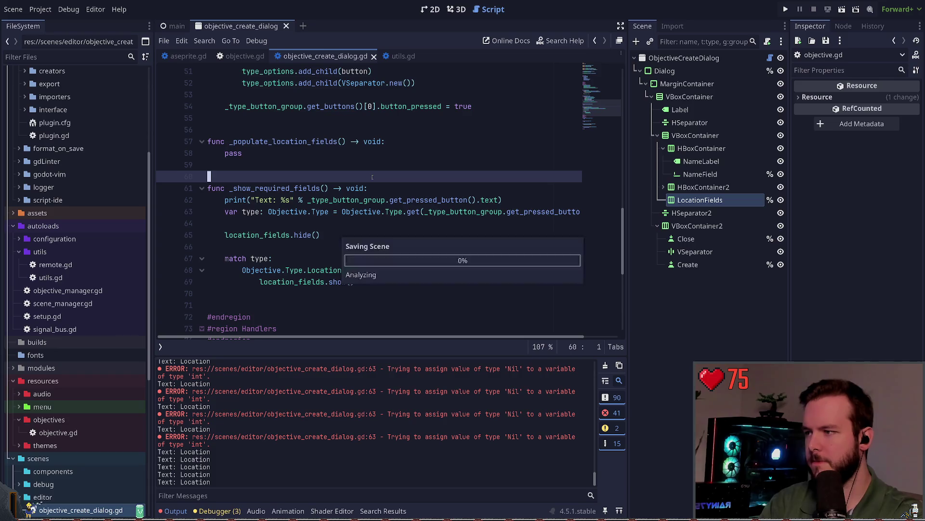
{"action": "key", "text": "j"}
{"action": "key", "text": "j"}
{"action": "key", "text": "j"}
{"action": "key", "text": "k"}
{"action": "key", "text": "d"}
{"action": "key", "text": "d"}
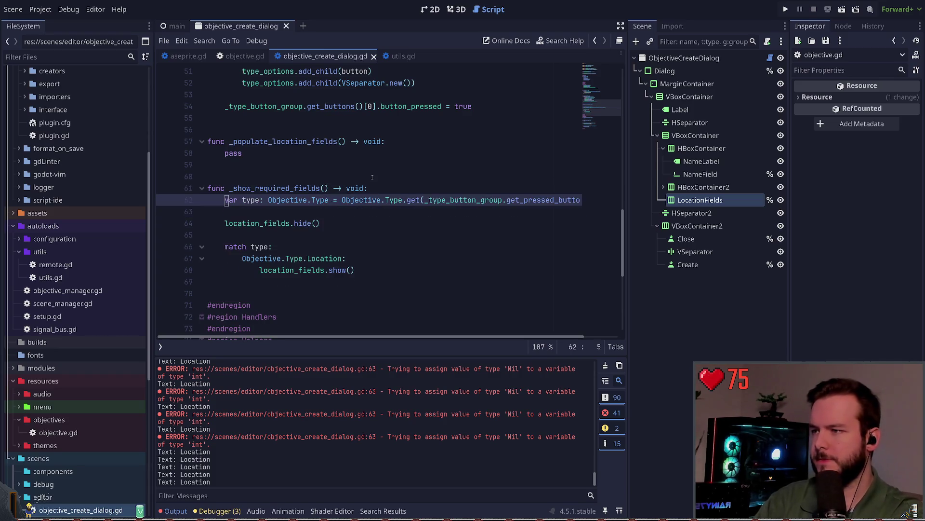
{"action": "key", "text": "f"}
{"action": "key", "text": "g"}
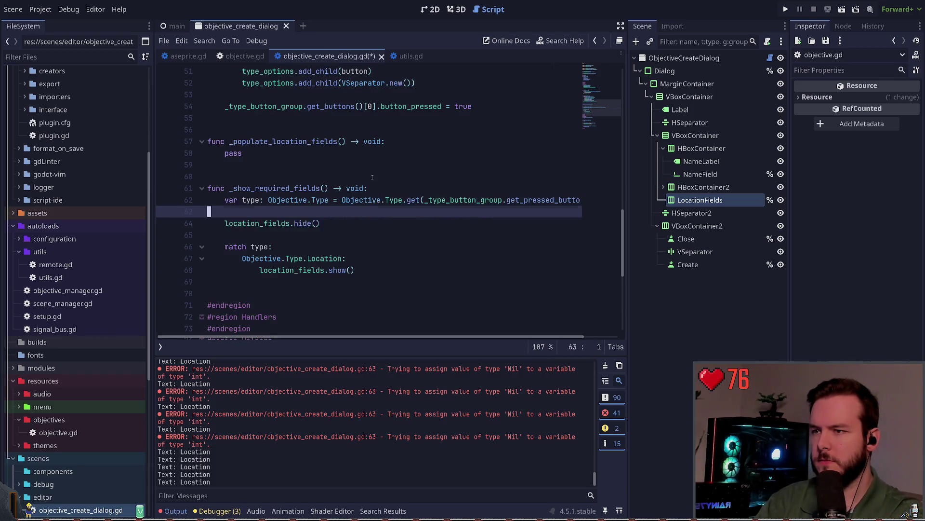
{"action": "key", "text": "j"}
{"action": "key", "text": "k"}
{"action": "scroll", "coordinate": [372, 176], "scroll_direction": "right", "scroll_amount": 2}
{"action": "key", "text": "0"}
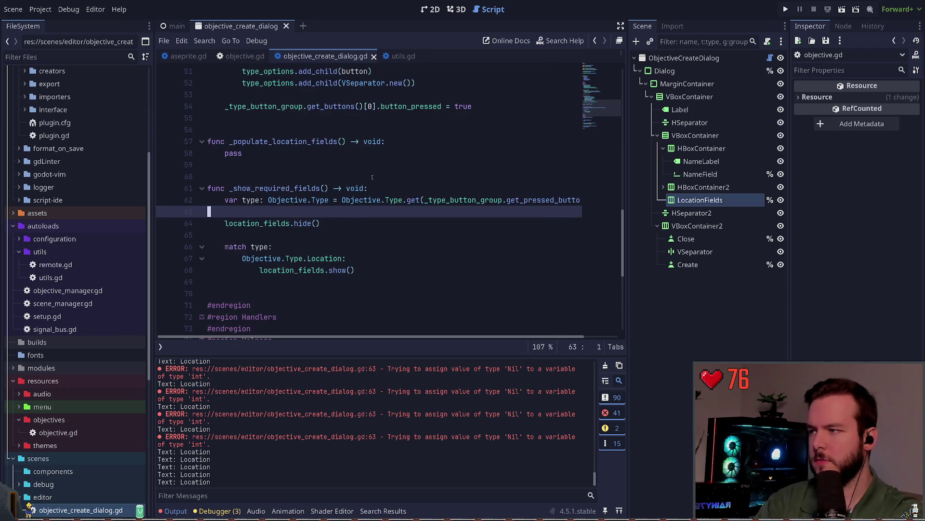
{"action": "key", "text": "j"}
{"action": "key", "text": "j"}
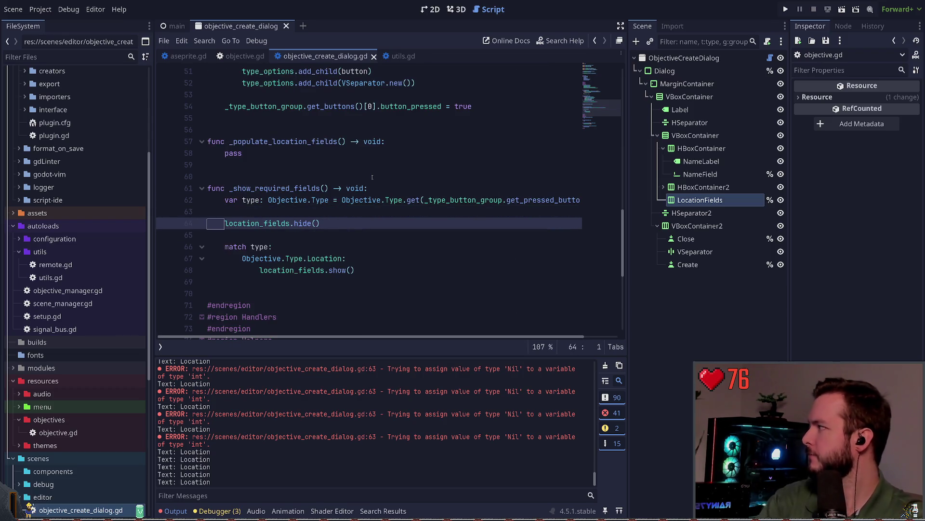
Step: Add a `_:` branch after the Location case logging Log.error("Unsupported Objective Type."), and save
{"action": "scroll", "coordinate": [390, 175], "scroll_direction": "down", "scroll_amount": 2}
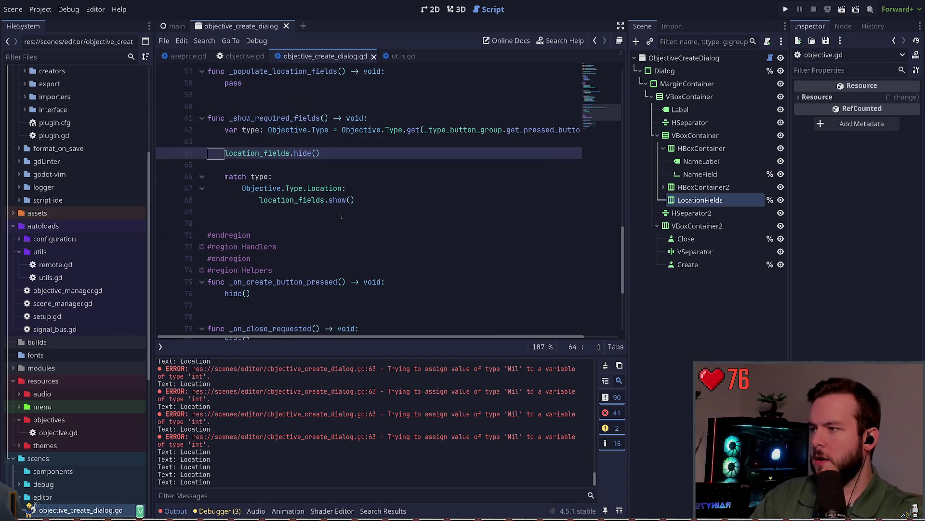
{"action": "left_click", "coordinate": [366, 192]}
{"action": "key", "text": "j"}
{"action": "key", "text": "o"}
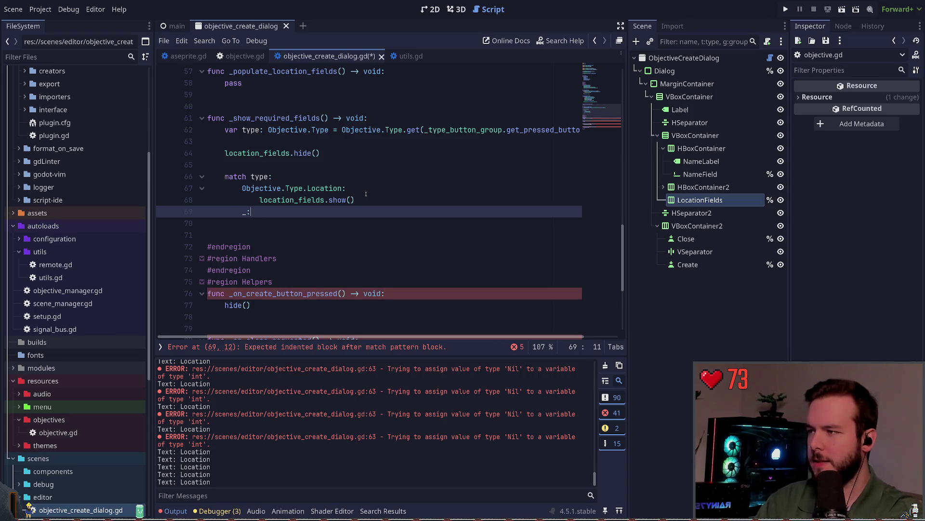
{"action": "key", "text": "Return"}
{"action": "type", "text": "Log.err"}
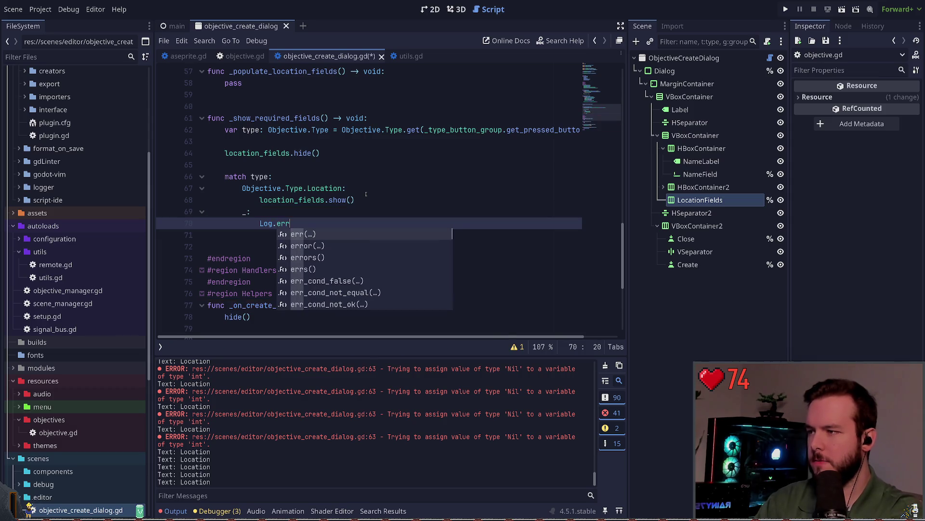
{"action": "key", "text": "Down"}
{"action": "key", "text": "Return"}
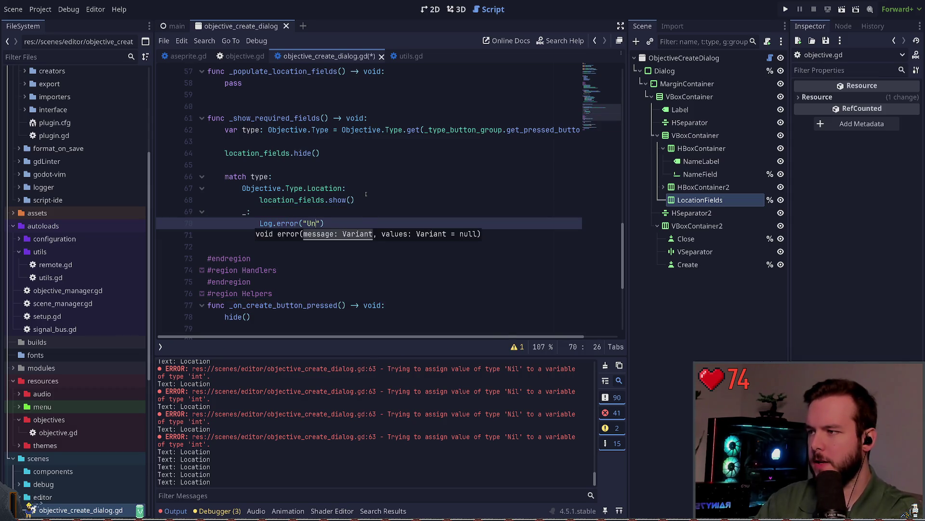
{"action": "type", "text": "upported Objective Type."}
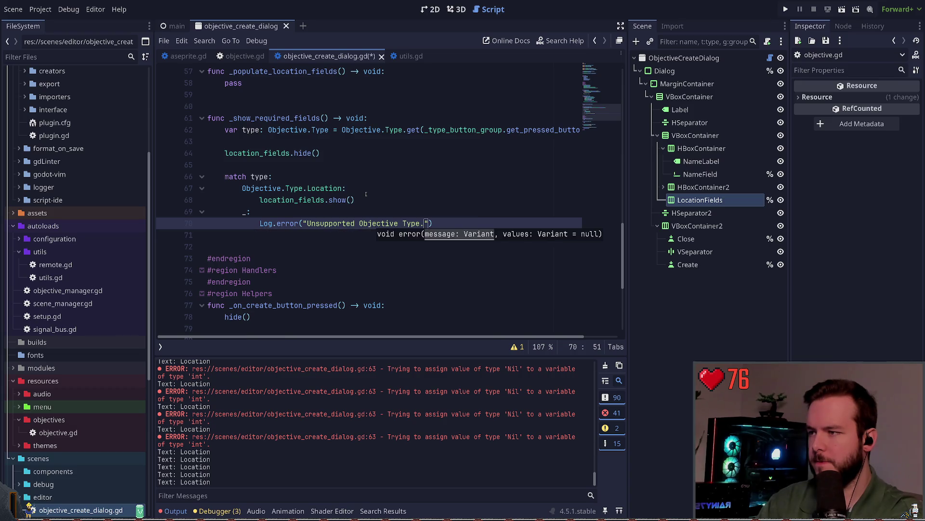
{"action": "key", "text": "Escape"}
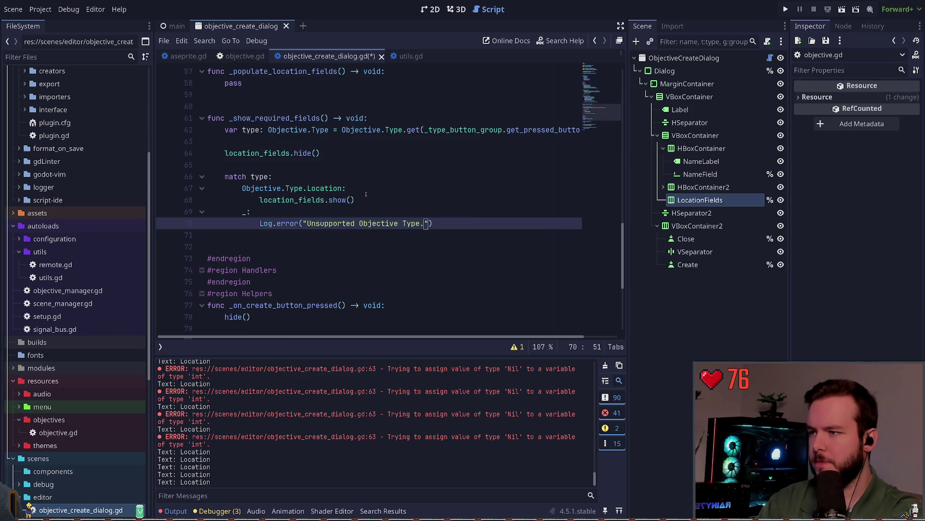
{"action": "key", "text": "ctrl+s"}
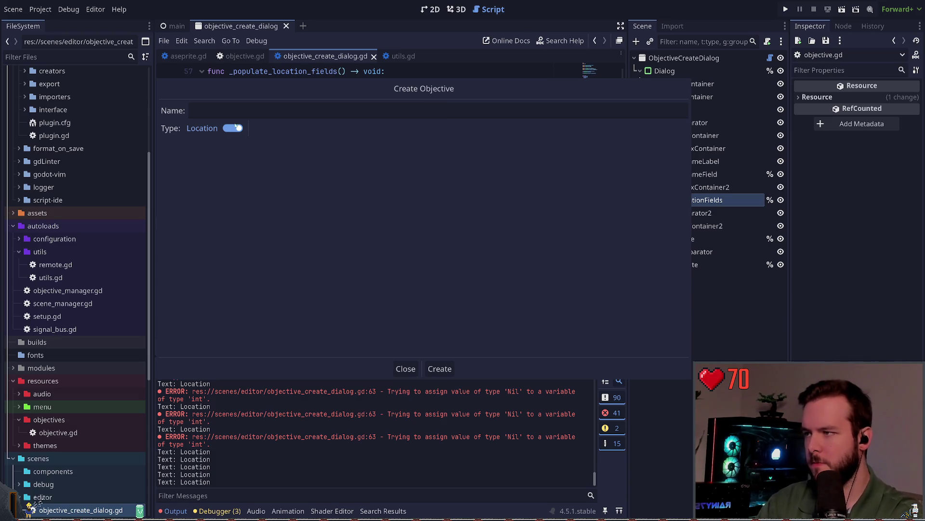
Step: Dedent the Log.error line and put pass under the `_:` branch, then save
{"action": "left_click", "coordinate": [407, 367]}
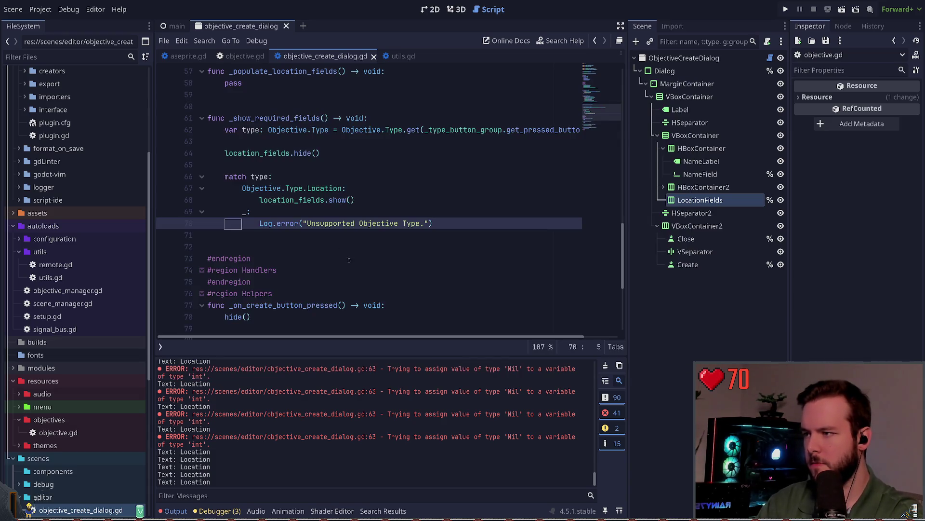
{"action": "left_click", "coordinate": [329, 218]}
{"action": "key", "text": "j"}
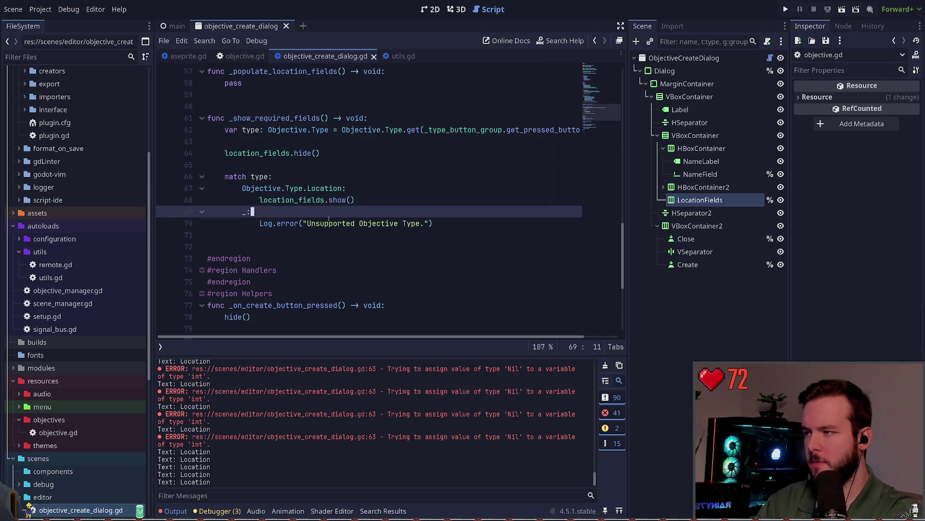
{"action": "key", "text": "shift+v"}
{"action": "key", "text": "shift+Tab"}
{"action": "key", "text": "shift+Tab"}
{"action": "key", "text": "Escape"}
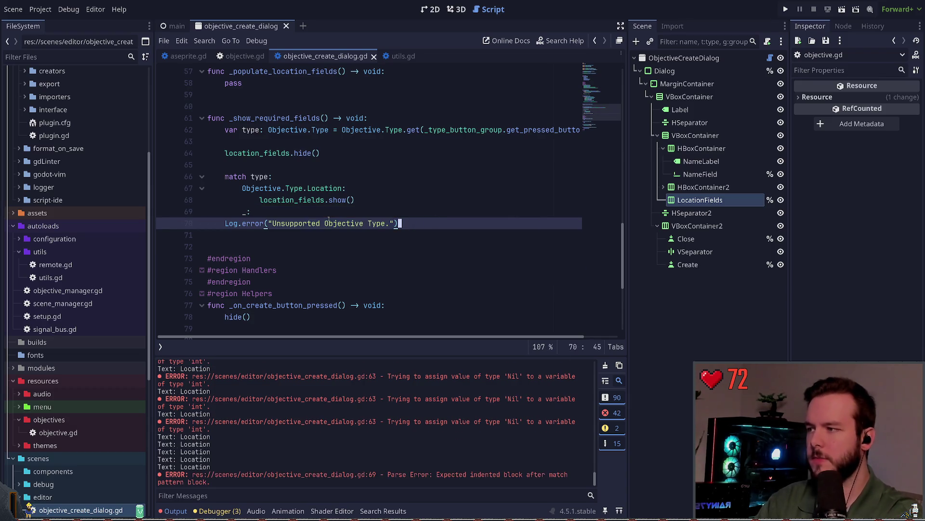
{"action": "key", "text": "shift+o"}
{"action": "type", "text": "pass"}
{"action": "key", "text": "ctrl+s"}
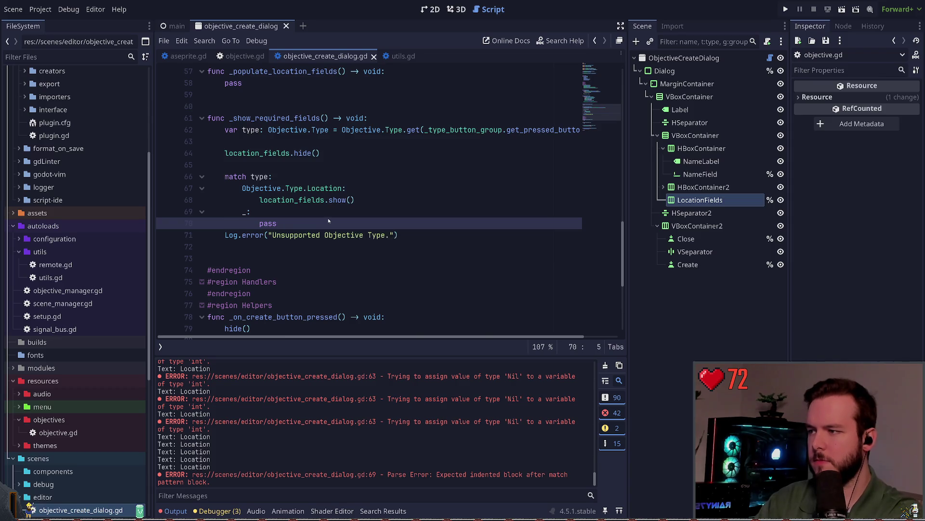
Step: Indent Log.error under the `_:` branch and delete the placeholder pass line
{"action": "left_click", "coordinate": [404, 368]}
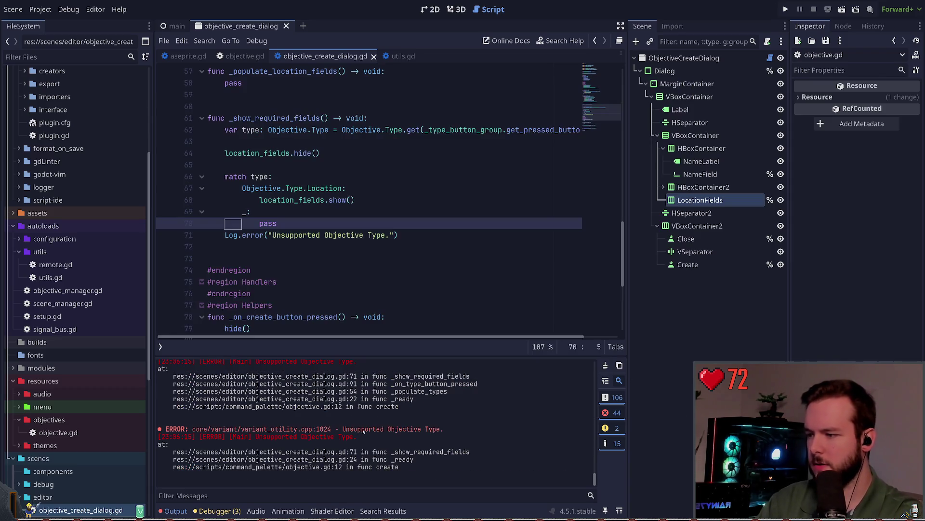
{"action": "left_click", "coordinate": [296, 228]}
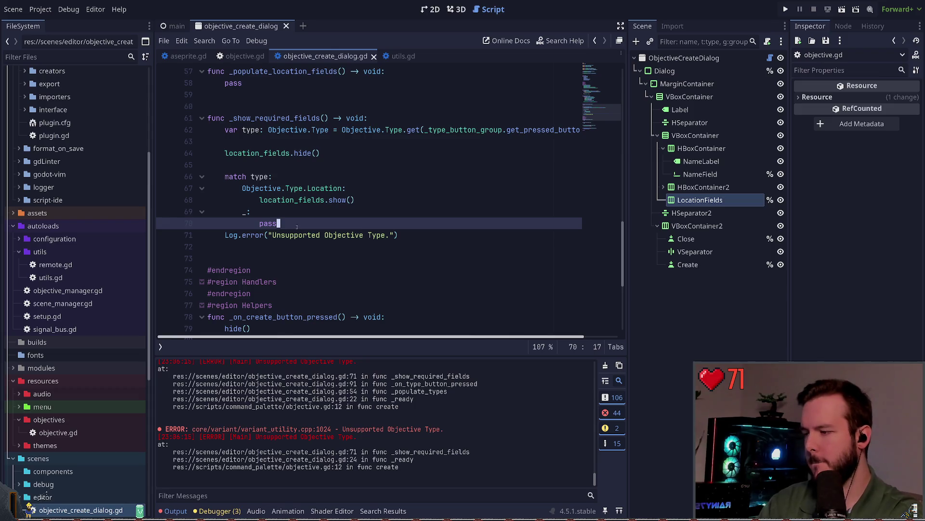
{"action": "key", "text": "Down"}
{"action": "key", "text": "Tab"}
{"action": "key", "text": "Tab"}
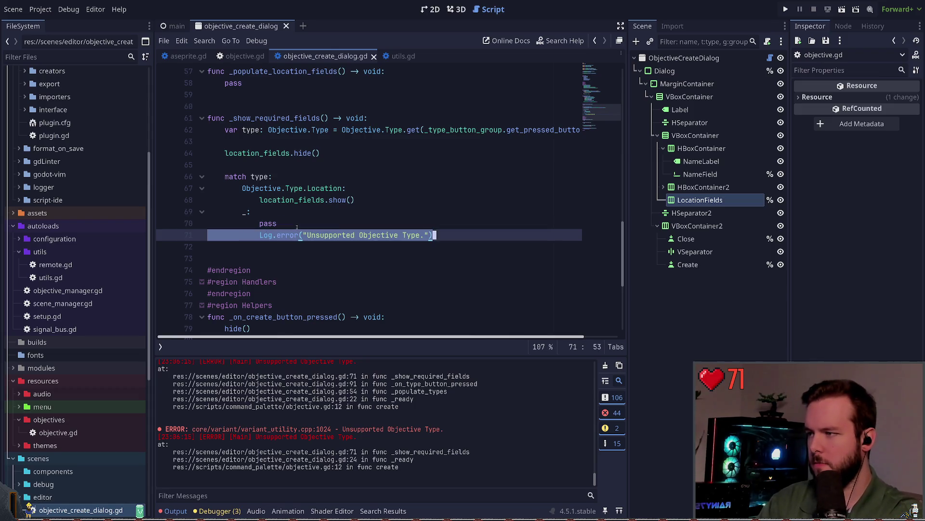
{"action": "key", "text": "Up"}
{"action": "key", "text": "Escape"}
{"action": "key", "text": "d"}
{"action": "key", "text": "d"}
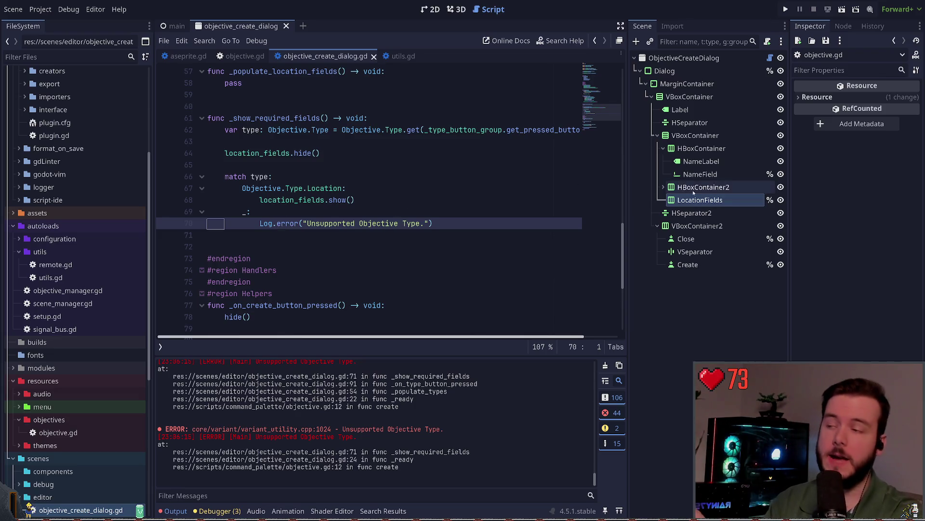
Step: Copy the for loop and CheckButton lines from _populate_types
{"action": "scroll", "coordinate": [334, 204], "scroll_direction": "down", "scroll_amount": 5}
{"action": "scroll", "coordinate": [334, 204], "scroll_direction": "up", "scroll_amount": 9}
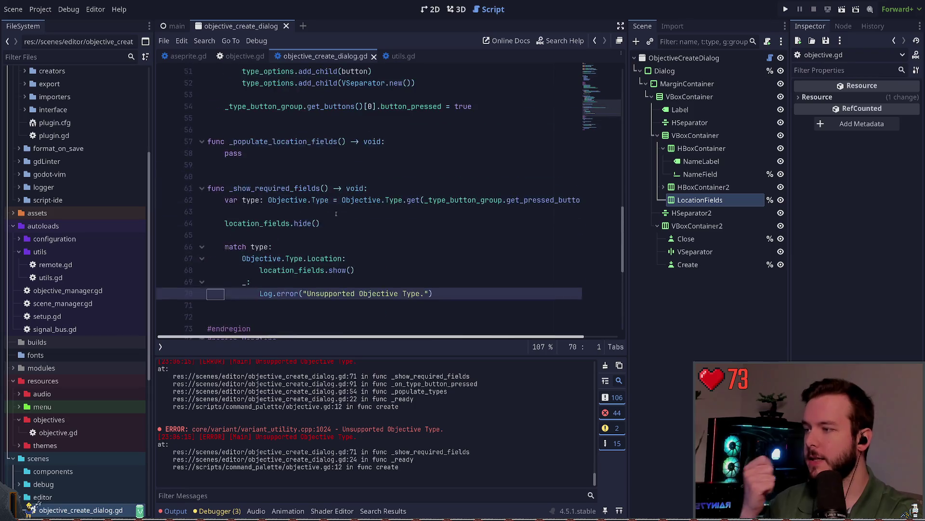
{"action": "left_click", "coordinate": [321, 221]}
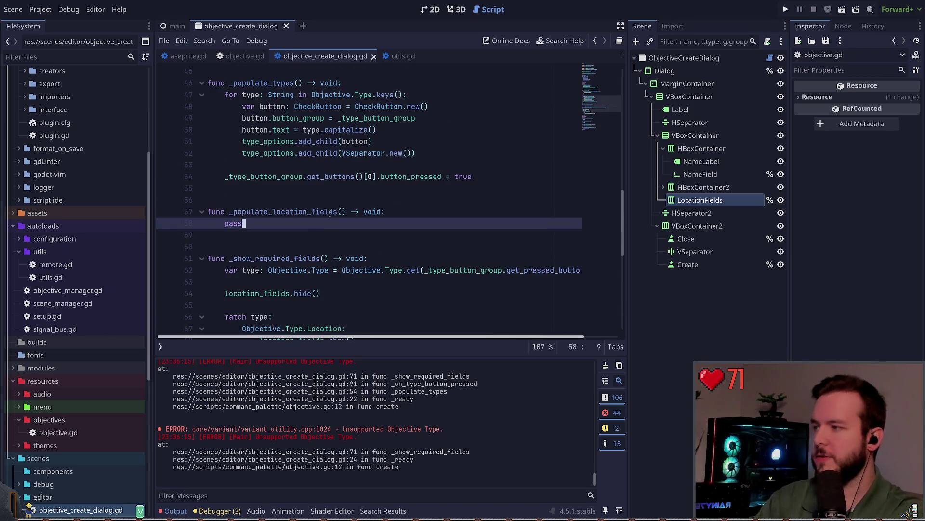
{"action": "key", "text": "Escape"}
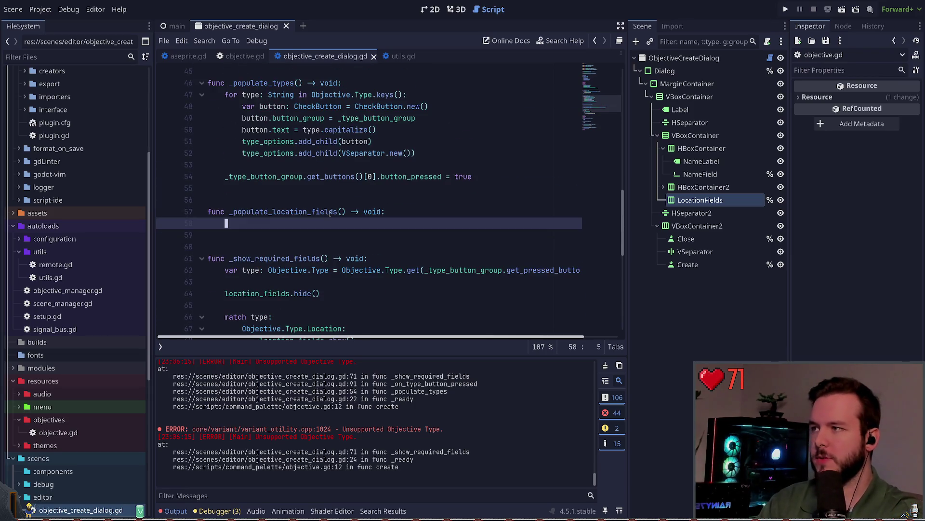
{"action": "key", "text": "k"}
{"action": "key", "text": "k"}
{"action": "key", "text": "k"}
{"action": "key", "text": "shift+v"}
{"action": "key", "text": "j"}
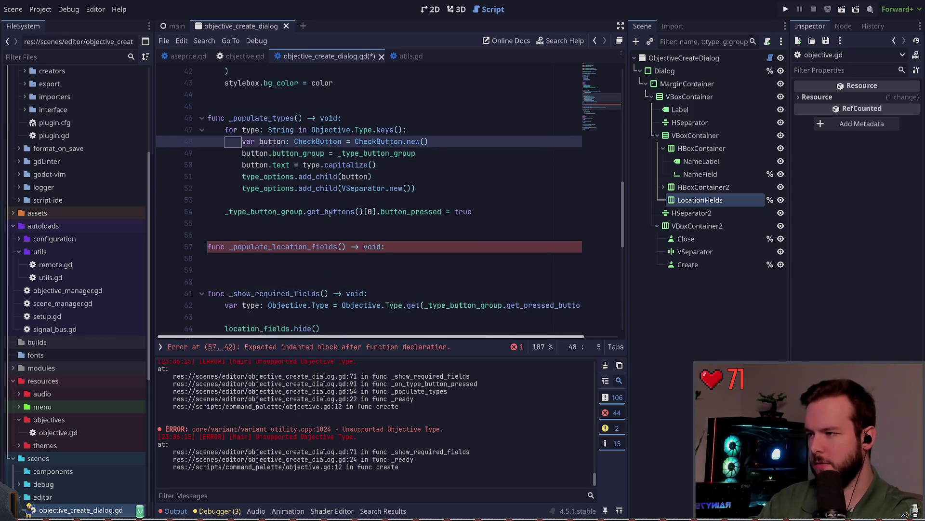
{"action": "key", "text": "y"}
Step: Paste the loop into _populate_location_fields in place of pass and trim its header to Type.keys()
{"action": "key", "text": "1"}
{"action": "key", "text": "0"}
{"action": "key", "text": "j"}
{"action": "key", "text": "p"}
{"action": "key", "text": "shift+o"}
{"action": "key", "text": "Escape"}
{"action": "key", "text": "d"}
{"action": "key", "text": "d"}
{"action": "key", "text": "shift+w"}
{"action": "key", "text": "shift+w"}
{"action": "key", "text": "shift+w"}
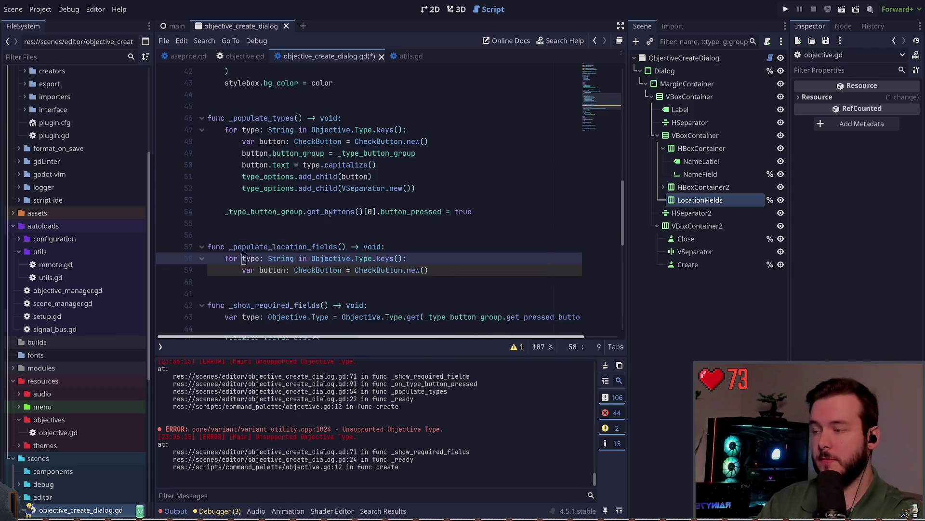
{"action": "key", "text": "d"}
{"action": "key", "text": "numbersign"}
{"action": "key", "text": "numbersign"}
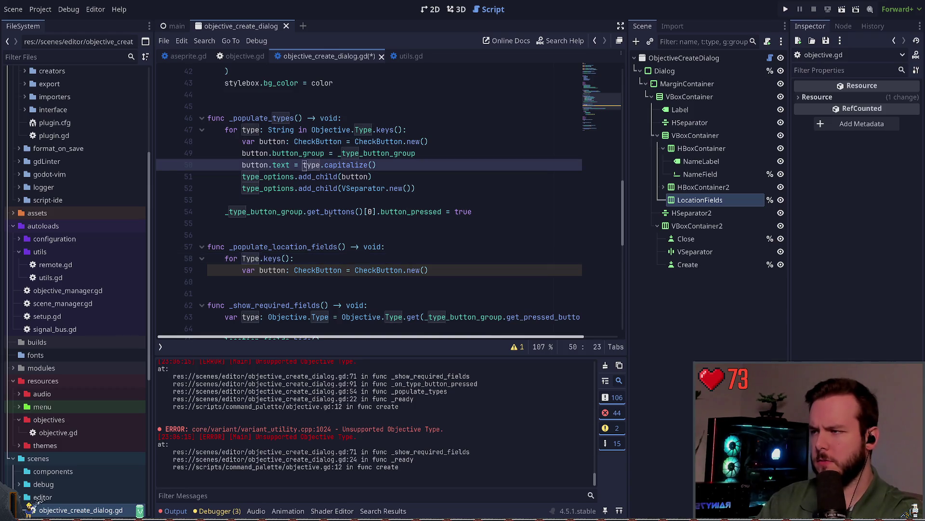